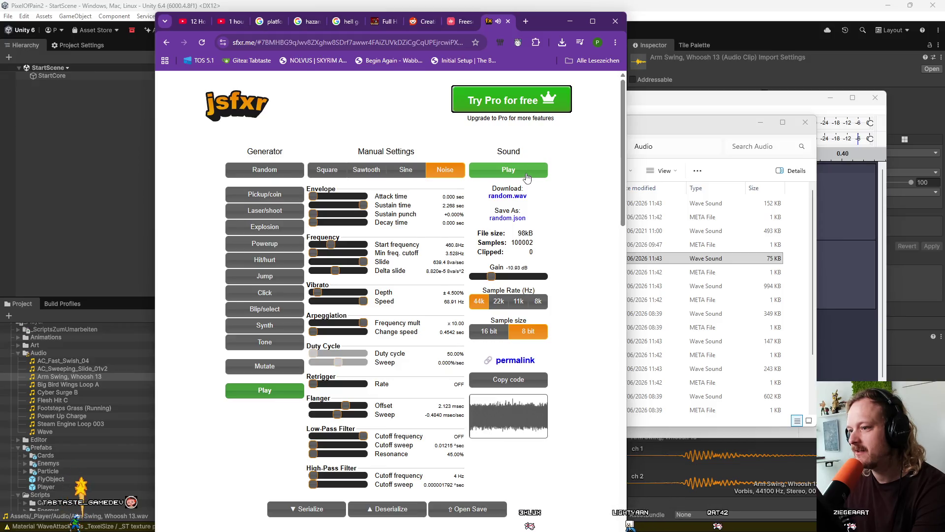
# Play the jsfxr noise sound twice to audition it
pyautogui.click(526, 175)
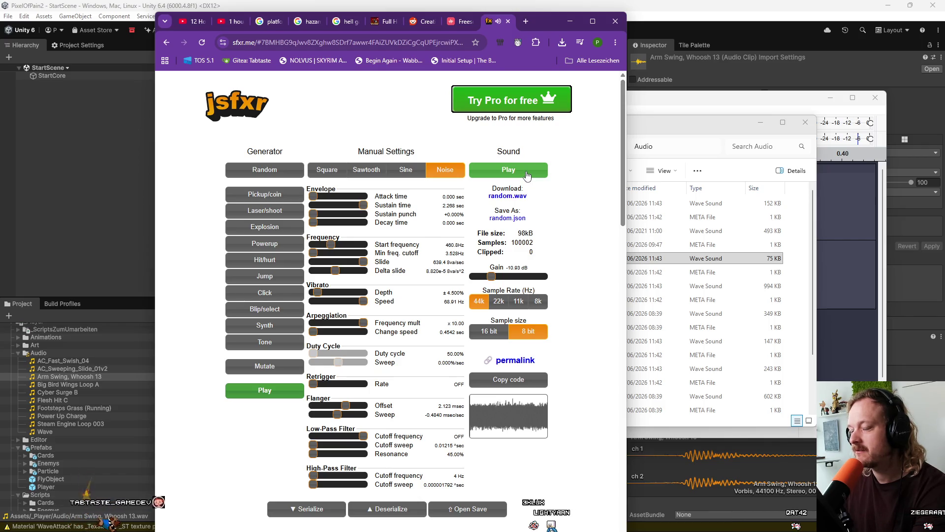
pyautogui.scroll(-2, 527, 270)
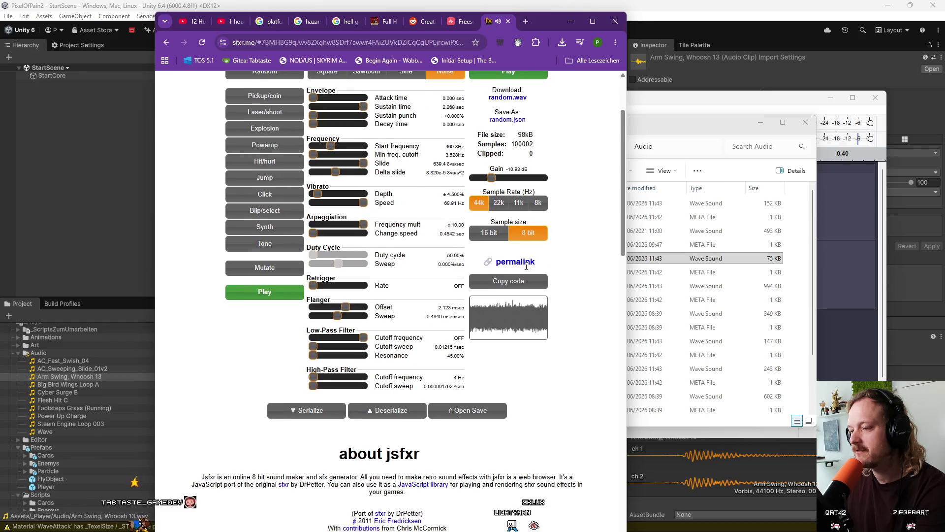
pyautogui.scroll(-3, 527, 270)
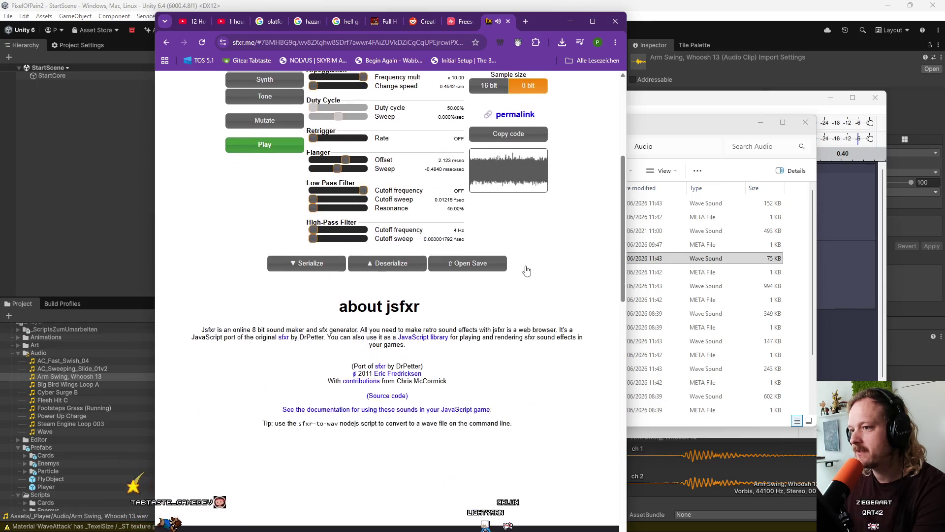
pyautogui.scroll(4, 527, 270)
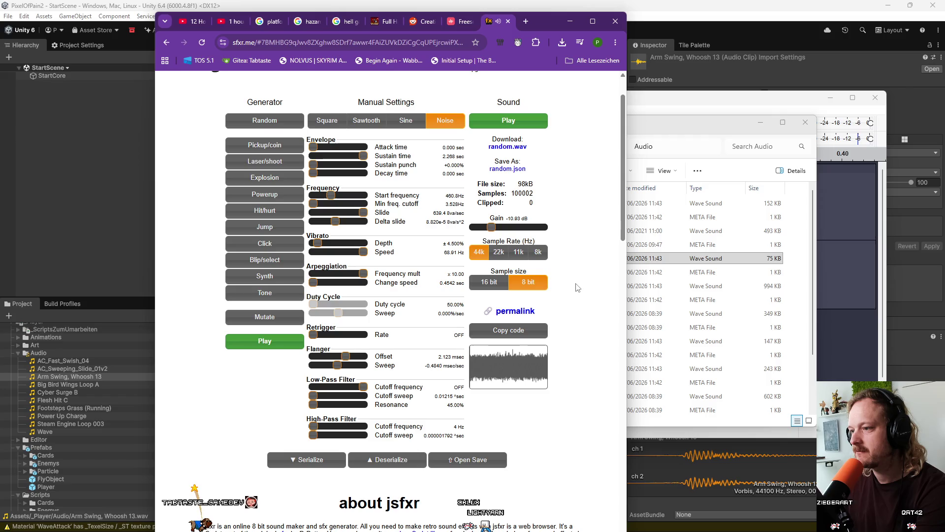
pyautogui.scroll(1, 575, 316)
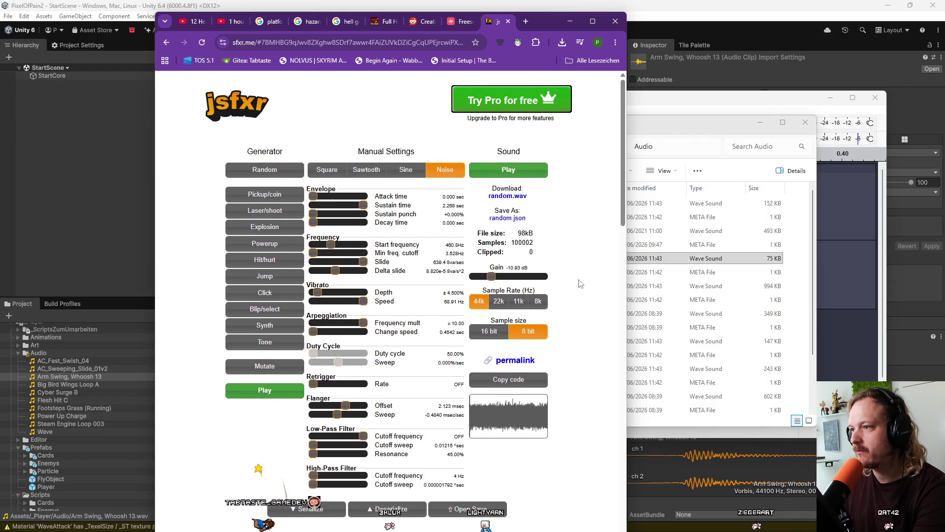
pyautogui.click(526, 177)
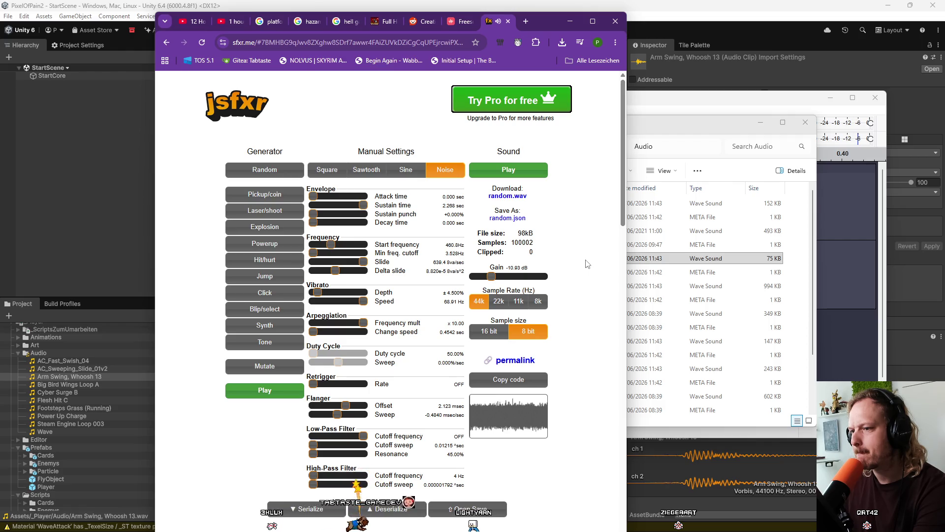
# Try maximum retrigger rate and 34% vibrato, then reopen the original sound and add about 53% sustain punch
pyautogui.click(345, 383)
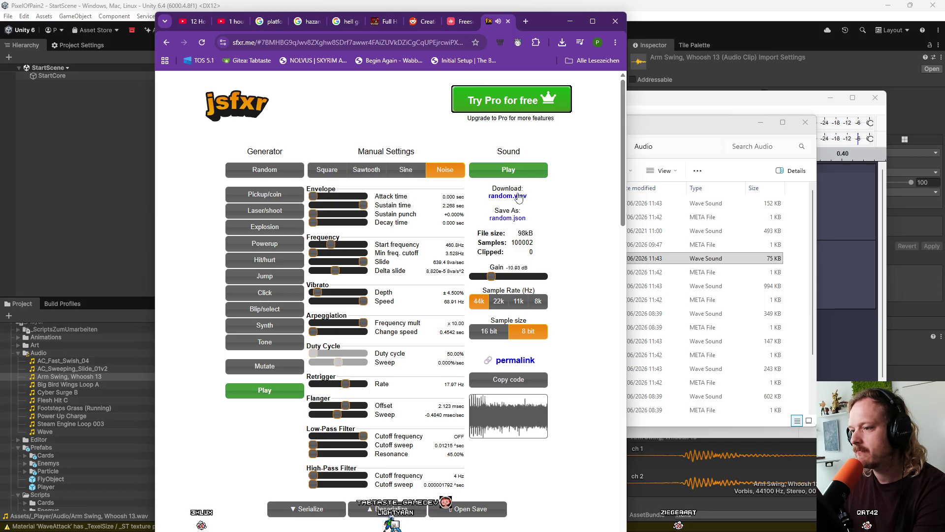
pyautogui.moveTo(361, 385); pyautogui.dragTo(310, 387)
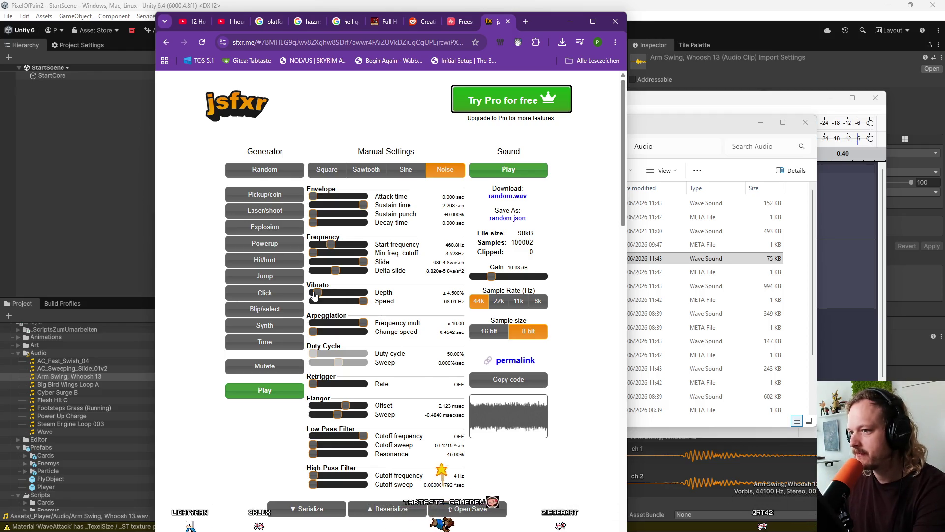
pyautogui.click(347, 292)
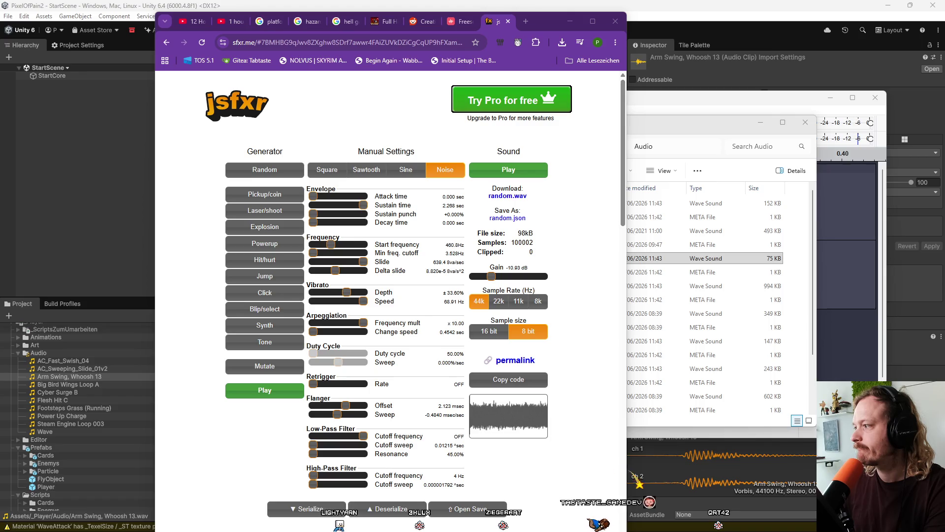
pyautogui.hotkey('ctrl', 'shift', 't')
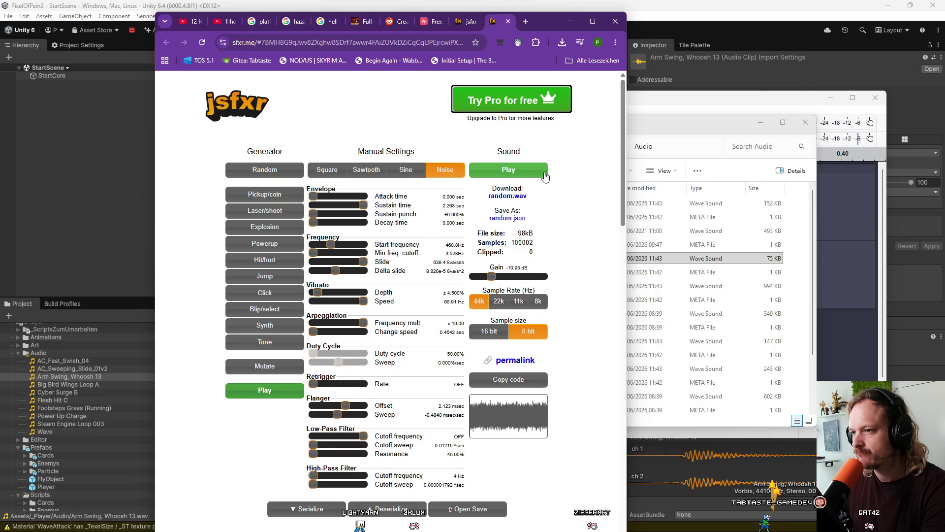
pyautogui.moveTo(314, 214)
pyautogui.mouseDown()
pyautogui.moveTo(340, 213)
pyautogui.moveTo(310, 222)
pyautogui.moveTo(333, 227)
pyautogui.moveTo(276, 227)
pyautogui.mouseUp()
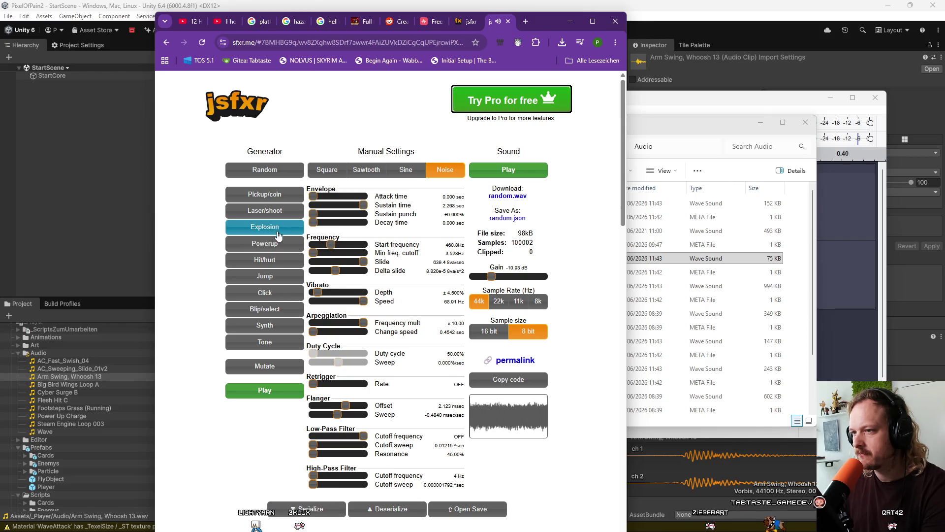
# Try a negative delta slide, then return it to its original value
pyautogui.click(321, 271)
pyautogui.moveTo(322, 270)
pyautogui.mouseDown()
pyautogui.moveTo(365, 274)
pyautogui.moveTo(316, 277)
pyautogui.mouseUp()
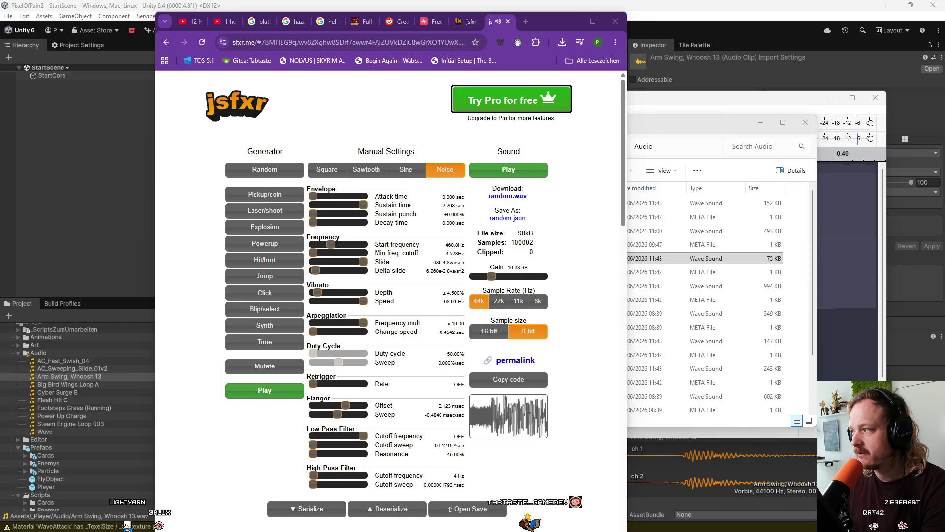
pyautogui.click(335, 270)
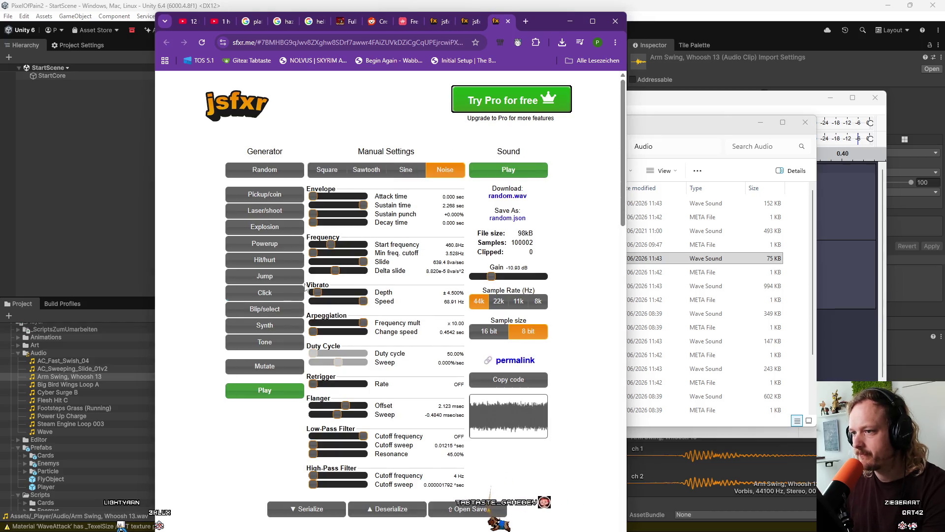
# Audition vibrato depths of about 16% and 36%, with the speed restored to 68.91 Hz
pyautogui.moveTo(317, 293); pyautogui.dragTo(331, 294)
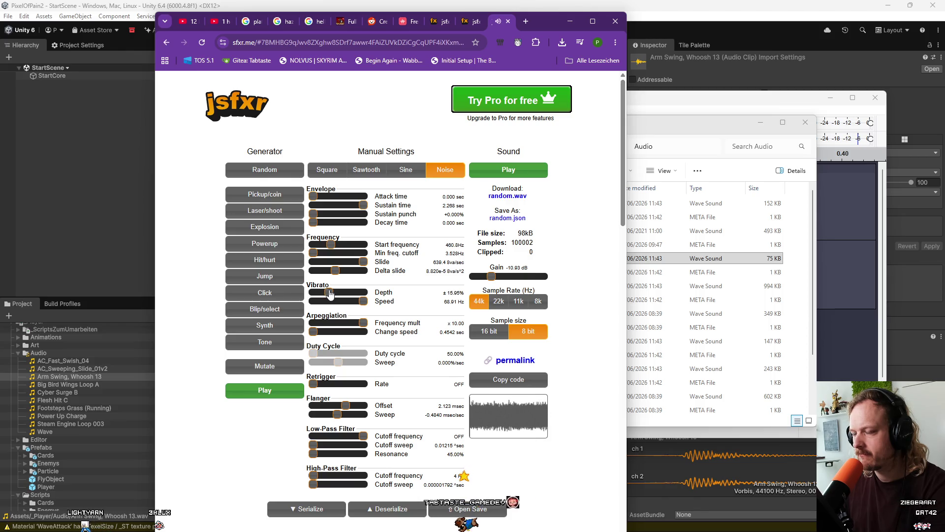
pyautogui.click(341, 301)
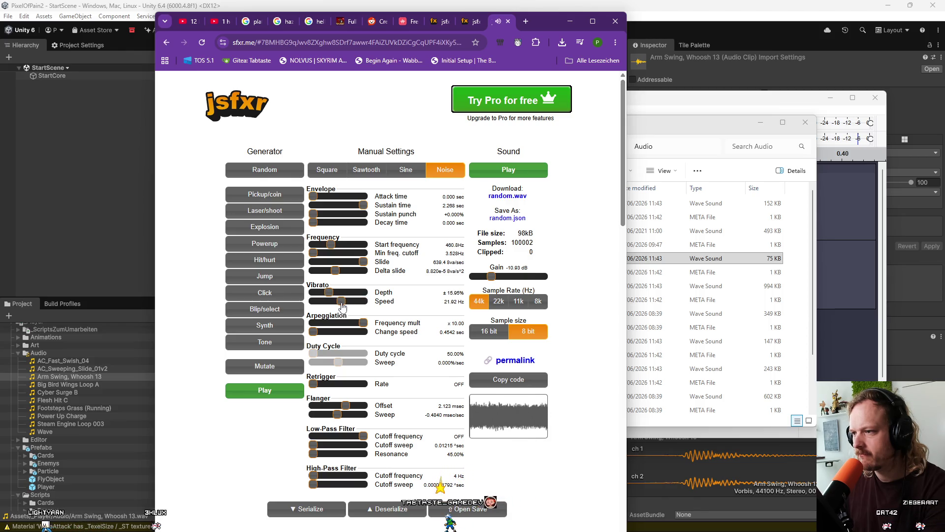
pyautogui.moveTo(329, 301); pyautogui.dragTo(416, 308)
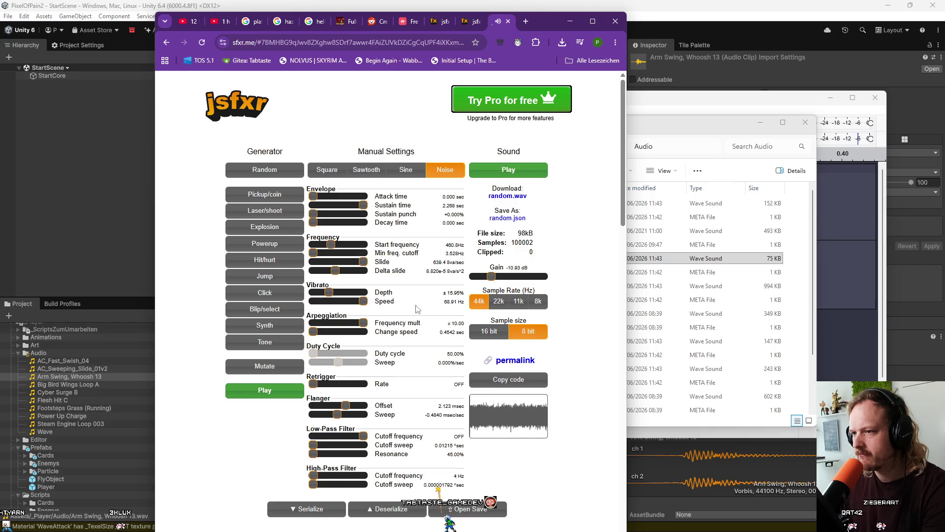
pyautogui.moveTo(326, 294)
pyautogui.mouseDown()
pyautogui.moveTo(350, 295)
pyautogui.moveTo(325, 305)
pyautogui.mouseUp()
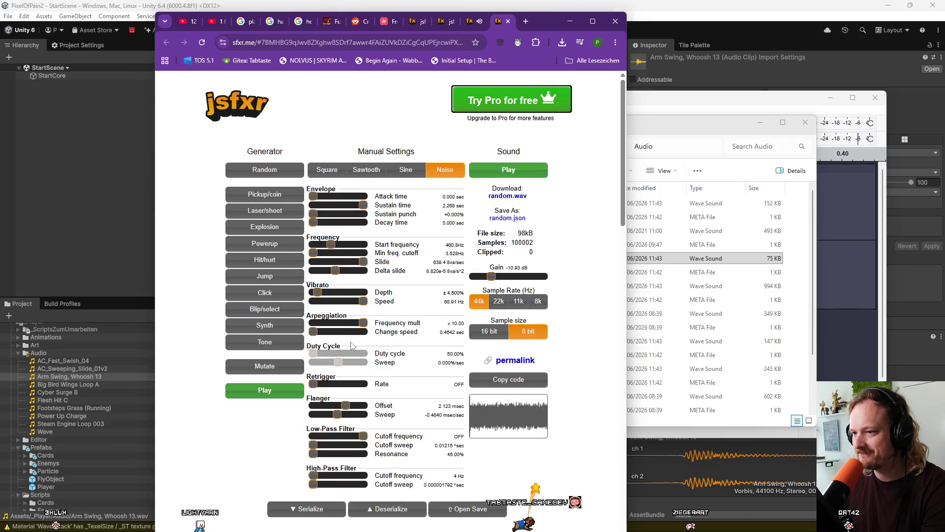
pyautogui.scroll(-1, 317, 335)
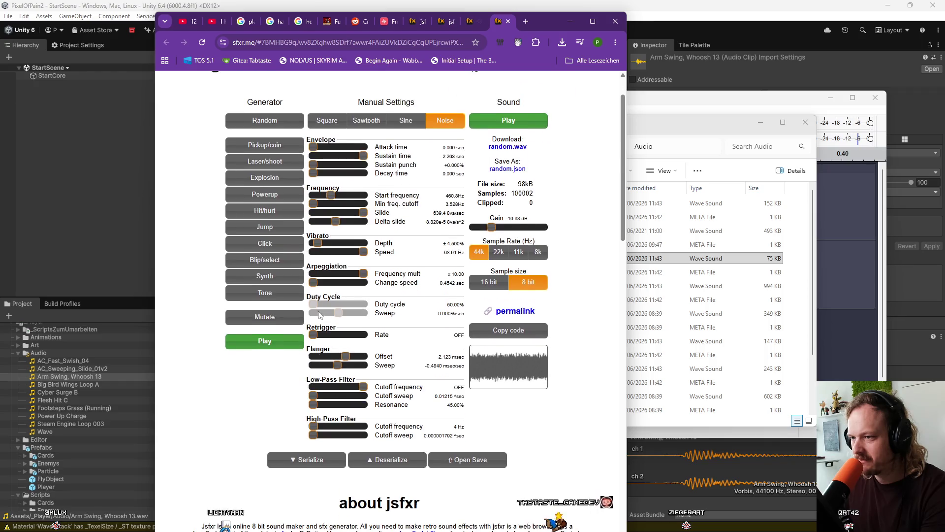
pyautogui.click(346, 356)
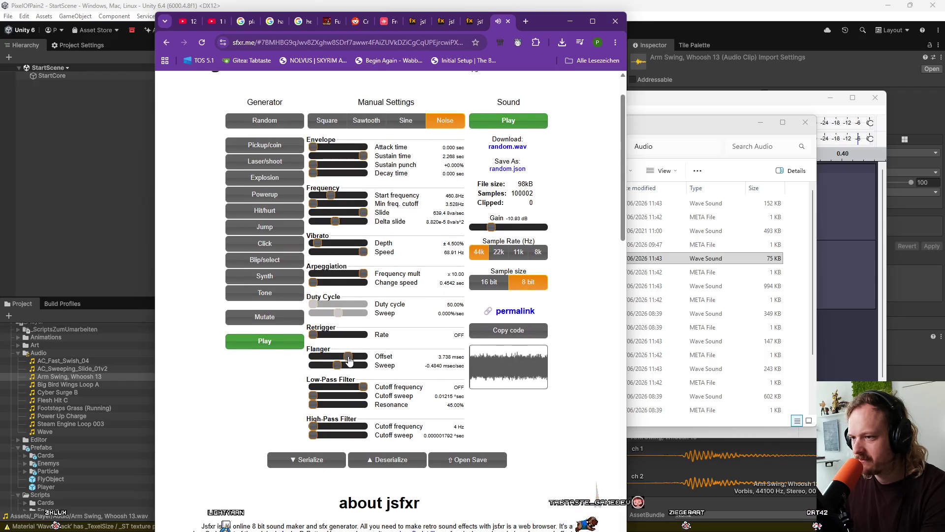
pyautogui.moveTo(346, 356)
pyautogui.mouseDown()
pyautogui.moveTo(337, 356)
pyautogui.moveTo(355, 365)
pyautogui.moveTo(329, 389)
pyautogui.mouseUp()
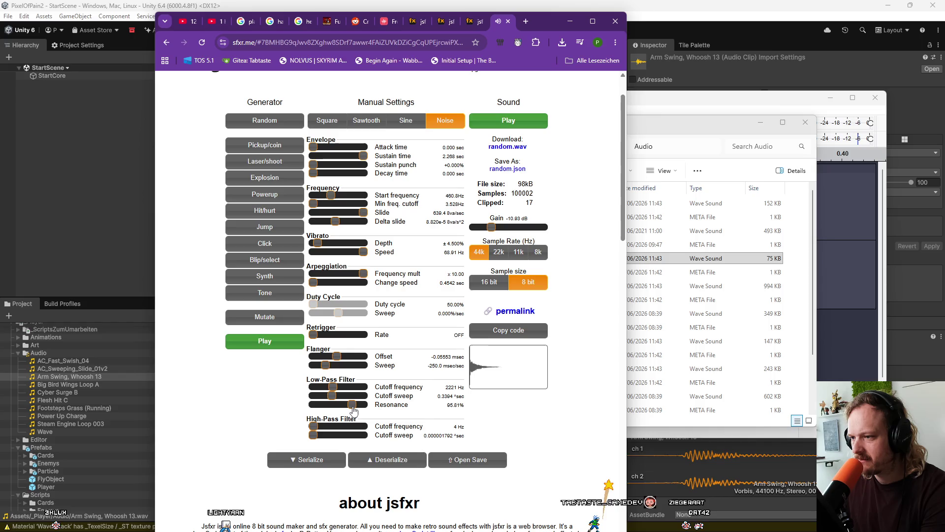
pyautogui.moveTo(332, 396)
pyautogui.mouseDown()
pyautogui.moveTo(362, 396)
pyautogui.moveTo(340, 404)
pyautogui.moveTo(324, 387)
pyautogui.mouseUp()
pyautogui.moveTo(313, 426); pyautogui.dragTo(356, 435)
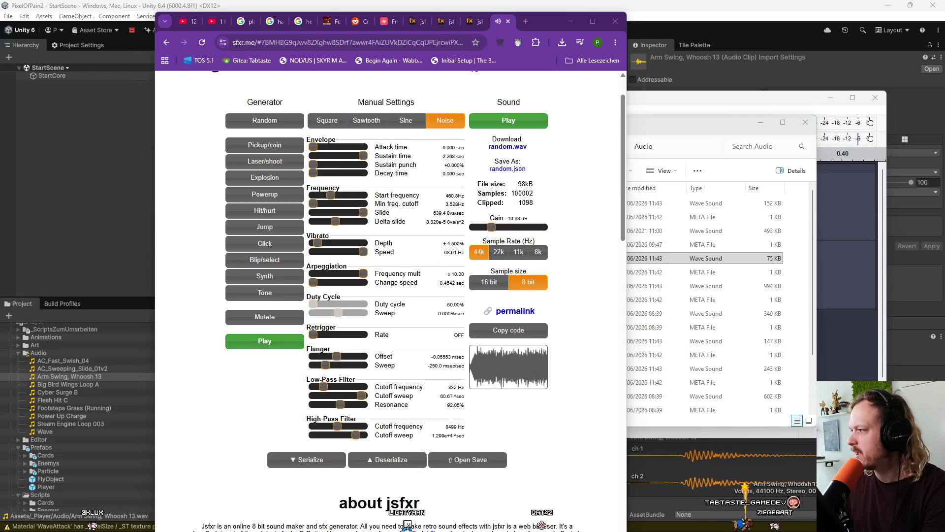
pyautogui.press('F5')
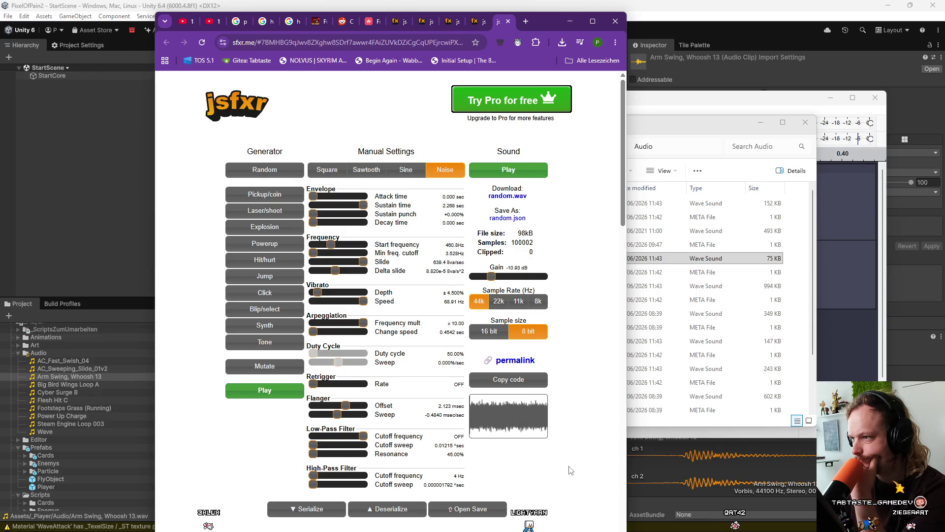
# Sweep the start frequency from its minimum to its maximum, ending back at 460.8 Hz
pyautogui.scroll(-5, 571, 470)
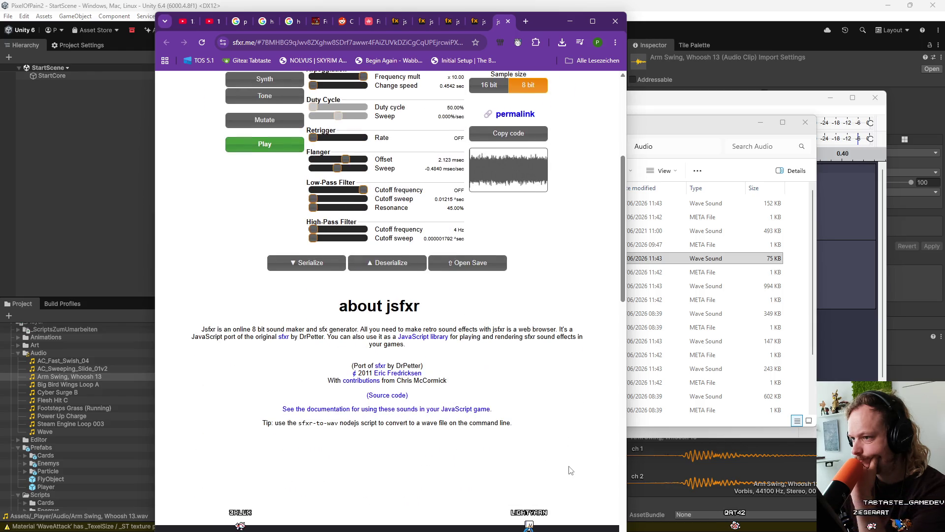
pyautogui.scroll(4, 570, 470)
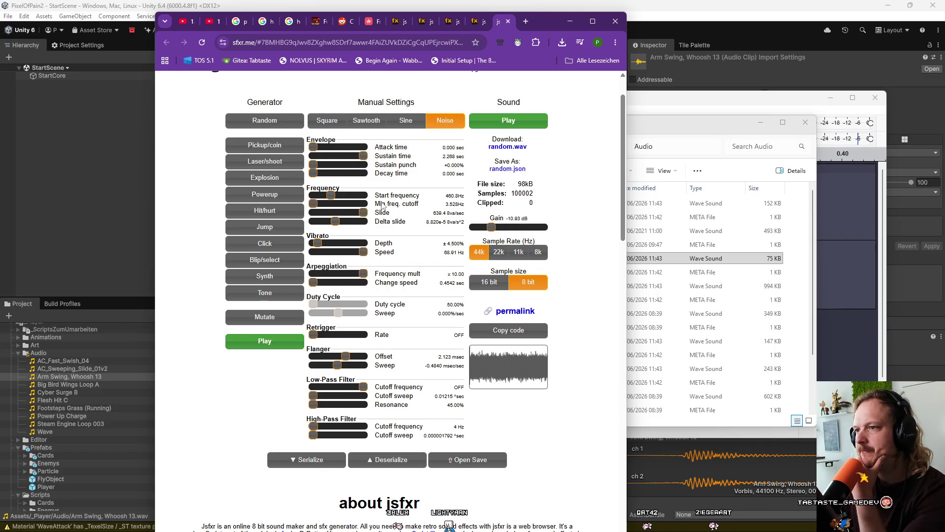
pyautogui.click(330, 195)
pyautogui.click(323, 197)
pyautogui.click(314, 200)
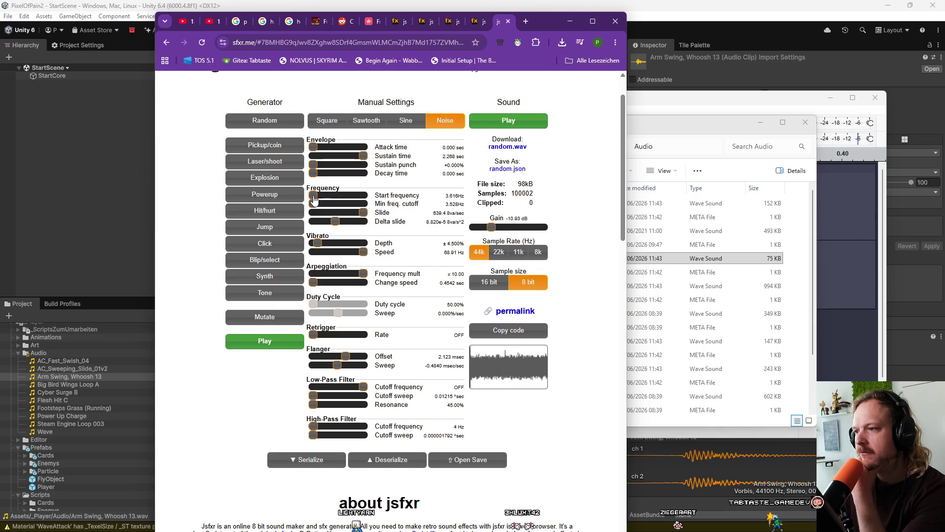
pyautogui.moveTo(321, 197)
pyautogui.mouseDown()
pyautogui.moveTo(368, 198)
pyautogui.moveTo(321, 196)
pyautogui.moveTo(331, 197)
pyautogui.mouseUp()
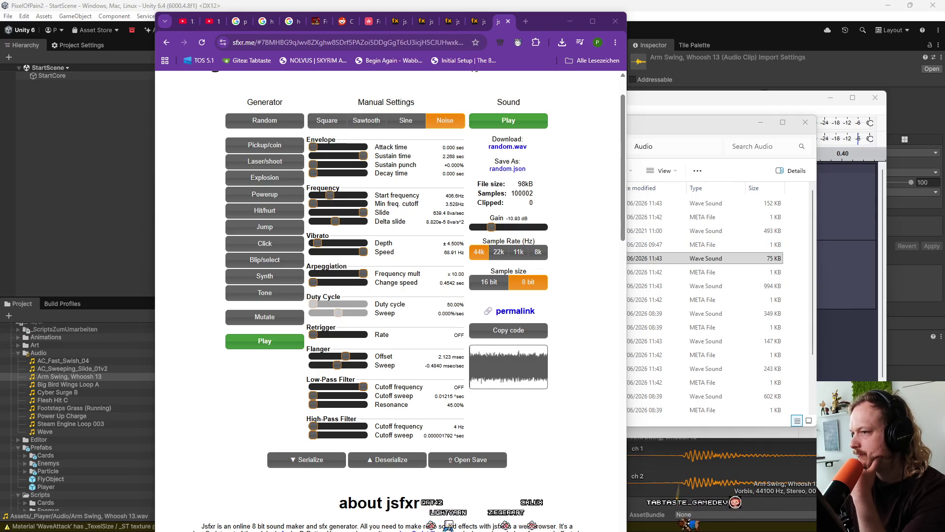
pyautogui.moveTo(331, 196); pyautogui.dragTo(332, 195)
# Download the noise sound as random.wav (97.7 KB) and switch to Audacity
pyautogui.scroll(3, 529, 282)
pyautogui.scroll(-5, 529, 282)
pyautogui.scroll(2, 529, 282)
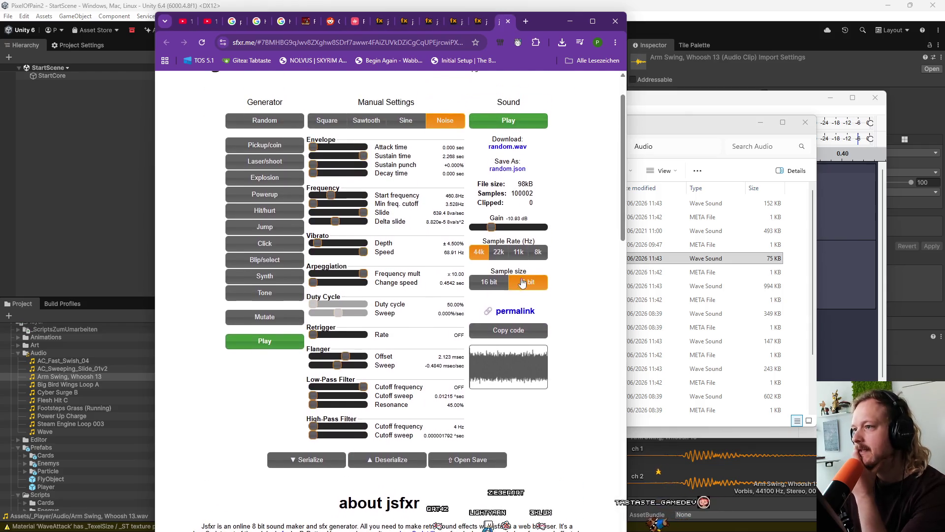
pyautogui.click(509, 148)
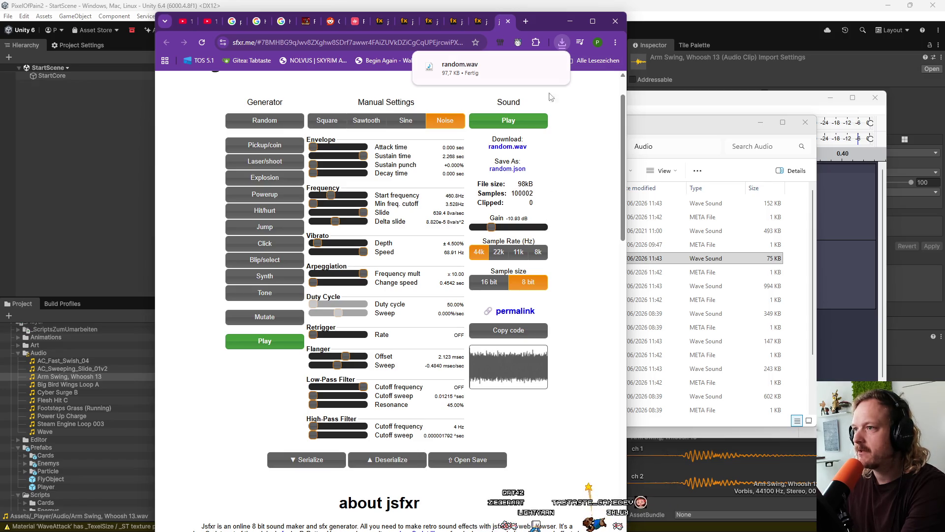
pyautogui.moveTo(610, 490)
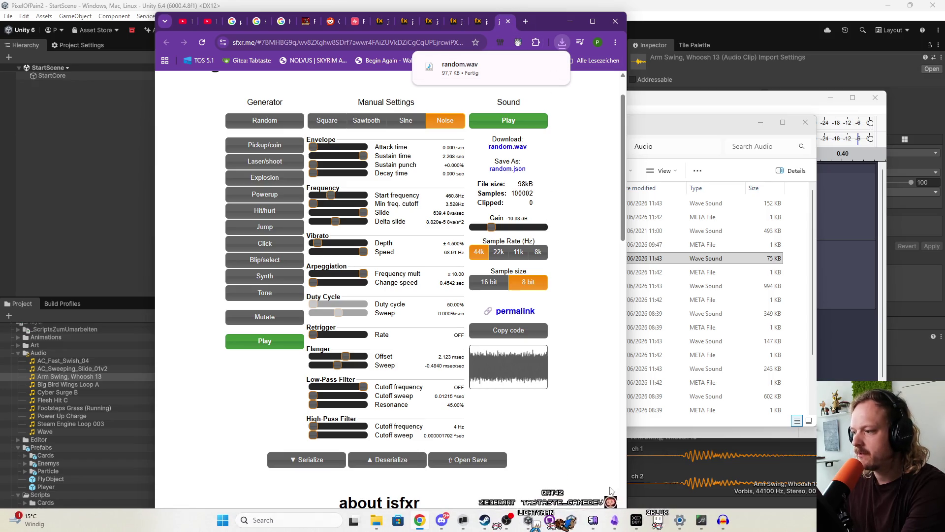
pyautogui.click(723, 520)
# Import random.wav into Audacity, remove the empty Arm Swing track, and listen to the noise
pyautogui.moveTo(460, 68); pyautogui.dragTo(480, 190)
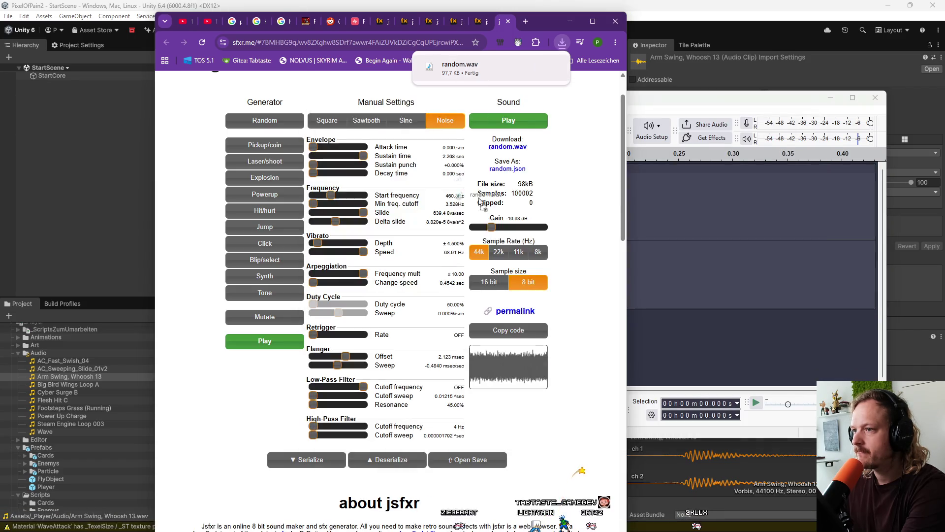
pyautogui.moveTo(649, 240); pyautogui.dragTo(648, 239)
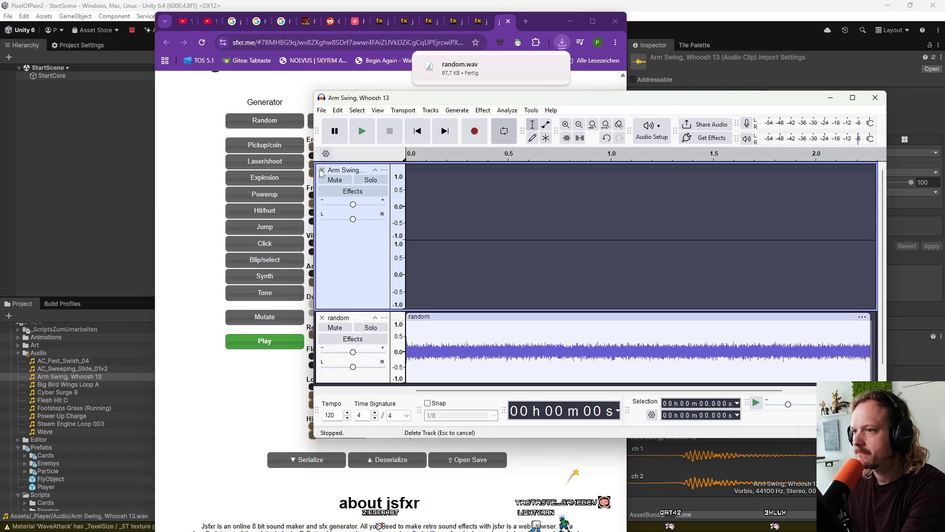
pyautogui.click(321, 170)
pyautogui.press('space')
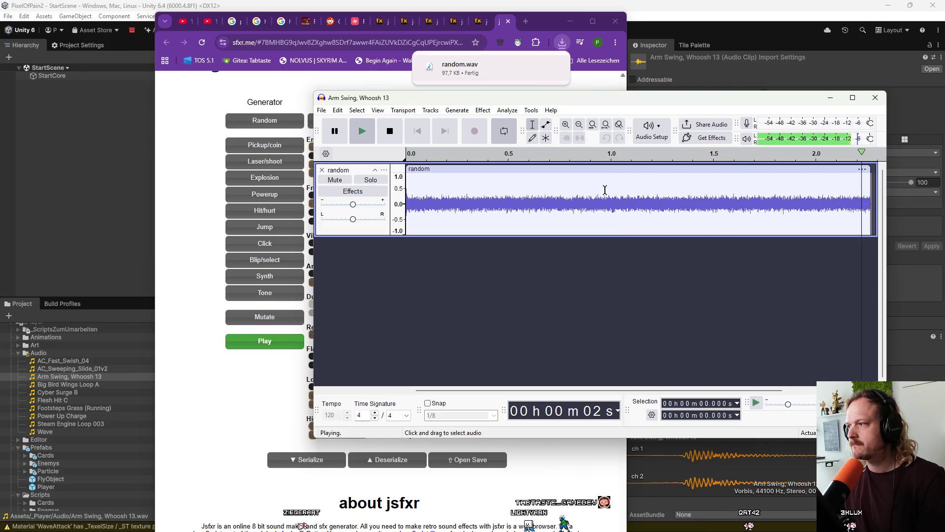
pyautogui.press('space')
# Move the first second of noise after the rest as a flush clip and play it looped
pyautogui.moveTo(621, 203); pyautogui.dragTo(402, 211)
pyautogui.press('Delete')
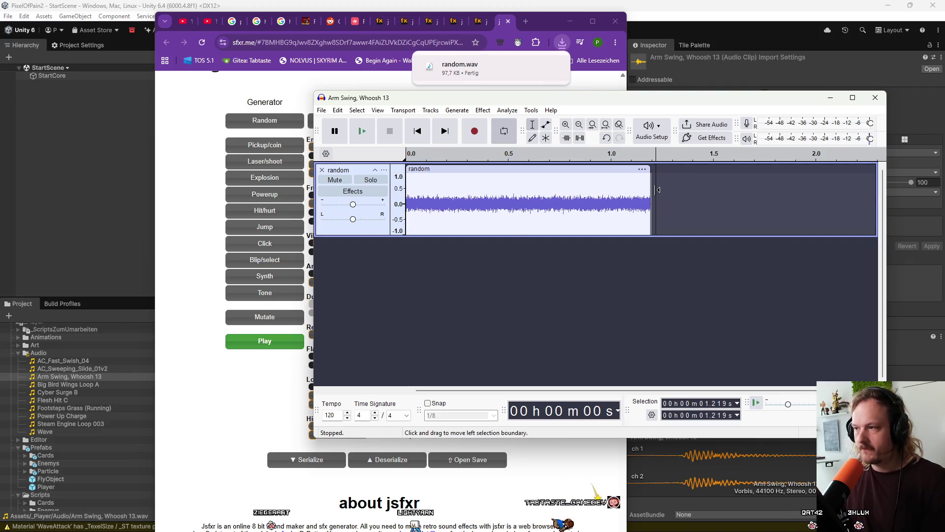
pyautogui.hotkey('ctrl', 'v')
pyautogui.moveTo(704, 168); pyautogui.dragTo(698, 169)
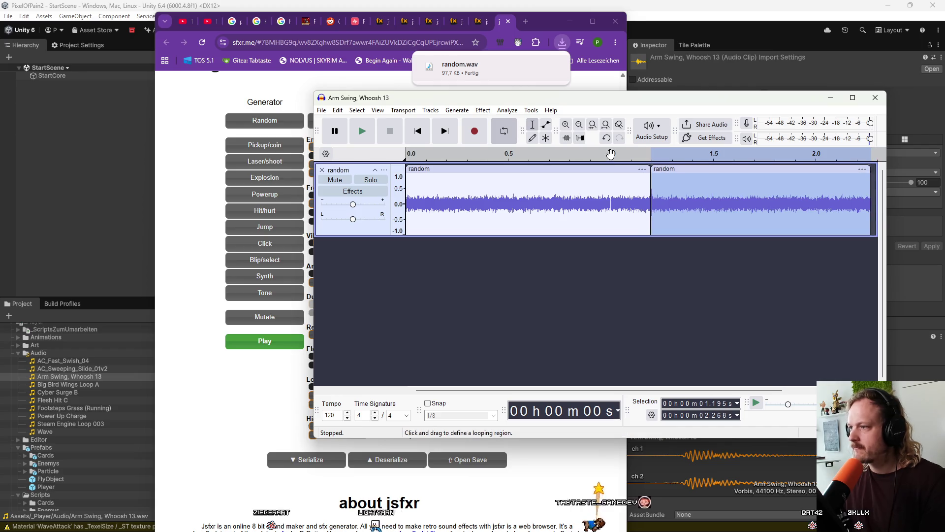
pyautogui.click(504, 131)
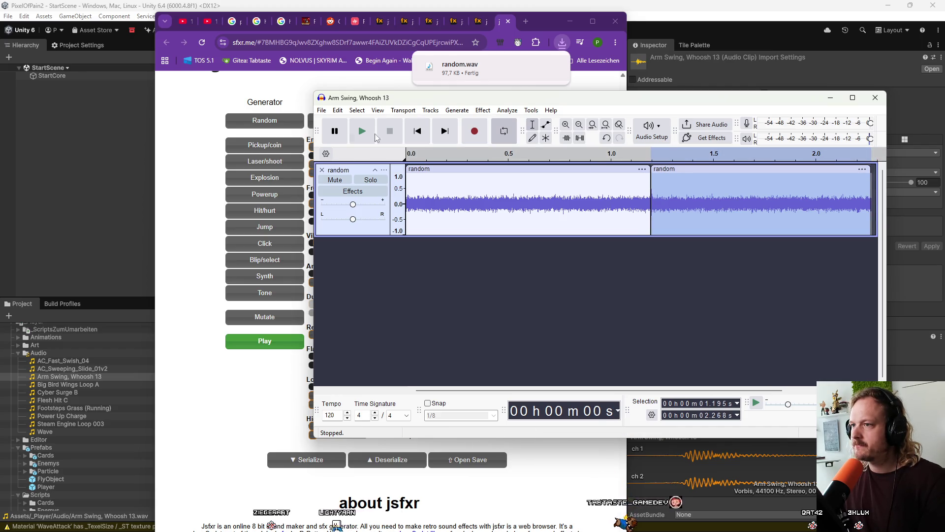
pyautogui.click(418, 131)
pyautogui.press('space')
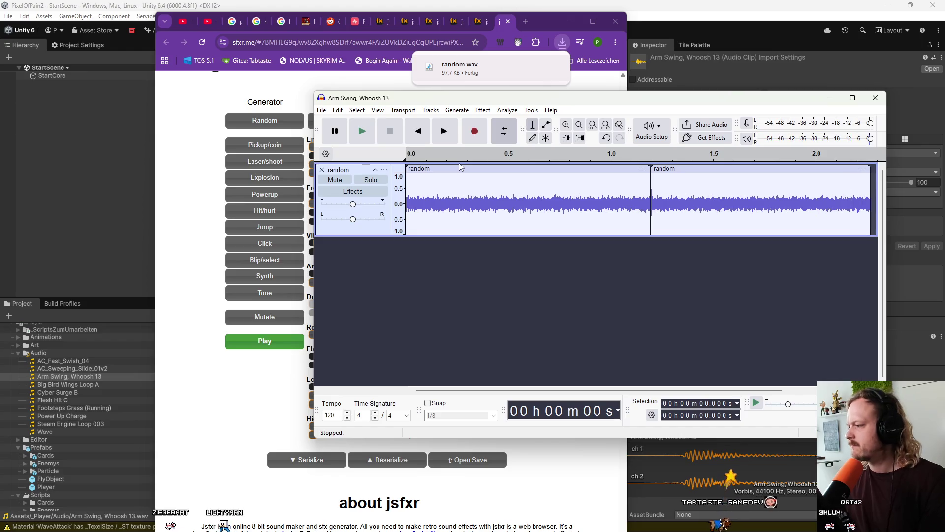
# Redo the first-second move so the two clips butt together, and play both from the start
pyautogui.hotkey('ctrl', 'z')
pyautogui.hotkey('ctrl', 'z')
pyautogui.hotkey('ctrl', 'z')
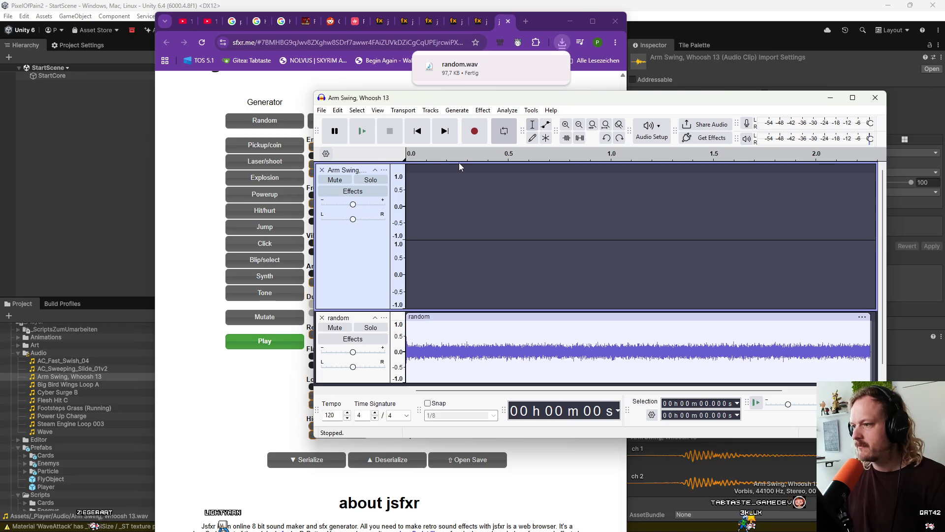
pyautogui.click(322, 170)
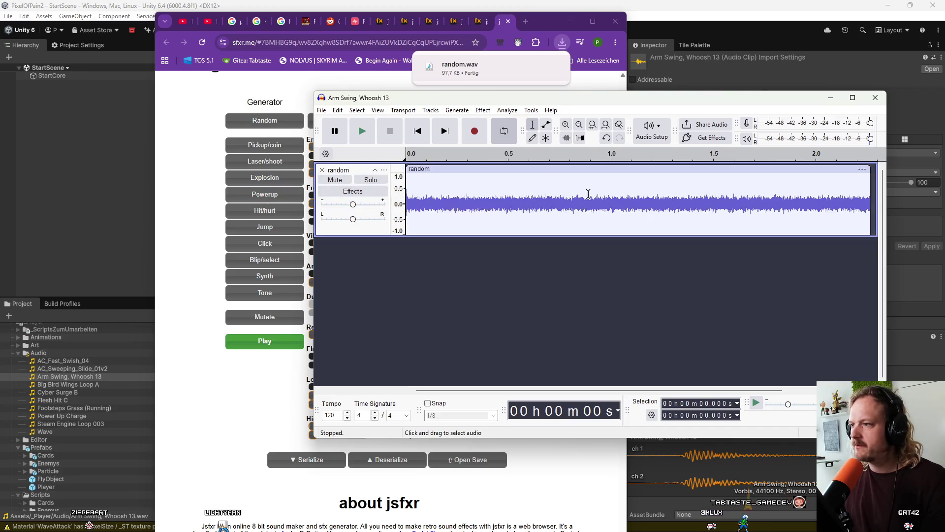
pyautogui.moveTo(624, 209); pyautogui.dragTo(401, 220)
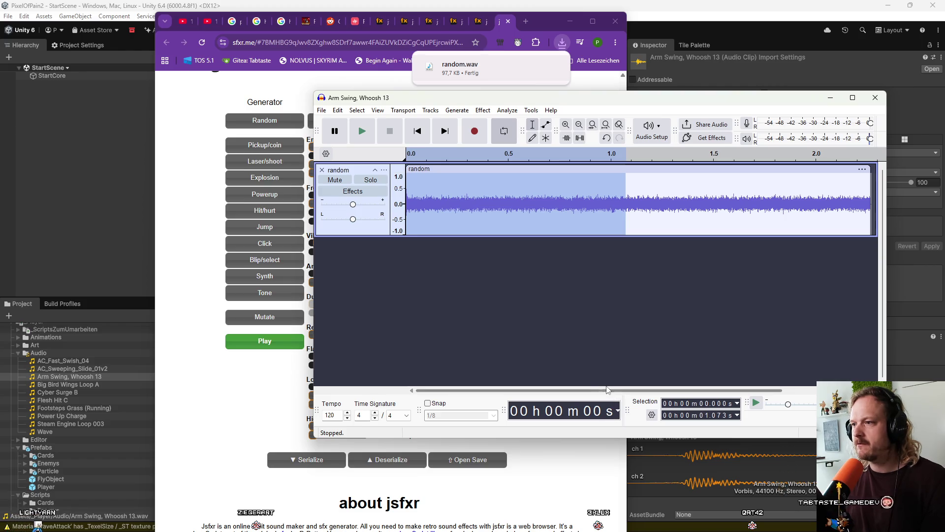
pyautogui.hotkey('ctrl', 'z')
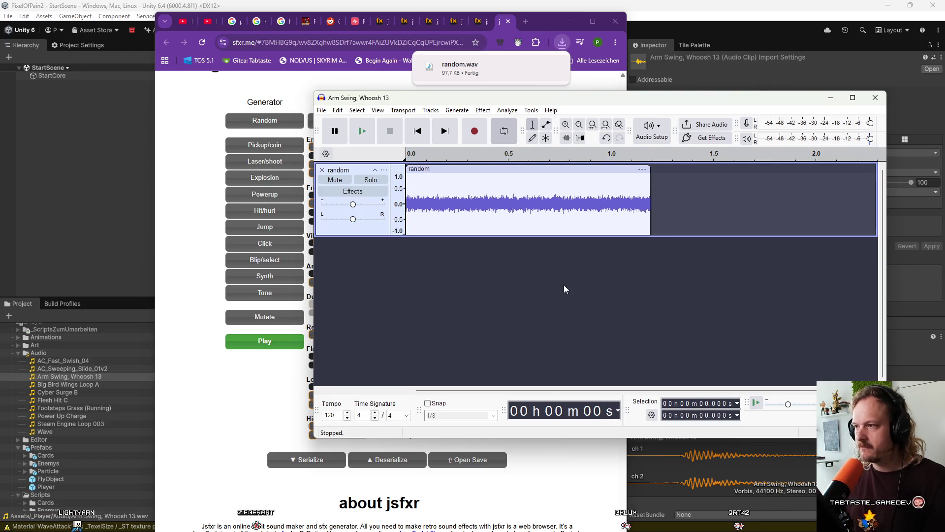
pyautogui.hotkey('ctrl', 'v')
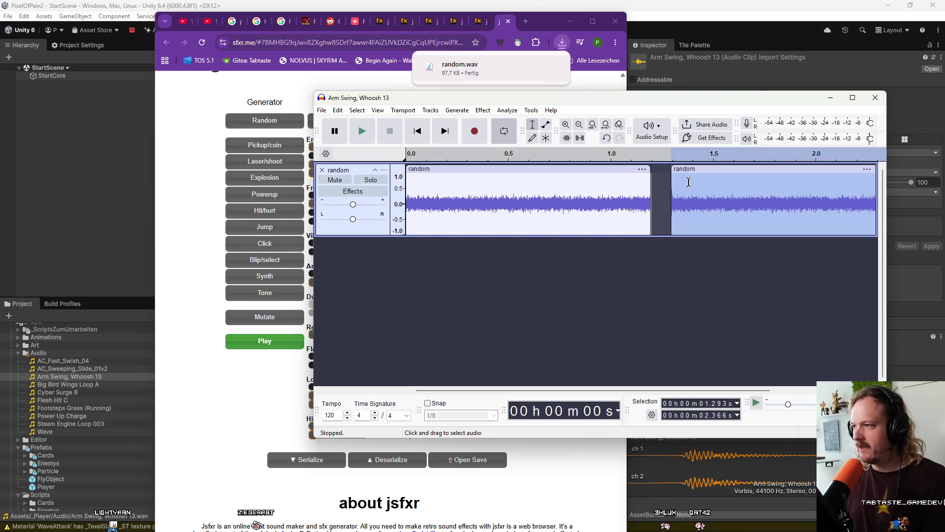
pyautogui.moveTo(708, 169); pyautogui.dragTo(688, 169)
pyautogui.press('space')
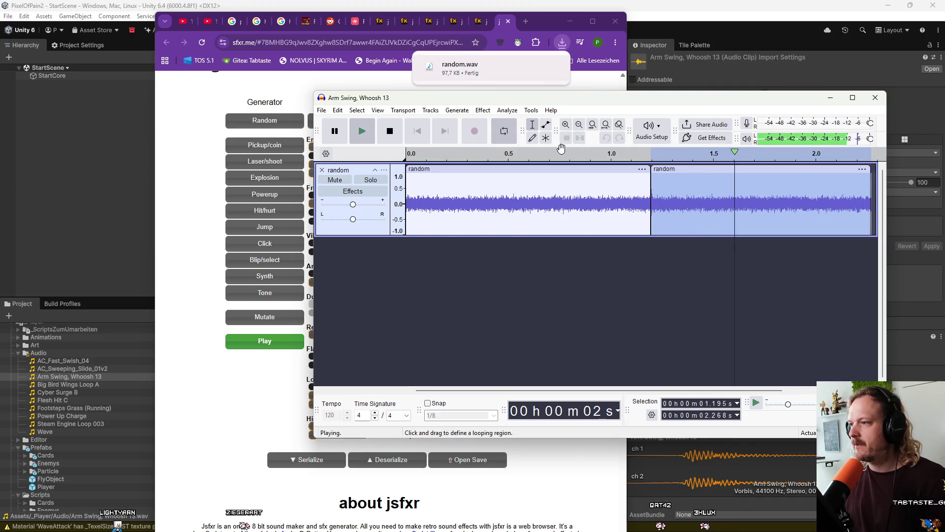
pyautogui.click(417, 130)
pyautogui.click(353, 135)
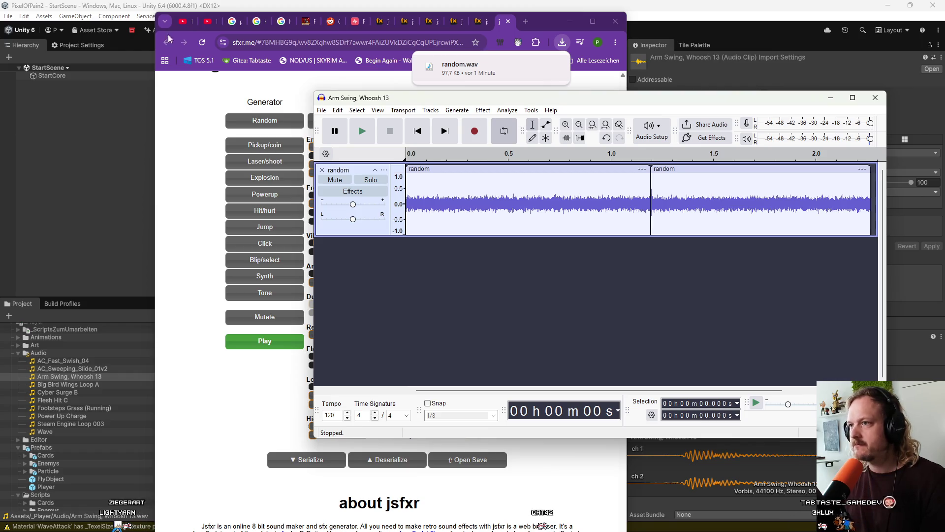
pyautogui.click(270, 35)
# Show the Reddit looping-sounds thread and move the Audacity window lower and left
pyautogui.click(328, 21)
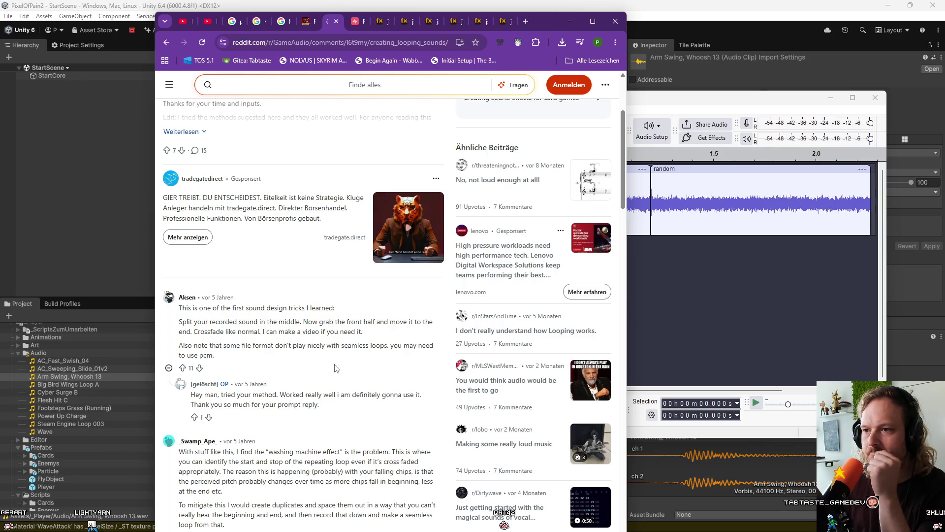
pyautogui.moveTo(790, 103)
pyautogui.mouseDown()
pyautogui.moveTo(650, 112)
pyautogui.moveTo(684, 106)
pyautogui.mouseUp()
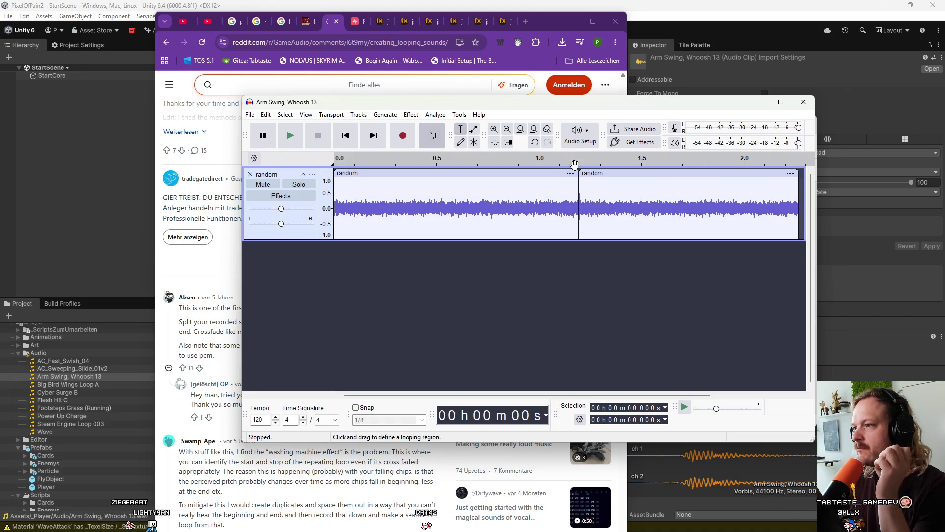
# Browse the Tools and Effect menus without applying anything
pyautogui.click(459, 116)
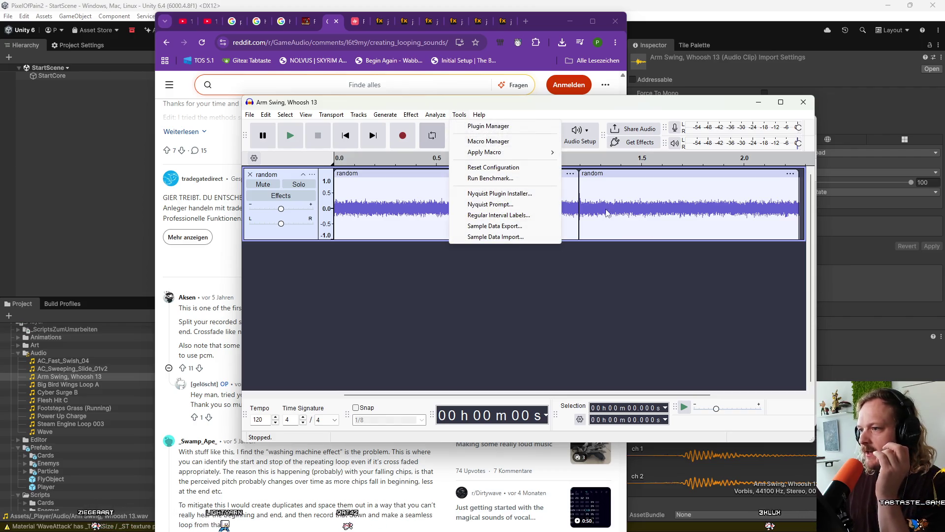
pyautogui.moveTo(419, 117)
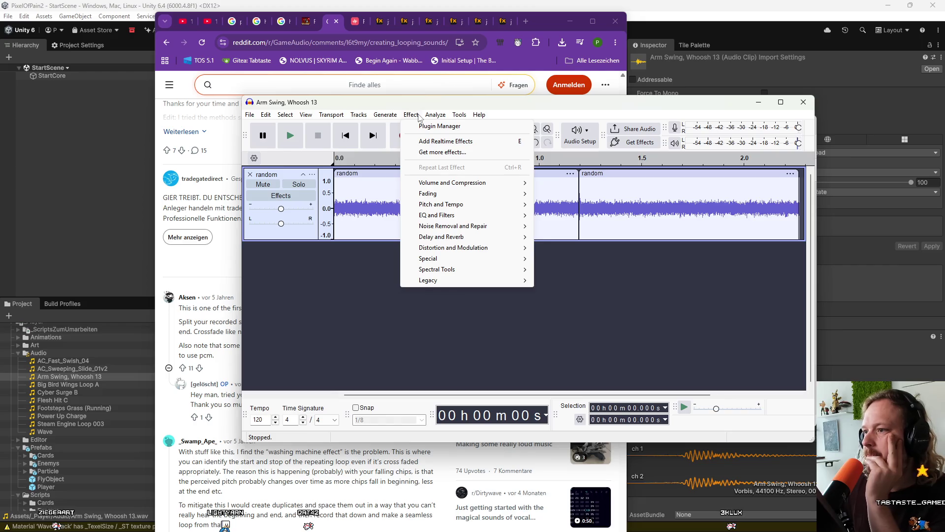
pyautogui.moveTo(463, 207)
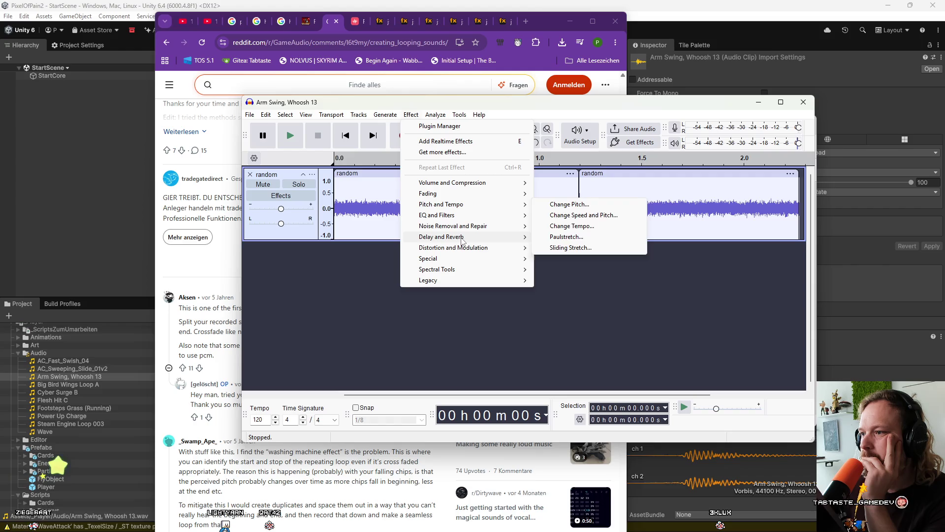
pyautogui.moveTo(463, 241)
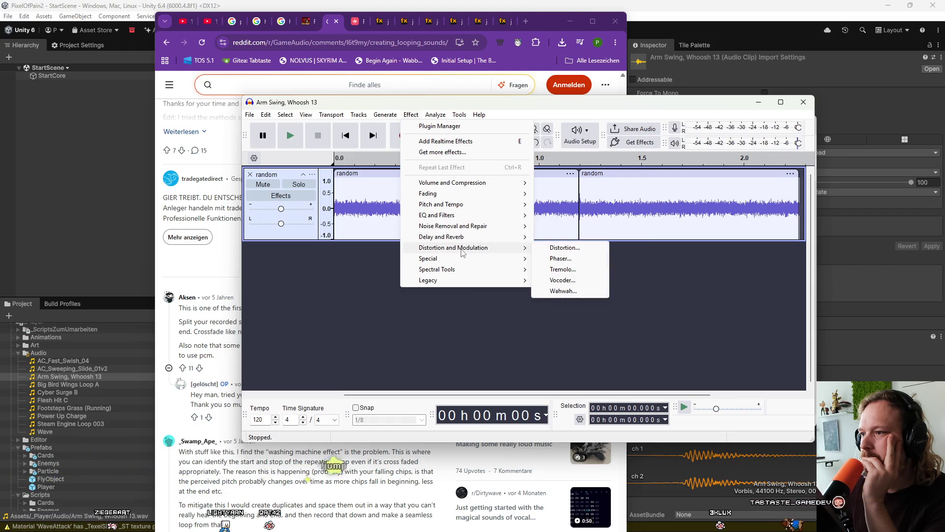
pyautogui.click(661, 272)
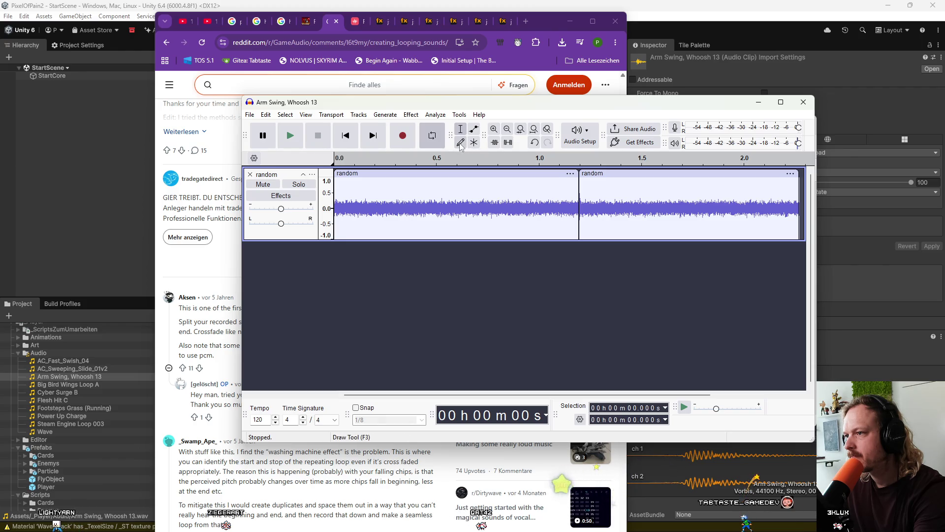
# Look over the Get Effects catalogue, close it, and return to the browser
pyautogui.click(628, 143)
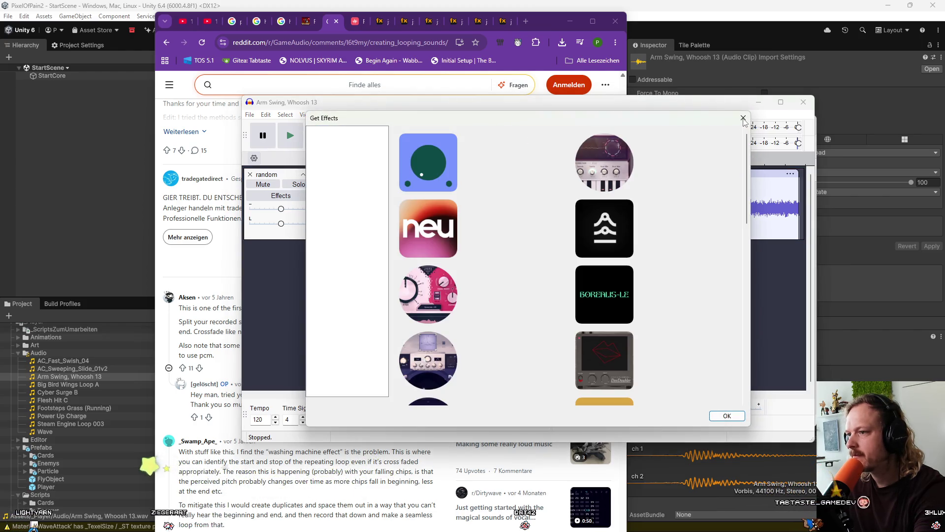
pyautogui.click(726, 416)
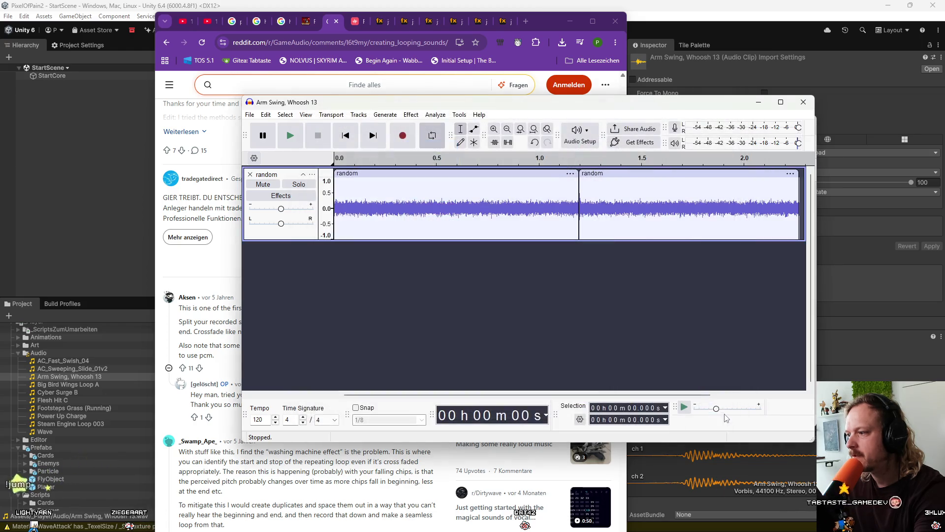
pyautogui.moveTo(405, 507)
pyautogui.click(397, 525)
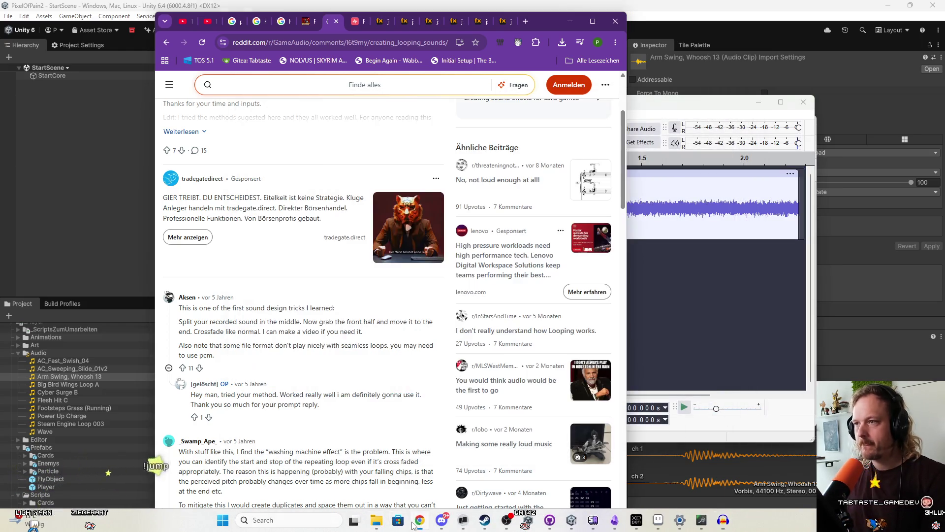
# Search 'crossfade audacit' and open the manual's Creating a Crossfade page
pyautogui.click(525, 22)
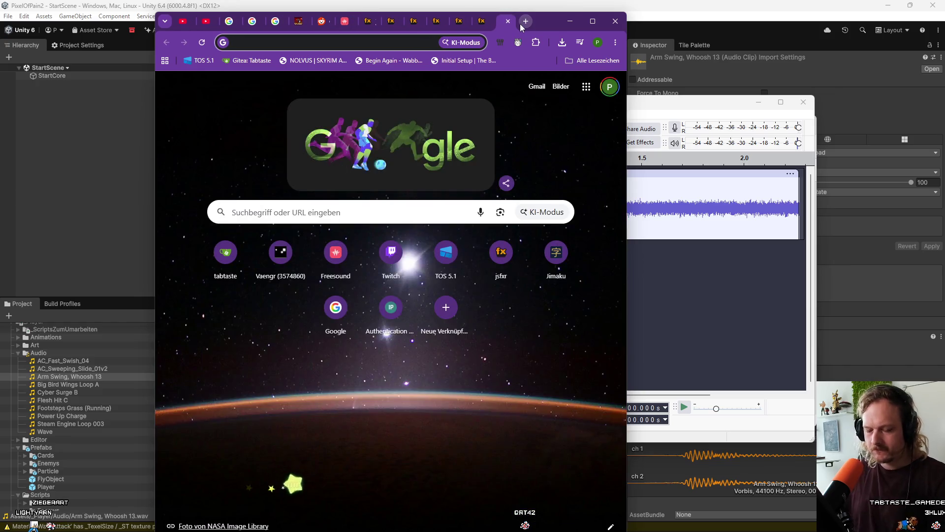
pyautogui.write('crossfade audacit')
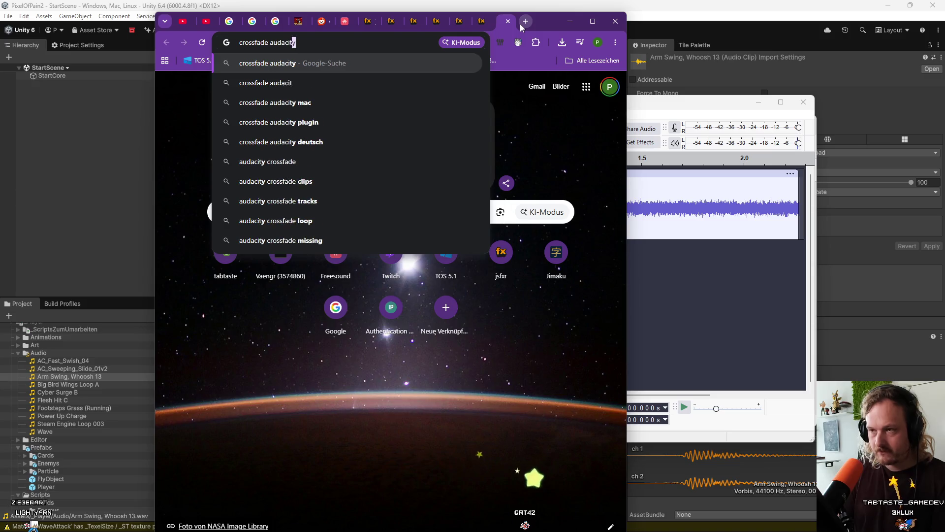
pyautogui.press('Return')
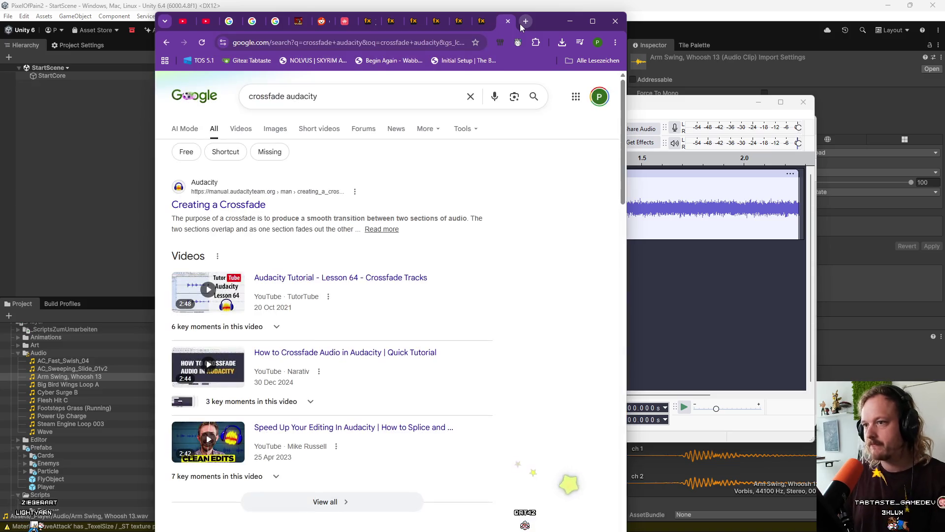
pyautogui.click(251, 205)
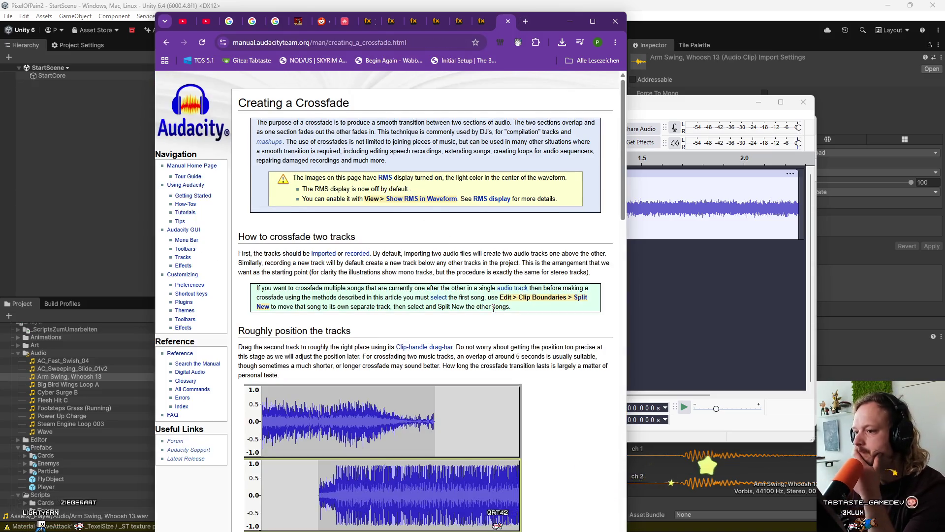
# Read through the crossfade page's trimming and fade steps, then return to Audacity
pyautogui.scroll(-1, 493, 308)
pyautogui.scroll(-2, 493, 308)
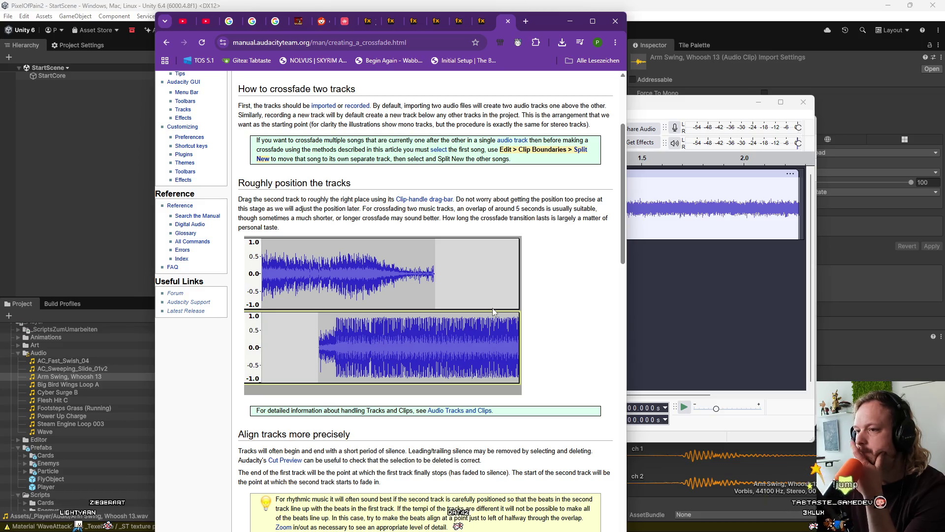
pyautogui.scroll(-5, 596, 359)
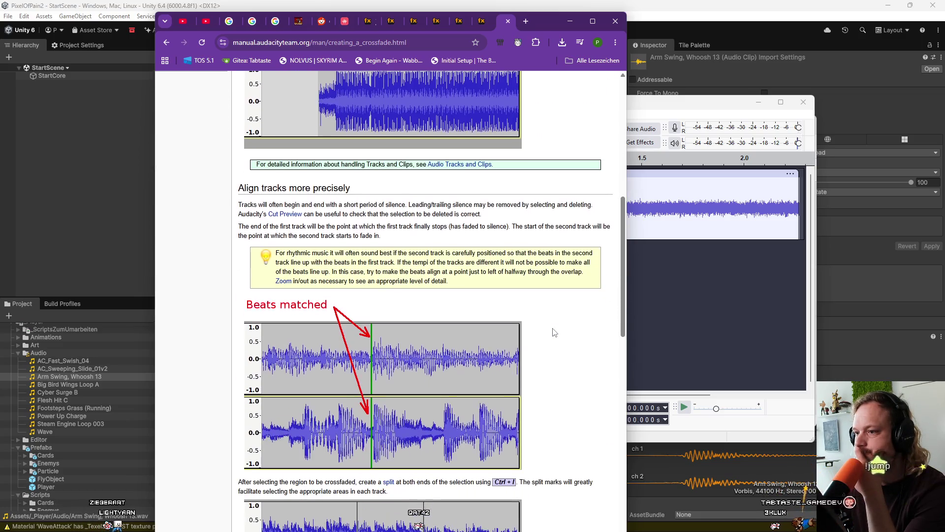
pyautogui.scroll(-4, 554, 332)
pyautogui.scroll(-4, 554, 333)
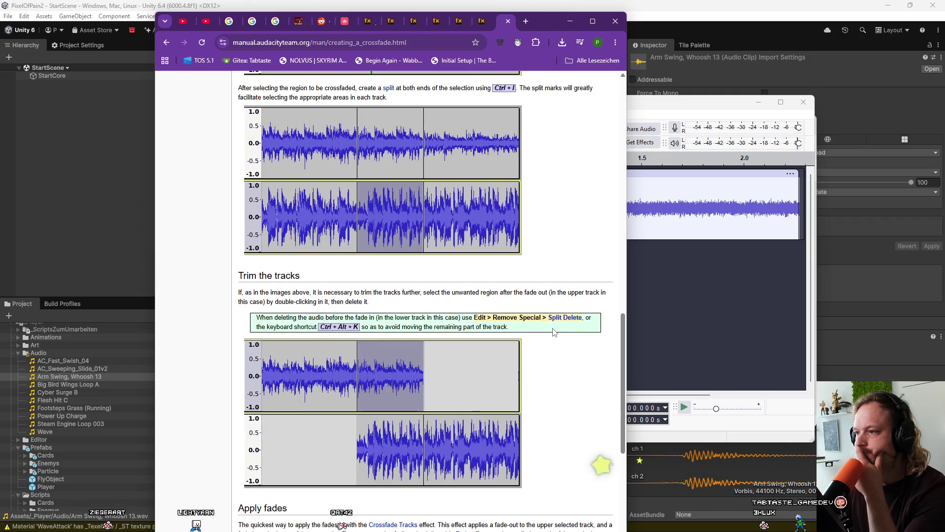
pyautogui.scroll(-3, 555, 332)
pyautogui.scroll(-3, 554, 333)
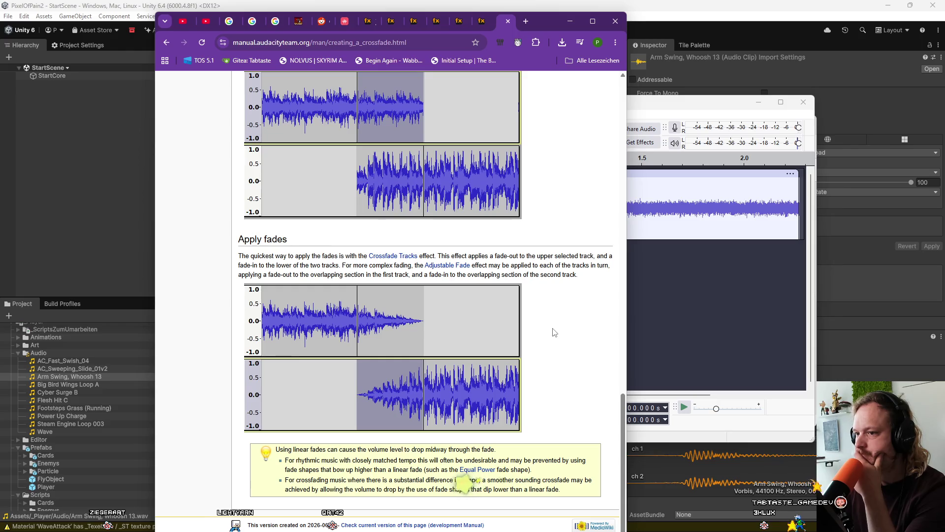
pyautogui.scroll(15, 546, 369)
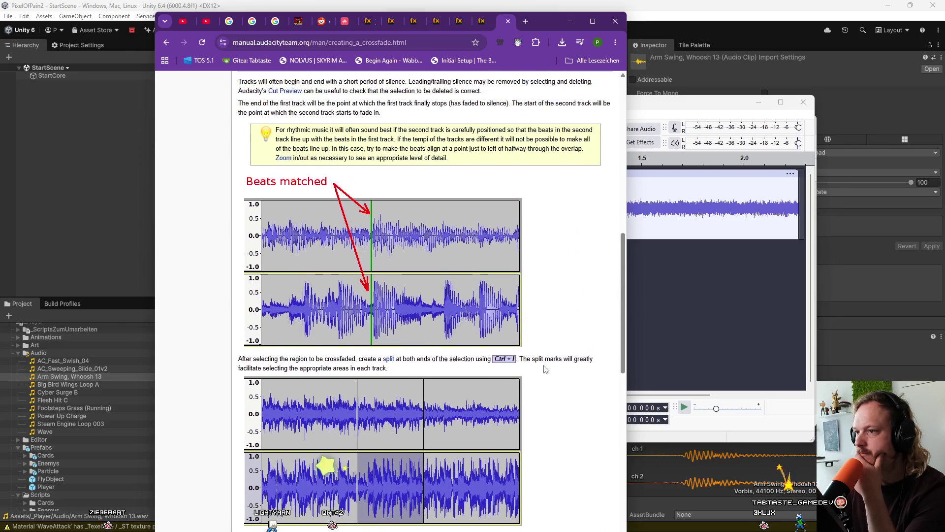
pyautogui.scroll(4, 545, 369)
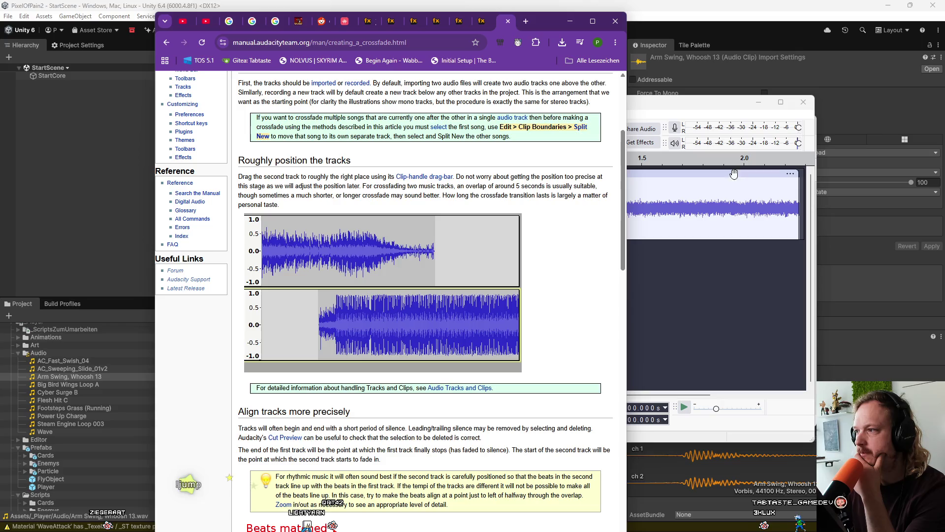
pyautogui.click(720, 278)
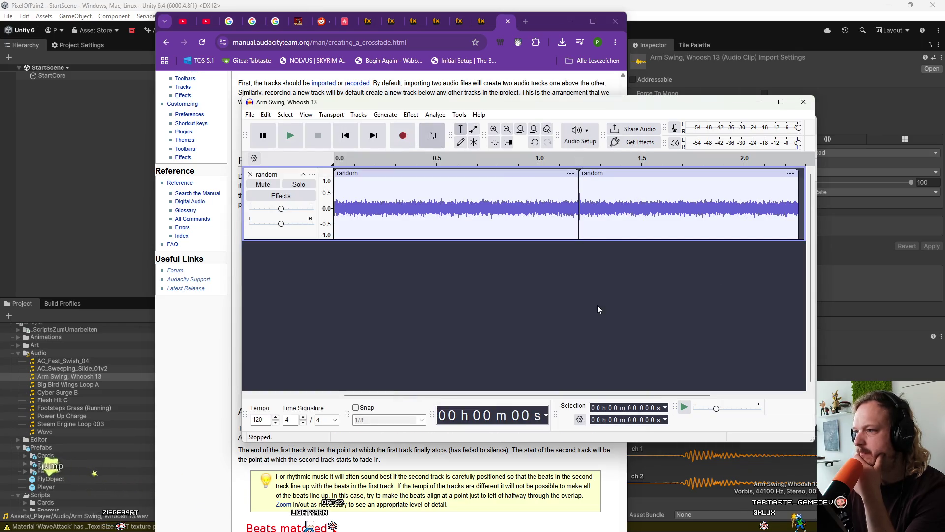
# Cut the second noise clip onto a new track at about 1.13 s and play both tracks
pyautogui.click(607, 174)
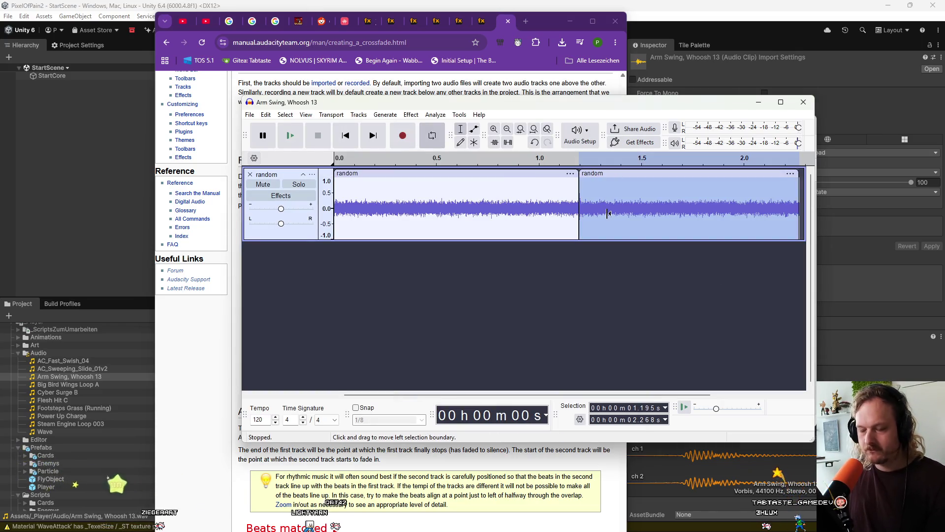
pyautogui.press('Delete')
pyautogui.hotkey('ctrl', 'v')
pyautogui.moveTo(452, 251)
pyautogui.mouseDown()
pyautogui.moveTo(696, 269)
pyautogui.moveTo(676, 270)
pyautogui.mouseUp()
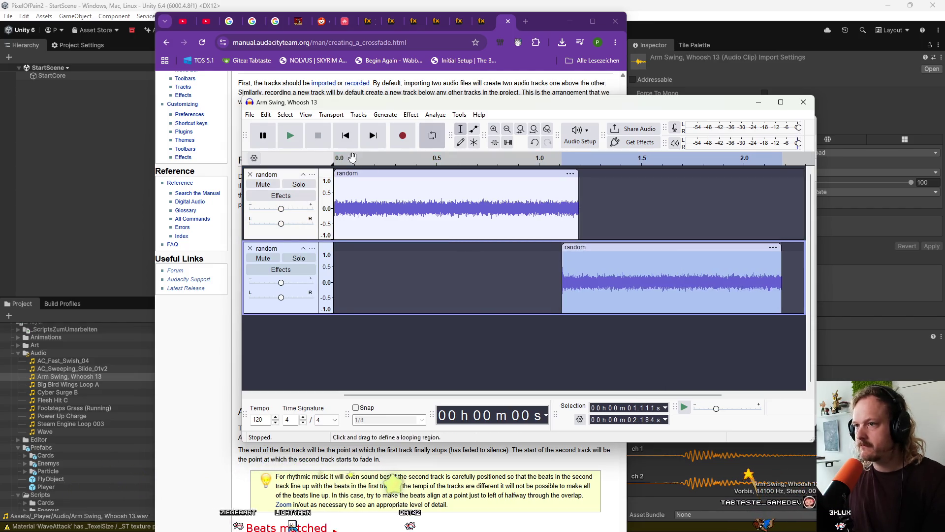
pyautogui.click(290, 137)
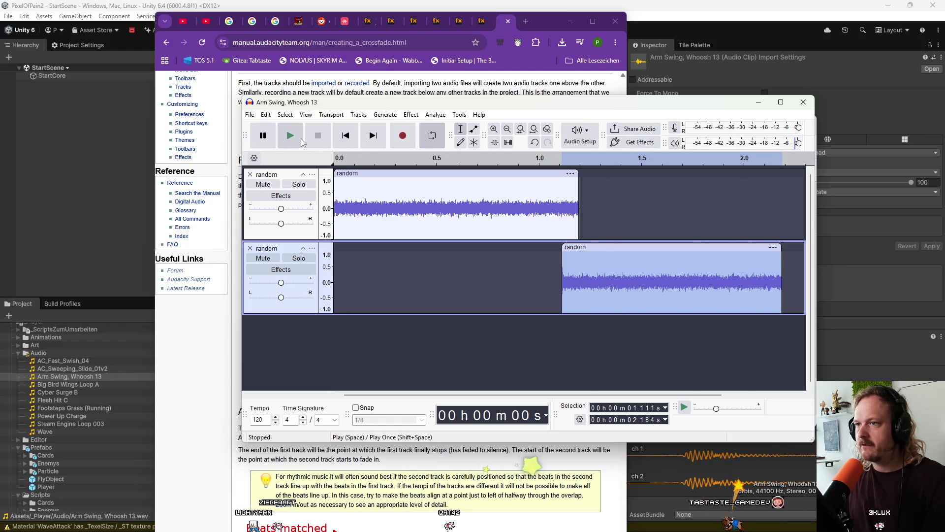
pyautogui.click(323, 140)
pyautogui.click(298, 142)
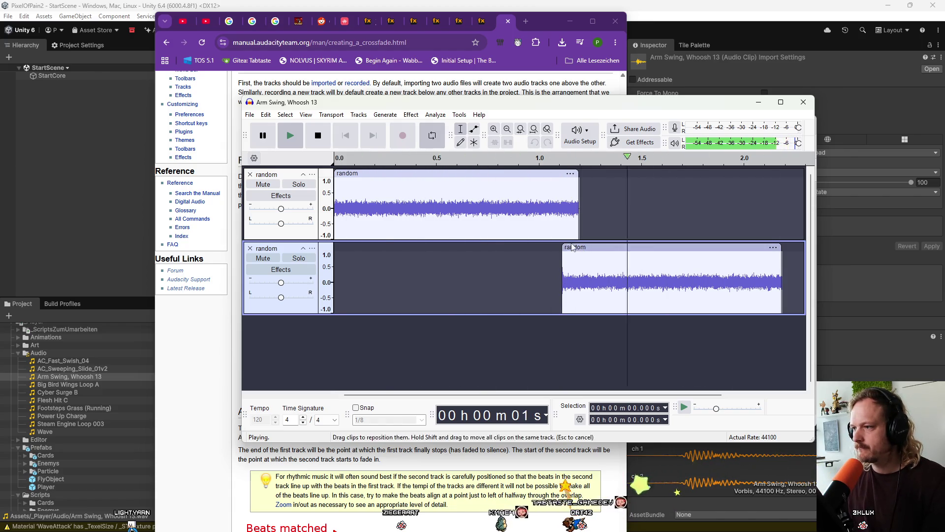
# Trim the second clip's start shorter, checking the overlap by playback after each adjustment
pyautogui.moveTo(570, 252); pyautogui.dragTo(579, 254)
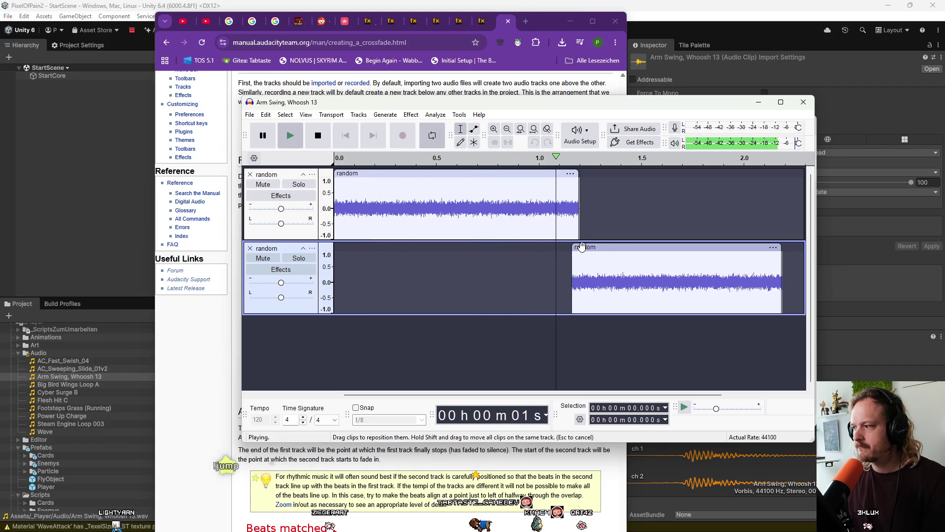
pyautogui.press('space')
pyautogui.moveTo(573, 265)
pyautogui.mouseDown()
pyautogui.moveTo(621, 251)
pyautogui.moveTo(591, 252)
pyautogui.mouseUp()
pyautogui.press('space')
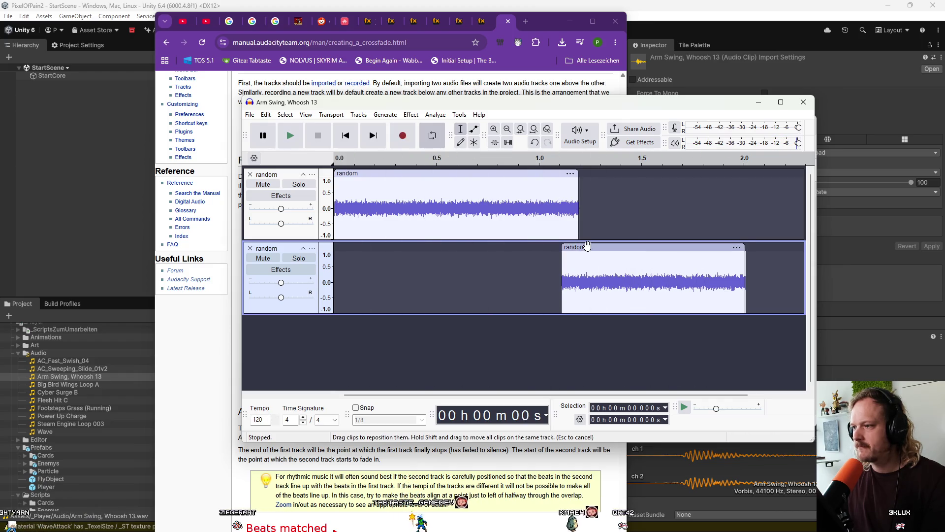
pyautogui.click(567, 248)
pyautogui.moveTo(564, 250)
pyautogui.mouseDown()
pyautogui.moveTo(614, 250)
pyautogui.moveTo(593, 249)
pyautogui.mouseUp()
pyautogui.press('space')
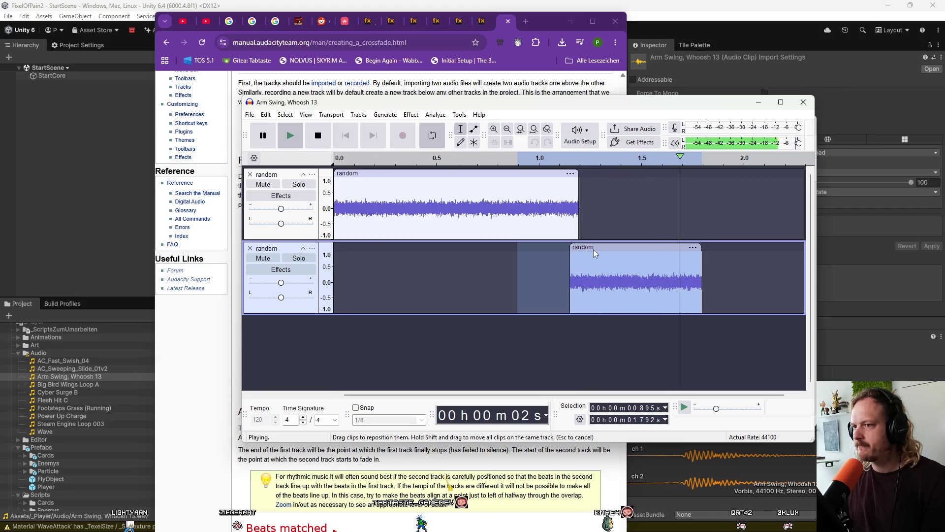
pyautogui.press('space')
pyautogui.moveTo(589, 249)
pyautogui.mouseDown()
pyautogui.moveTo(658, 245)
pyautogui.moveTo(585, 249)
pyautogui.mouseUp()
pyautogui.press('space')
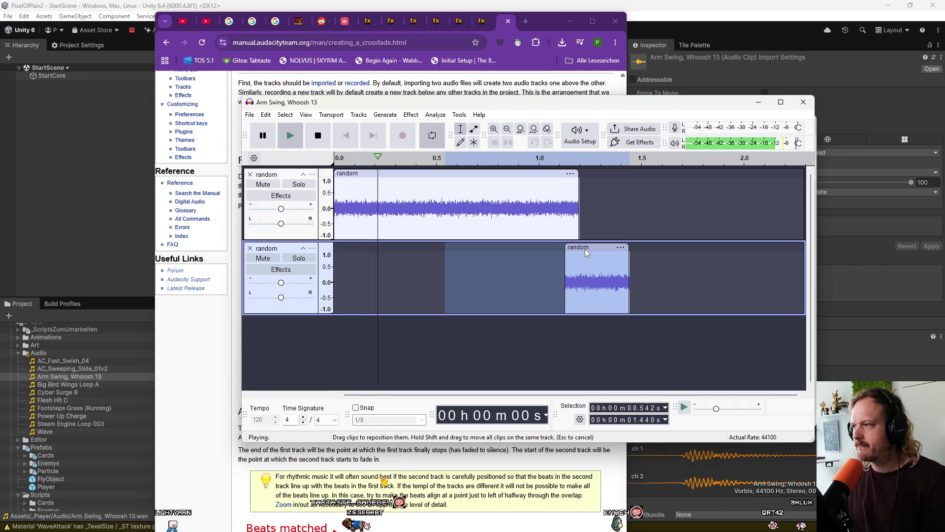
# Slide the trimmed clip earlier to overlap the first clip at about 0.3–0.6 s
pyautogui.click(638, 200)
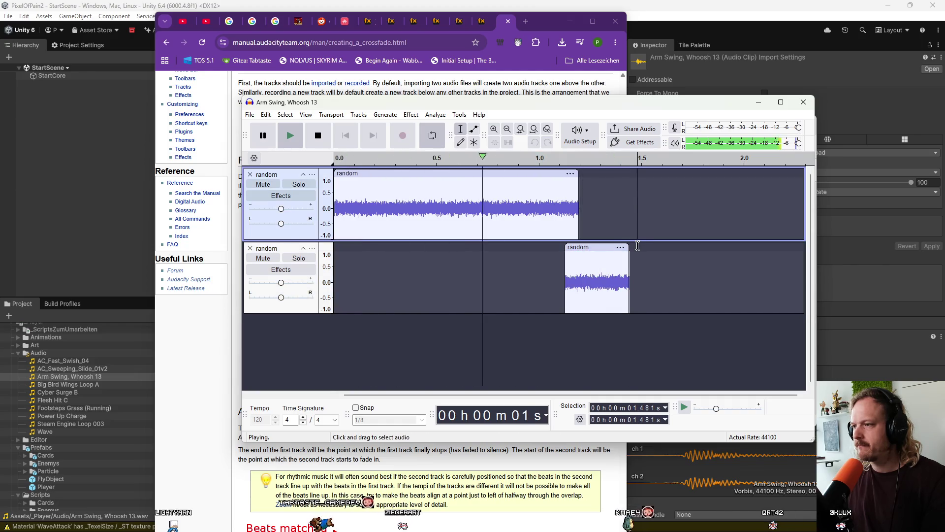
pyautogui.moveTo(593, 247); pyautogui.dragTo(519, 250)
pyautogui.press('space')
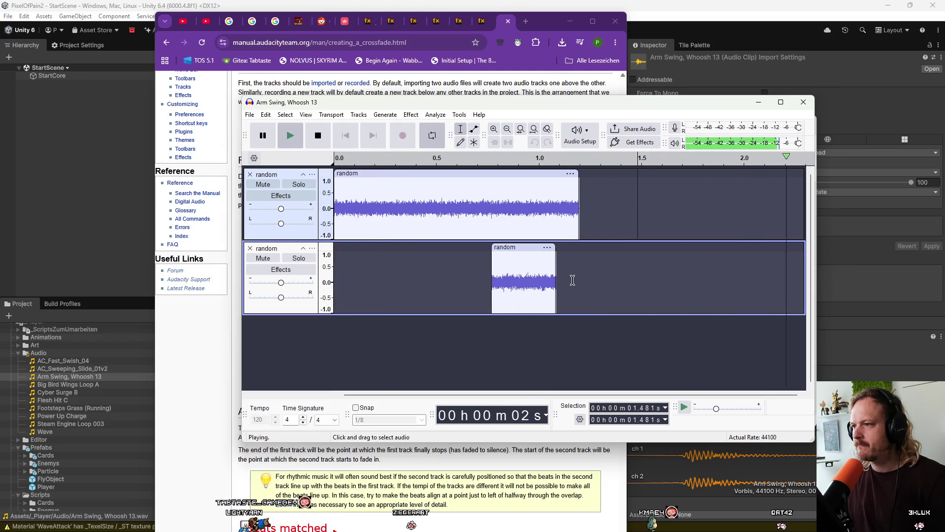
pyautogui.click(346, 136)
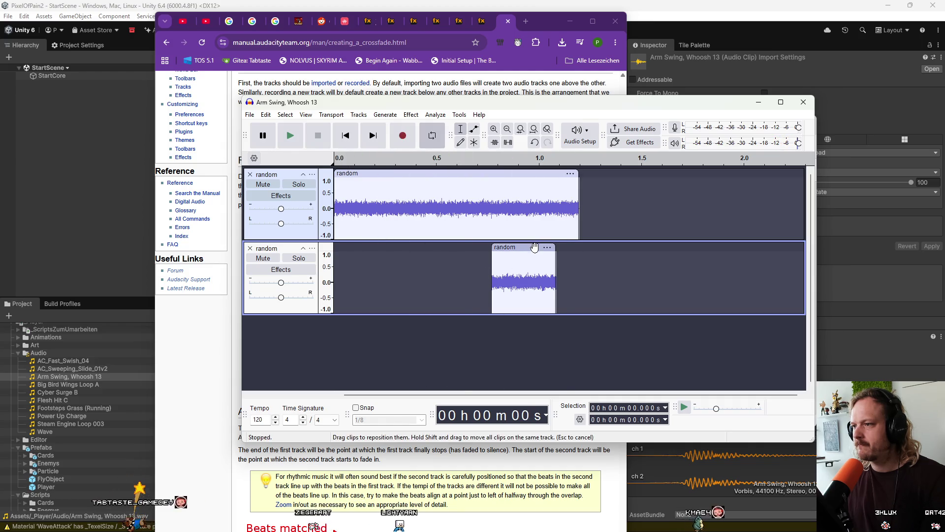
pyautogui.moveTo(535, 252); pyautogui.dragTo(435, 252)
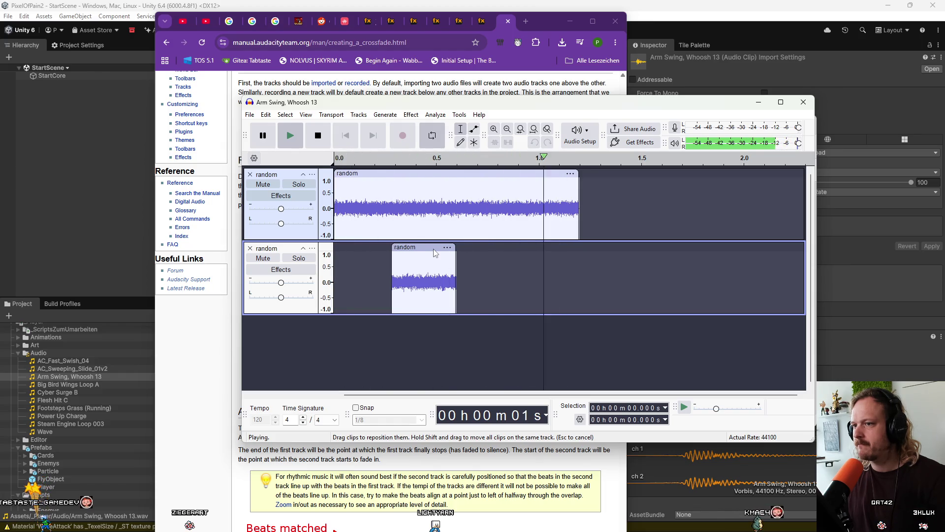
pyautogui.press('space')
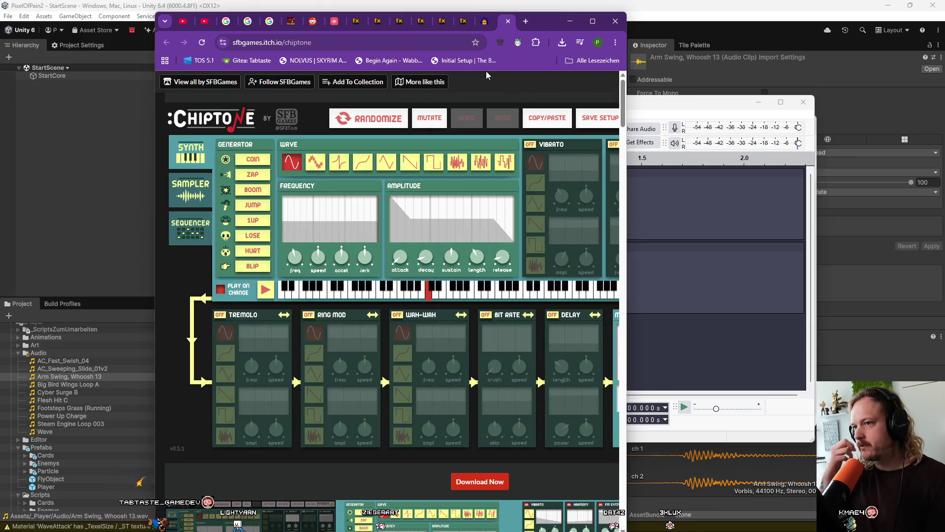
# Download the Windows ChipTone build chiptone-win.zip (6.9 MB) from itch.io without paying and open it
pyautogui.doubleClick(548, 20)
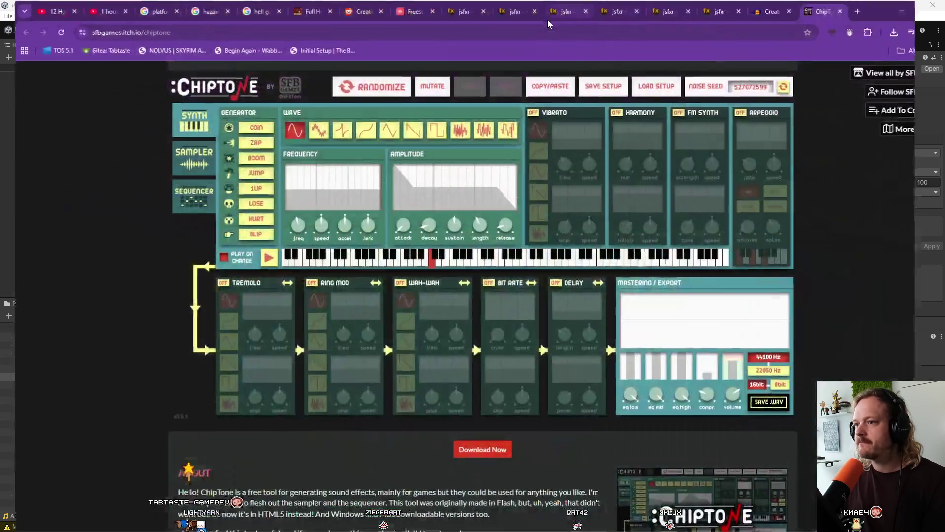
pyautogui.scroll(-2, 490, 333)
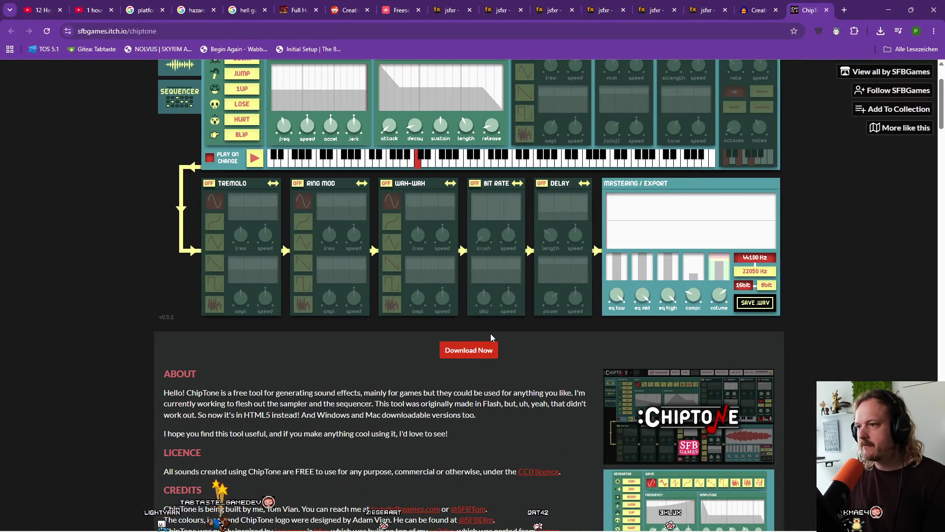
pyautogui.scroll(2, 489, 337)
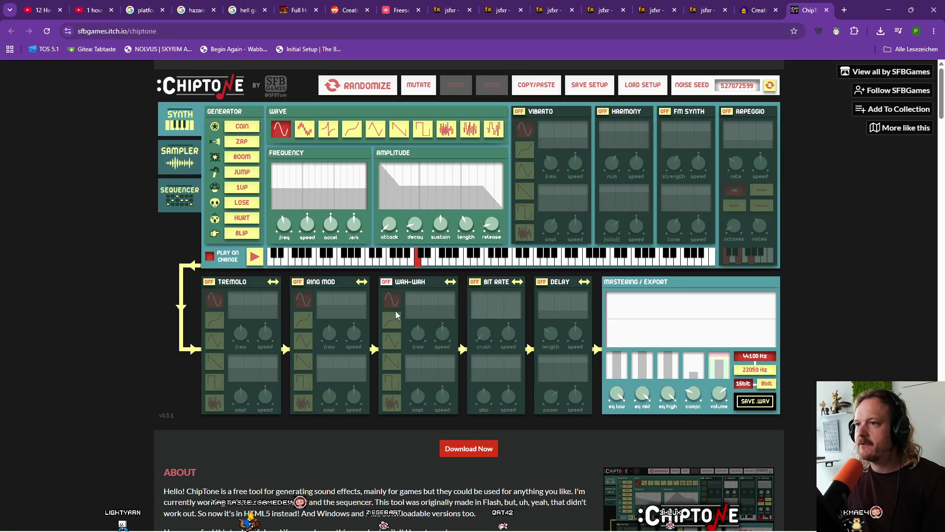
pyautogui.click(484, 449)
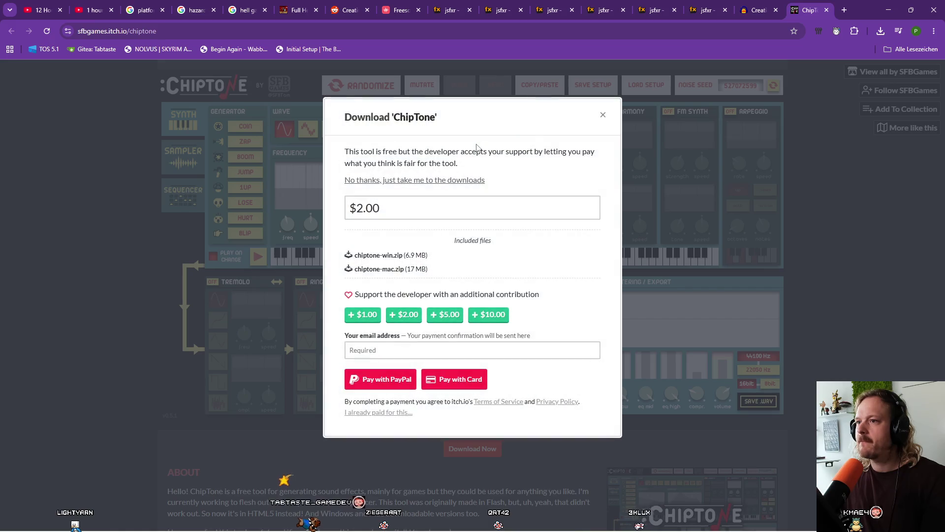
pyautogui.click(400, 181)
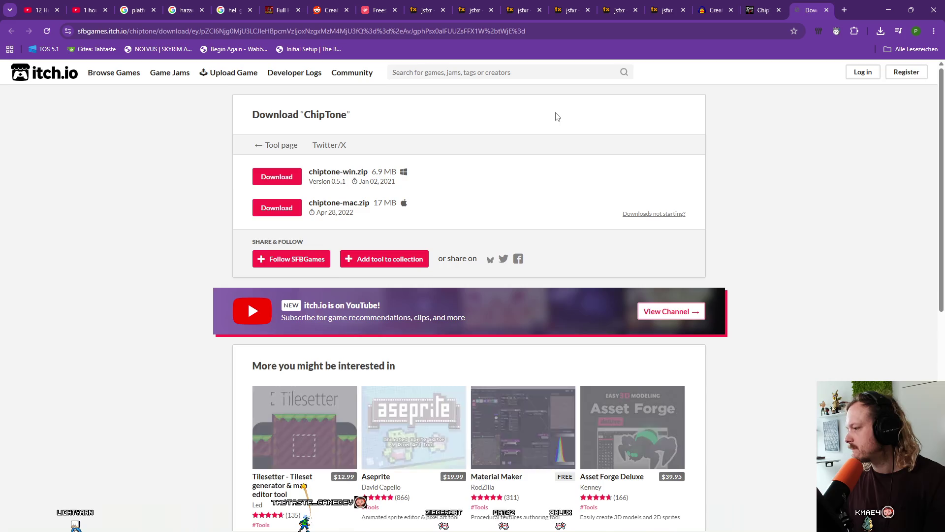
pyautogui.click(278, 178)
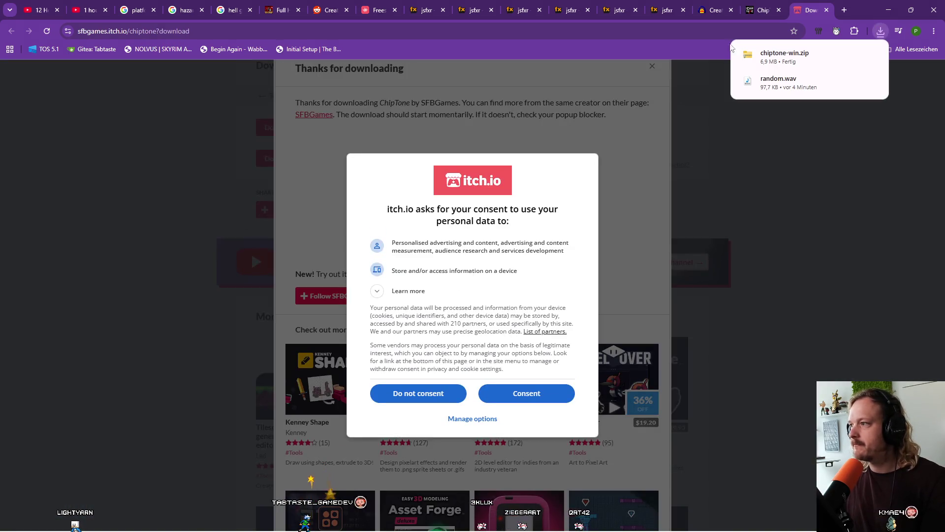
pyautogui.click(783, 58)
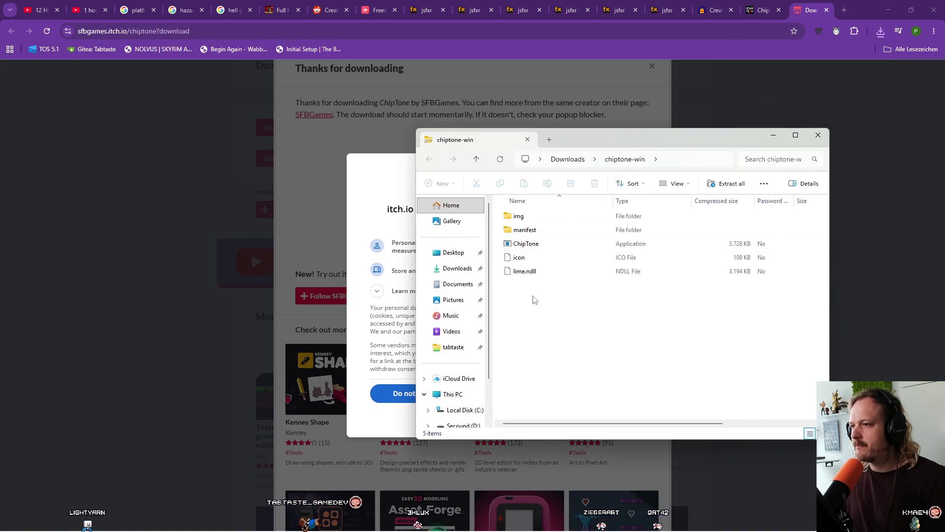
# Extract chiptone-win.zip into a chiptone-win folder and launch ChipTone v2.5.1 from it
pyautogui.moveTo(550, 306)
pyautogui.mouseDown()
pyautogui.moveTo(524, 211)
pyautogui.moveTo(525, 219)
pyautogui.mouseUp()
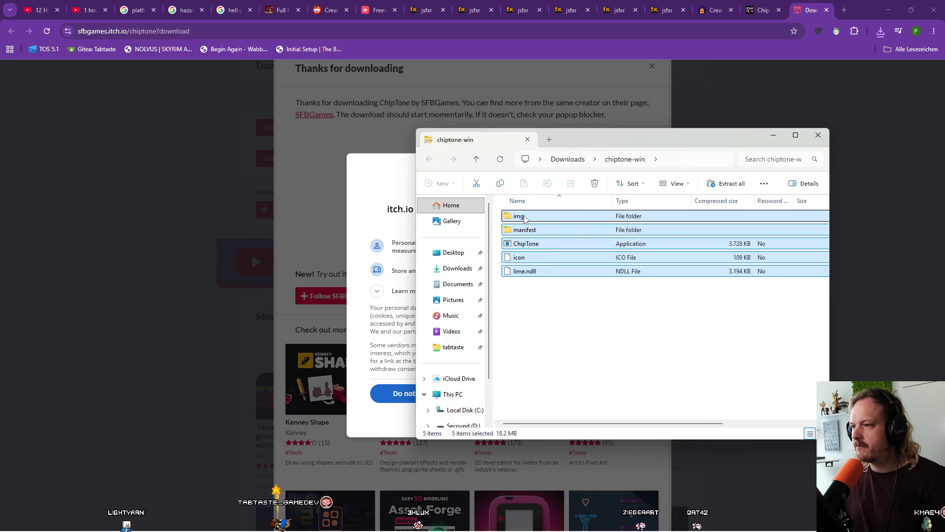
pyautogui.doubleClick(525, 243)
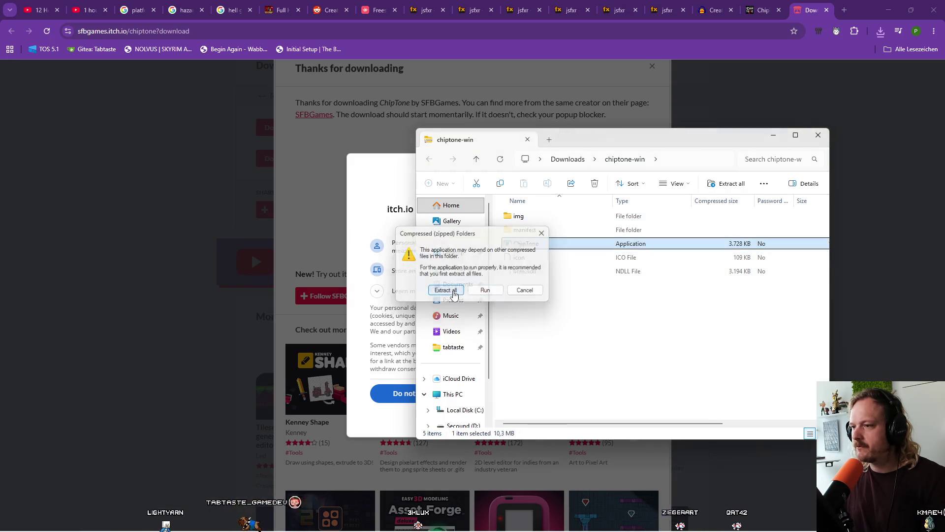
pyautogui.click(446, 291)
pyautogui.press('Return')
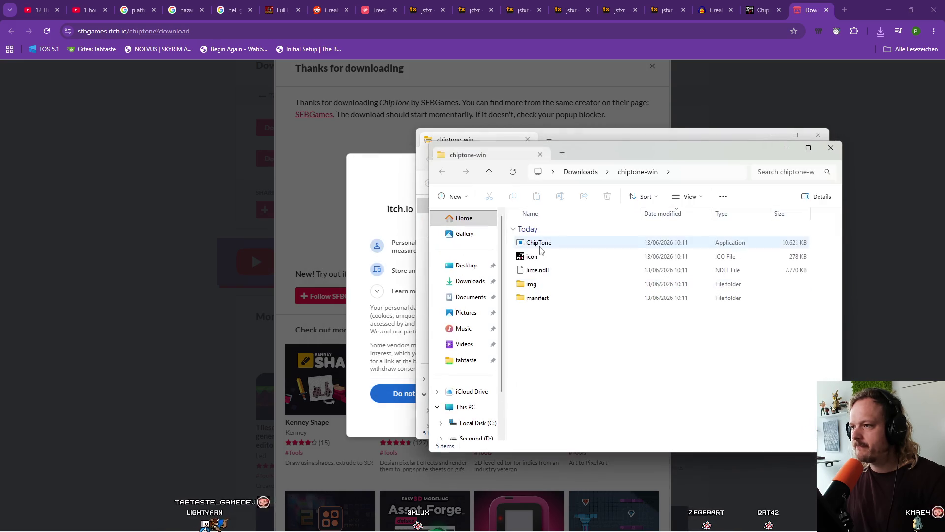
pyautogui.doubleClick(546, 246)
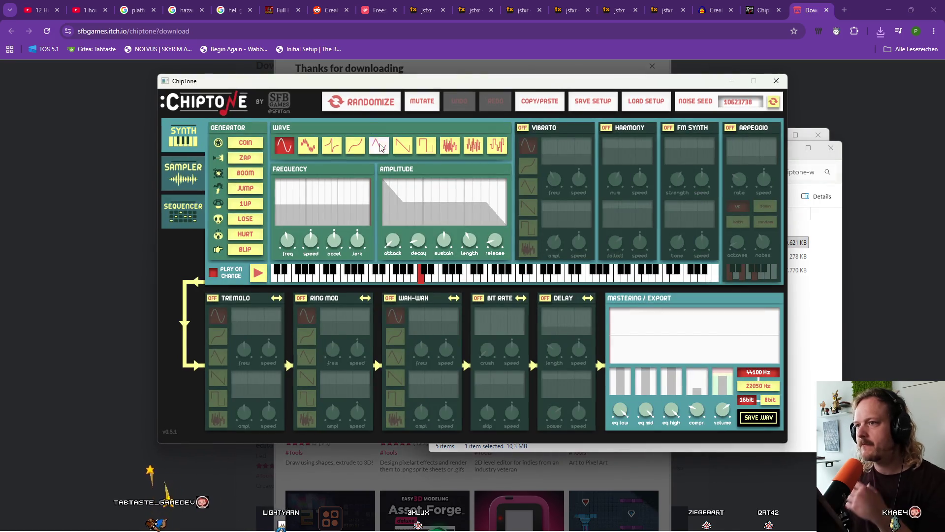
# Generate a random sound, settle on the synth panel and reposition the ChipTone window
pyautogui.click(364, 102)
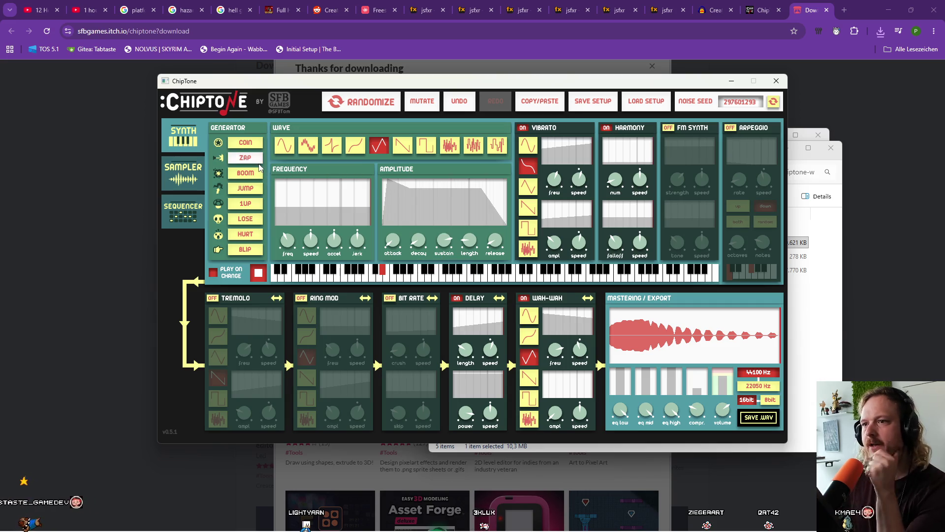
pyautogui.click(181, 180)
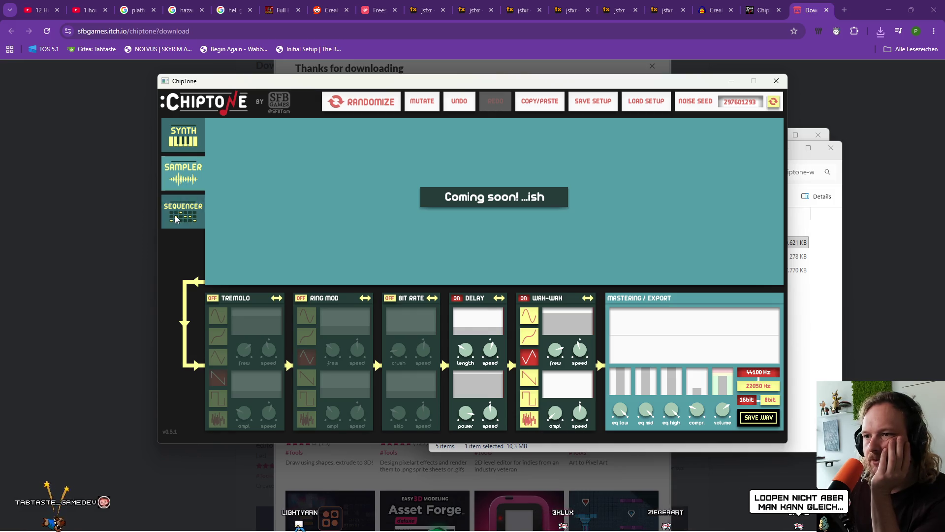
pyautogui.click(180, 143)
pyautogui.click(175, 224)
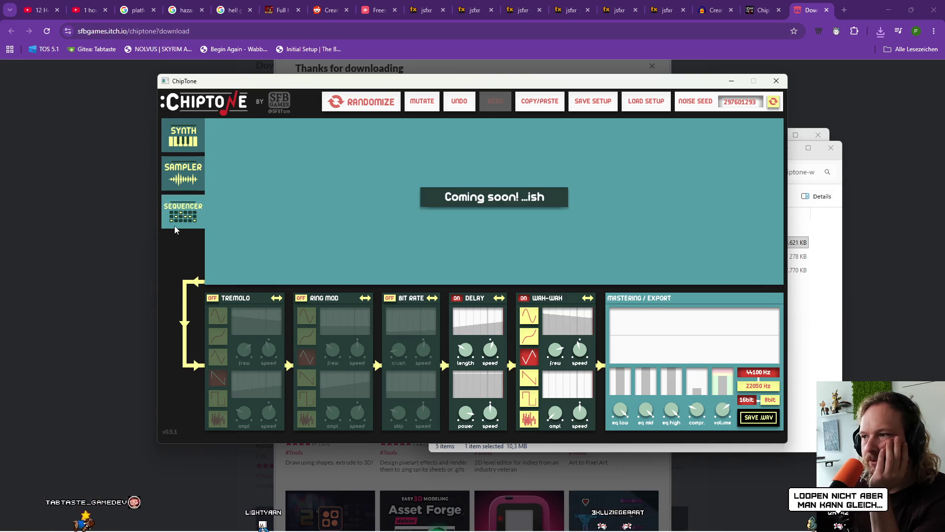
pyautogui.click(180, 142)
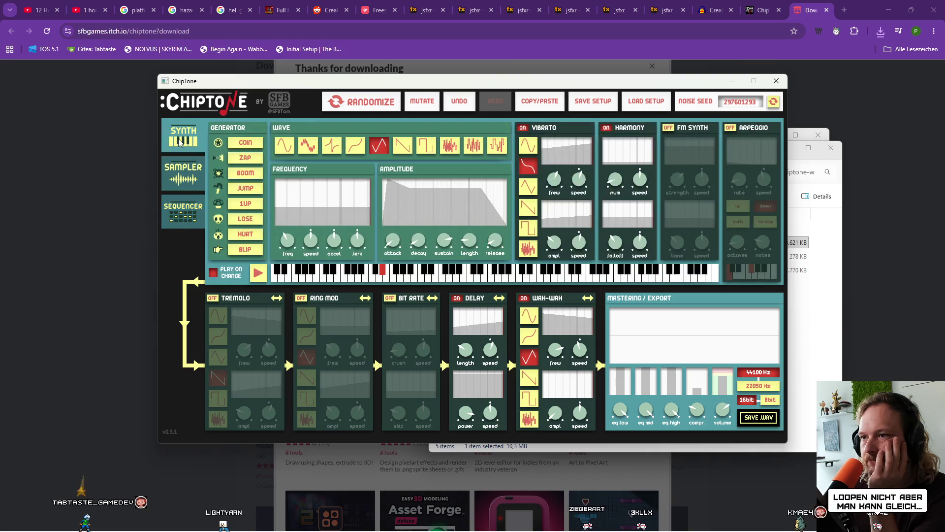
pyautogui.moveTo(501, 80)
pyautogui.mouseDown()
pyautogui.moveTo(562, 411)
pyautogui.moveTo(561, 494)
pyautogui.moveTo(562, 271)
pyautogui.moveTo(475, 91)
pyautogui.moveTo(454, 128)
pyautogui.mouseUp()
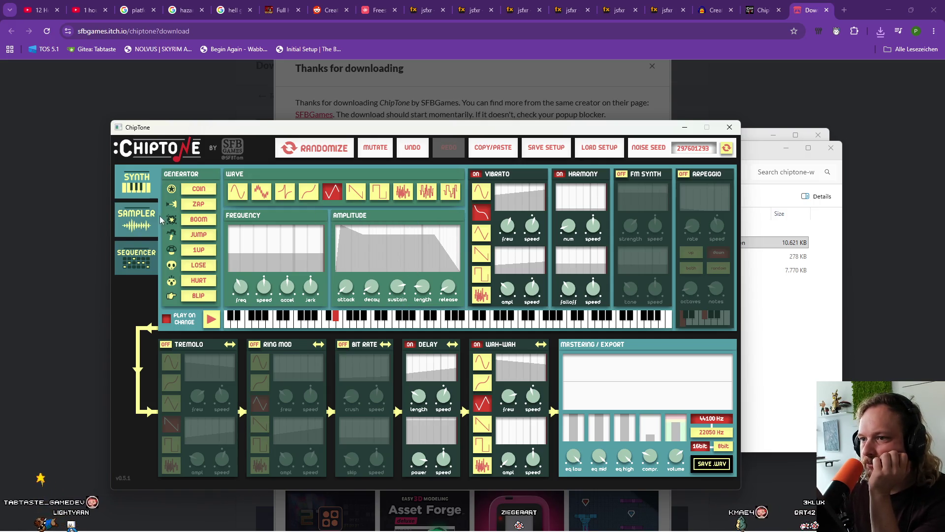
# Cycle through the HURT, BLIP, JUMP, BOOM, ZAP and 1UP presets until a square-wave sound appears
pyautogui.click(198, 281)
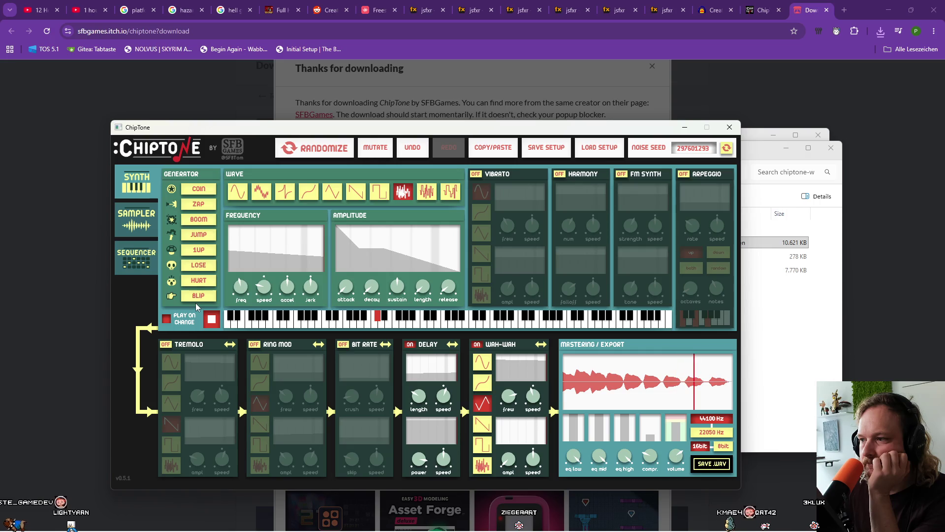
pyautogui.click(198, 296)
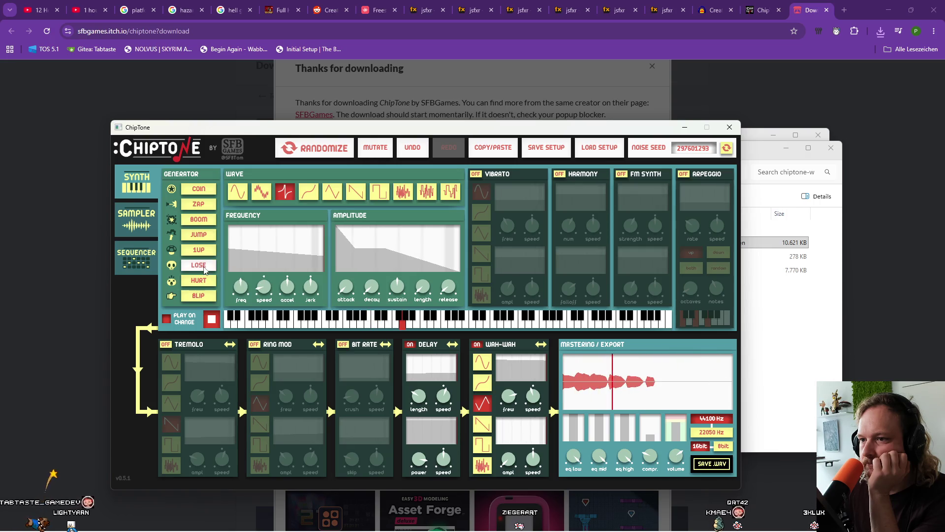
pyautogui.click(207, 237)
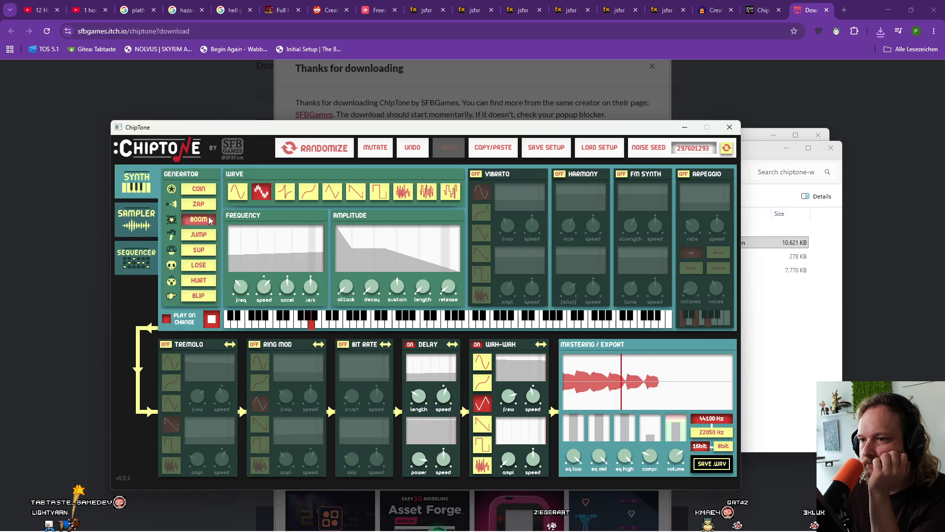
pyautogui.click(209, 200)
pyautogui.click(208, 202)
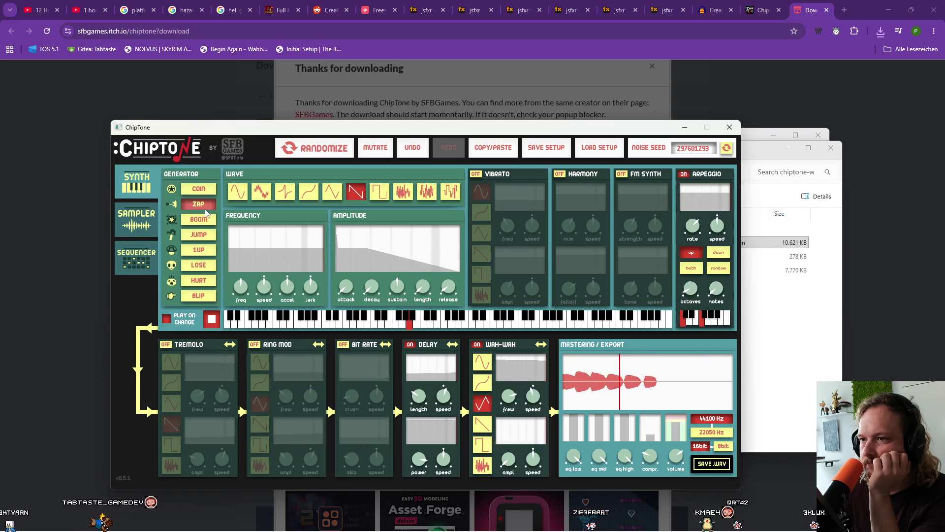
pyautogui.click(207, 205)
pyautogui.click(206, 220)
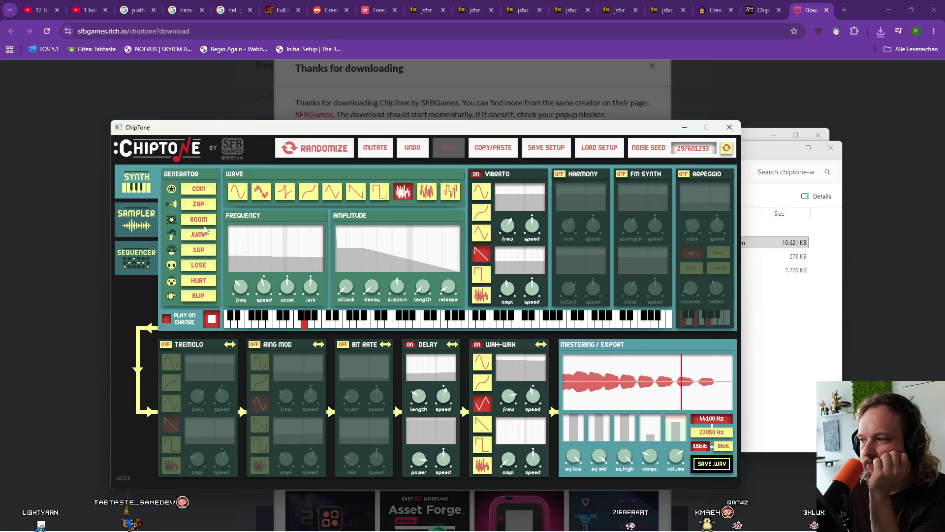
pyautogui.click(206, 236)
pyautogui.click(206, 250)
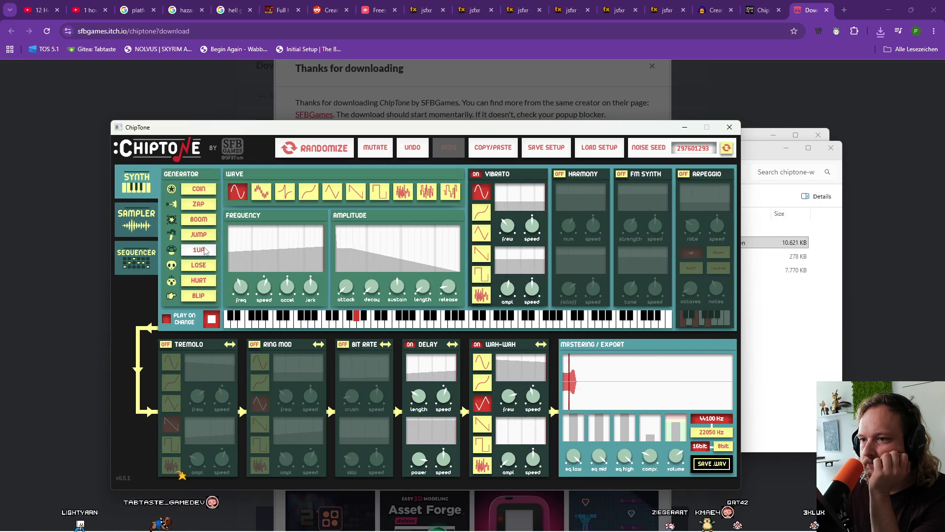
pyautogui.click(206, 266)
pyautogui.click(199, 296)
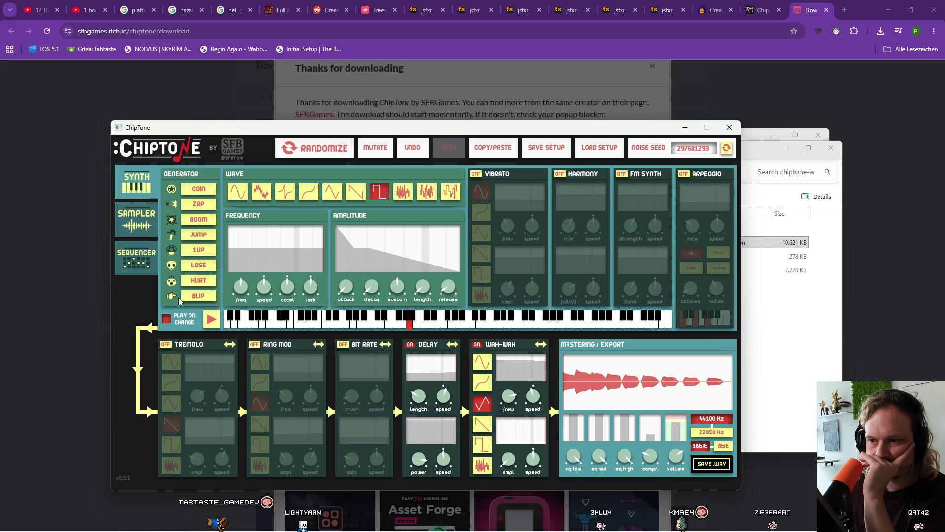
# Turn on tremolo, ring mod and bit rate and audition the sound at several notes
pyautogui.click(167, 345)
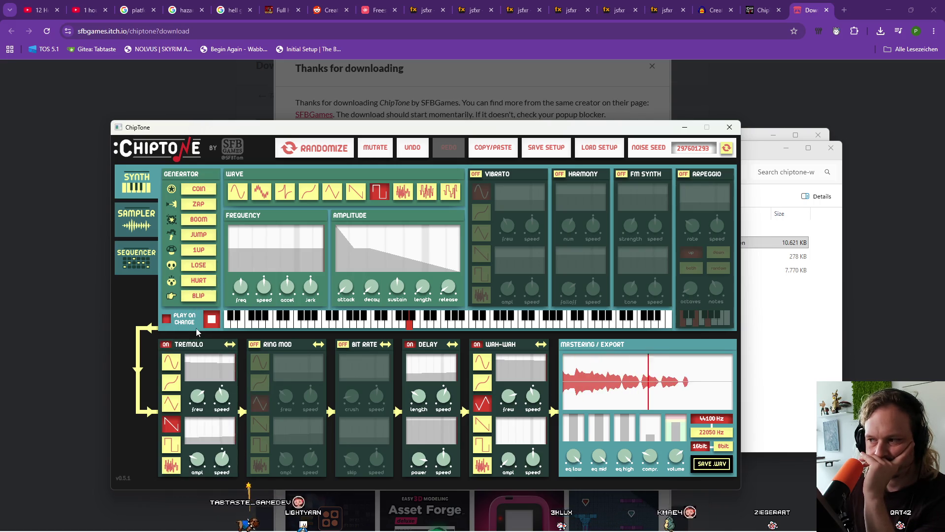
pyautogui.click(293, 344)
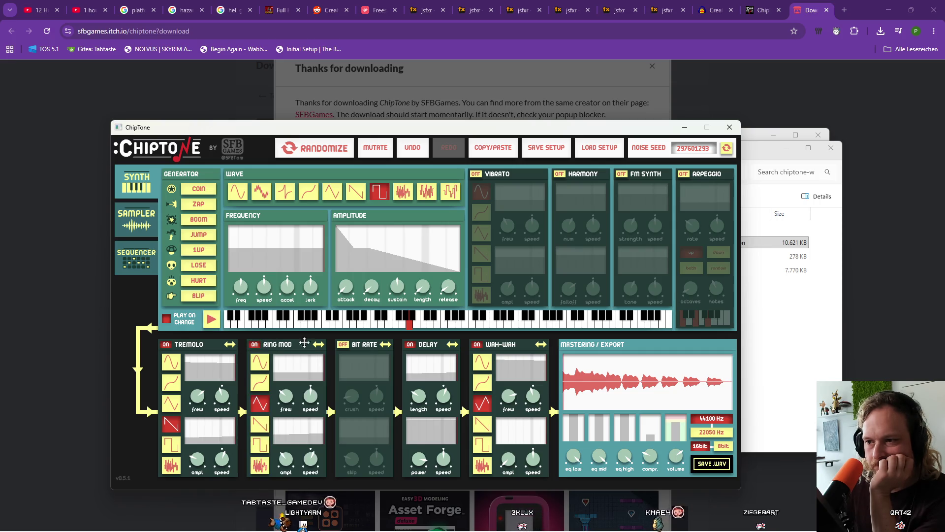
pyautogui.click(342, 344)
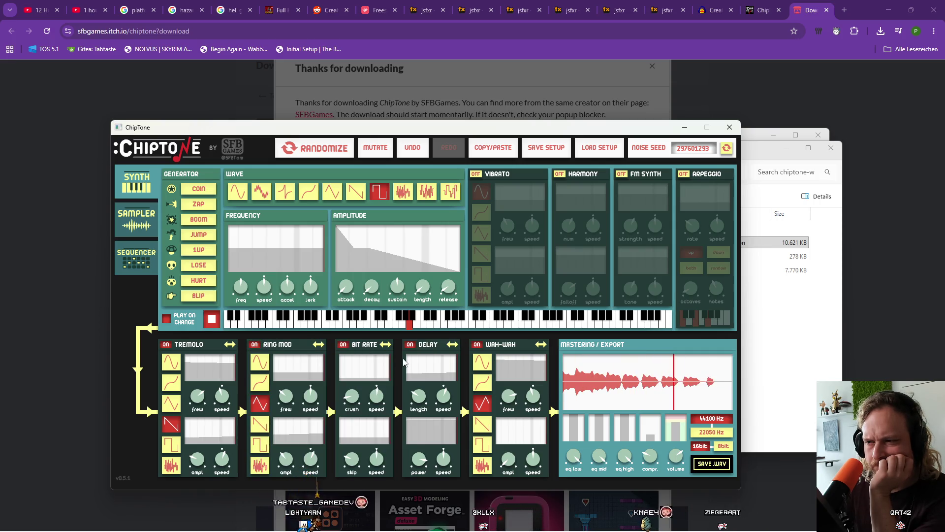
pyautogui.click(274, 325)
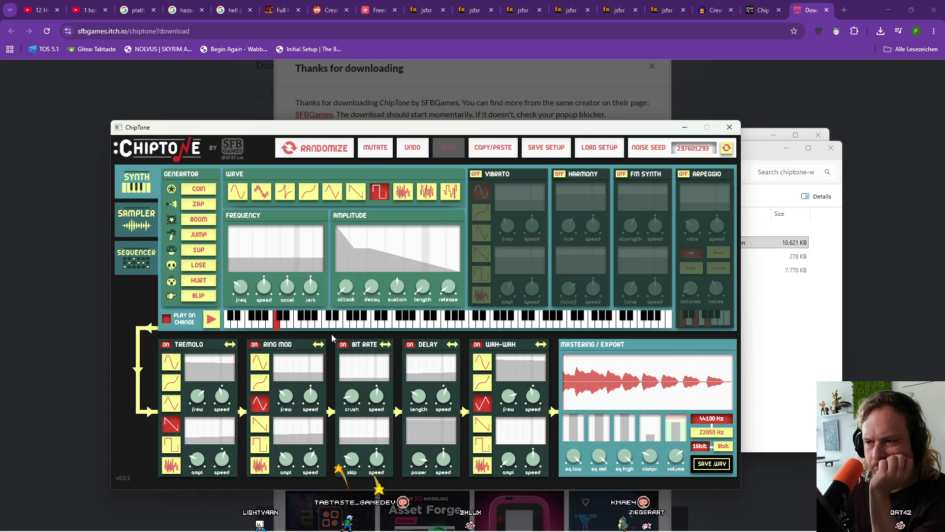
pyautogui.click(345, 326)
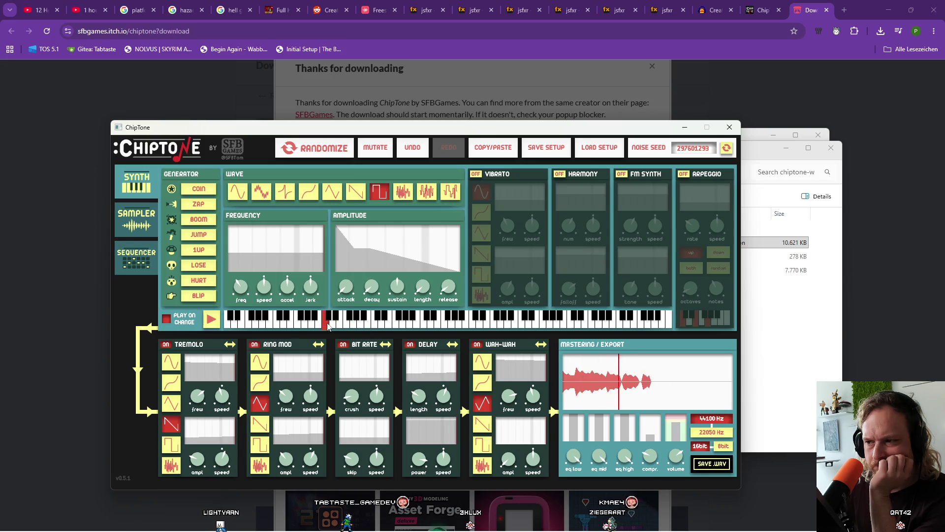
pyautogui.click(299, 326)
# Switch off tremolo, ring mod, bit rate, delay and wah-wah, leaving a plain square-wave tone
pyautogui.click(291, 325)
pyautogui.click(165, 344)
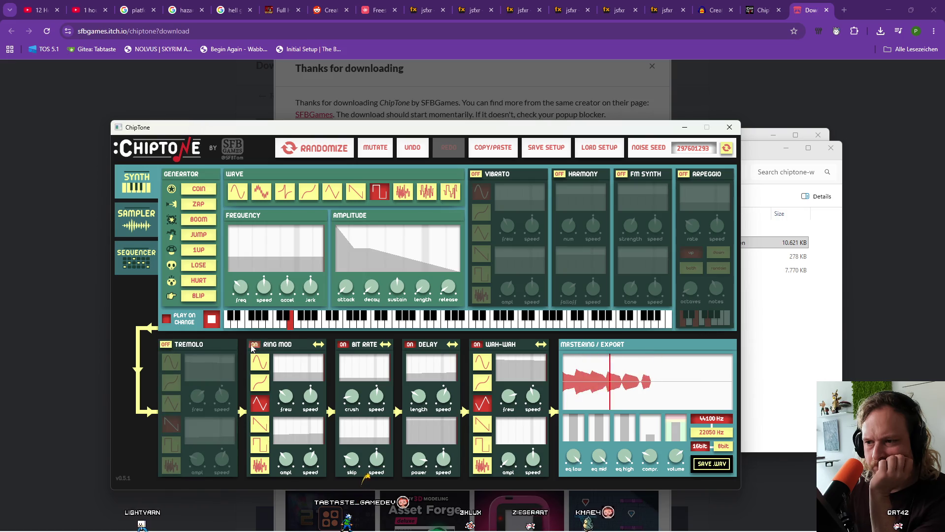
pyautogui.click(253, 345)
pyautogui.click(343, 345)
pyautogui.click(410, 345)
pyautogui.click(477, 348)
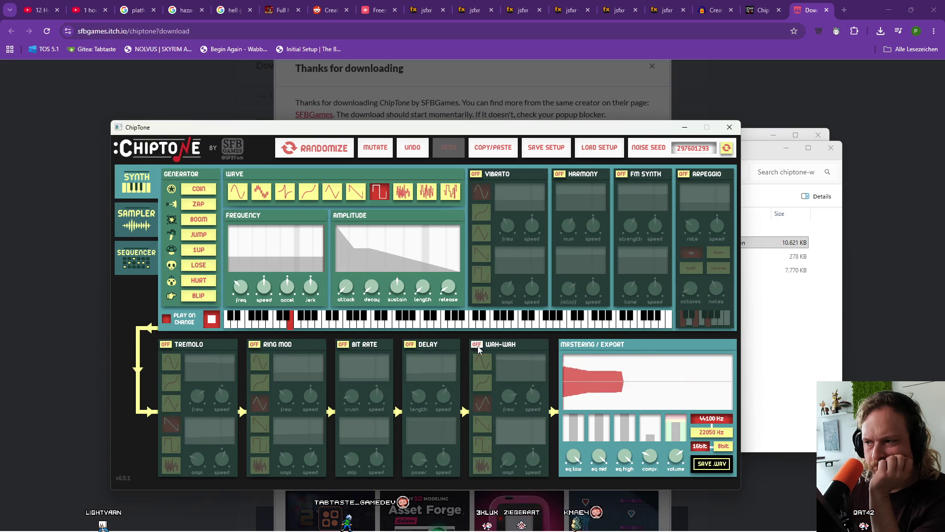
# Try higher and lower notes, then step the base note down three keys
pyautogui.click(304, 324)
pyautogui.click(212, 322)
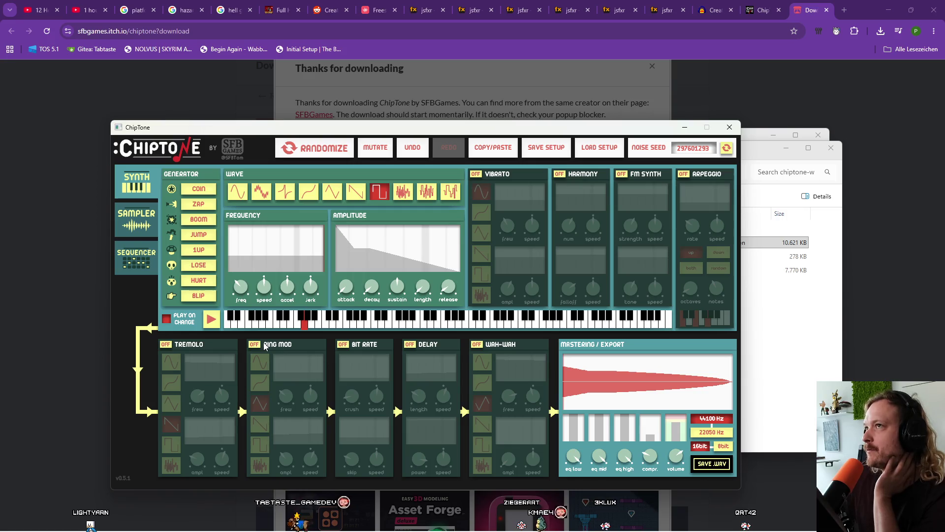
pyautogui.click(566, 322)
pyautogui.click(403, 325)
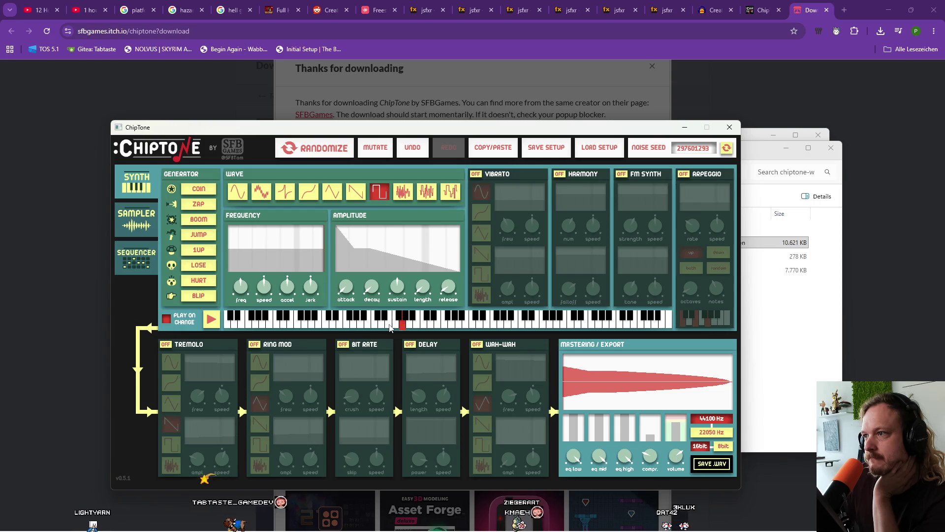
pyautogui.click(366, 323)
pyautogui.click(361, 327)
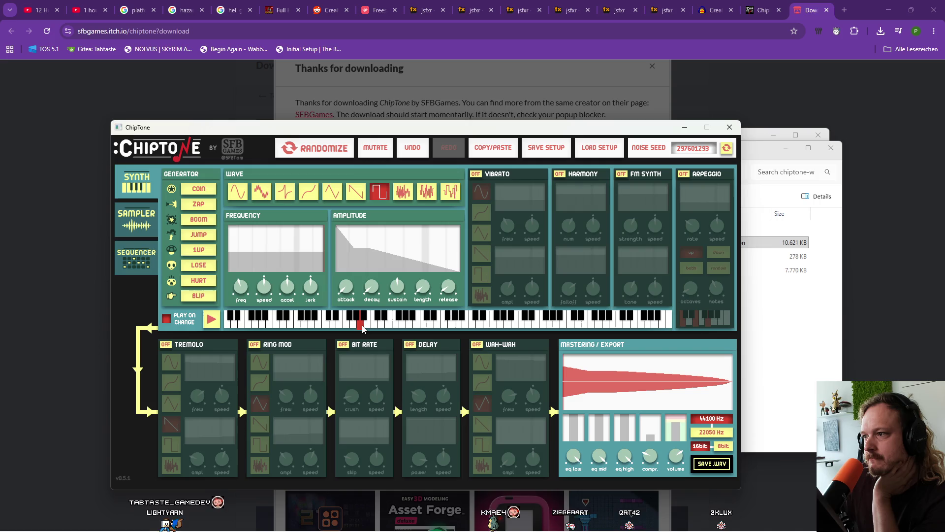
pyautogui.click(356, 326)
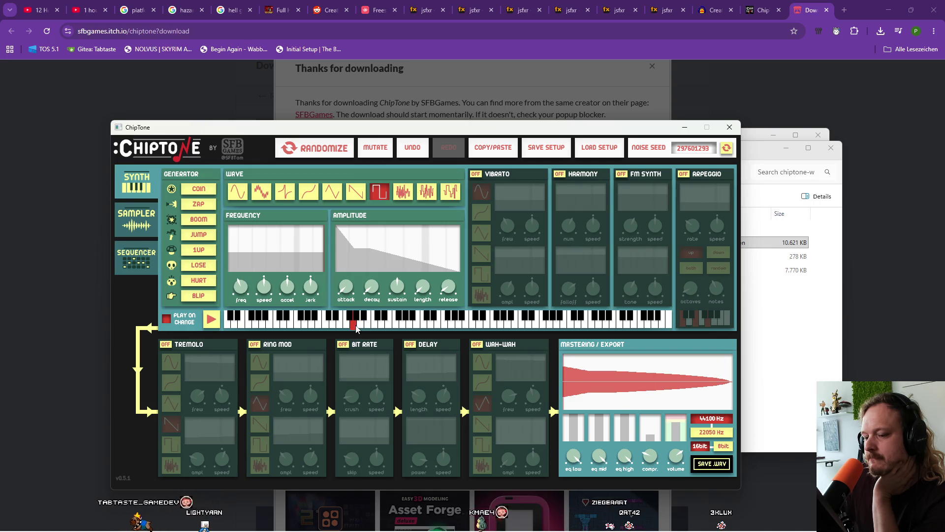
pyautogui.click(345, 326)
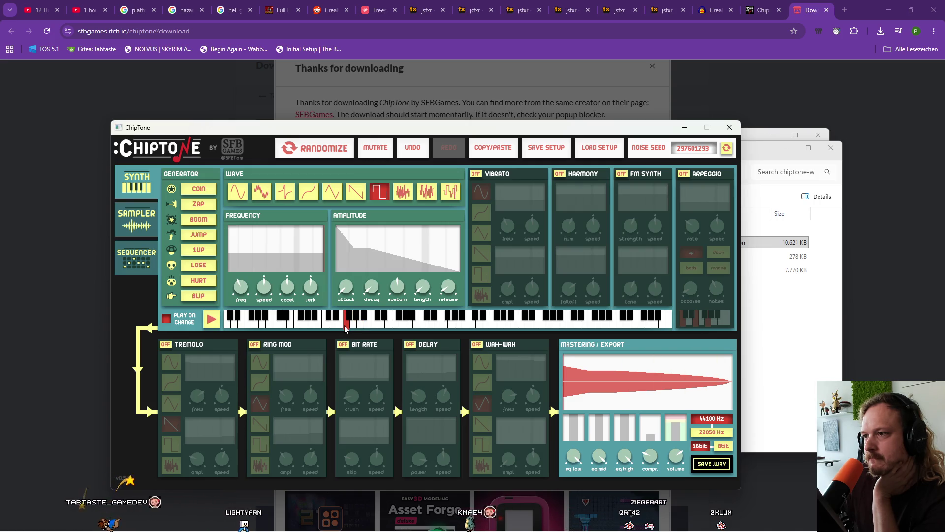
# Replay the lowered square-wave sound several times to listen
pyautogui.click(219, 321)
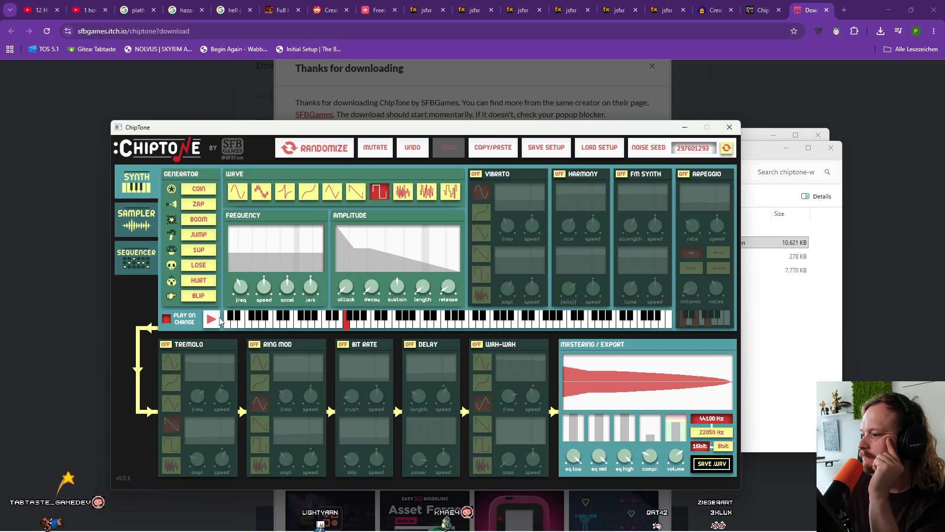
pyautogui.click(220, 320)
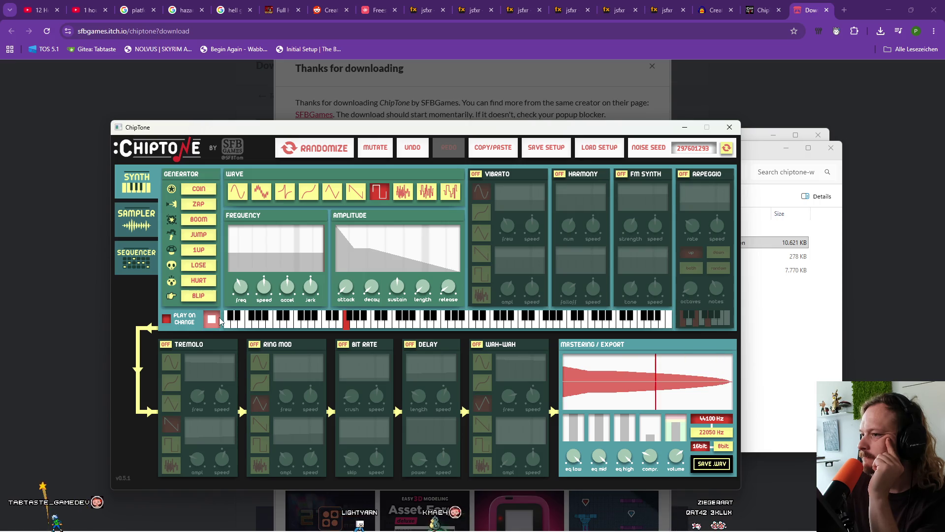
pyautogui.click(220, 320)
pyautogui.click(220, 320)
pyautogui.click(220, 320)
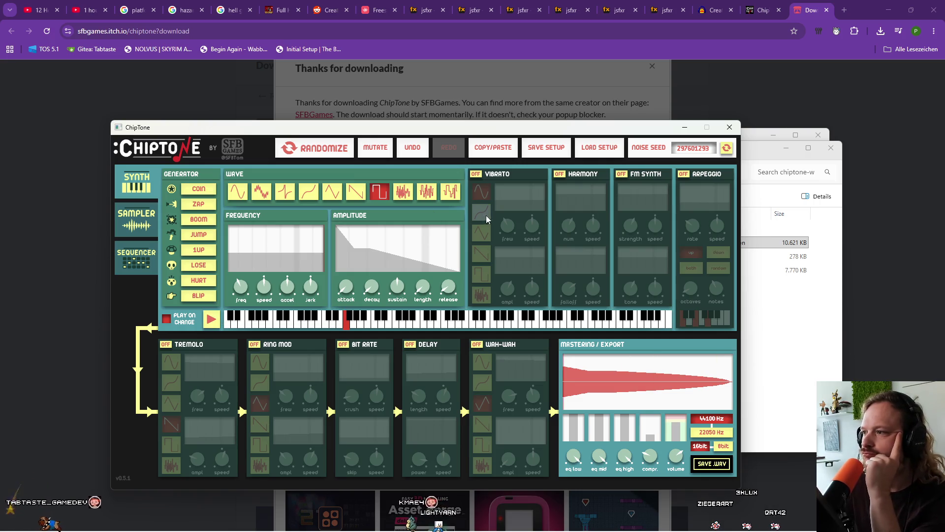
# Audition vibrato with curved, square and sine shapes, then try harmony, leaving both off
pyautogui.click(476, 175)
pyautogui.click(481, 212)
pyautogui.click(482, 274)
pyautogui.click(481, 191)
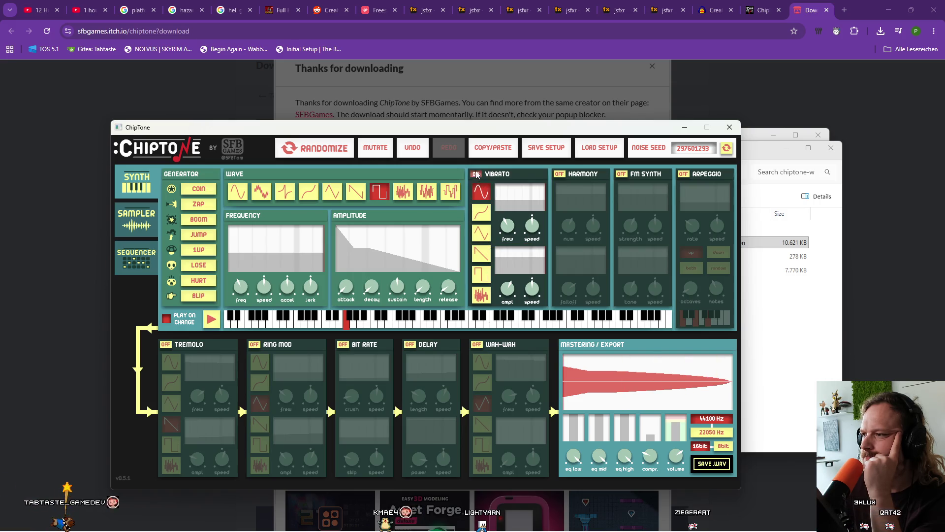
pyautogui.click(476, 174)
pyautogui.click(560, 174)
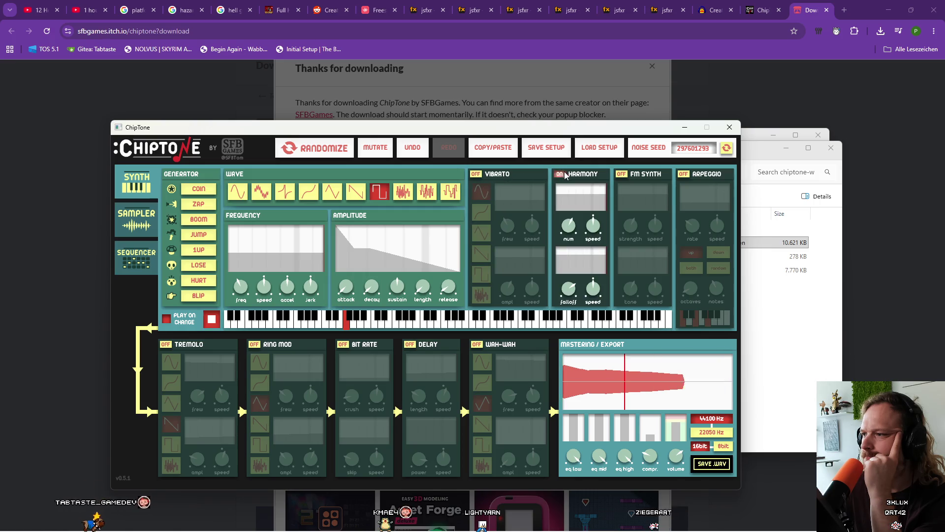
pyautogui.click(581, 204)
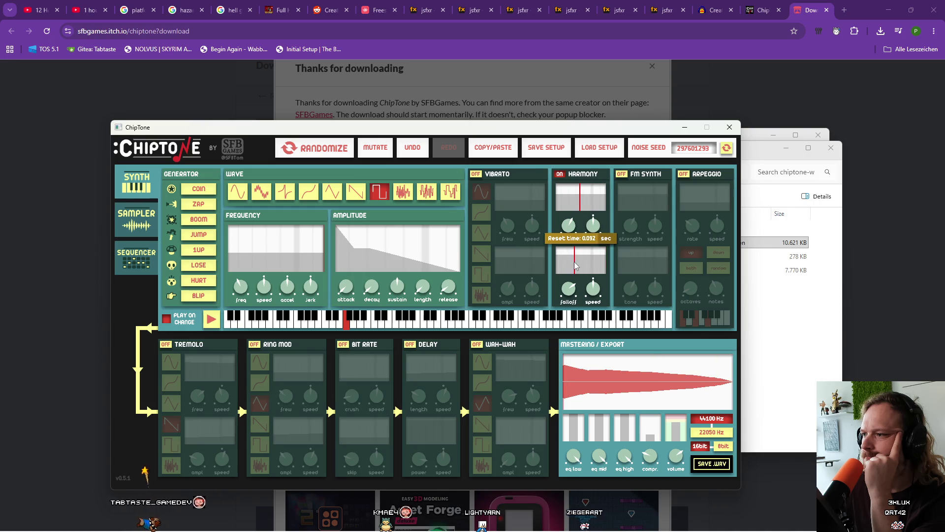
pyautogui.click(561, 175)
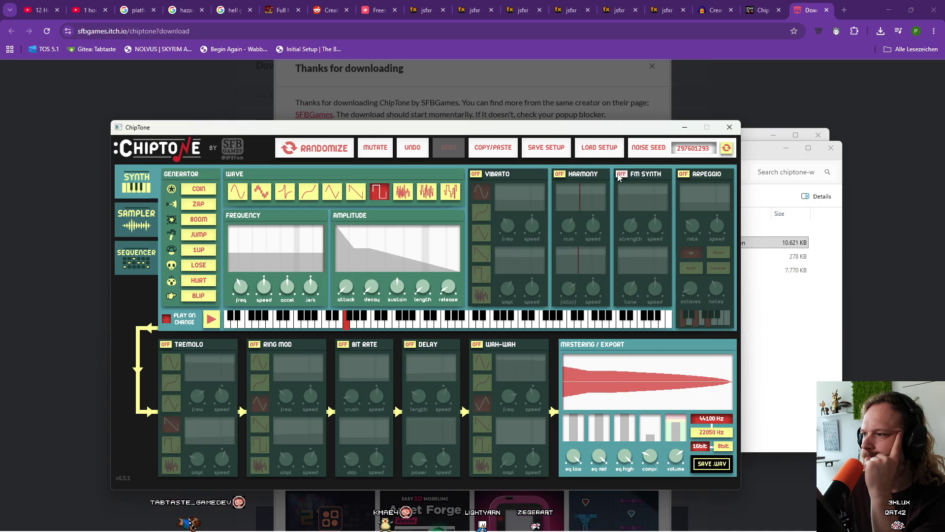
# Toggle FM synth and arpeggio on and off to compare, leaving both off
pyautogui.click(622, 175)
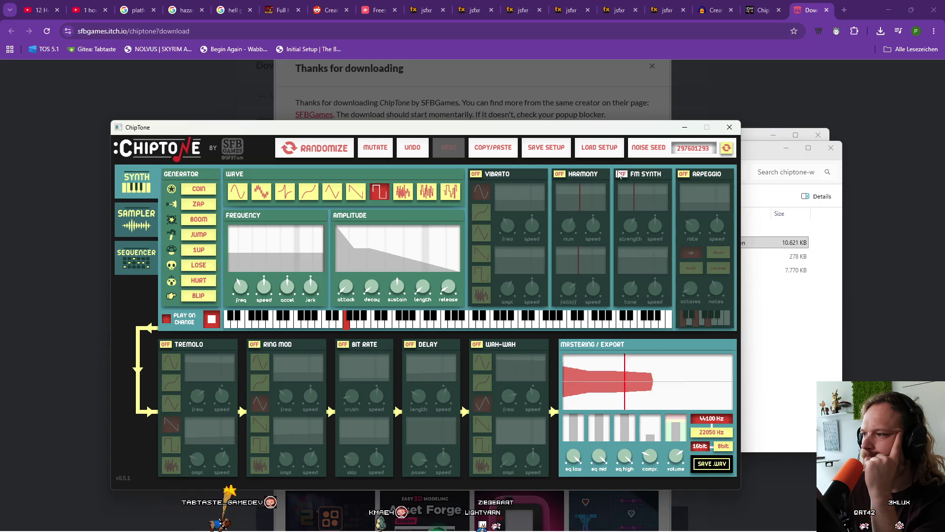
pyautogui.click(622, 174)
pyautogui.click(622, 175)
pyautogui.click(621, 175)
pyautogui.click(621, 174)
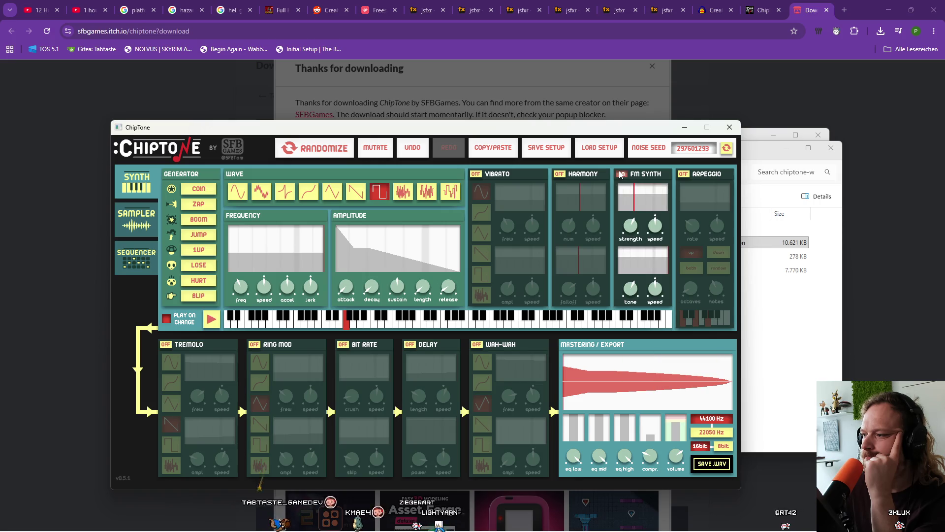
pyautogui.click(620, 174)
pyautogui.click(621, 175)
pyautogui.click(681, 175)
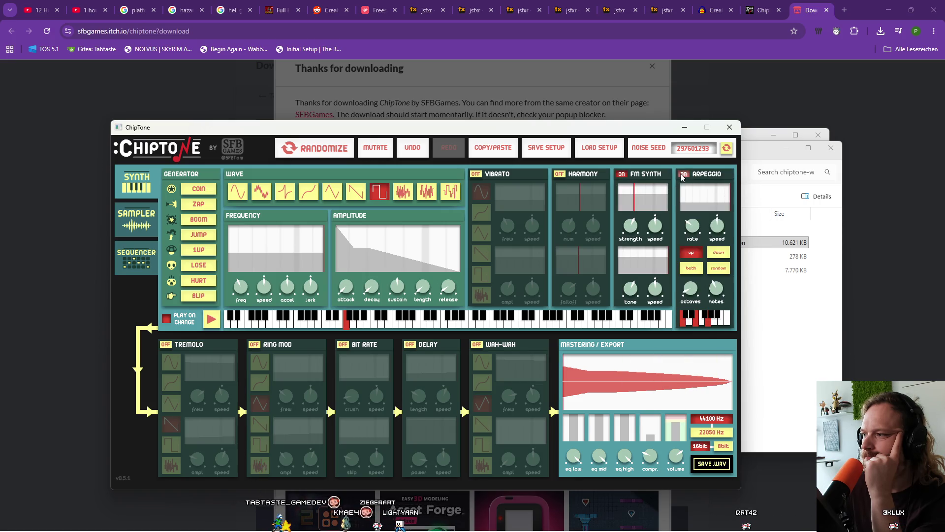
pyautogui.click(681, 175)
pyautogui.click(682, 175)
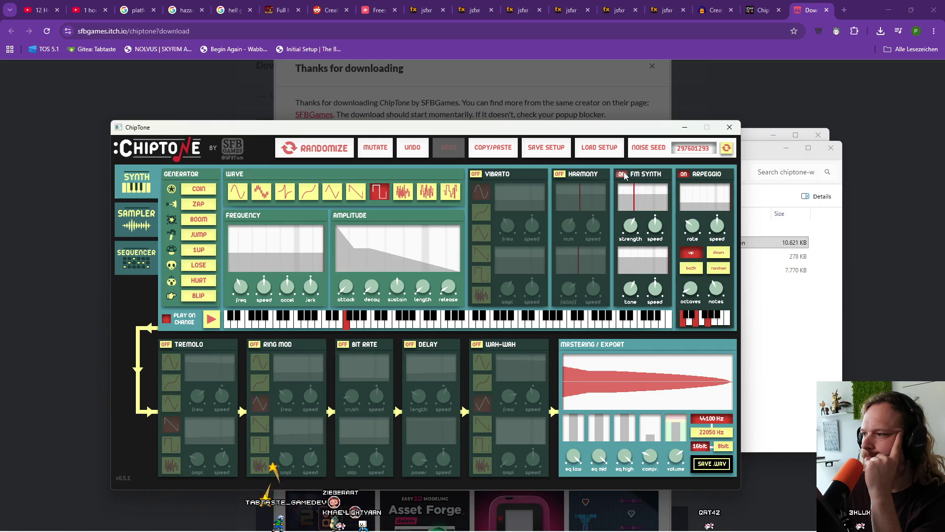
pyautogui.click(622, 175)
pyautogui.click(684, 175)
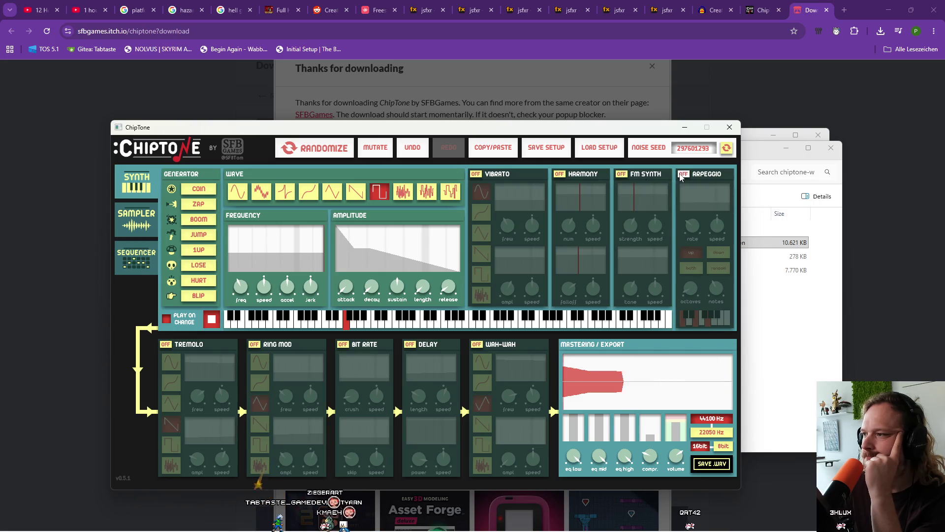
# Briefly try wah-wah, then enable vibrato with the noise shape and replay
pyautogui.click(478, 345)
pyautogui.click(477, 346)
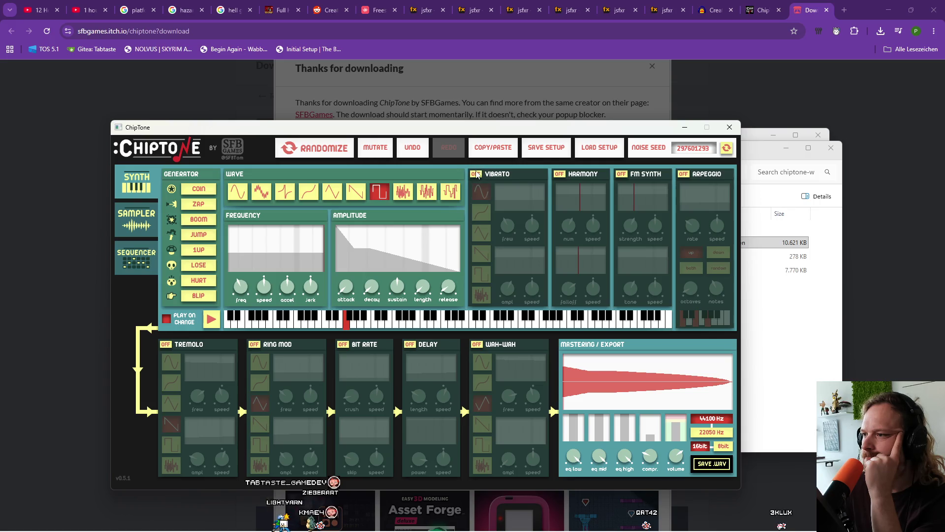
pyautogui.click(476, 174)
pyautogui.click(482, 298)
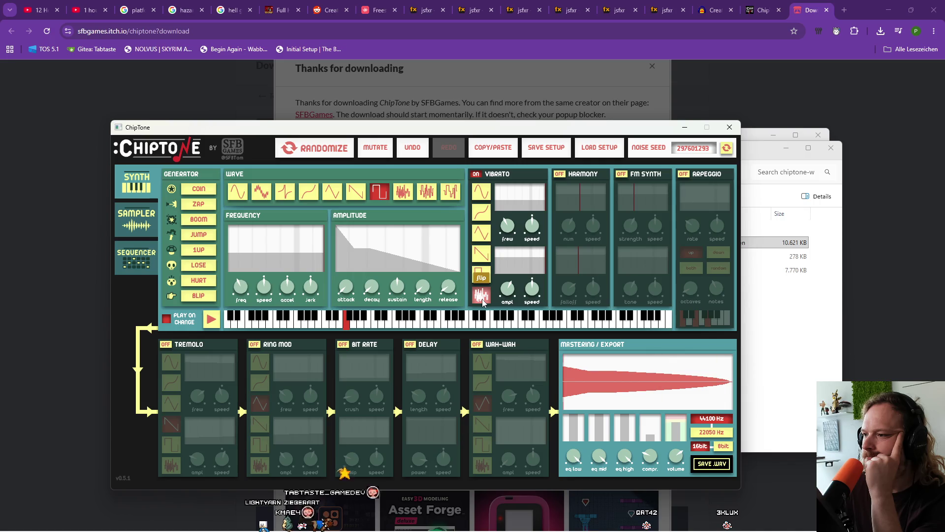
pyautogui.click(482, 298)
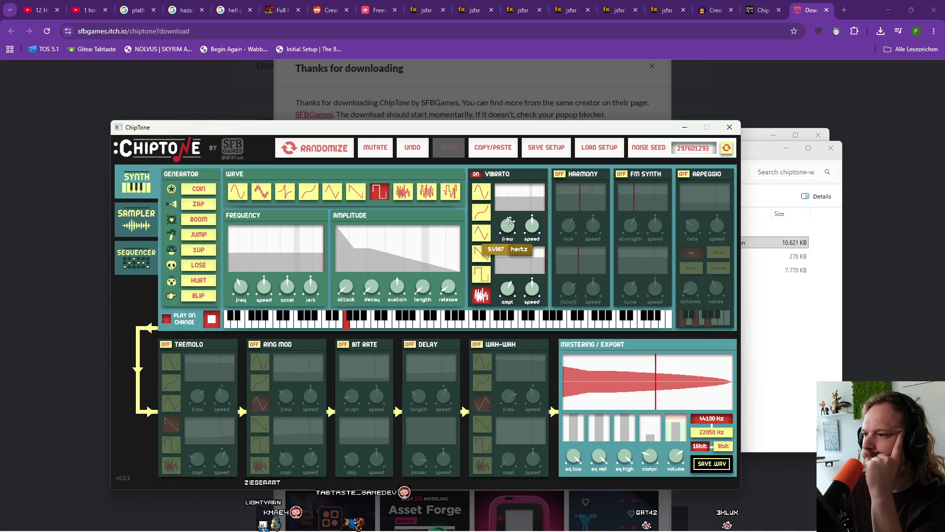
# Raise vibrato frequency to about 26 Hz and adjust the vibrato speed and amplitude knobs
pyautogui.moveTo(511, 219)
pyautogui.mouseDown()
pyautogui.moveTo(507, 226)
pyautogui.moveTo(528, 223)
pyautogui.mouseUp()
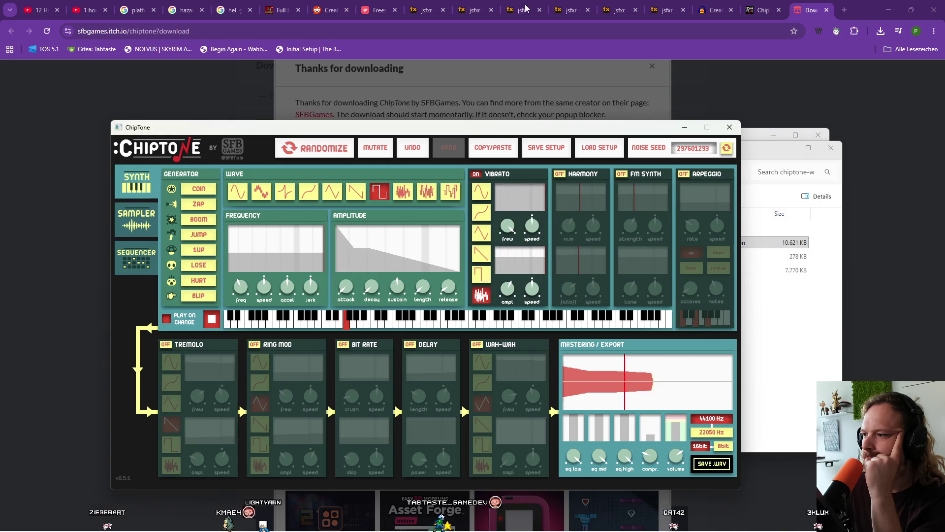
pyautogui.moveTo(534, 225)
pyautogui.moveTo(765, 256); pyautogui.dragTo(534, 217)
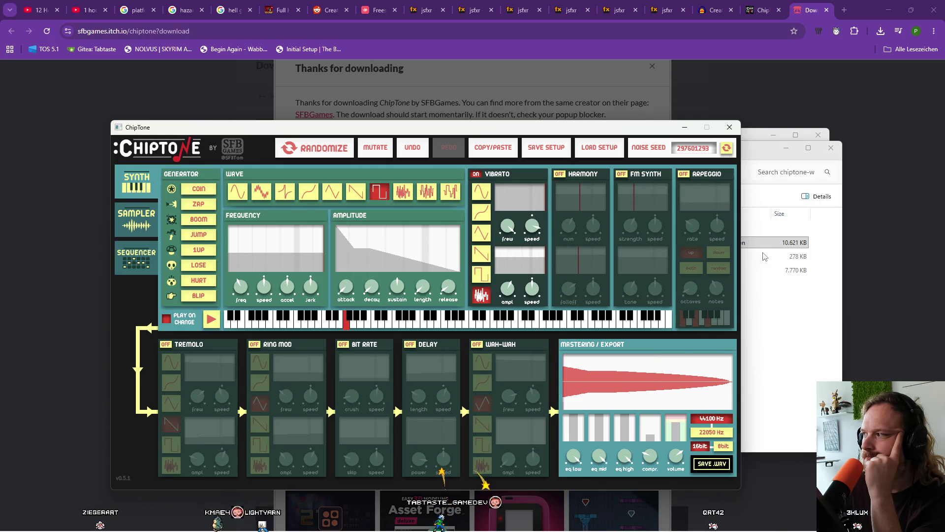
pyautogui.moveTo(536, 302)
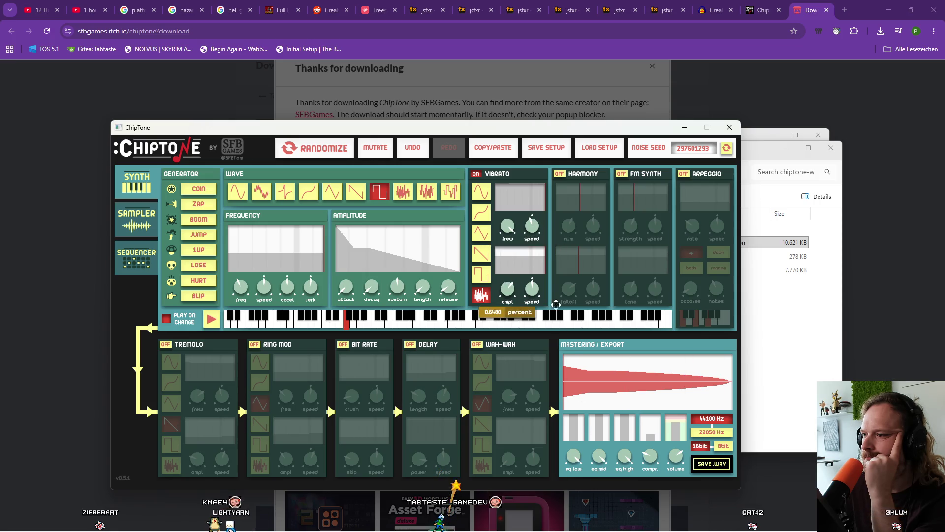
pyautogui.moveTo(563, 304)
pyautogui.mouseDown()
pyautogui.moveTo(504, 303)
pyautogui.moveTo(559, 297)
pyautogui.moveTo(513, 290)
pyautogui.moveTo(532, 296)
pyautogui.mouseUp()
pyautogui.moveTo(447, 291); pyautogui.dragTo(448, 292)
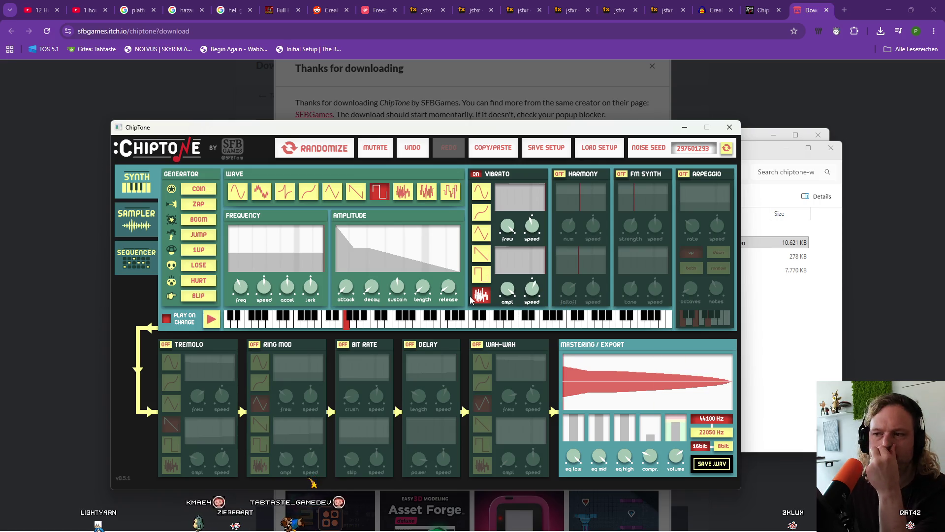
# Try several pitches, settle on one, replay it, and switch the waveform to noise
pyautogui.click(319, 322)
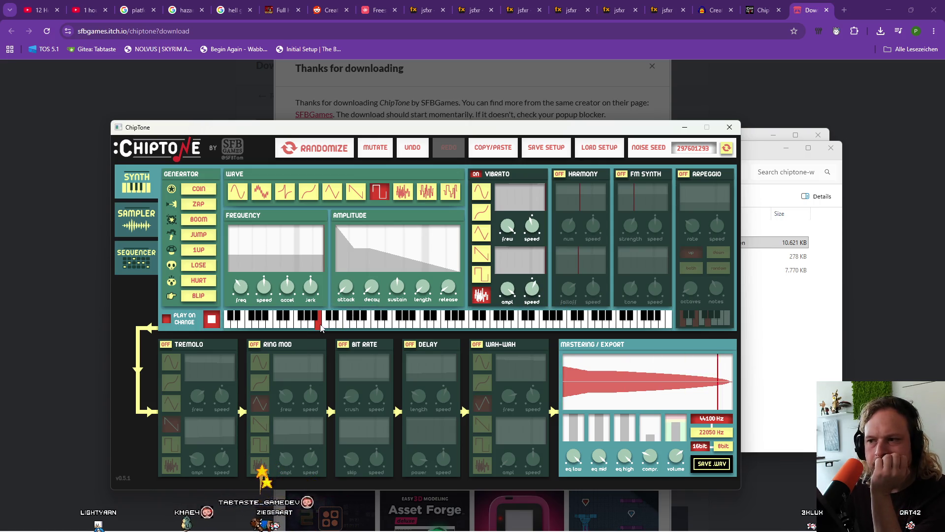
pyautogui.click(366, 326)
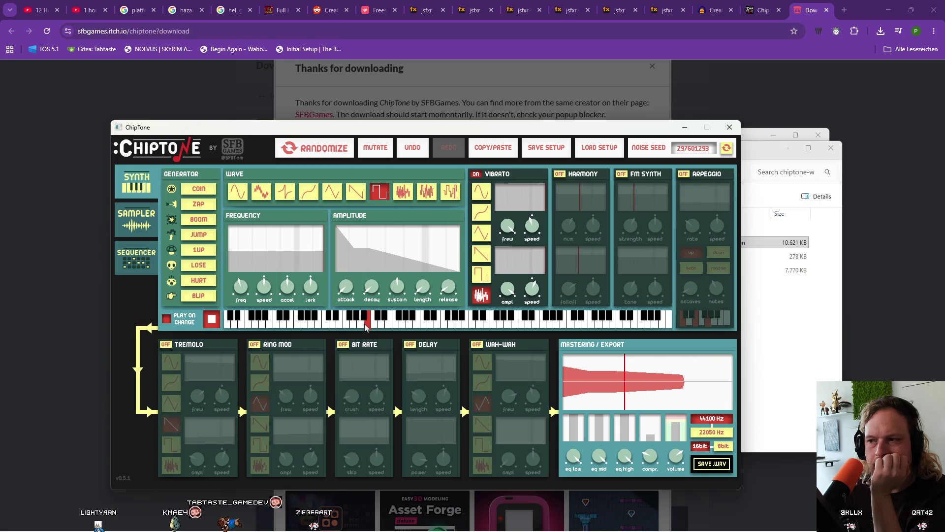
pyautogui.click(361, 325)
pyautogui.click(364, 321)
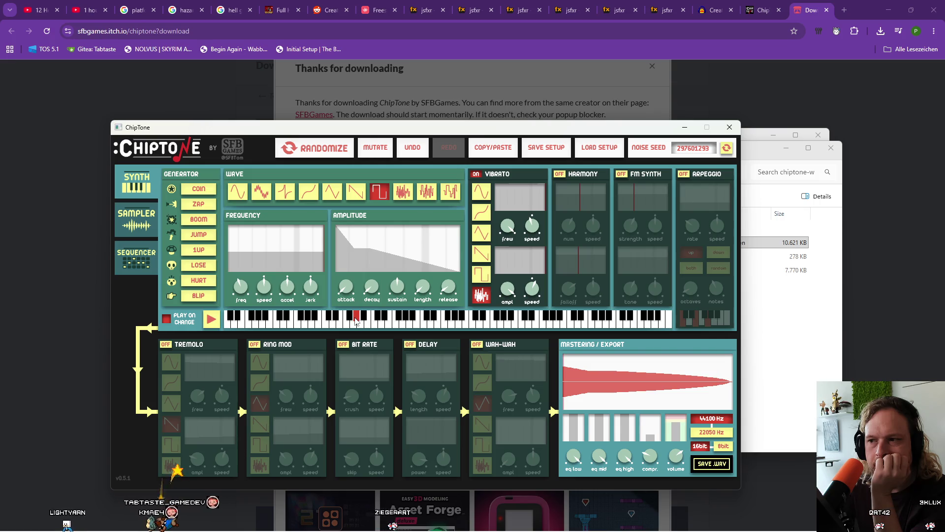
pyautogui.click(350, 320)
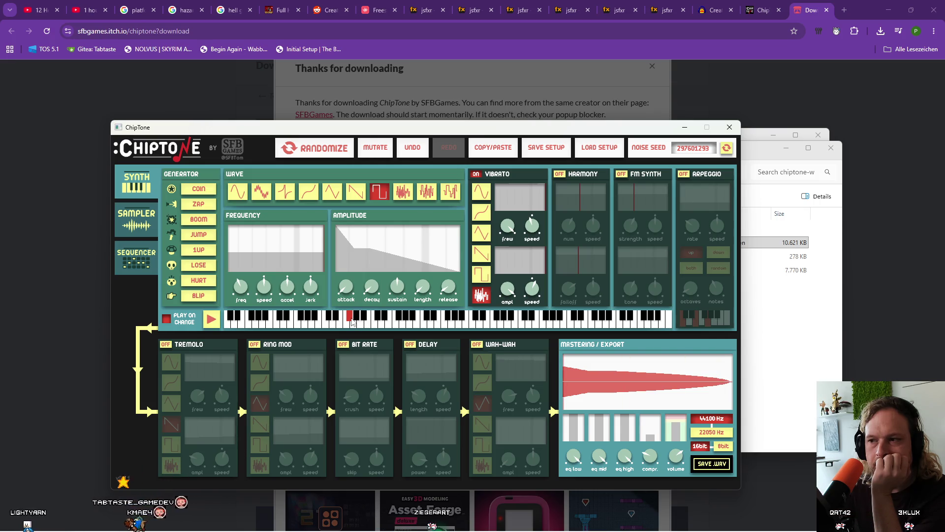
pyautogui.click(358, 320)
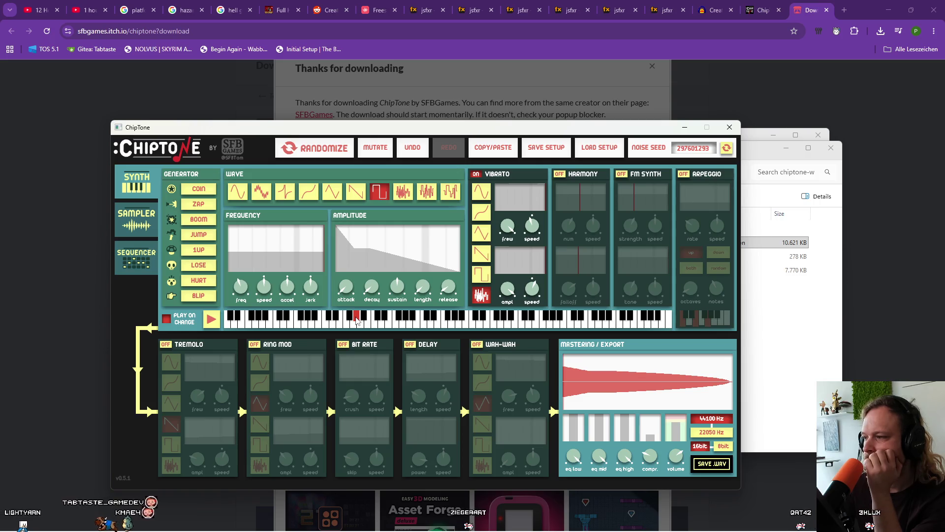
pyautogui.click(204, 325)
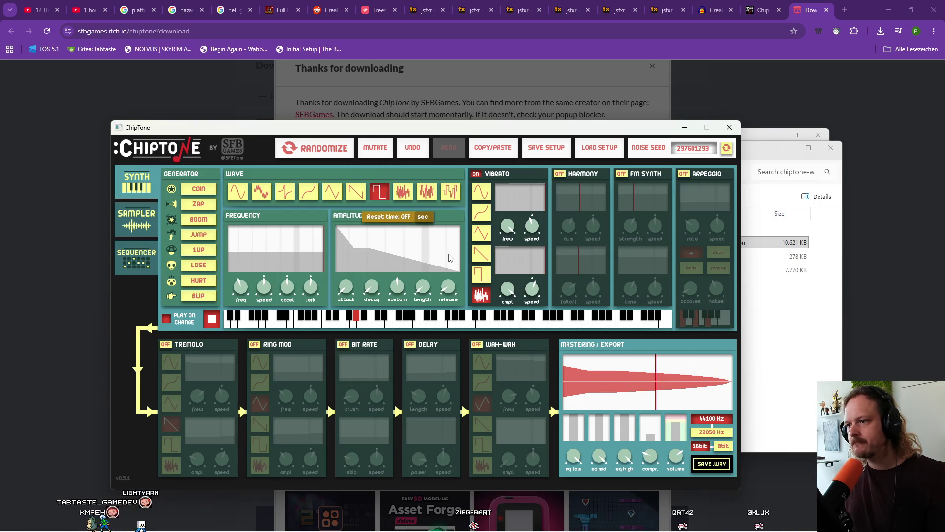
pyautogui.click(401, 195)
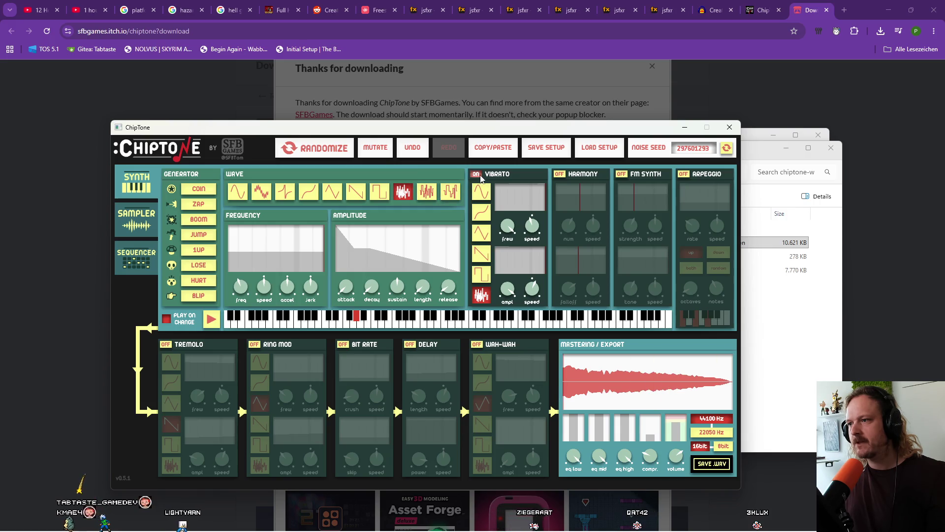
# Turn vibrato off, try the last waveform, then reselect the noise wave
pyautogui.click(476, 174)
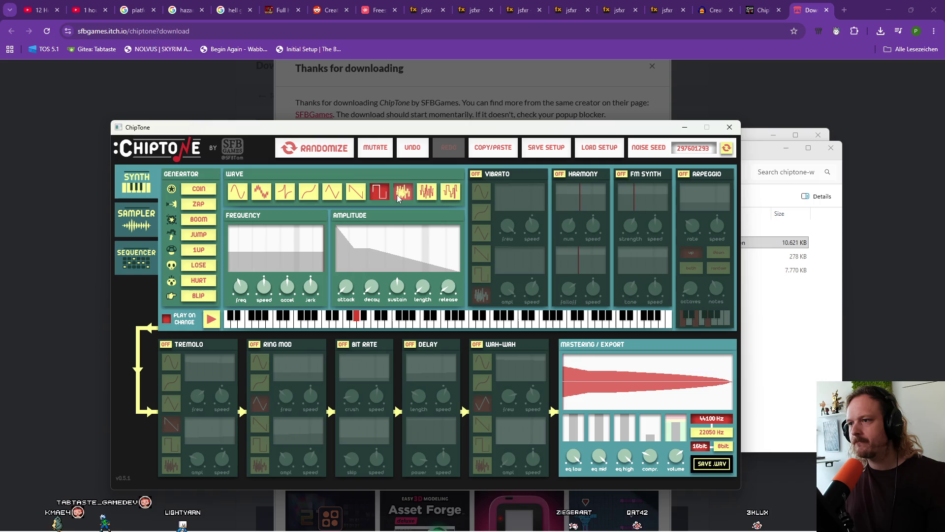
pyautogui.click(427, 195)
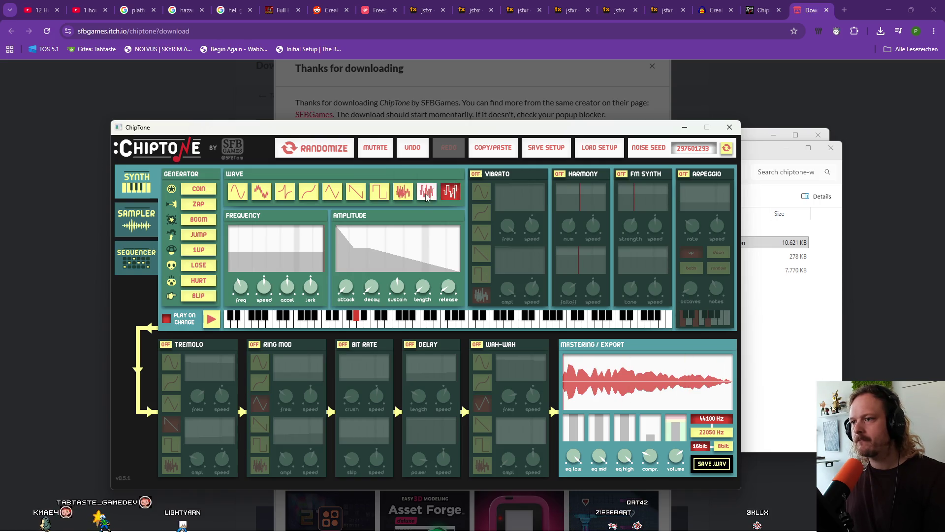
pyautogui.click(409, 196)
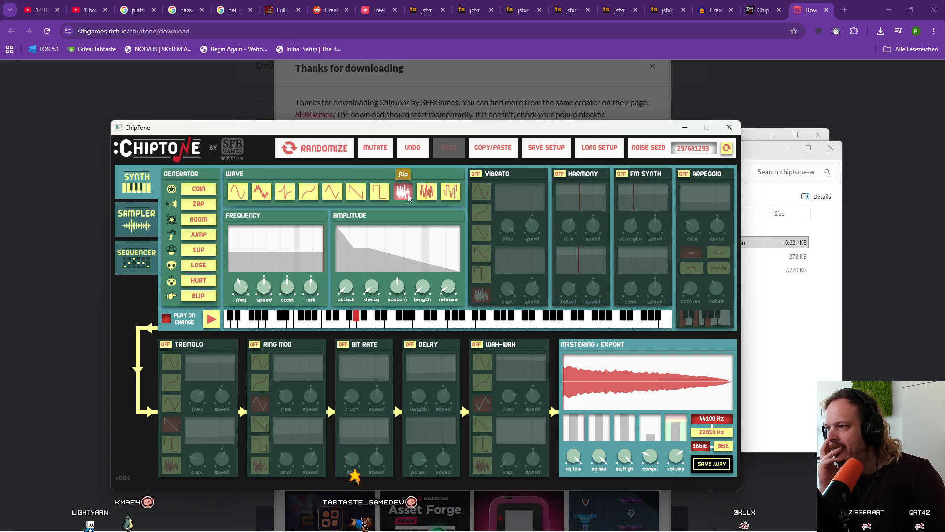
# Export the sound as sound.wav into the Downloads folder
pyautogui.click(712, 465)
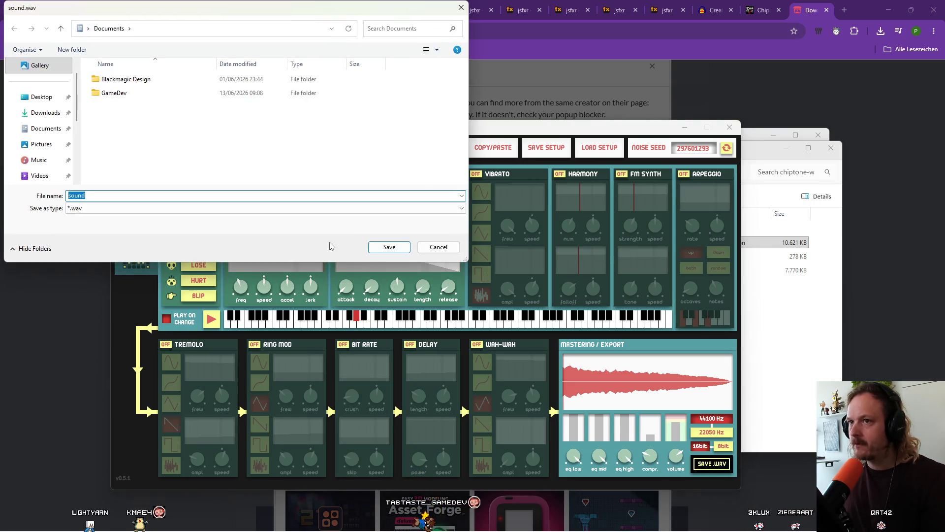
pyautogui.click(44, 114)
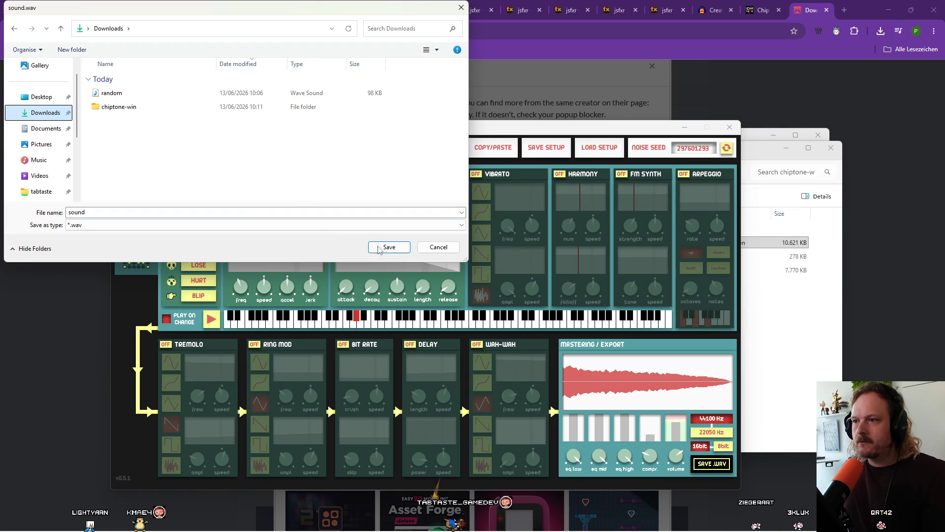
pyautogui.click(389, 248)
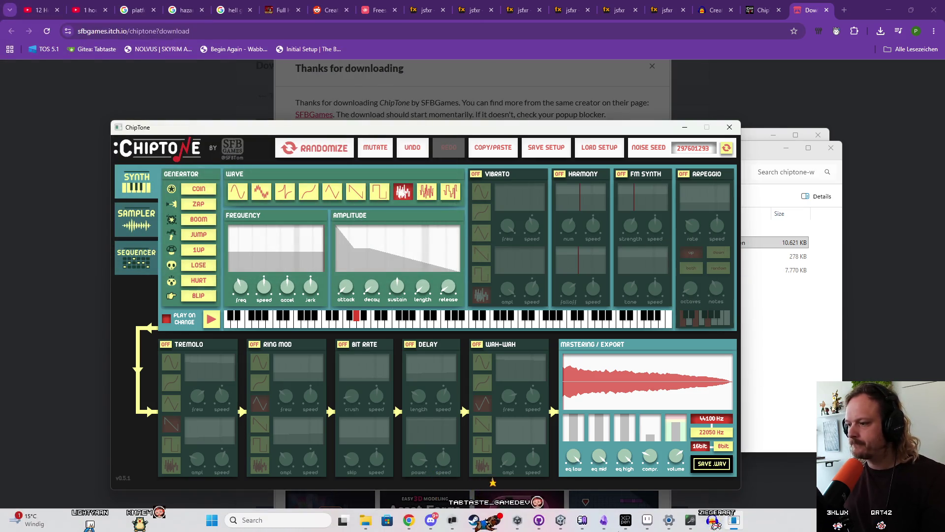
# Delete all audio from both random noise tracks and close both tracks in Audacity
pyautogui.moveTo(716, 523)
pyautogui.click(710, 463)
pyautogui.moveTo(342, 280)
pyautogui.mouseDown()
pyautogui.moveTo(516, 280)
pyautogui.moveTo(517, 212)
pyautogui.moveTo(650, 211)
pyautogui.mouseUp()
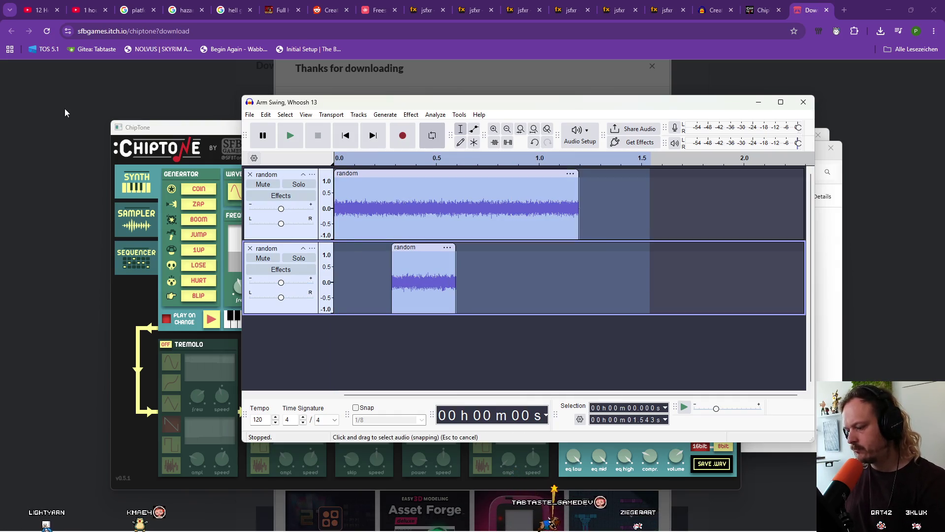
pyautogui.press('Delete')
pyautogui.click(251, 249)
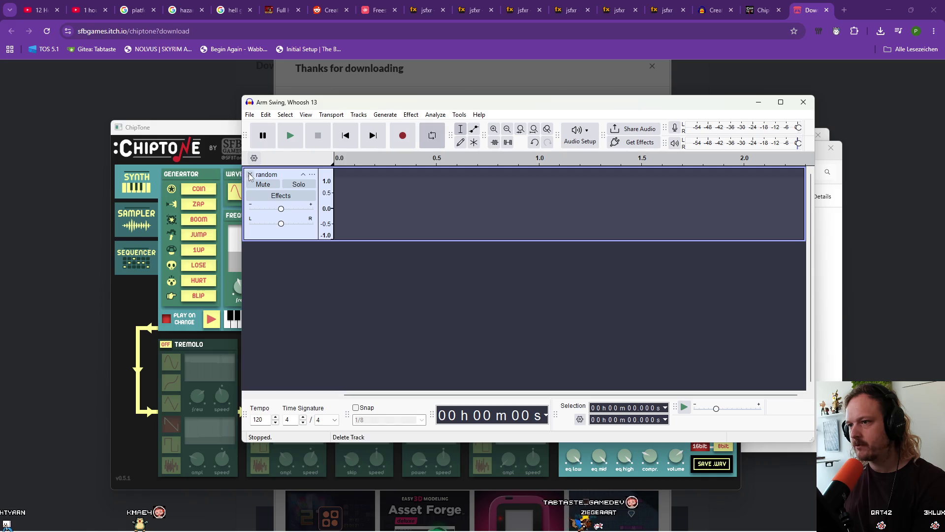
pyautogui.click(250, 175)
pyautogui.moveTo(776, 527)
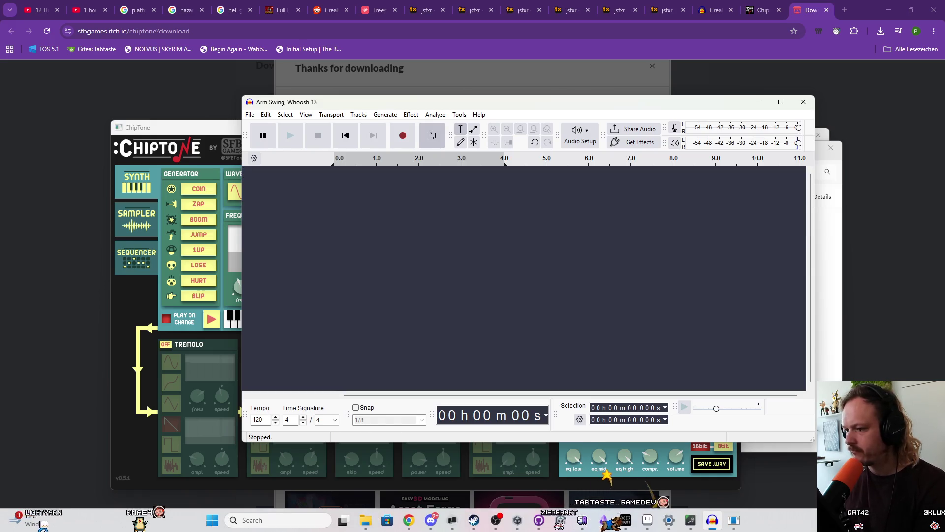
pyautogui.click(366, 523)
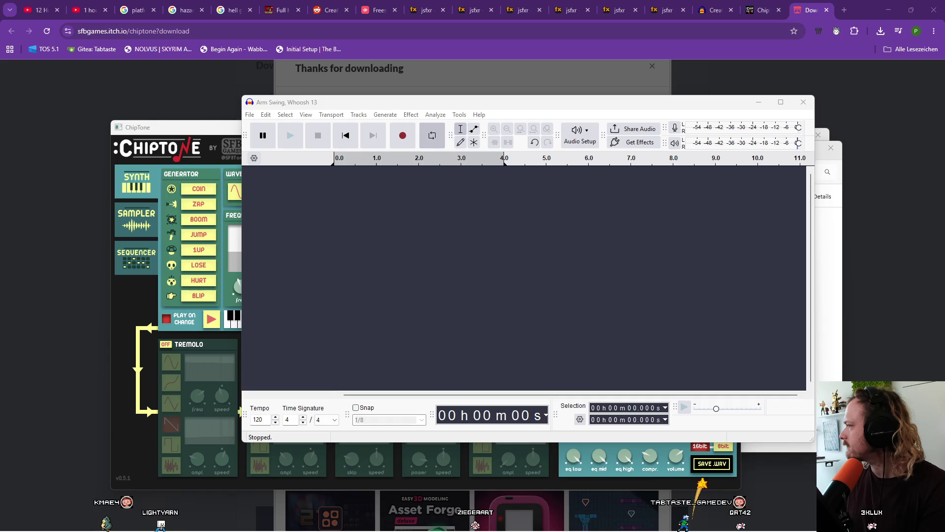
# Import sound.wav into Audacity, preview it, then cut its first 0.113 s
pyautogui.moveTo(944, 315)
pyautogui.mouseDown()
pyautogui.moveTo(652, 313)
pyautogui.moveTo(478, 290)
pyautogui.mouseUp()
pyautogui.press('space')
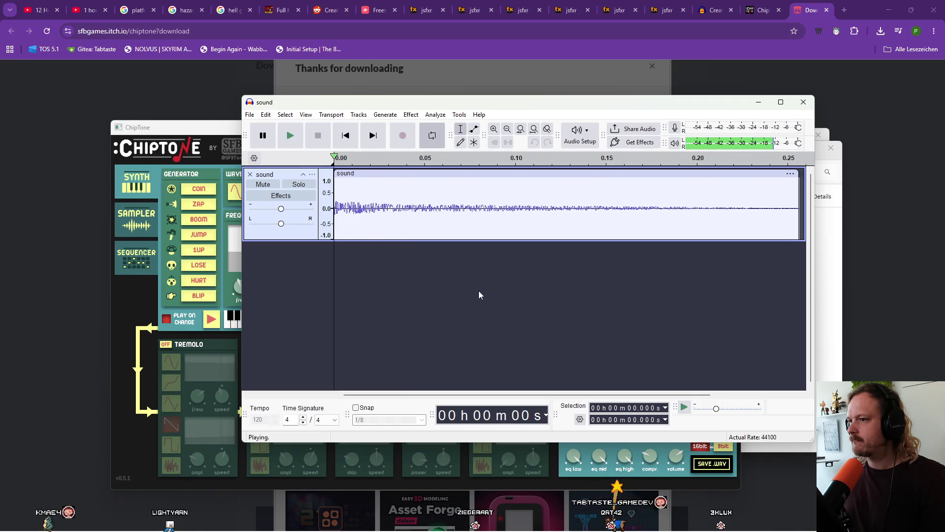
pyautogui.press('space')
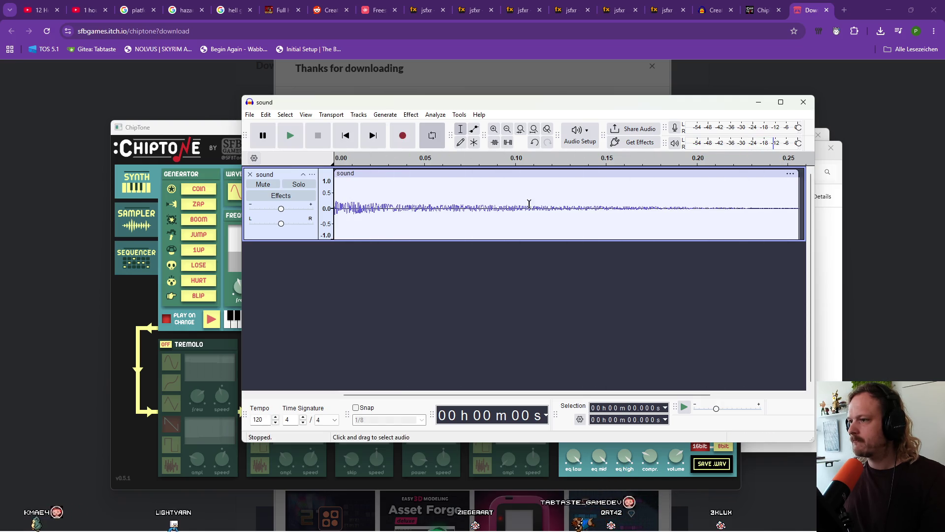
pyautogui.moveTo(538, 212); pyautogui.dragTo(334, 211)
pyautogui.hotkey('ctrl', 'x')
# Paste the cut opening after the clip's end and butt it against the first clip at 0.143 s
pyautogui.click(616, 212)
pyautogui.hotkey('ctrl', 'v')
pyautogui.moveTo(676, 175); pyautogui.dragTo(645, 175)
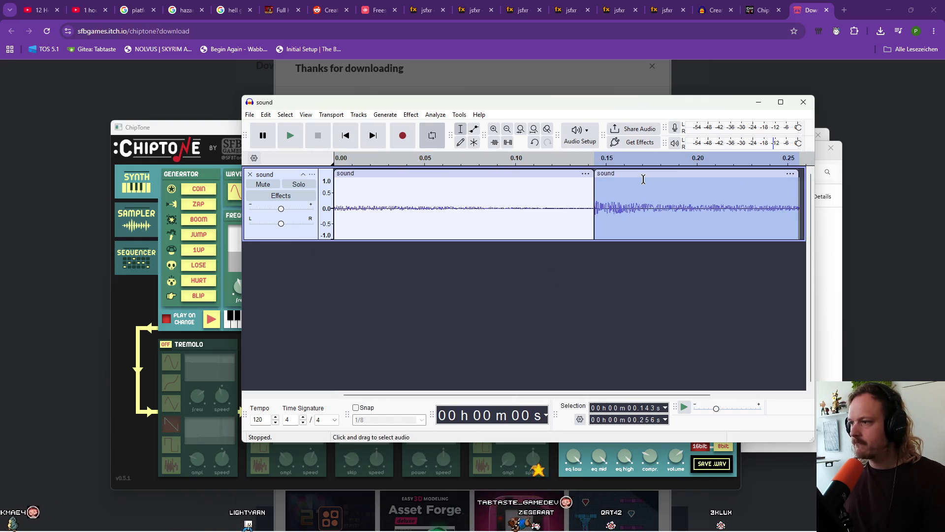
# Loop-play the rearranged sound, then select the second clip and shift the window left
pyautogui.press('space')
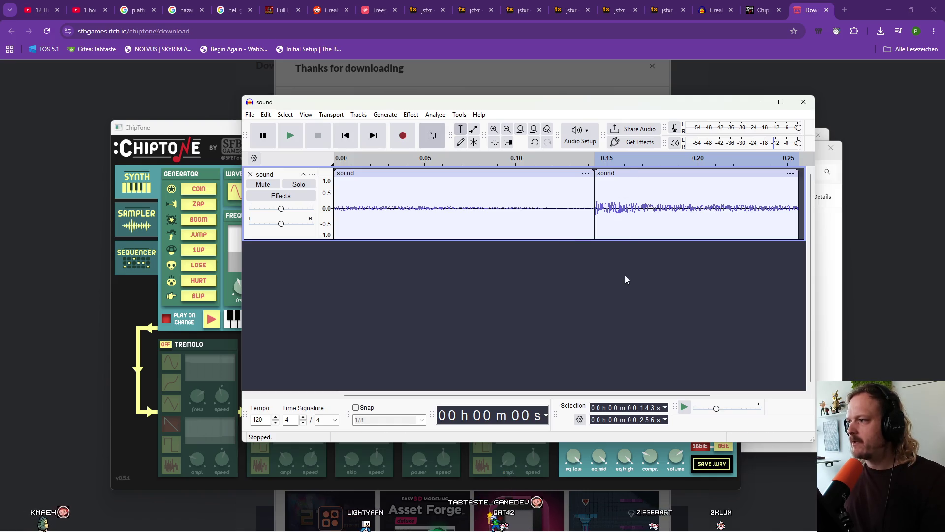
pyautogui.press('space')
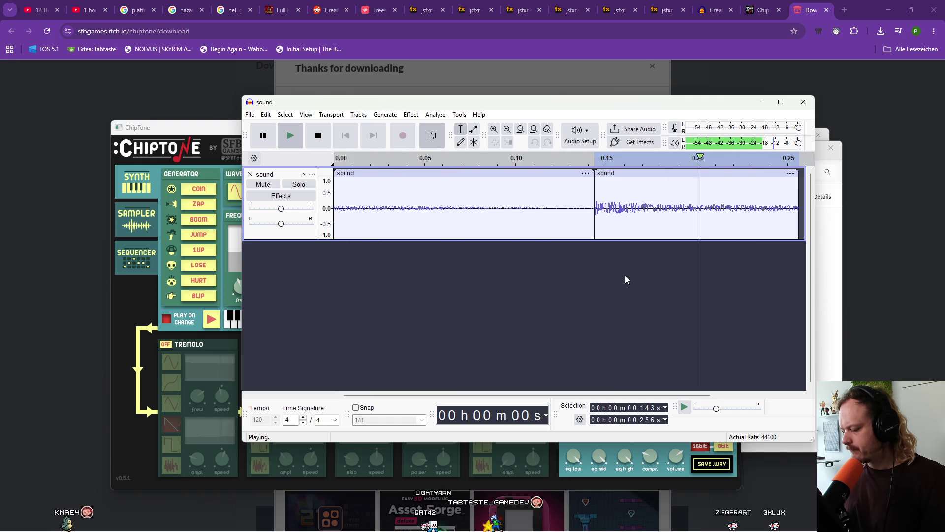
pyautogui.press('space')
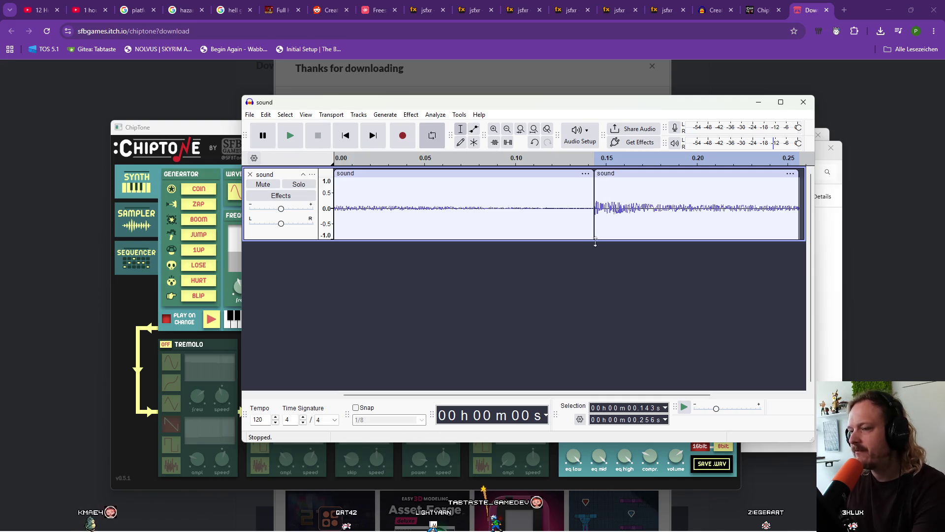
pyautogui.click(599, 174)
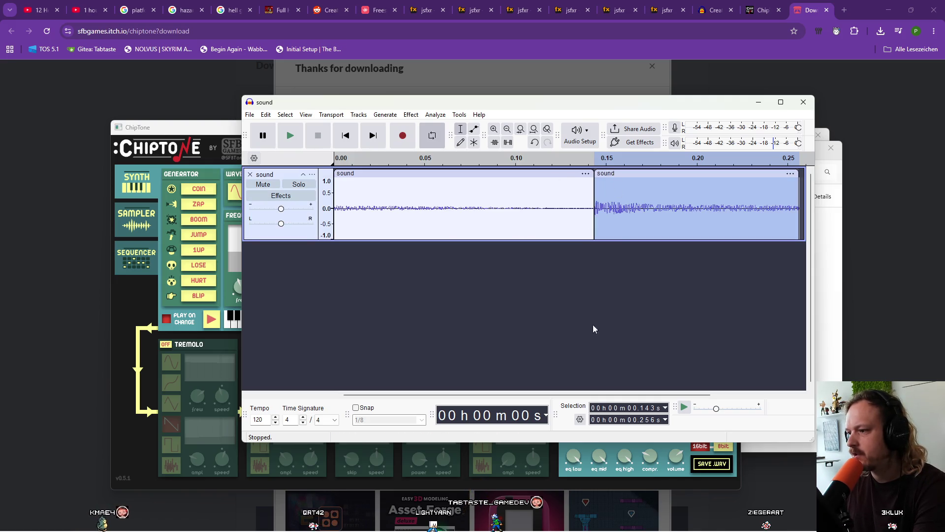
pyautogui.moveTo(625, 108); pyautogui.dragTo(476, 121)
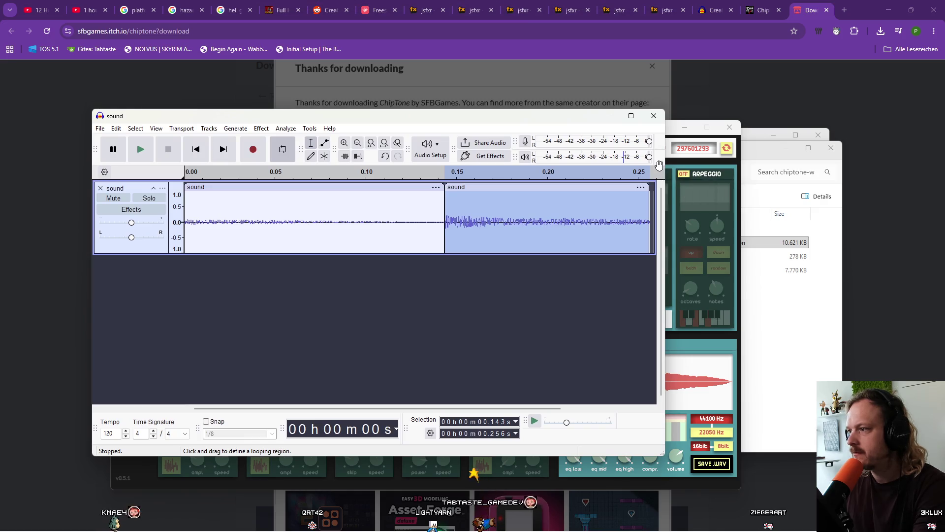
# Widen the window to show the timeline to 0.30 s and pan the track fully left
pyautogui.moveTo(665, 164); pyautogui.dragTo(793, 164)
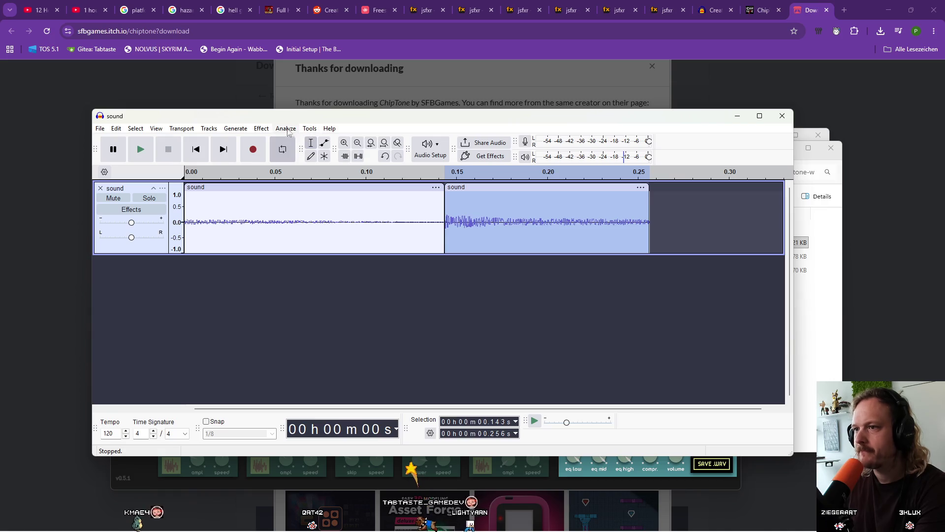
pyautogui.click(237, 129)
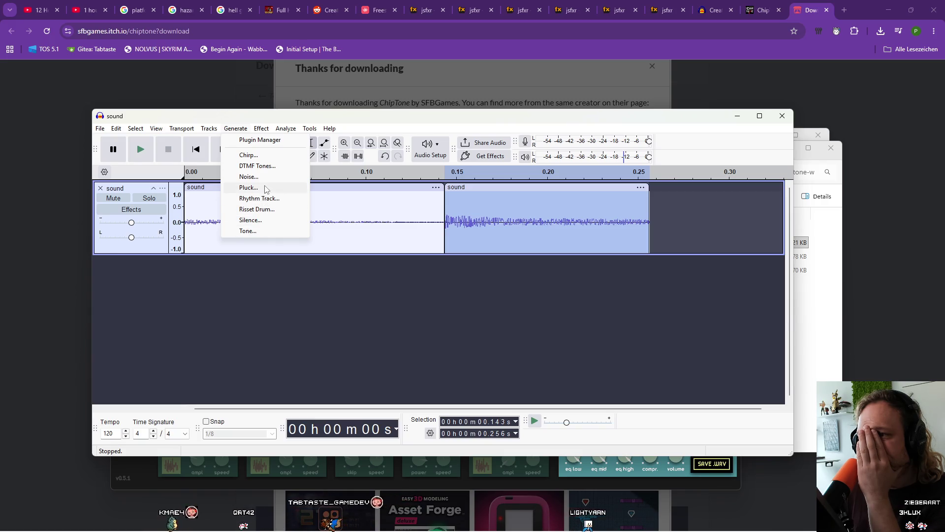
pyautogui.moveTo(220, 131)
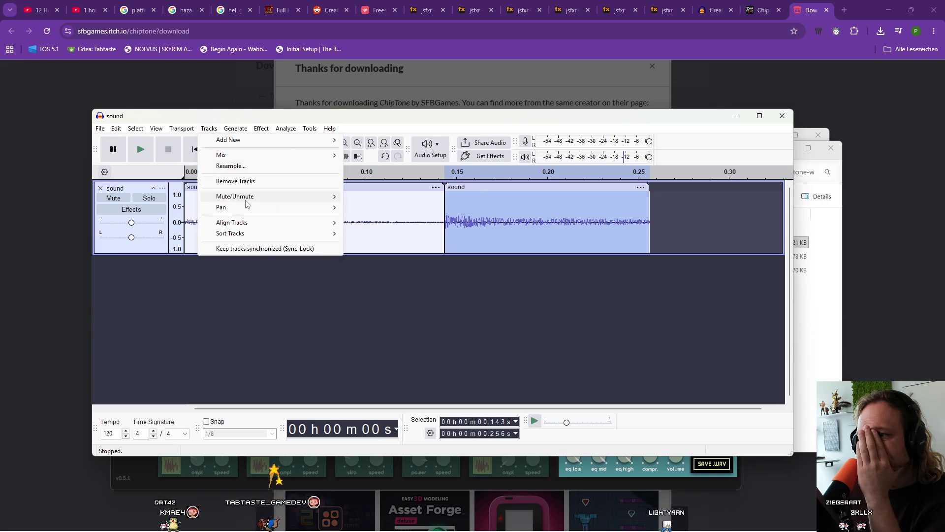
pyautogui.moveTo(247, 203)
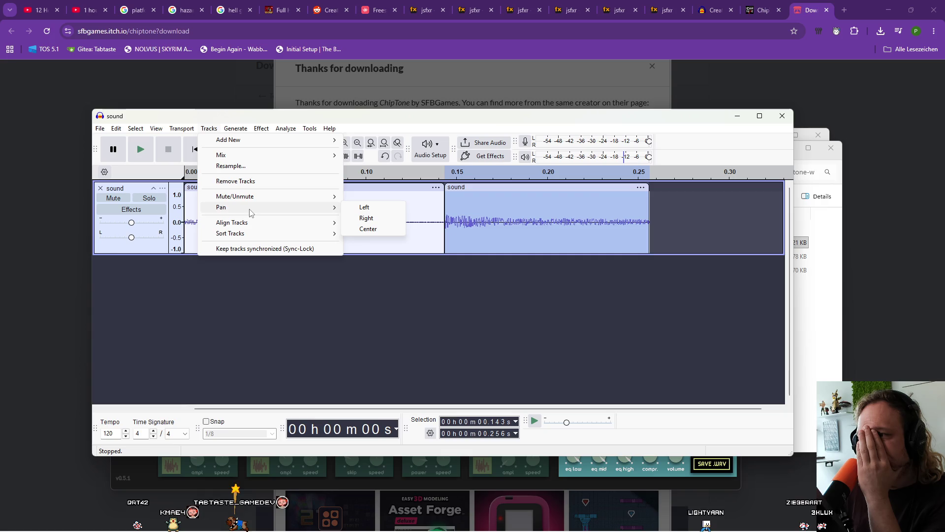
pyautogui.moveTo(250, 223)
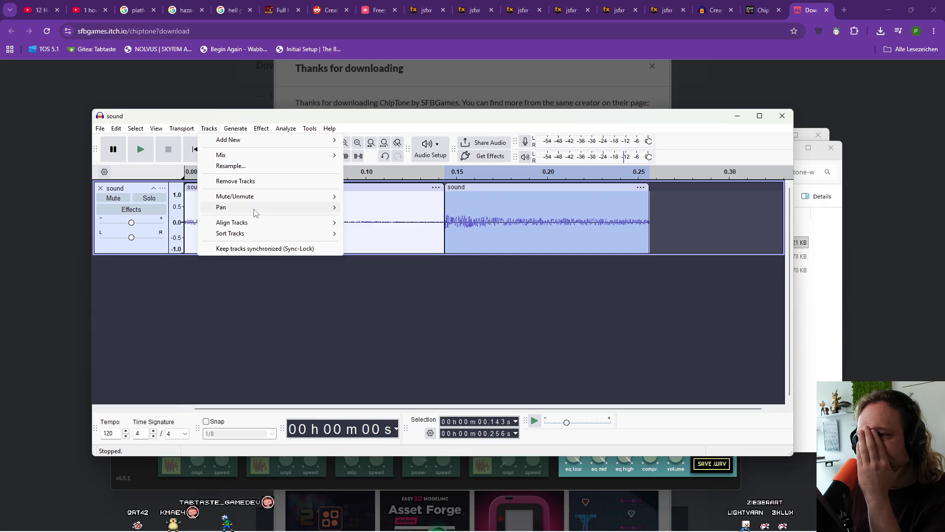
pyautogui.click(370, 210)
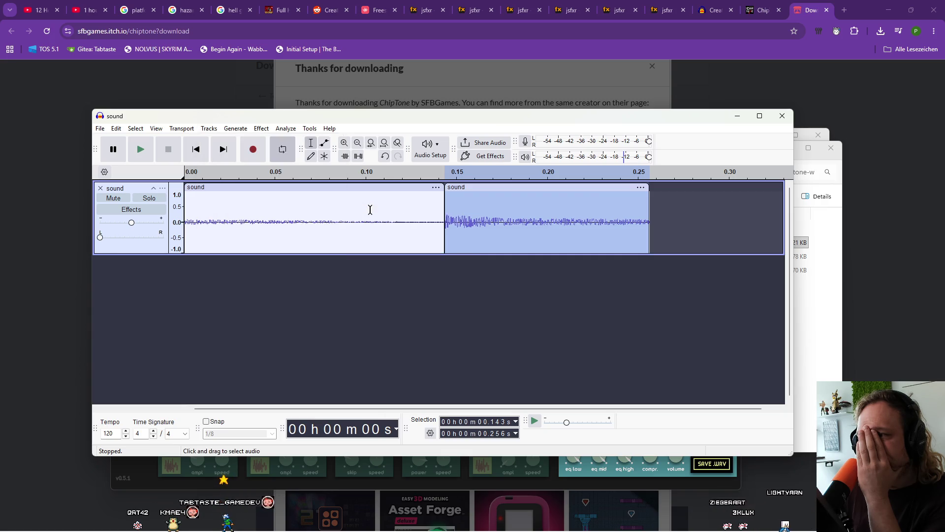
# Play the left-panned sound, undo the pan back to centre, and stop playback
pyautogui.press('space')
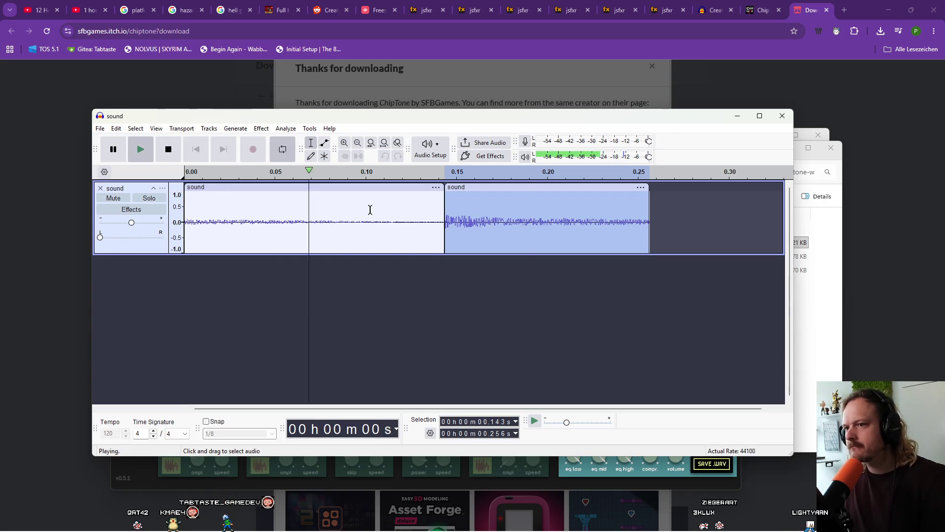
pyautogui.hotkey('ctrl', 'z')
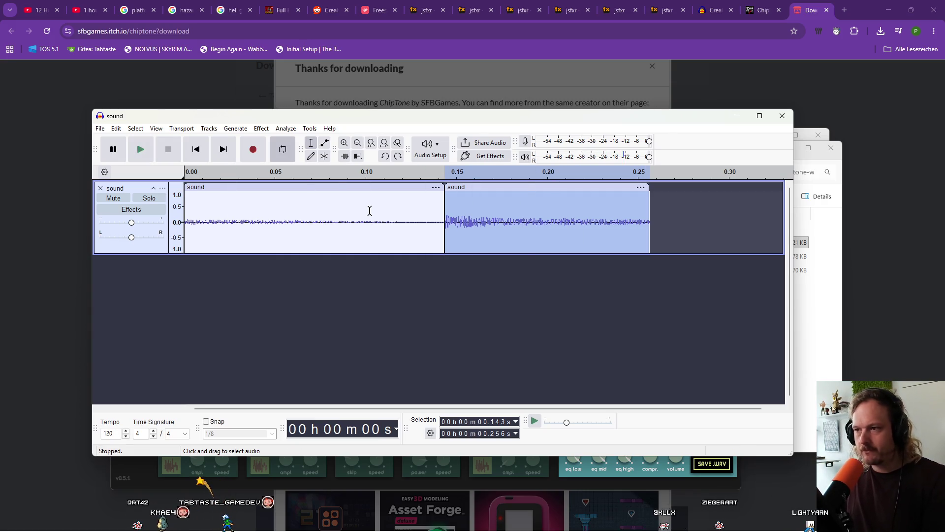
pyautogui.press('space')
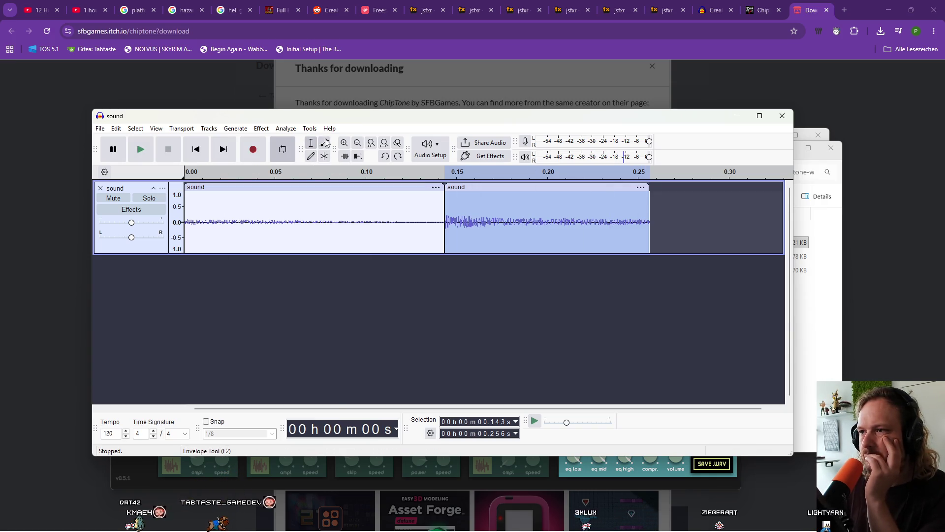
# Switch to the Envelope Tool and try adding volume points on the second clip, then undo them
pyautogui.click(325, 144)
pyautogui.moveTo(454, 205)
pyautogui.mouseDown()
pyautogui.moveTo(454, 224)
pyautogui.moveTo(456, 203)
pyautogui.mouseUp()
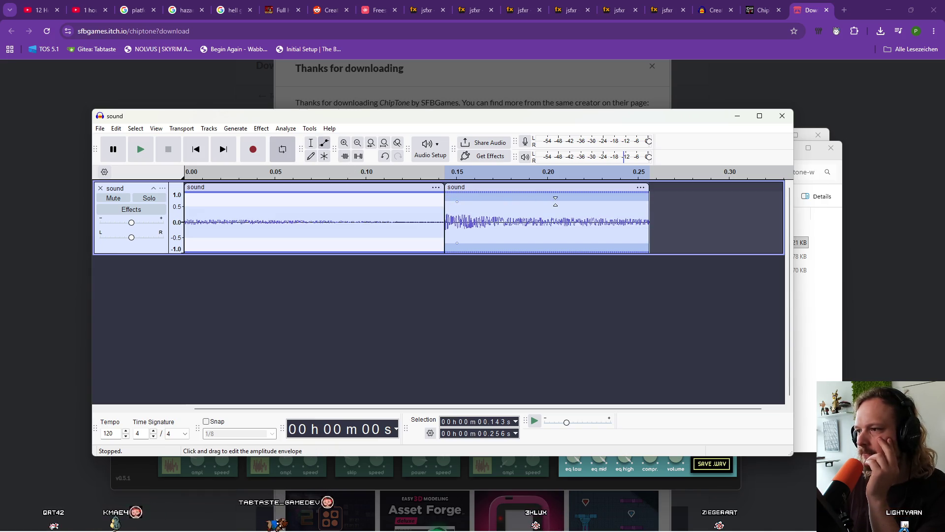
pyautogui.hotkey('ctrl', 'z')
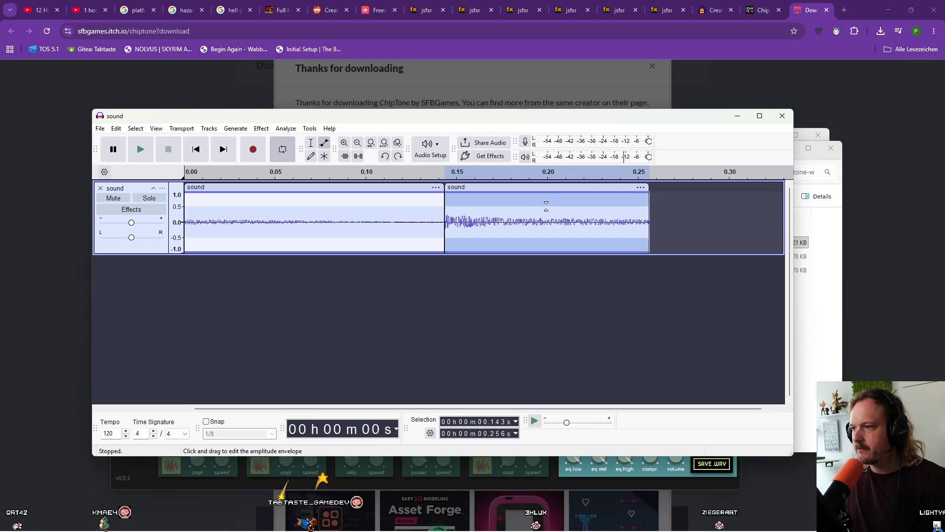
pyautogui.click(541, 205)
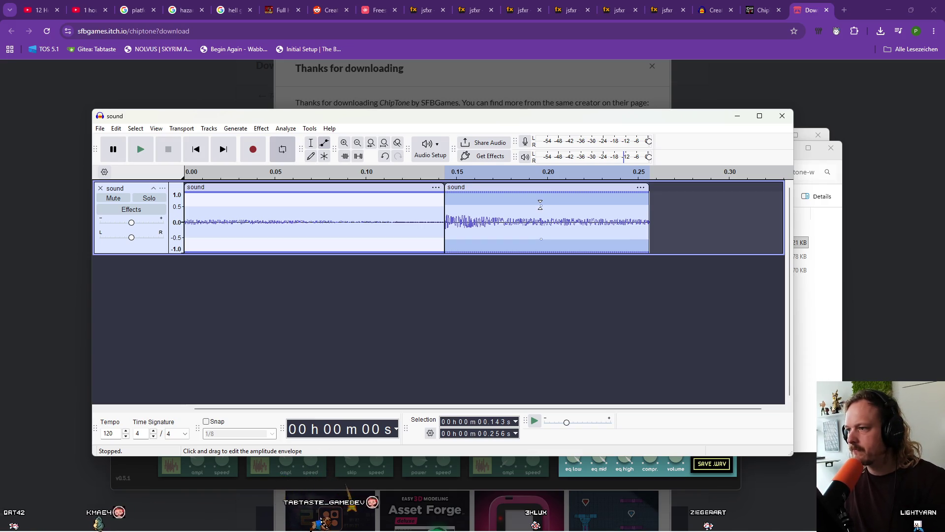
pyautogui.click(478, 203)
pyautogui.click(539, 208)
pyautogui.click(589, 206)
pyautogui.hotkey('ctrl', 'z')
pyautogui.hotkey('ctrl', 'z')
pyautogui.hotkey('ctrl', 'z')
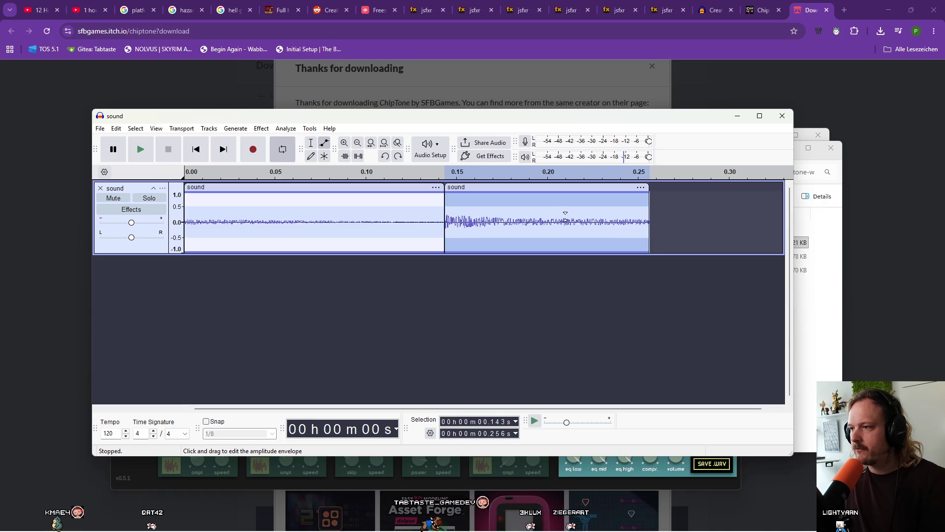
# Pull the second clip's envelope low at its start and full at its end, raising the start to about 0.35
pyautogui.moveTo(454, 196); pyautogui.dragTo(457, 220)
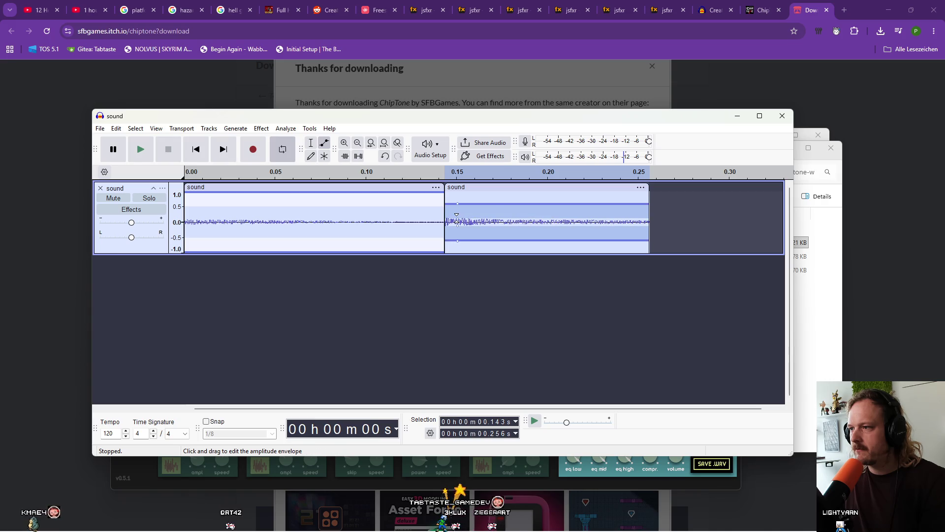
pyautogui.moveTo(624, 217); pyautogui.dragTo(626, 206)
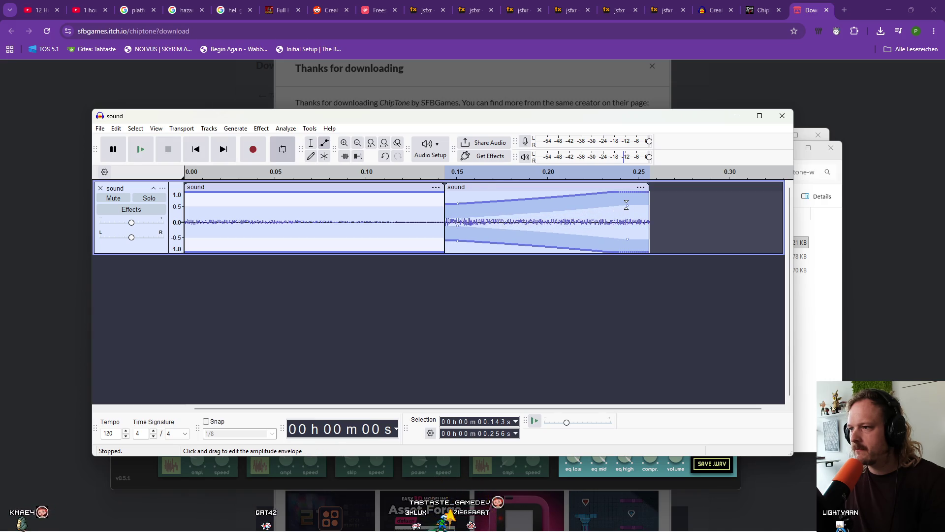
pyautogui.press('space')
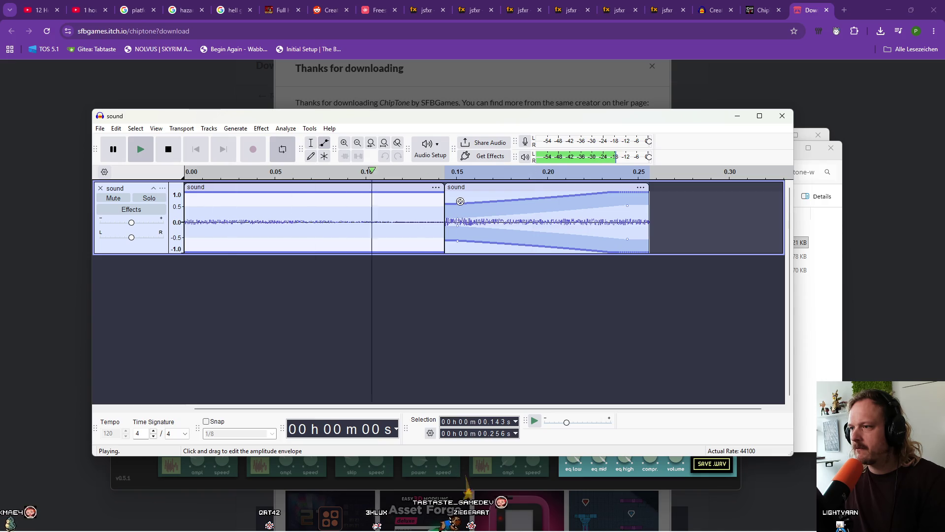
pyautogui.press('space')
pyautogui.moveTo(461, 217)
pyautogui.mouseDown()
pyautogui.moveTo(434, 203)
pyautogui.moveTo(435, 193)
pyautogui.mouseUp()
pyautogui.press('space')
pyautogui.press('space')
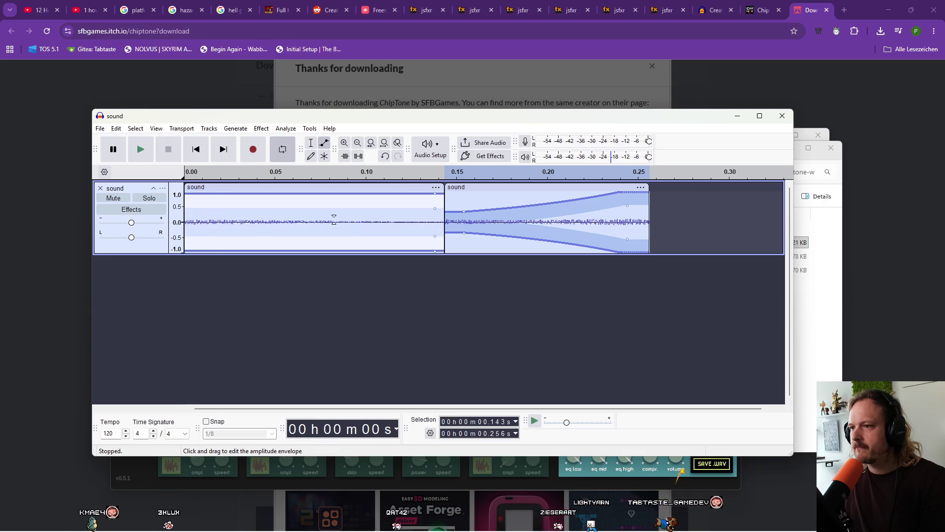
# Reshape the first clip's envelope and try the second clip starting near zero, then undo it
pyautogui.moveTo(190, 203); pyautogui.dragTo(202, 215)
pyautogui.press('space')
pyautogui.press('space')
pyautogui.moveTo(464, 233); pyautogui.dragTo(472, 209)
pyautogui.press('space')
pyautogui.press('space')
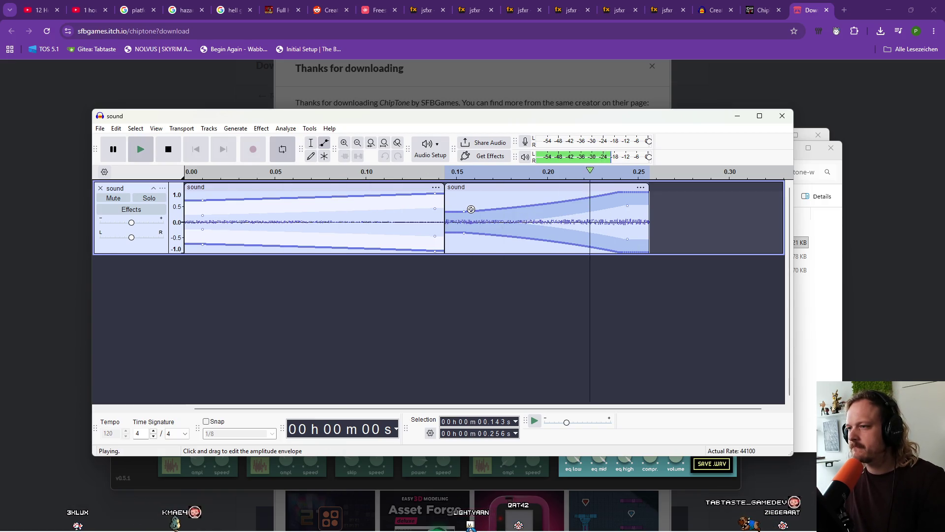
pyautogui.press('space')
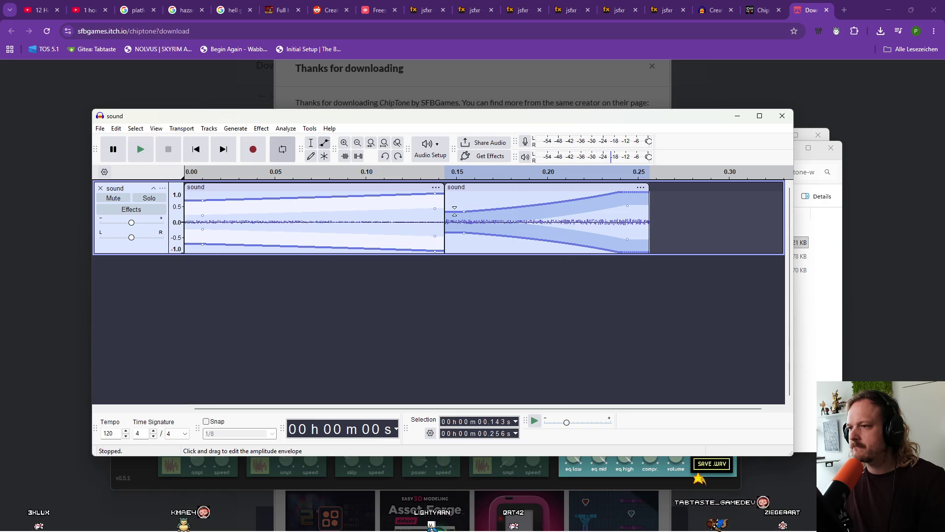
pyautogui.hotkey('ctrl', 'z')
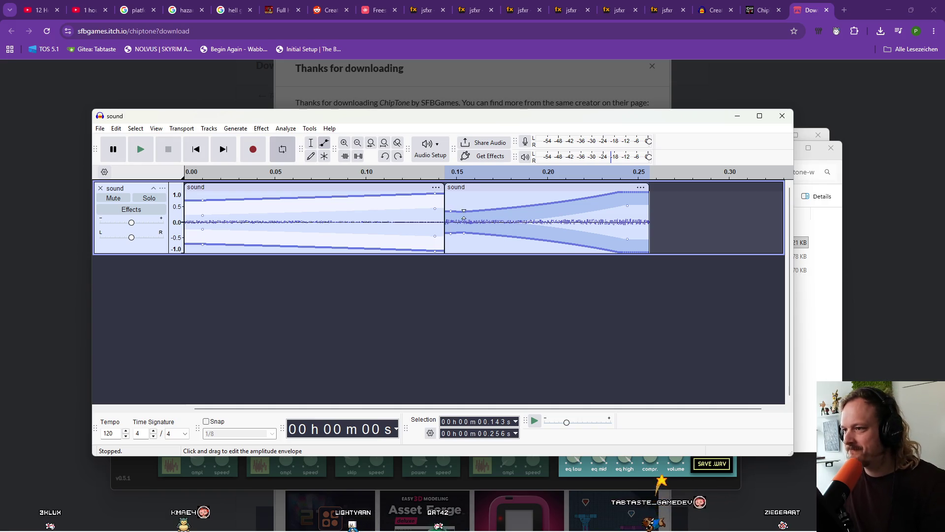
pyautogui.moveTo(477, 189); pyautogui.dragTo(476, 191)
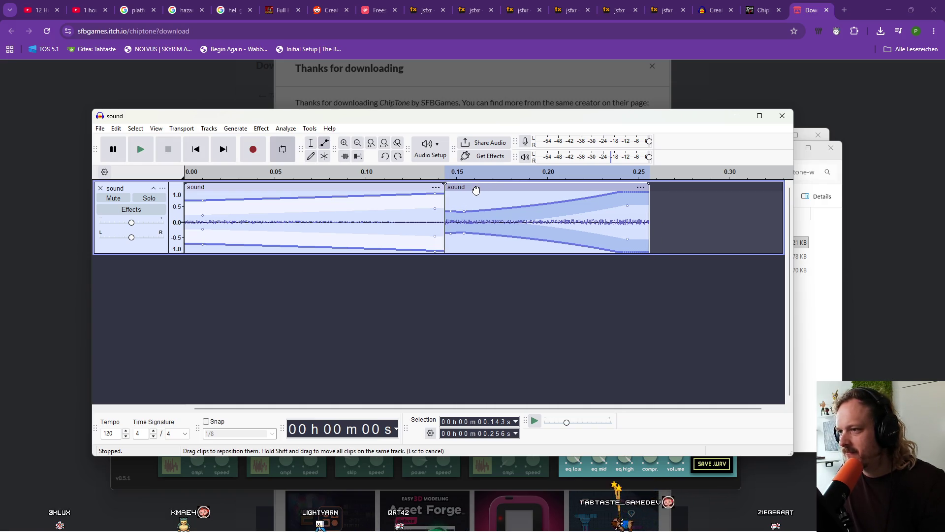
pyautogui.scroll(4, 461, 202)
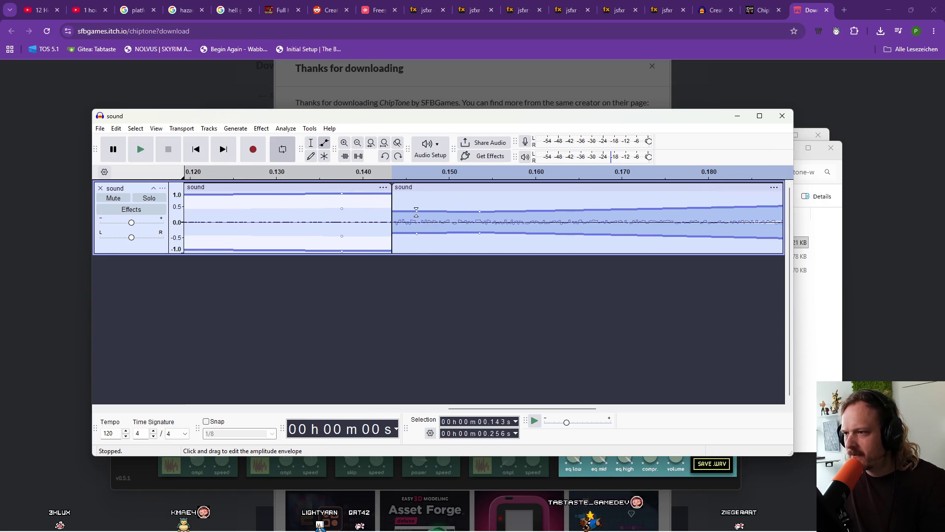
pyautogui.press('space')
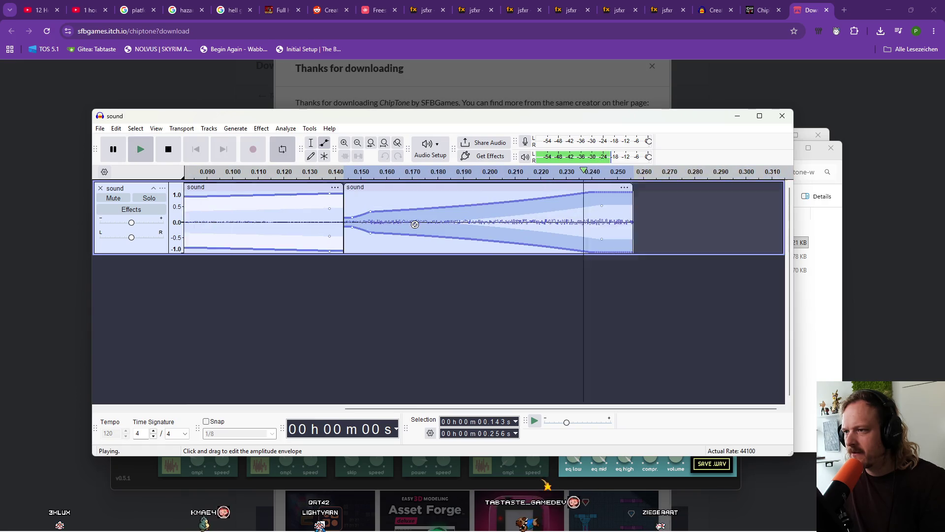
pyautogui.scroll(-1, 415, 224)
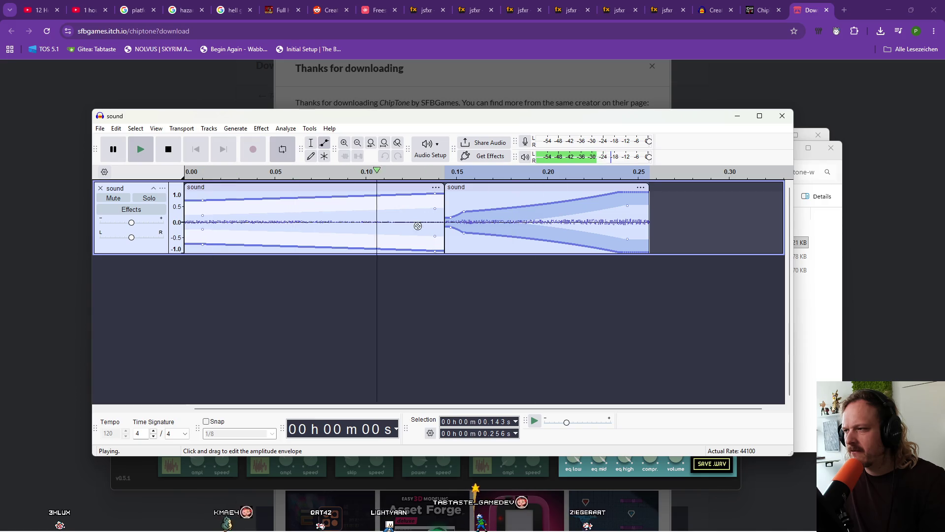
pyautogui.press('space')
# Lower the envelope points until the second clip's fade-in peaks at only about 0.6, auditioning each change
pyautogui.moveTo(627, 206); pyautogui.dragTo(627, 212)
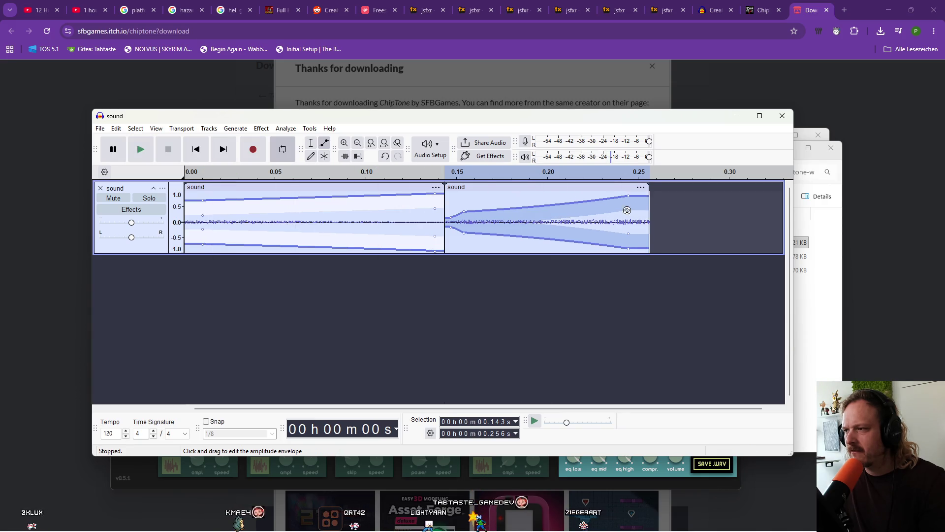
pyautogui.press('space')
pyautogui.press('space')
pyautogui.moveTo(463, 211); pyautogui.dragTo(464, 217)
pyautogui.press('space')
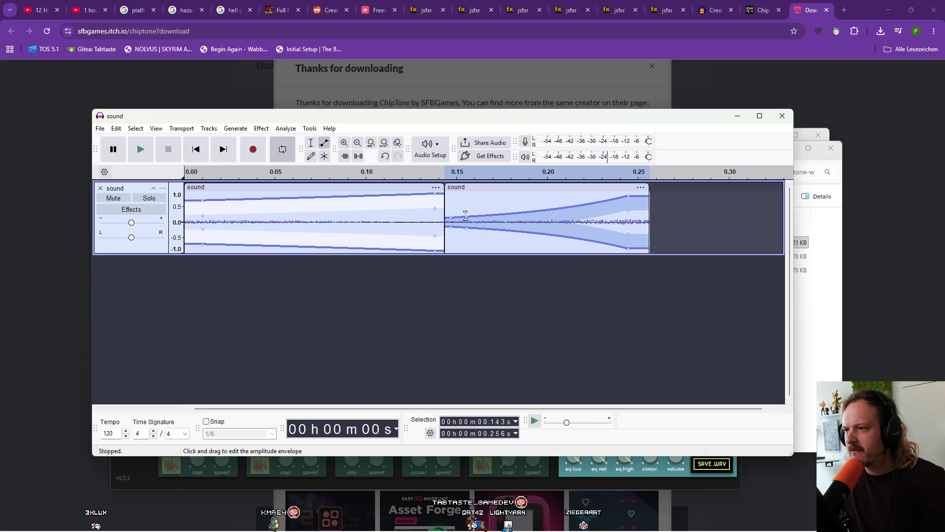
pyautogui.press('space')
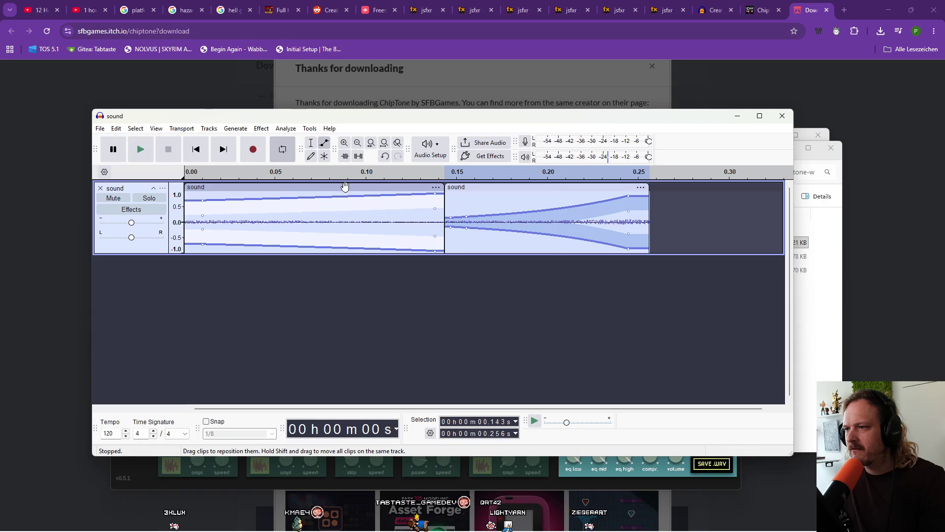
pyautogui.press('space')
pyautogui.moveTo(627, 207); pyautogui.dragTo(626, 220)
pyautogui.press('space')
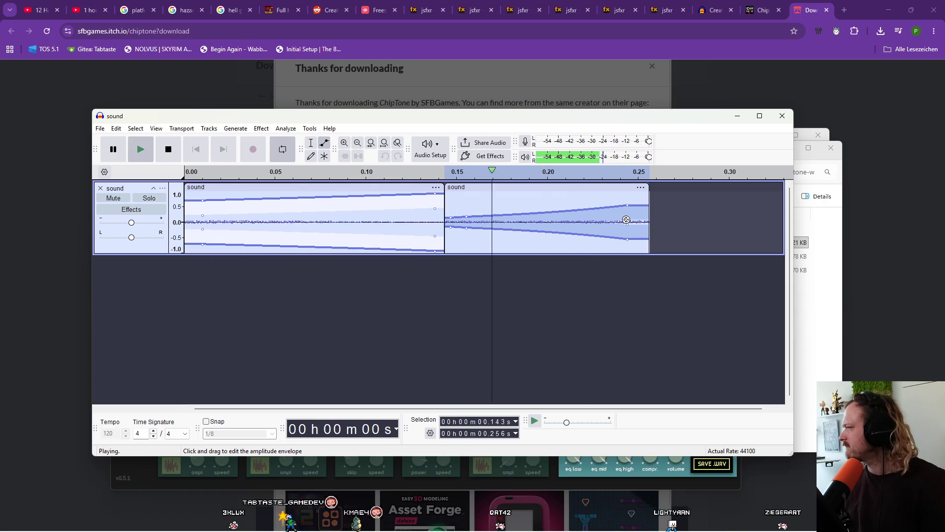
pyautogui.press('space')
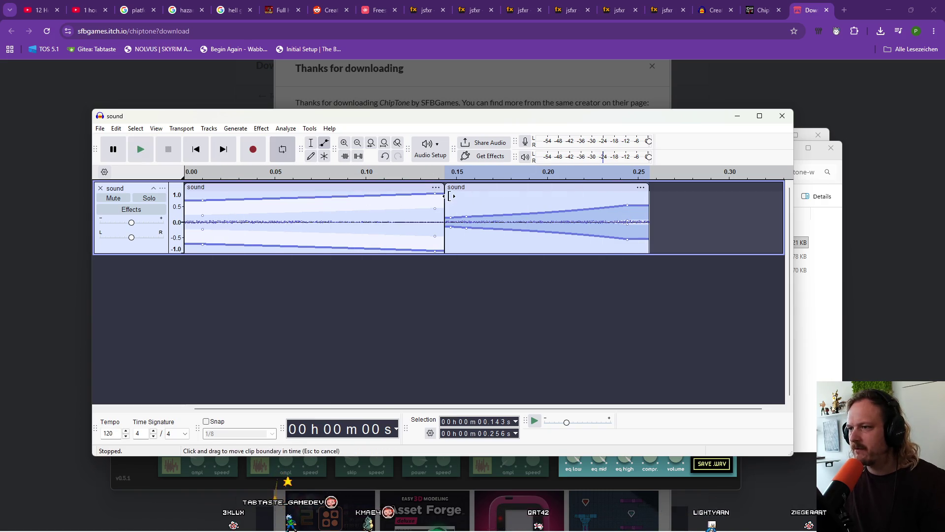
pyautogui.moveTo(442, 199)
pyautogui.mouseDown()
pyautogui.moveTo(367, 198)
pyautogui.moveTo(416, 195)
pyautogui.moveTo(388, 196)
pyautogui.mouseUp()
pyautogui.press('space')
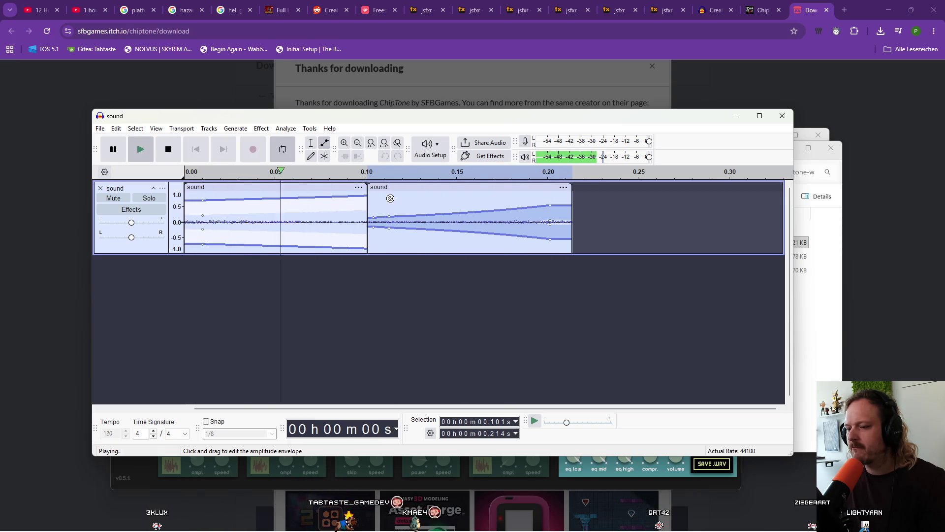
pyautogui.press('space')
pyautogui.press('space')
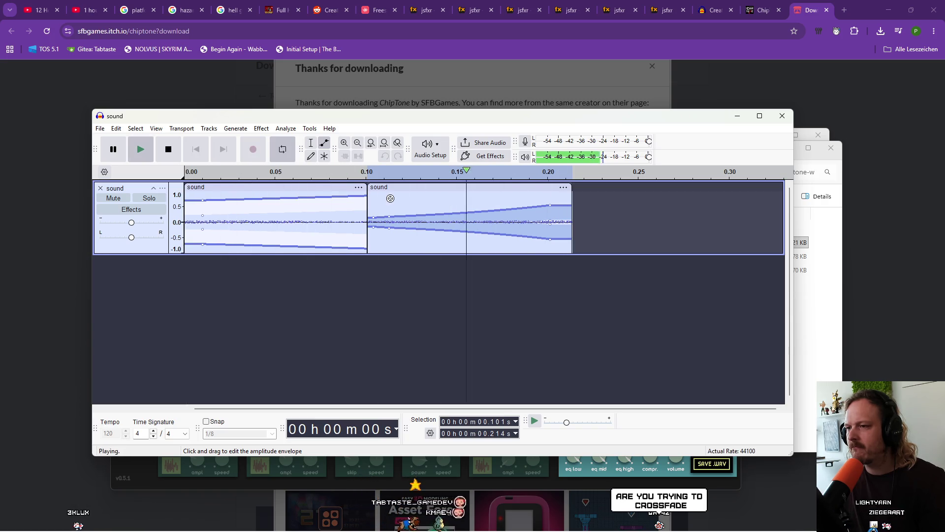
pyautogui.press('space')
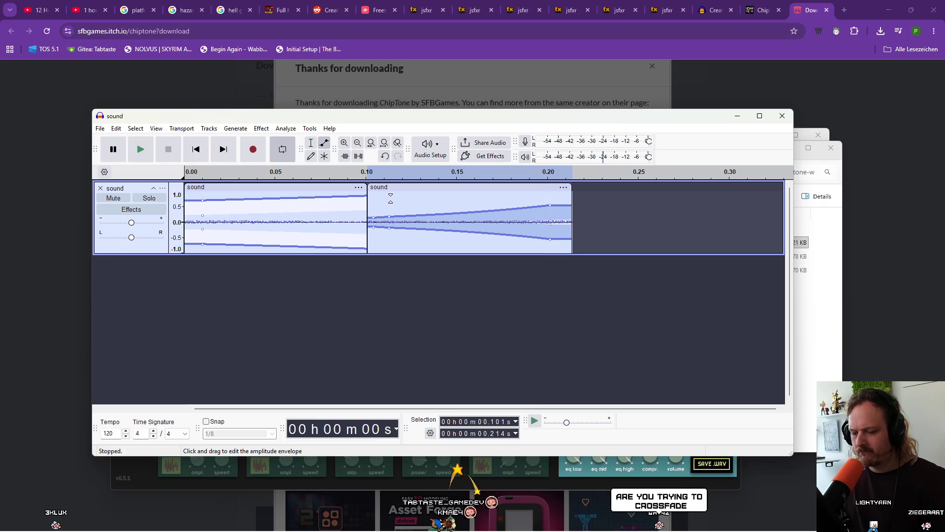
pyautogui.hotkey('ctrl', 'z')
pyautogui.hotkey('ctrl', 'z')
pyautogui.press('space')
pyautogui.press('space')
pyautogui.press('space')
pyautogui.press('space')
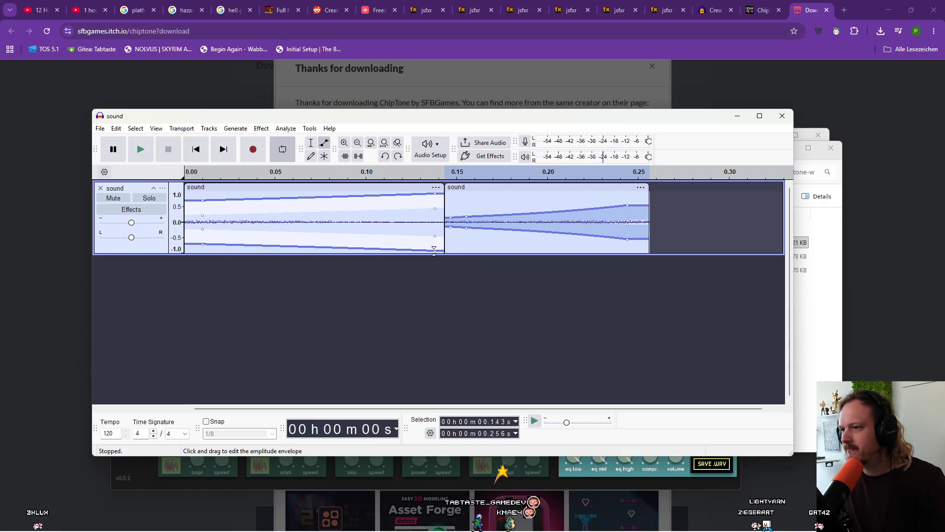
pyautogui.press('space')
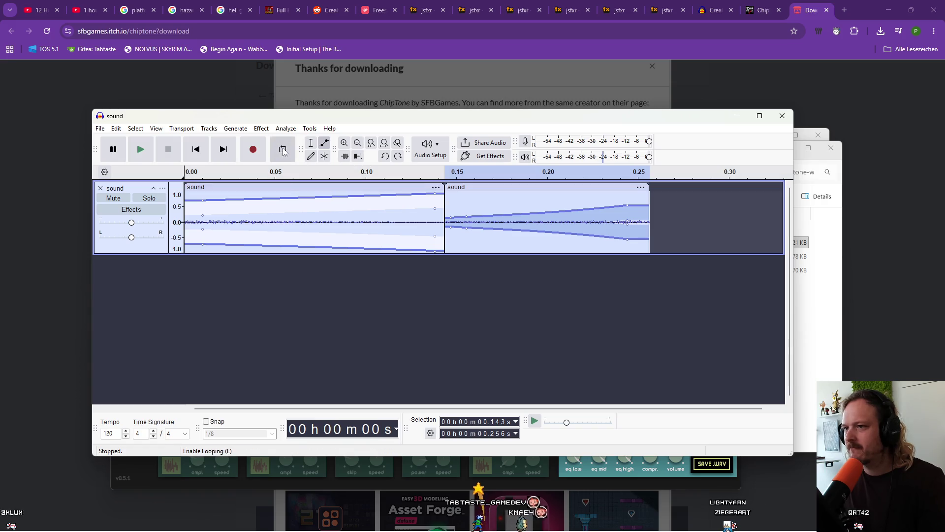
pyautogui.press('space')
pyautogui.press('space')
pyautogui.press('space')
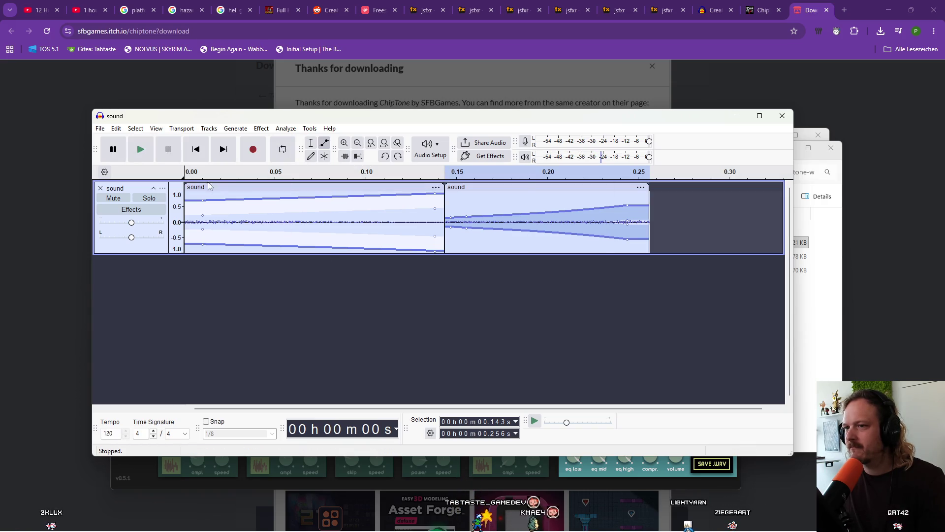
pyautogui.click(196, 149)
pyautogui.press('space')
pyautogui.press('space')
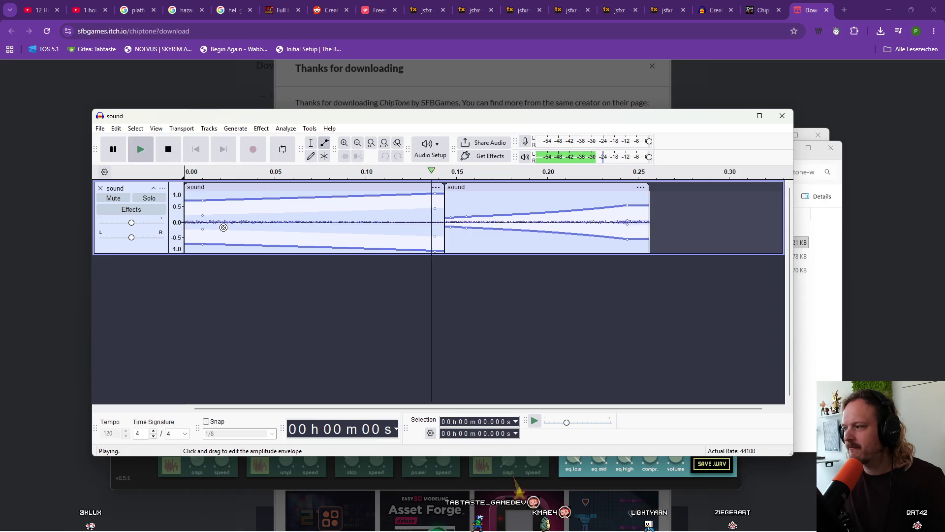
pyautogui.press('space')
# Undo the envelope edits until both clips have flat volume again
pyautogui.press('space')
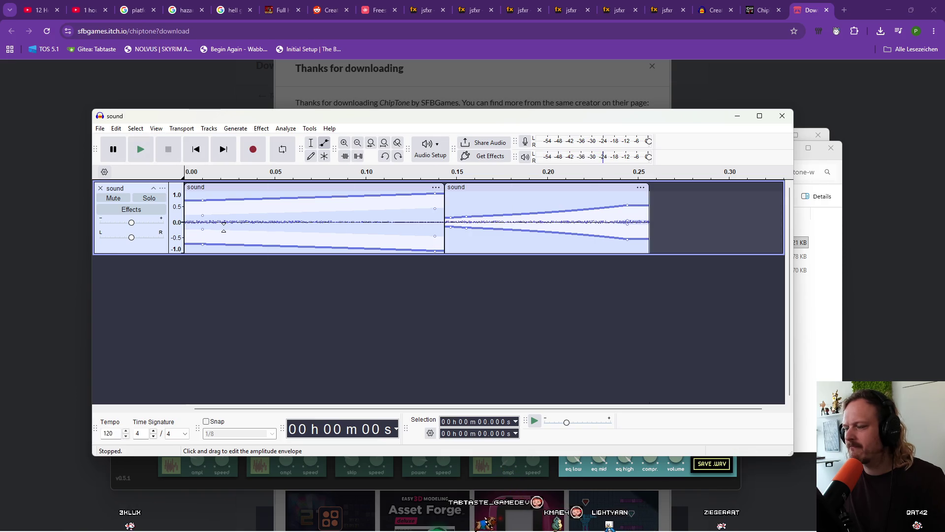
pyautogui.press('space')
pyautogui.press('space')
pyautogui.press('space')
pyautogui.press('space')
pyautogui.press('space')
pyautogui.press('space')
pyautogui.press('space')
pyautogui.hotkey('ctrl', 'z')
pyautogui.hotkey('ctrl', 'z')
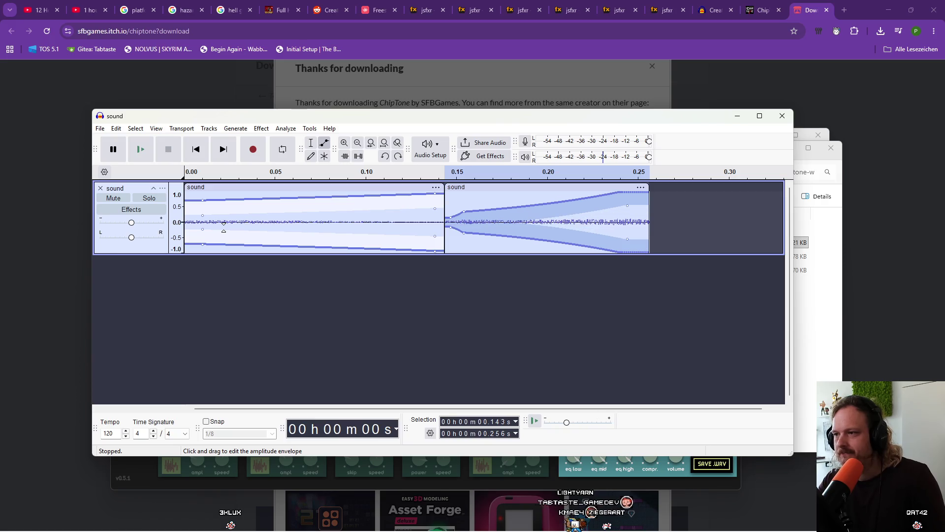
pyautogui.hotkey('ctrl', 'z')
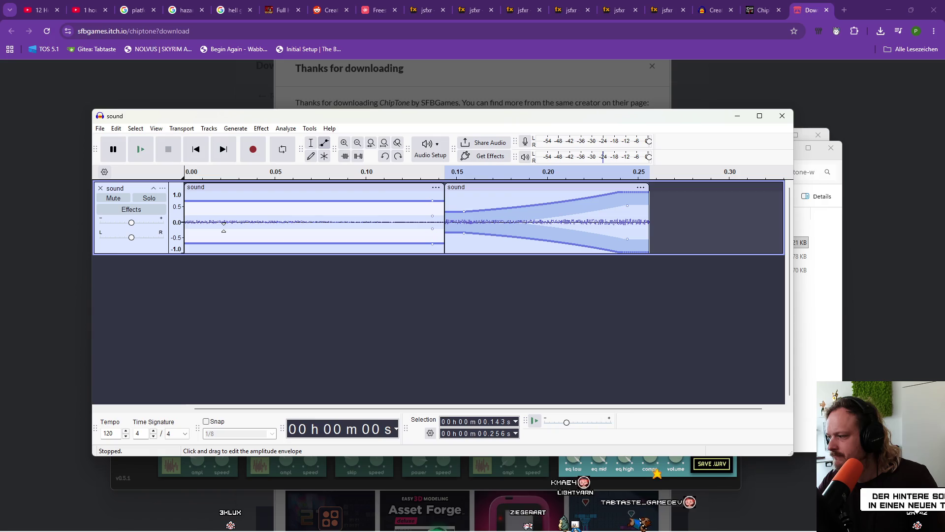
pyautogui.hotkey('ctrl', 'z')
pyautogui.hotkey('ctrl', 'z')
pyautogui.hotkey('ctrl', 'z')
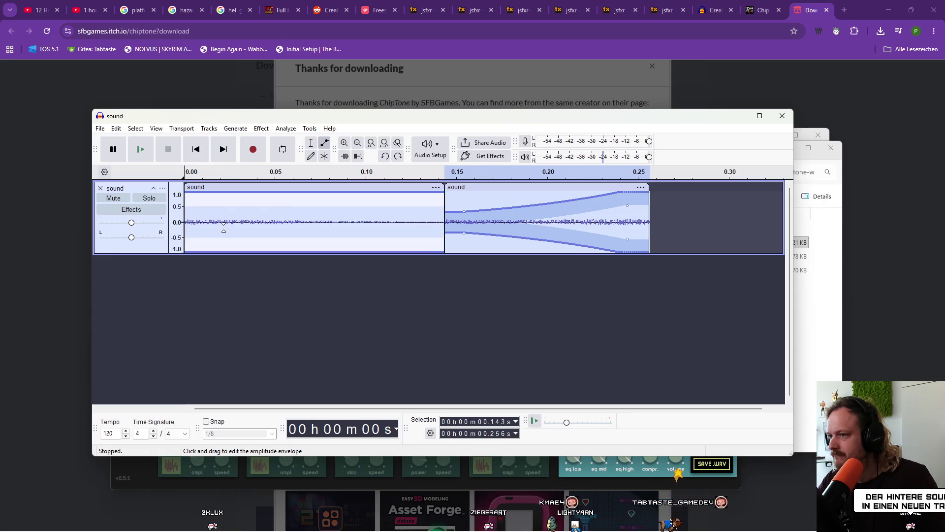
pyautogui.hotkey('ctrl', 'z')
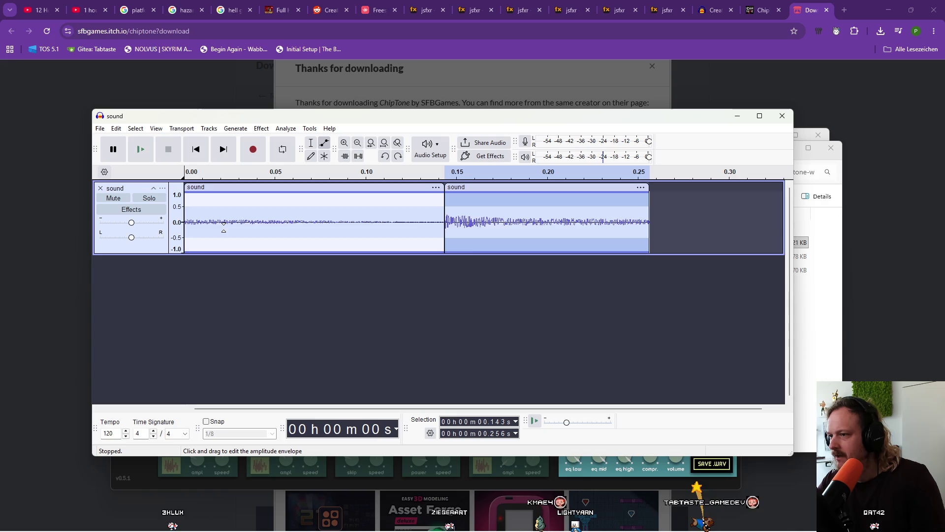
# Cut the second clip from the first track and paste it into a new track at 0 s
pyautogui.hotkey('ctrl', 'z')
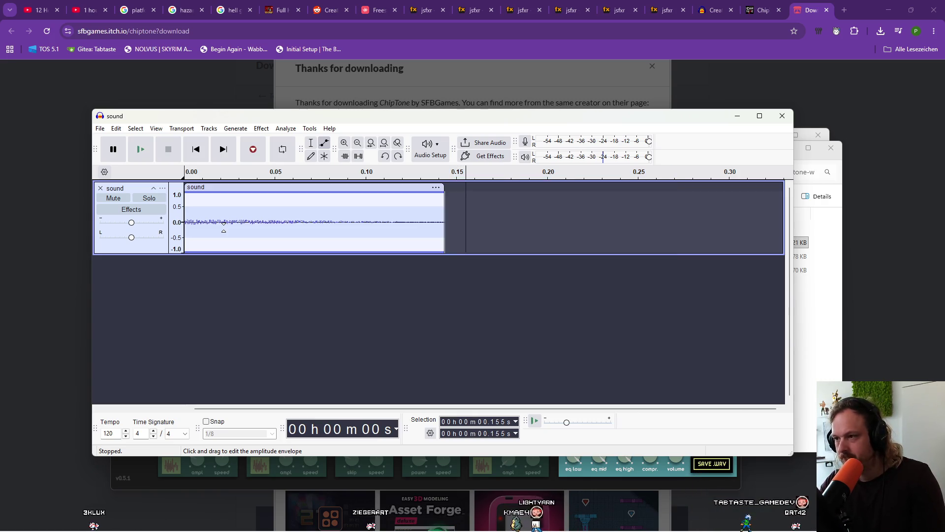
pyautogui.hotkey('ctrl', 'v')
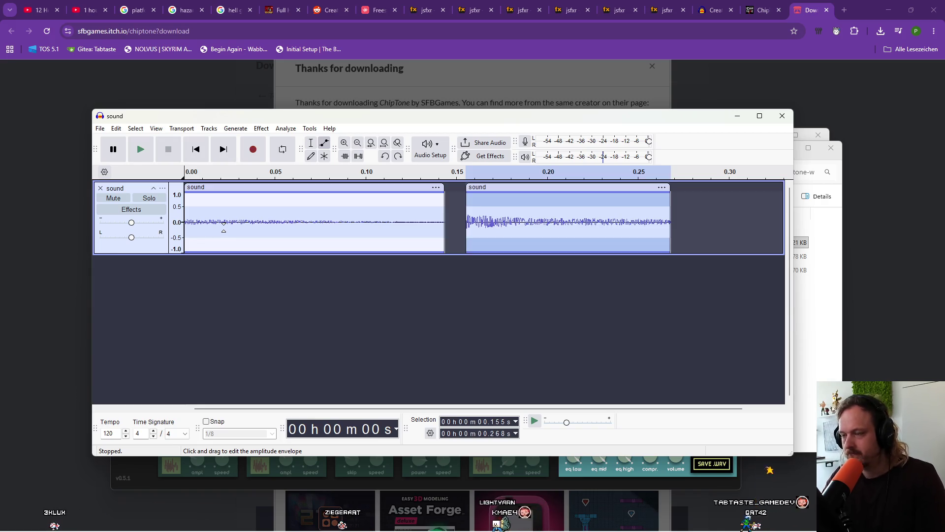
pyautogui.moveTo(529, 185)
pyautogui.mouseDown()
pyautogui.moveTo(518, 312)
pyautogui.moveTo(466, 327)
pyautogui.mouseUp()
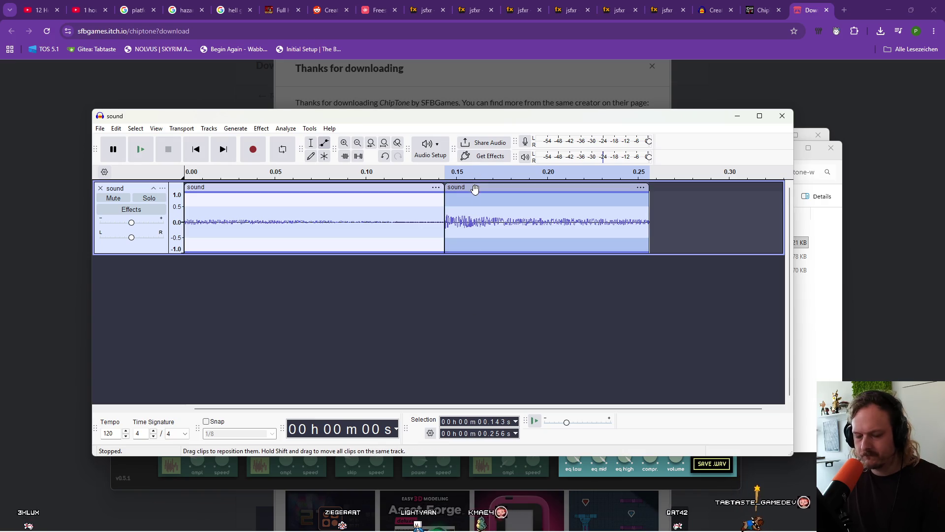
pyautogui.hotkey('ctrl', 'x')
pyautogui.click(425, 286)
pyautogui.hotkey('ctrl', 'v')
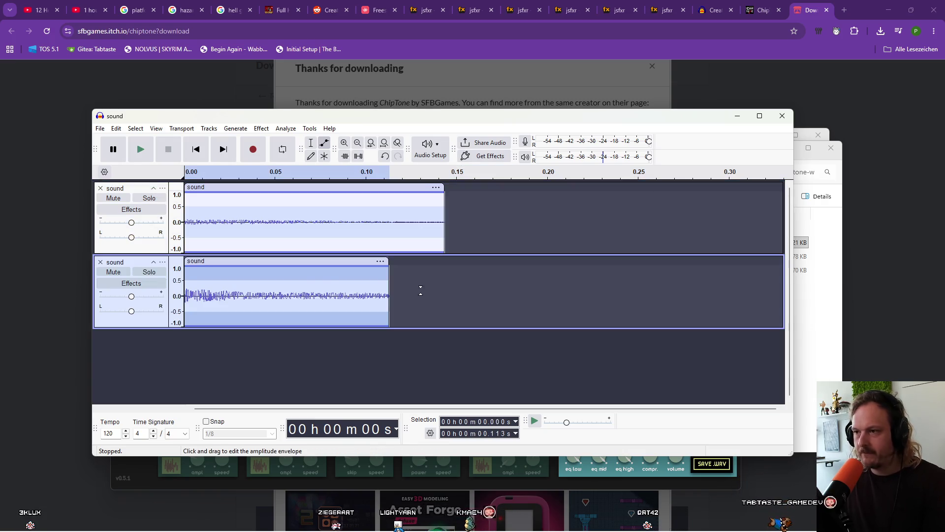
# Move the new track's clip to start near 0.128 s and audition both tracks with looping on
pyautogui.moveTo(326, 261)
pyautogui.mouseDown()
pyautogui.moveTo(553, 255)
pyautogui.moveTo(512, 260)
pyautogui.mouseUp()
pyautogui.press('space')
pyautogui.click(141, 149)
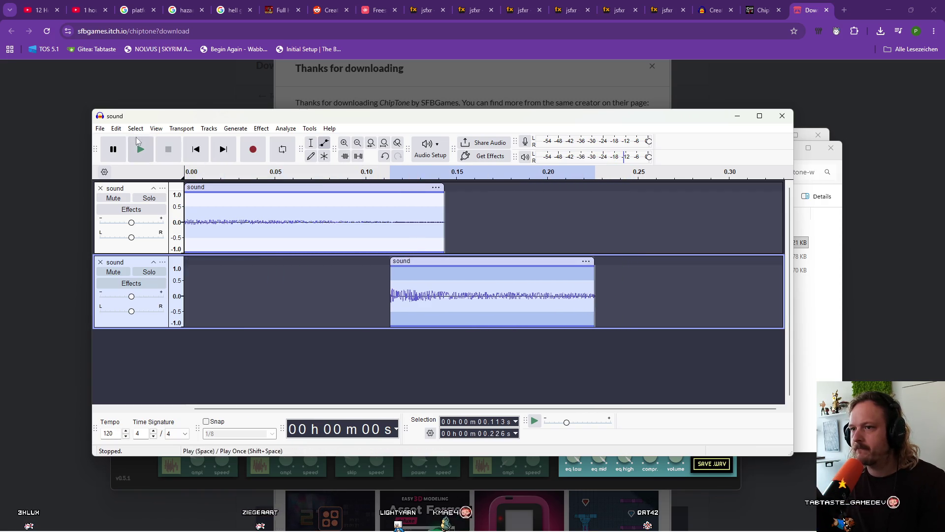
pyautogui.click(216, 183)
pyautogui.press('space')
pyautogui.press('space')
pyautogui.press('space')
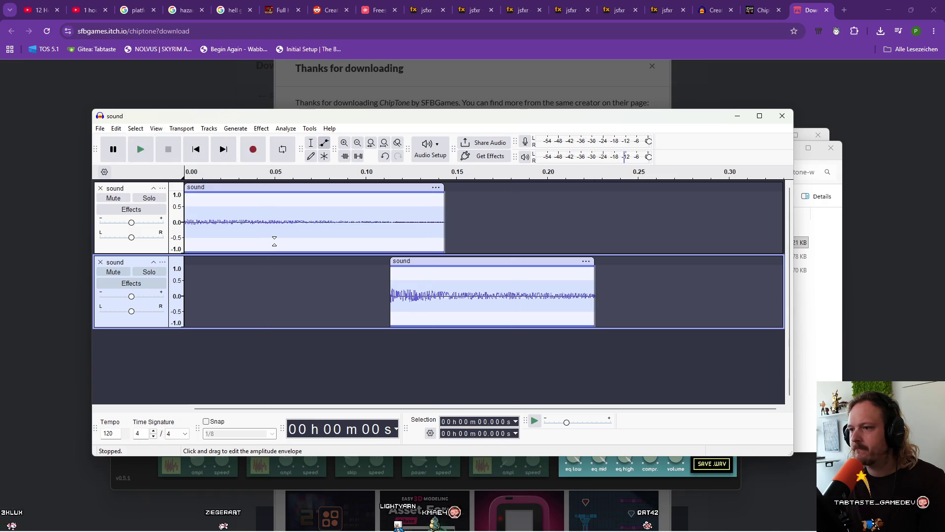
pyautogui.press('space')
pyautogui.press('space')
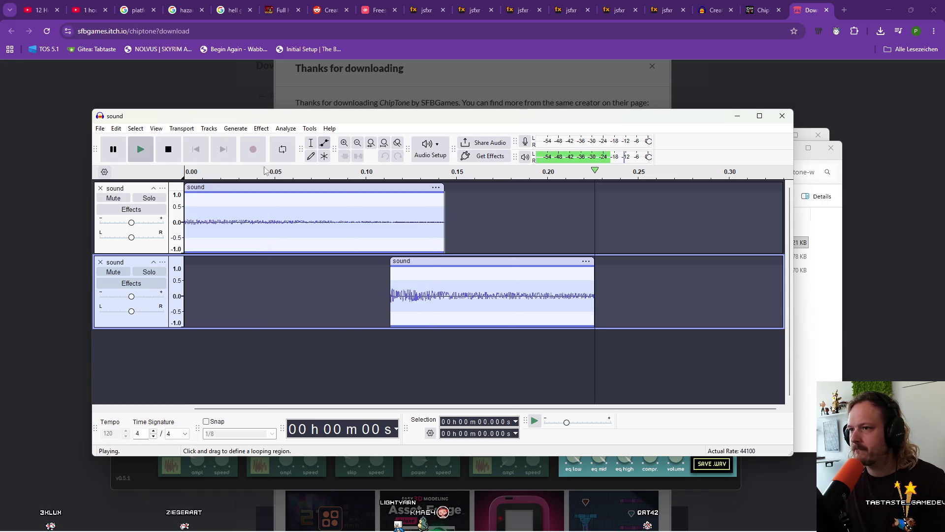
pyautogui.click(278, 155)
pyautogui.press('space')
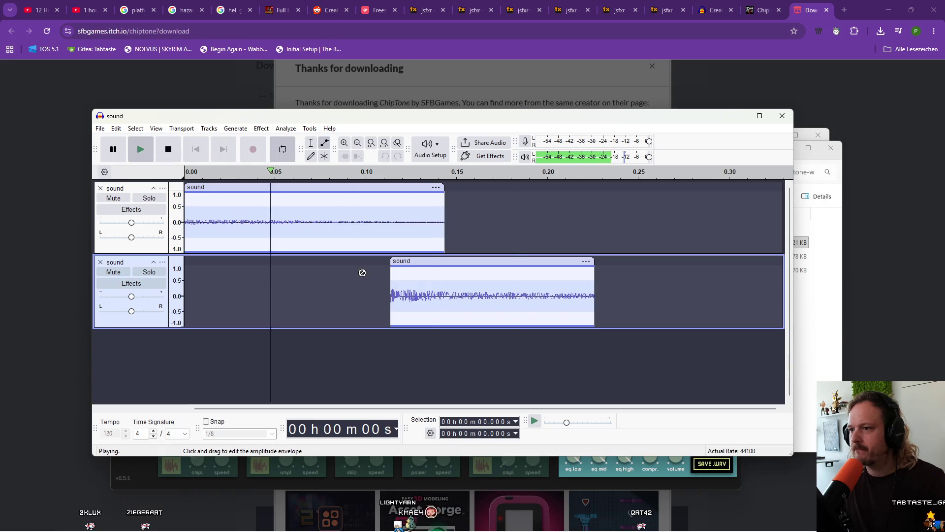
pyautogui.press('space')
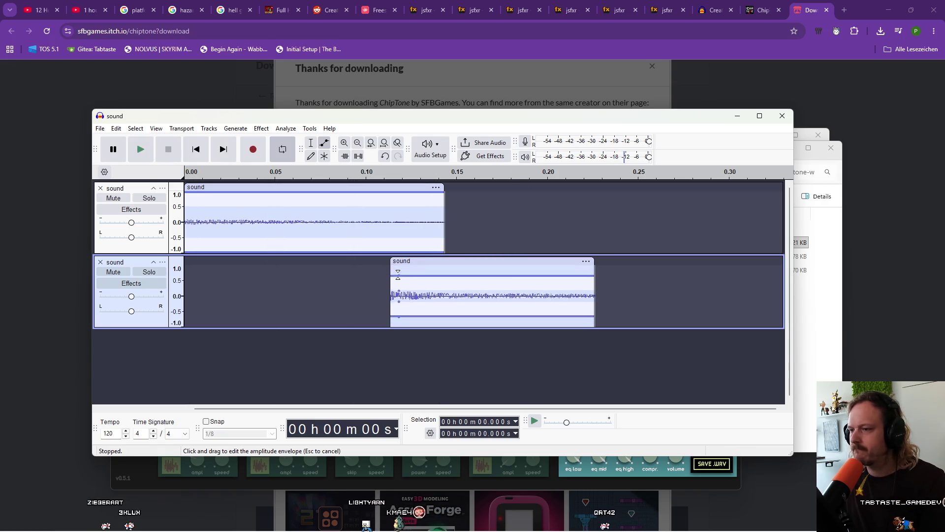
# Add a fade-in envelope to the second track's clip and shift it earlier to overlap, auditioning
pyautogui.moveTo(398, 275); pyautogui.dragTo(399, 282)
pyautogui.press('space')
pyautogui.press('space')
pyautogui.moveTo(562, 282); pyautogui.dragTo(562, 266)
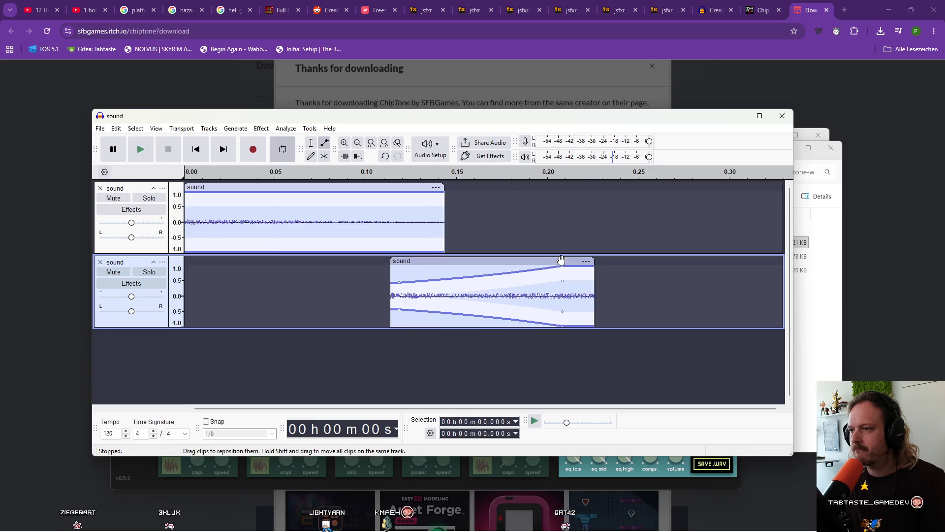
pyautogui.press('space')
pyautogui.press('space')
pyautogui.moveTo(399, 283); pyautogui.dragTo(400, 289)
pyautogui.press('space')
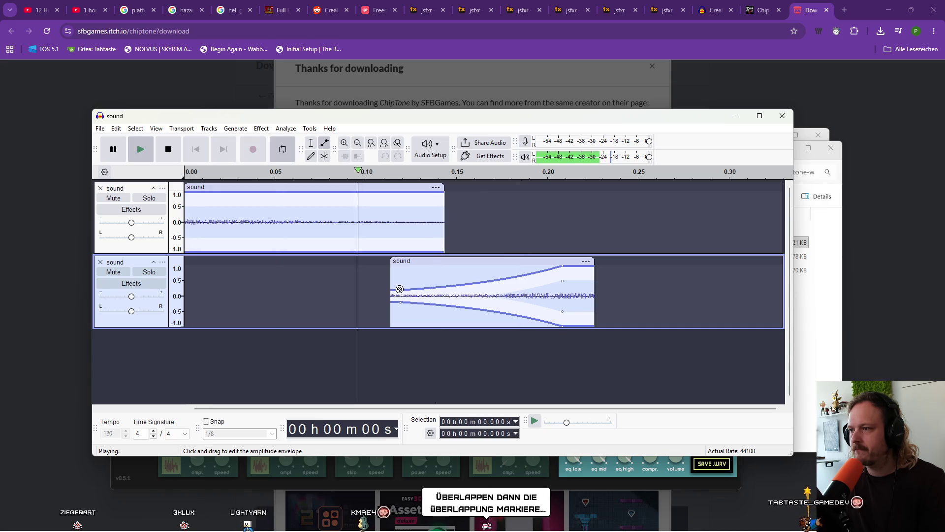
pyautogui.moveTo(400, 289); pyautogui.dragTo(400, 284)
pyautogui.press('space')
pyautogui.press('space')
pyautogui.moveTo(443, 262); pyautogui.dragTo(350, 266)
pyautogui.press('space')
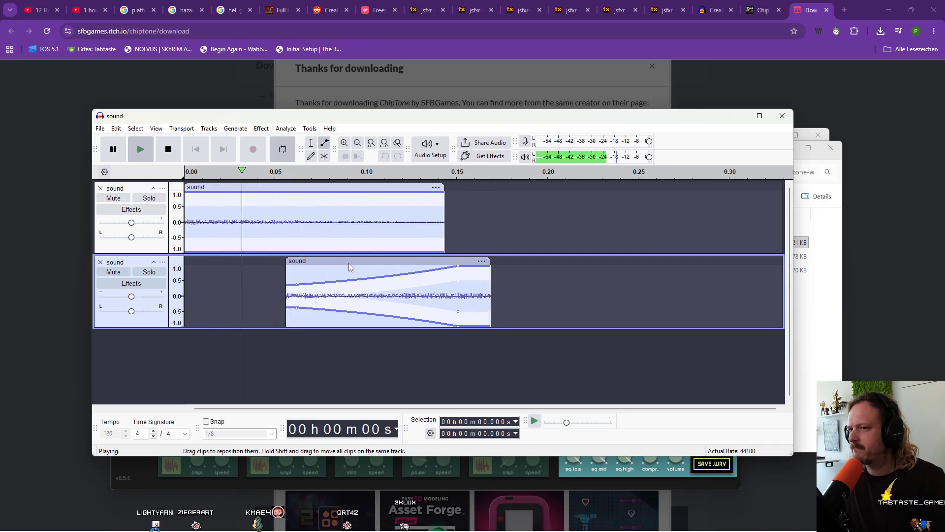
pyautogui.press('space')
# Undo the extra clip moves and fade edits so the second clip starts near 0.13 s
pyautogui.moveTo(299, 284); pyautogui.dragTo(296, 291)
pyautogui.hotkey('ctrl', 'z')
pyautogui.press('space')
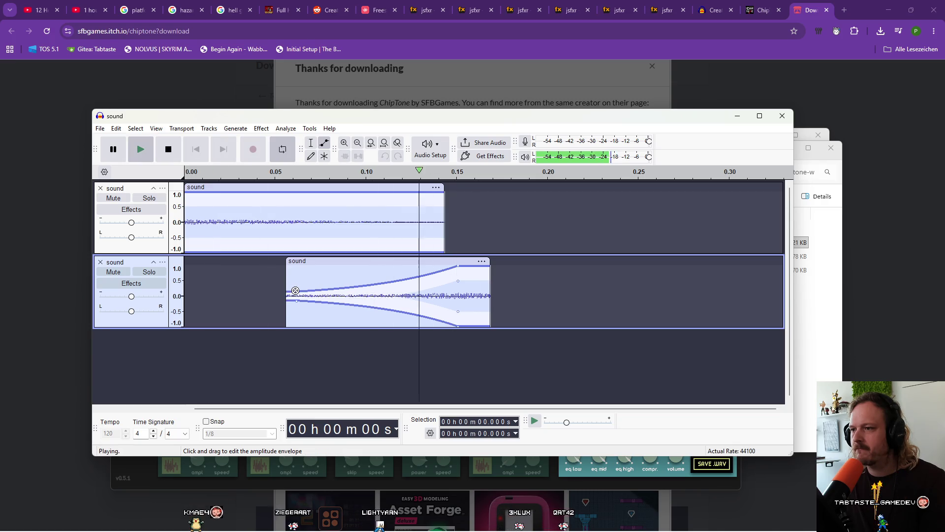
pyautogui.moveTo(419, 262); pyautogui.dragTo(373, 261)
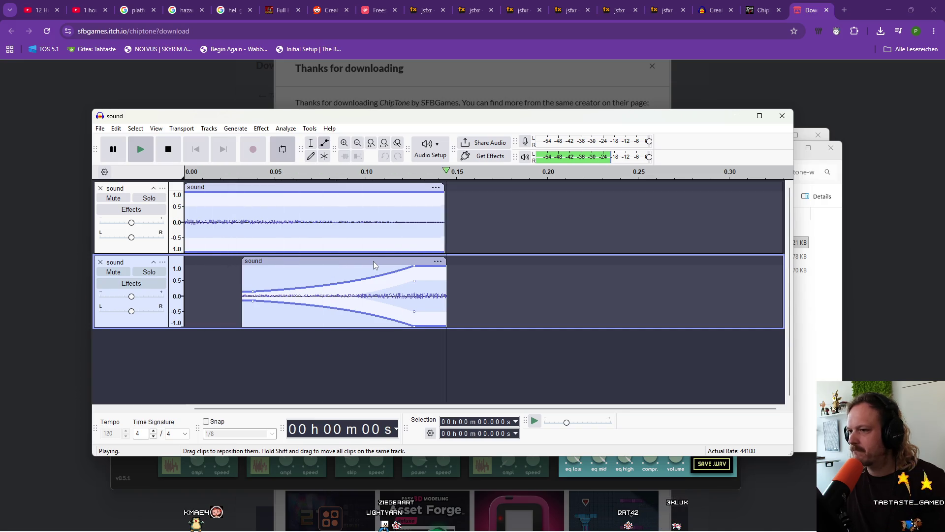
pyautogui.press('space')
pyautogui.hotkey('ctrl', 'z')
pyautogui.hotkey('ctrl', 'z')
pyautogui.hotkey('ctrl', 'z')
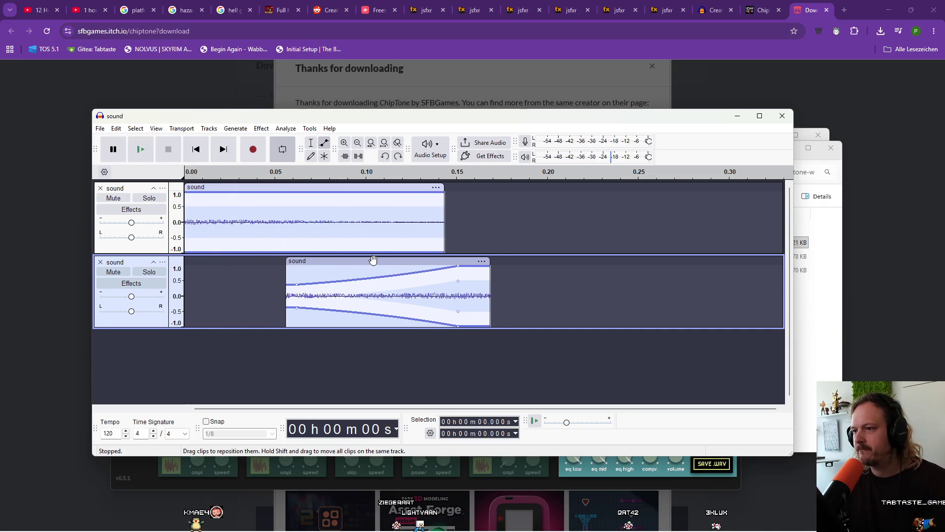
pyautogui.hotkey('ctrl', 'z')
pyautogui.hotkey('ctrl', 'z')
pyautogui.hotkey('ctrl', 'z')
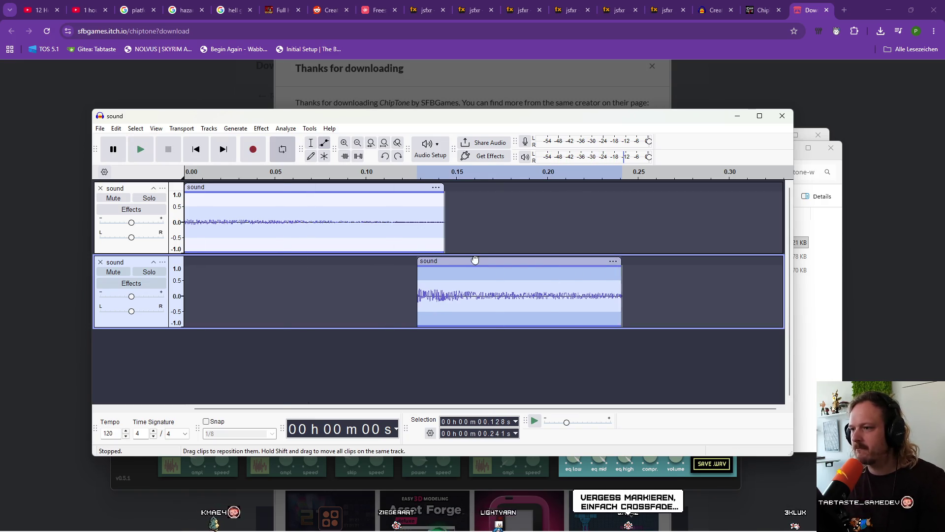
# Slide the second clip to start at 0.111 s, then look through the Tracks and track menus
pyautogui.moveTo(474, 260); pyautogui.dragTo(443, 259)
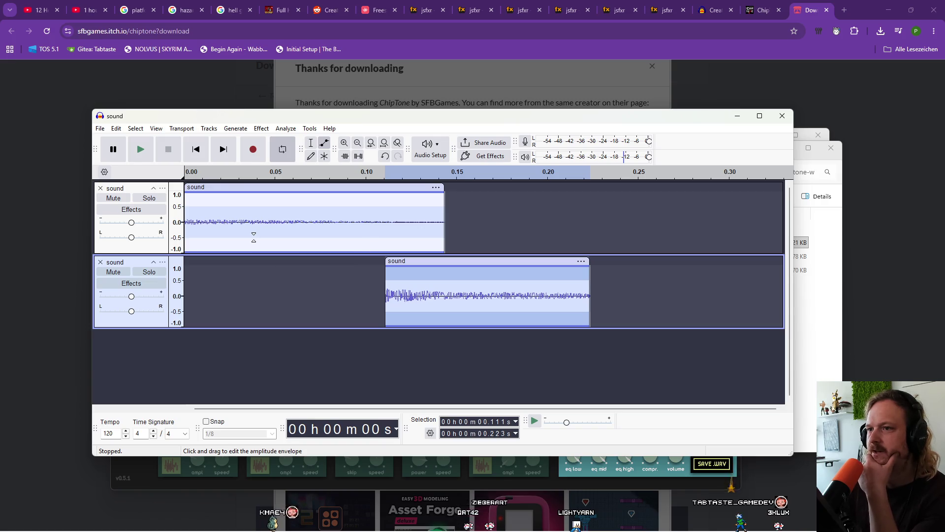
pyautogui.click(209, 129)
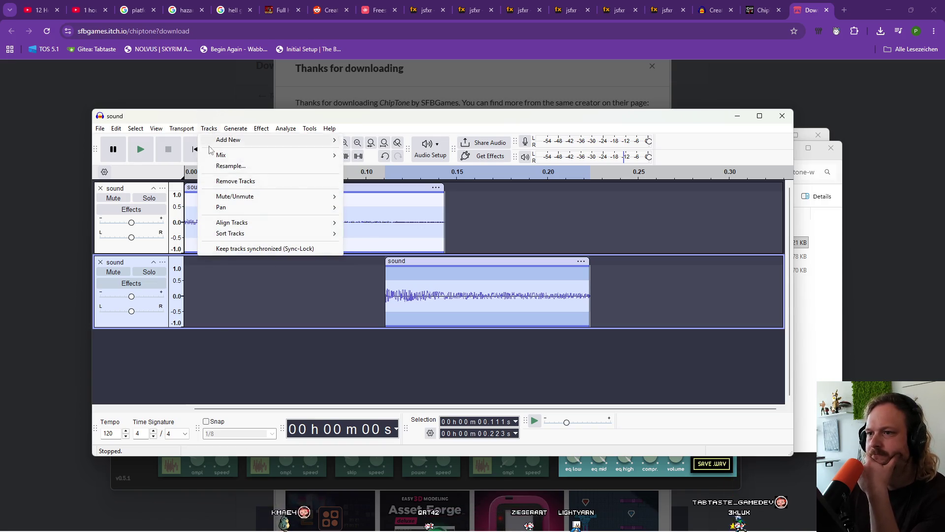
pyautogui.moveTo(233, 222)
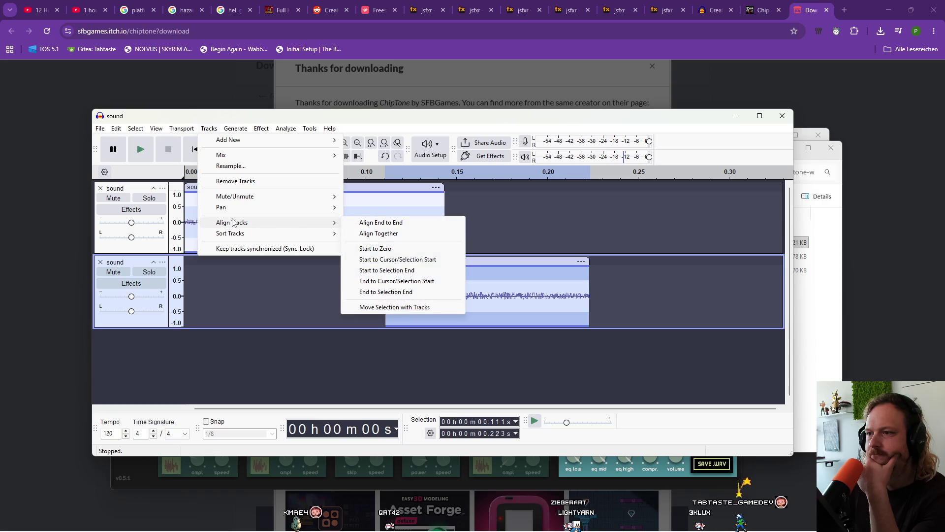
pyautogui.moveTo(240, 197)
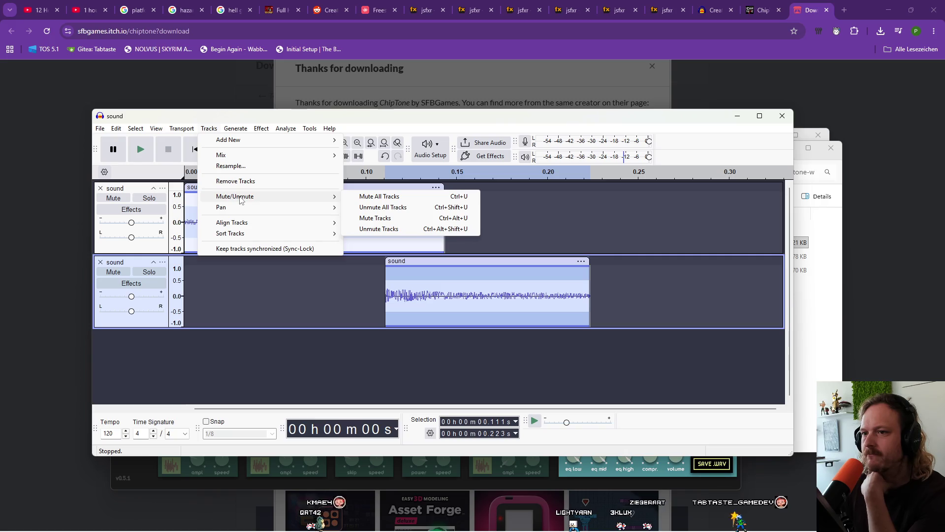
pyautogui.click(149, 265)
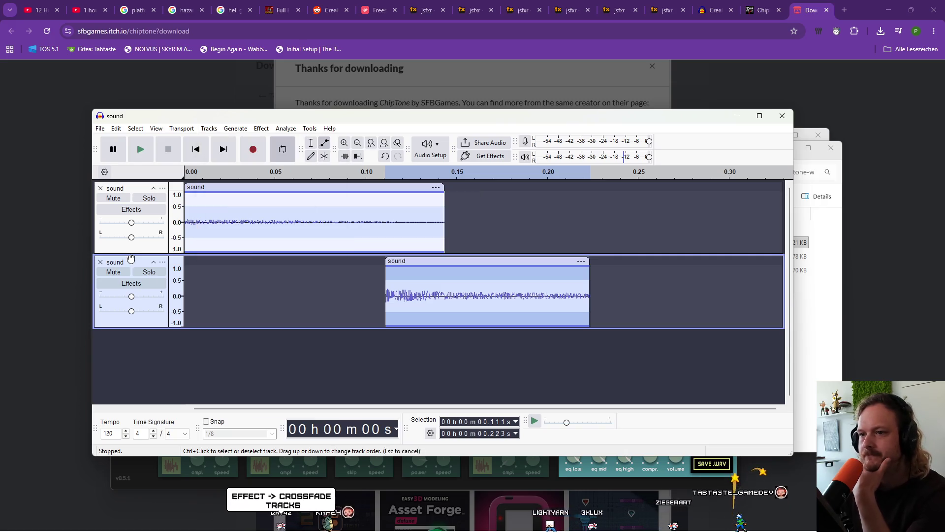
pyautogui.click(163, 263)
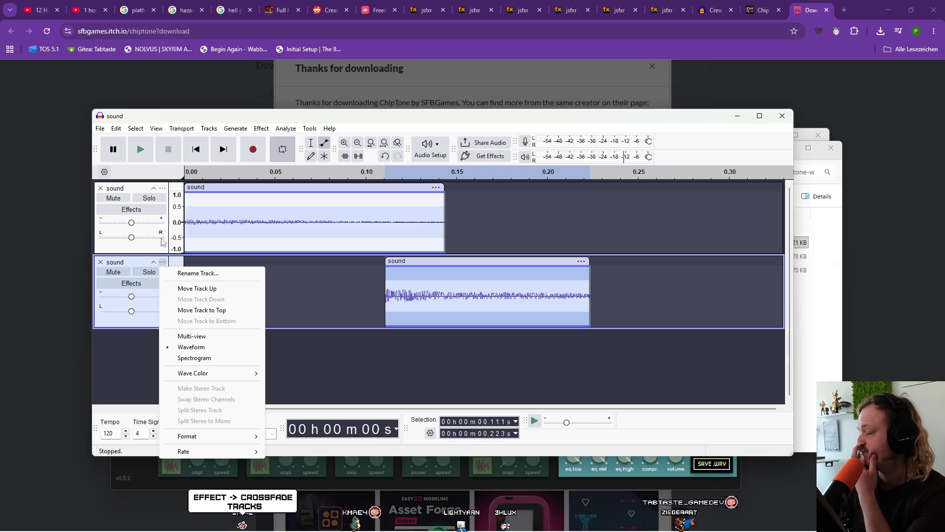
pyautogui.click(253, 130)
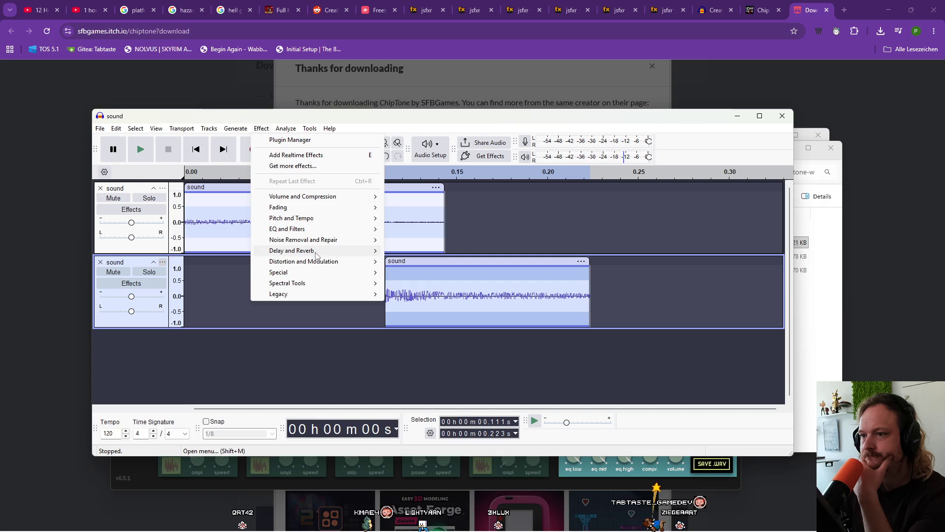
# Try Effect > Fading > Crossfade Tracks with only the second track selected, then cancel it
pyautogui.moveTo(320, 294)
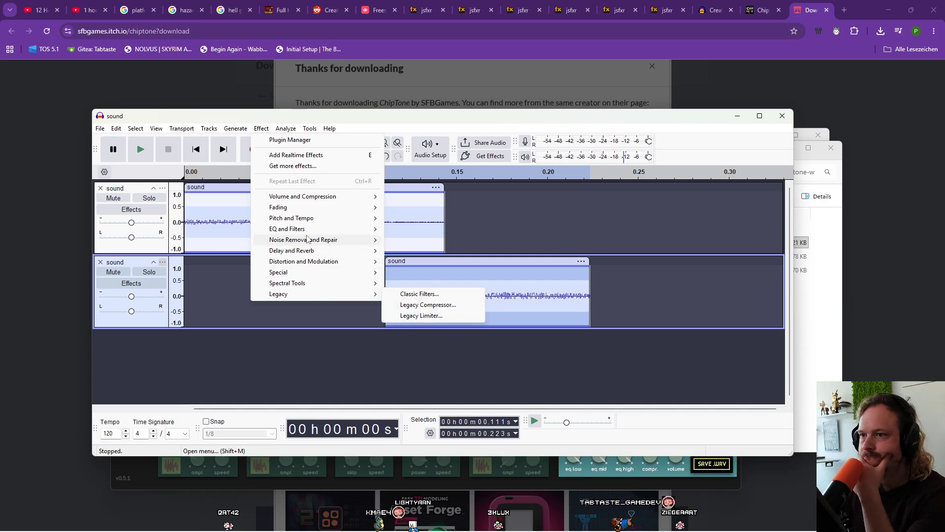
pyautogui.moveTo(308, 197)
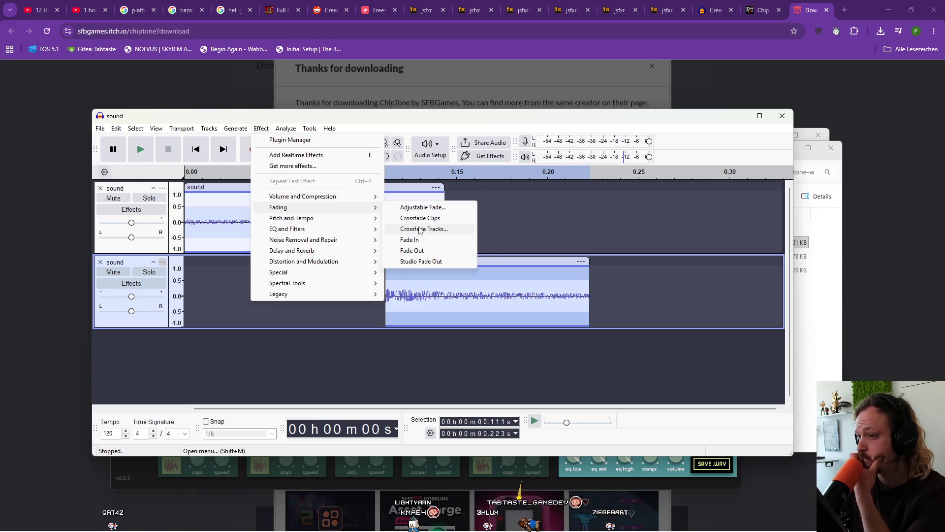
pyautogui.click(419, 229)
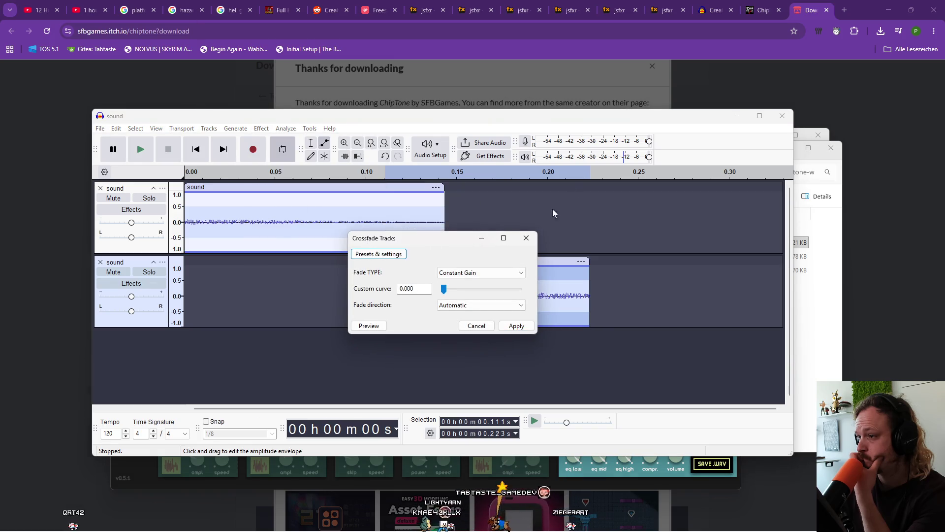
pyautogui.moveTo(452, 239)
pyautogui.mouseDown()
pyautogui.moveTo(660, 90)
pyautogui.moveTo(621, 127)
pyautogui.mouseUp()
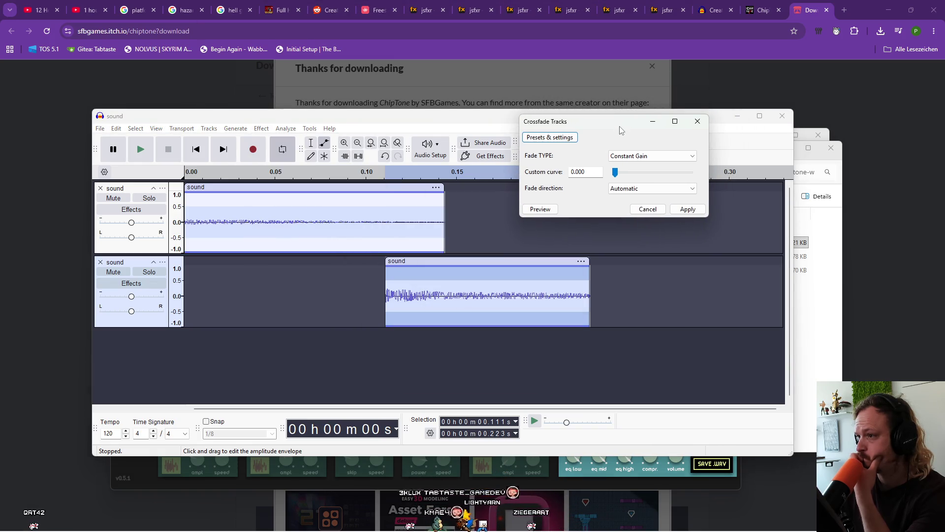
pyautogui.click(648, 209)
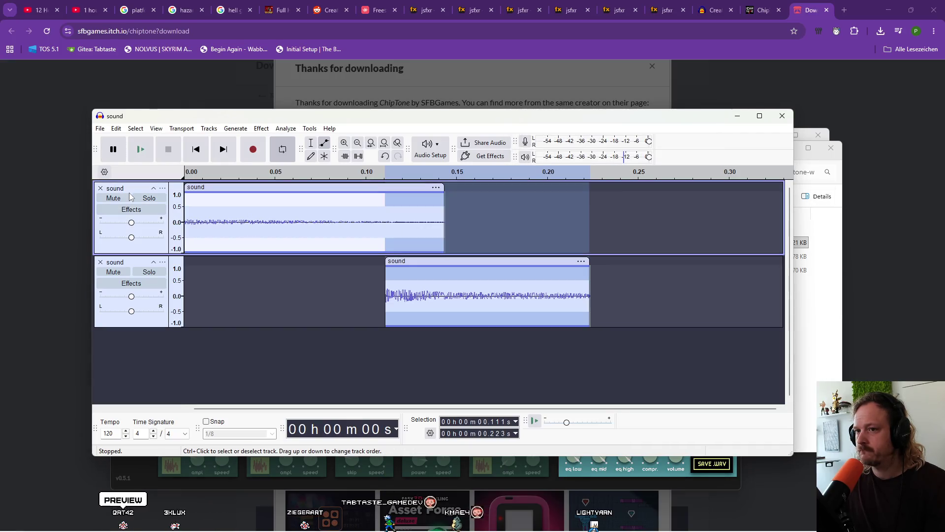
# Select both tracks and open Crossfade Tracks again from the Effect menu
pyautogui.keyDown('ctrl'); pyautogui.click(127, 216); pyautogui.keyUp('ctrl')
pyautogui.click(261, 128)
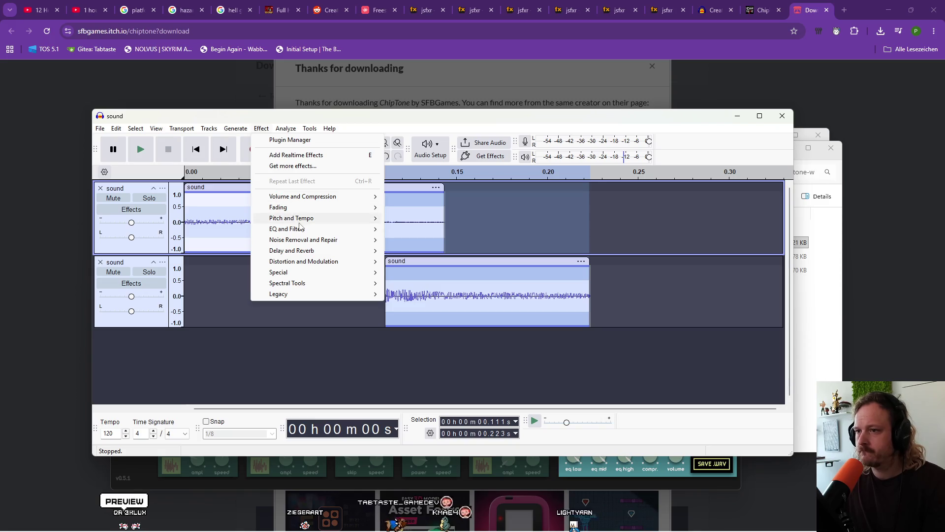
pyautogui.moveTo(324, 244)
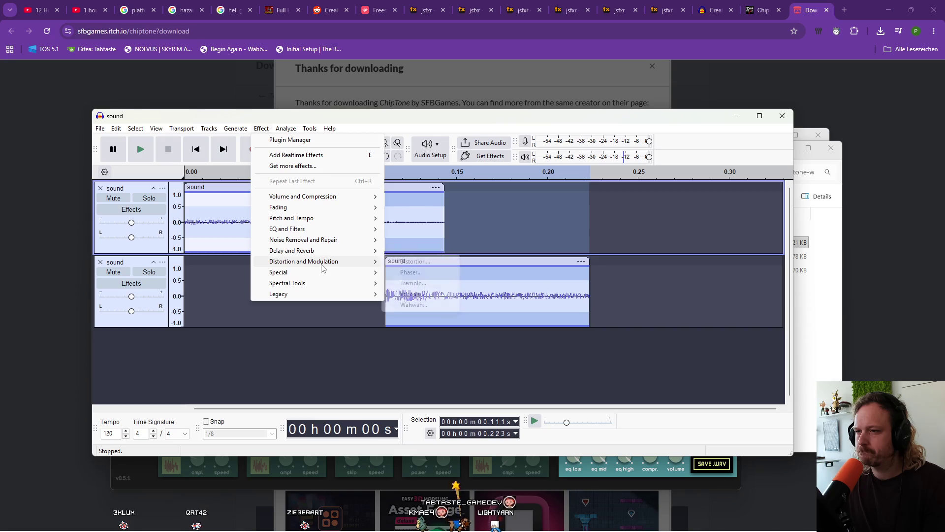
pyautogui.moveTo(323, 266)
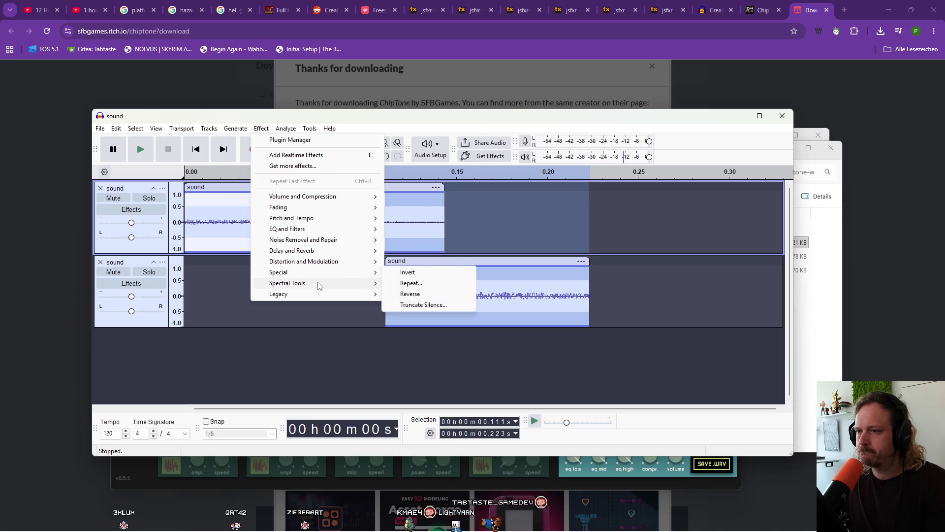
pyautogui.moveTo(319, 198)
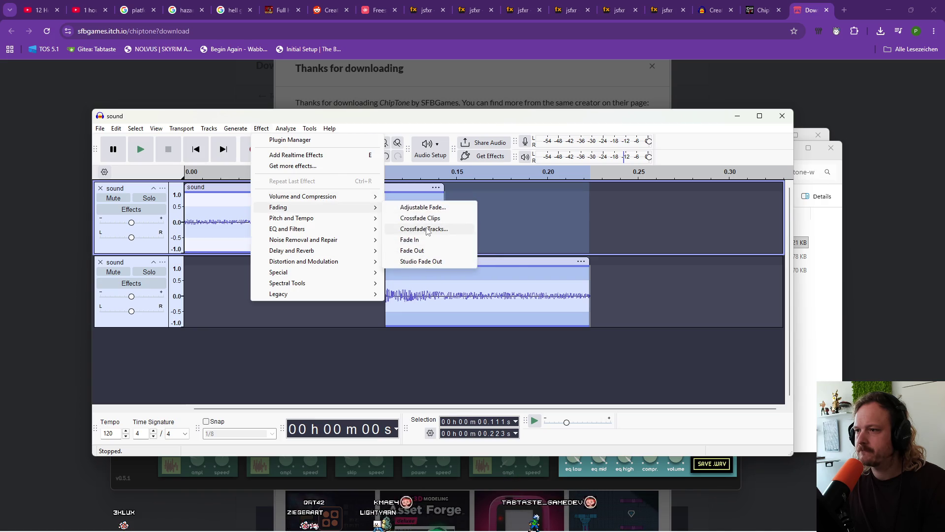
pyautogui.click(424, 229)
pyautogui.moveTo(375, 238); pyautogui.dragTo(592, 185)
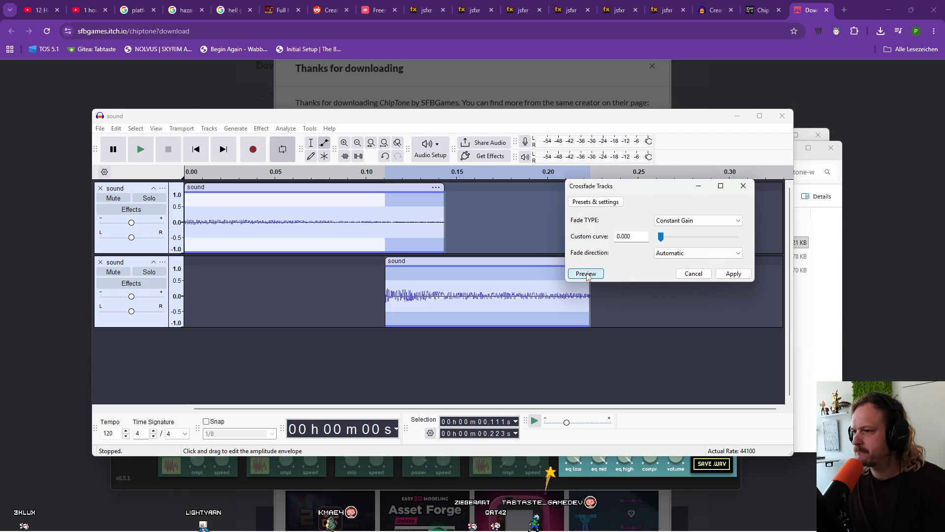
# Preview the crossfade with a 0.600 custom curve, then apply it with Constant Gain
pyautogui.click(586, 275)
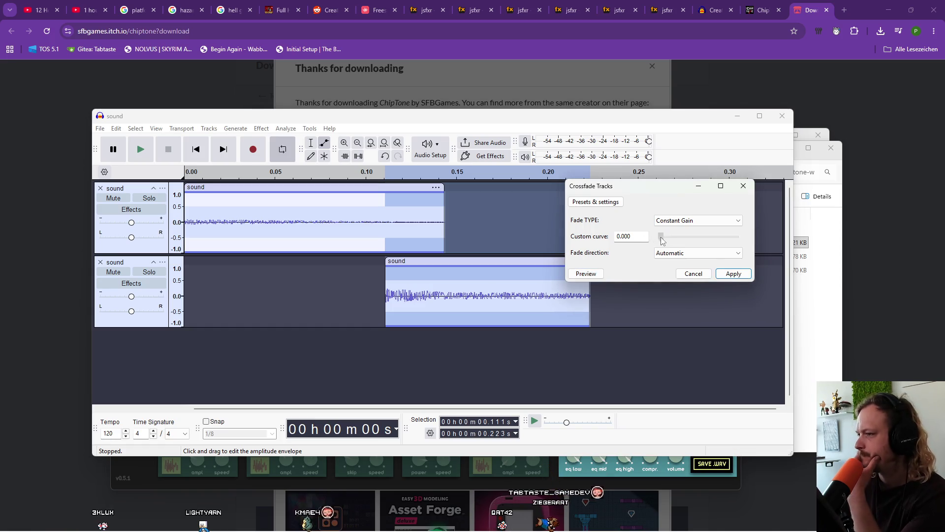
pyautogui.moveTo(661, 237); pyautogui.dragTo(729, 237)
pyautogui.click(586, 272)
pyautogui.click(586, 274)
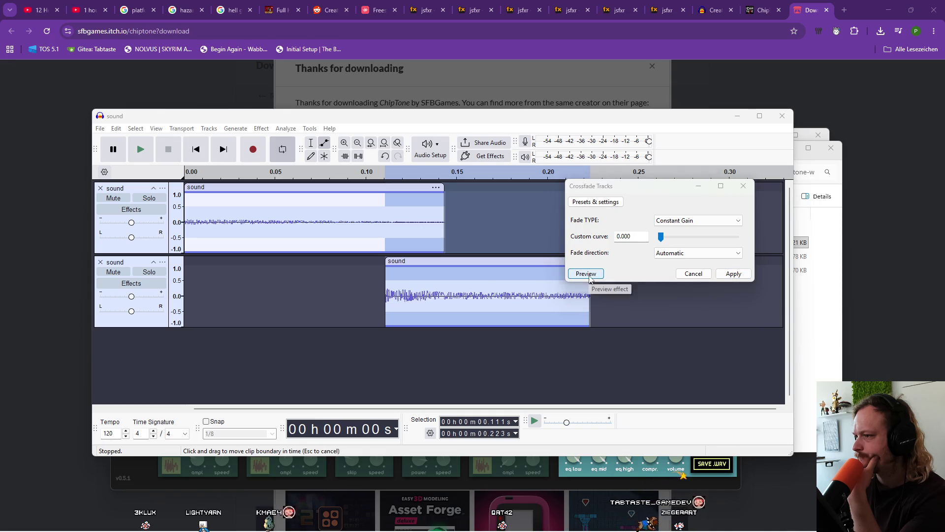
pyautogui.click(682, 223)
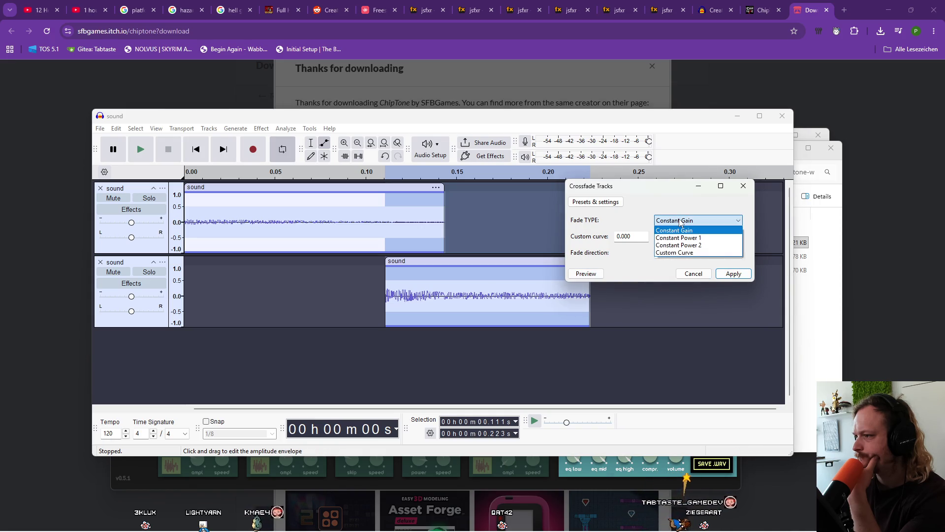
pyautogui.click(677, 230)
pyautogui.click(734, 274)
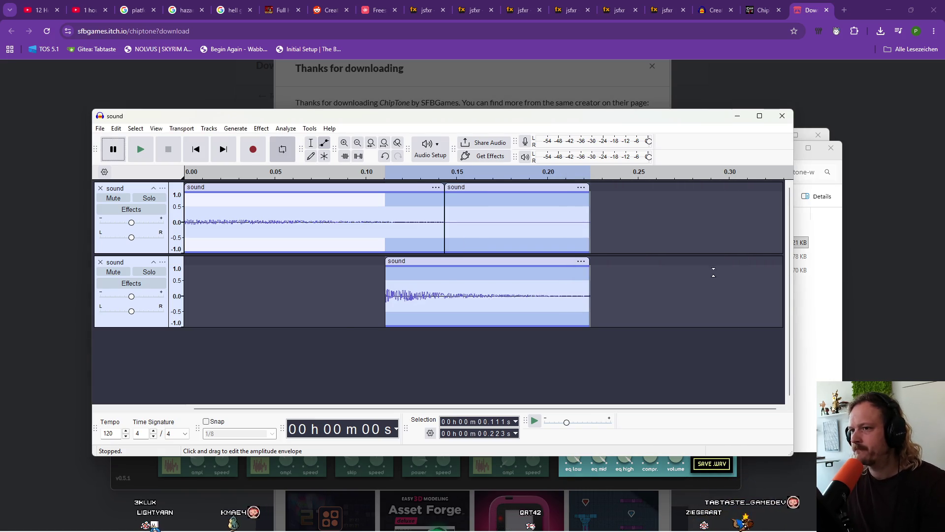
pyautogui.click(142, 150)
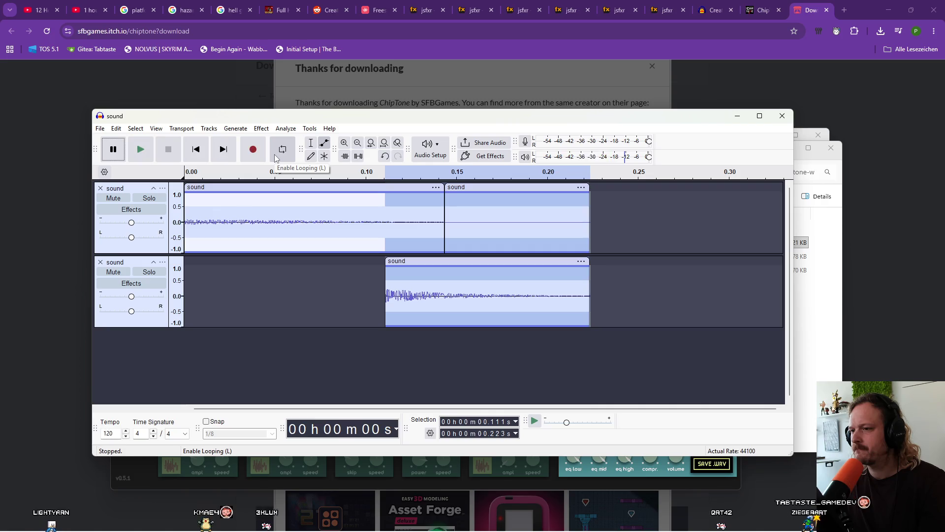
pyautogui.press('space')
pyautogui.press('space')
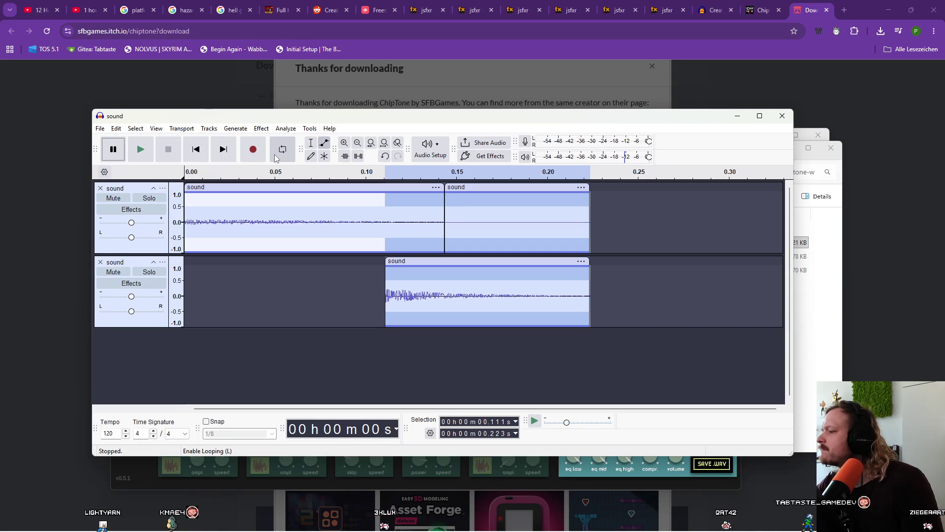
pyautogui.press('space')
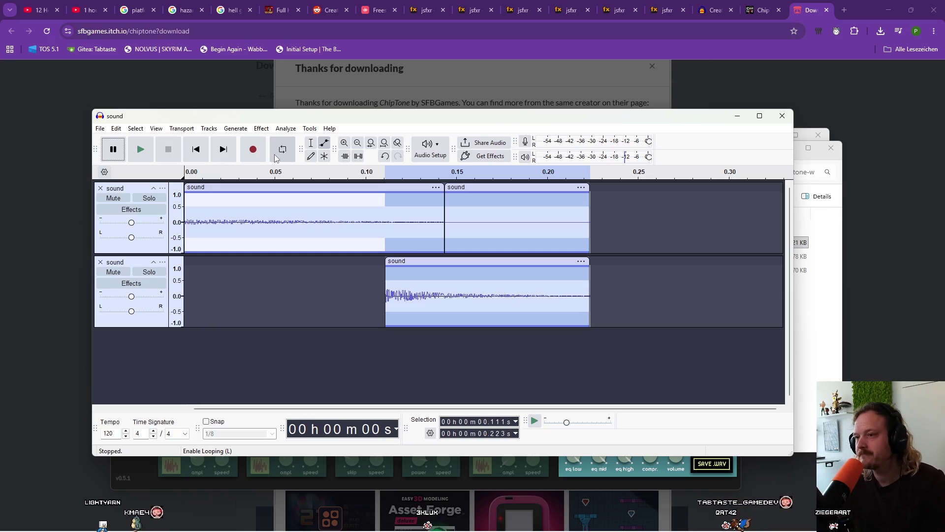
pyautogui.press('space')
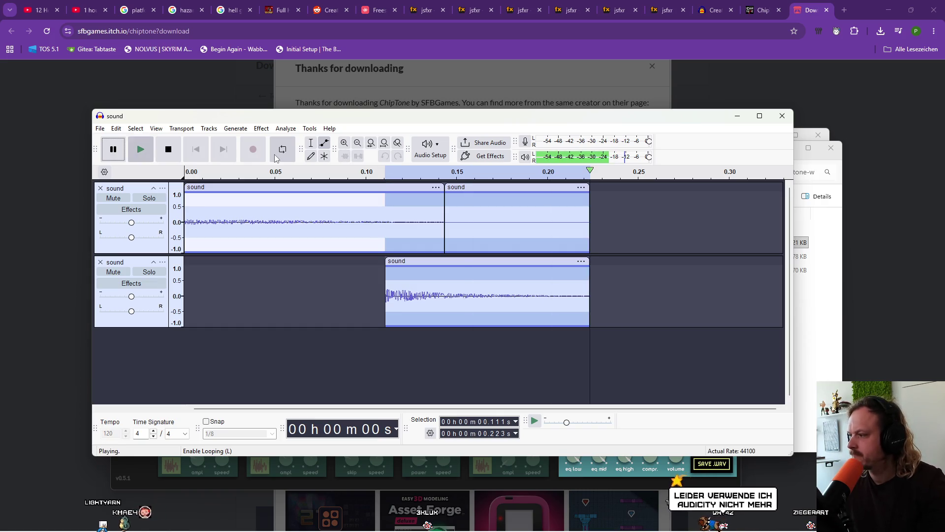
pyautogui.press('space')
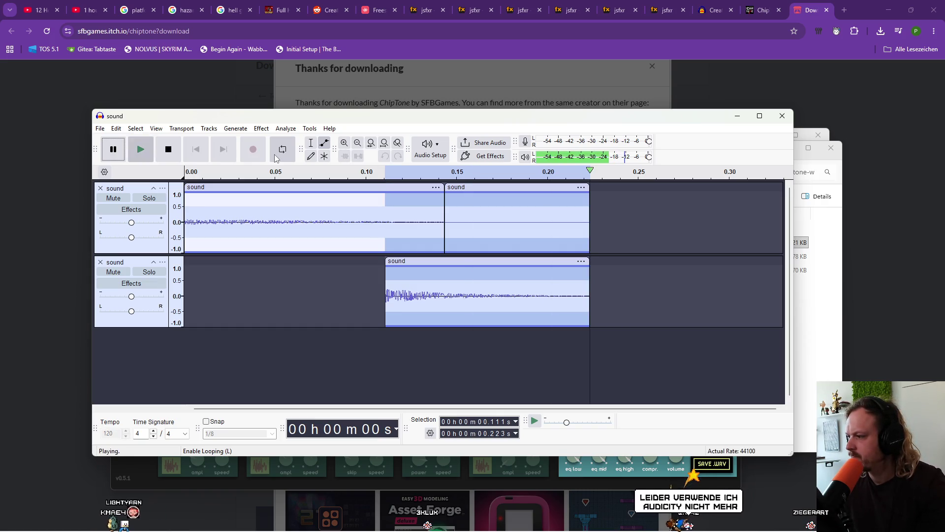
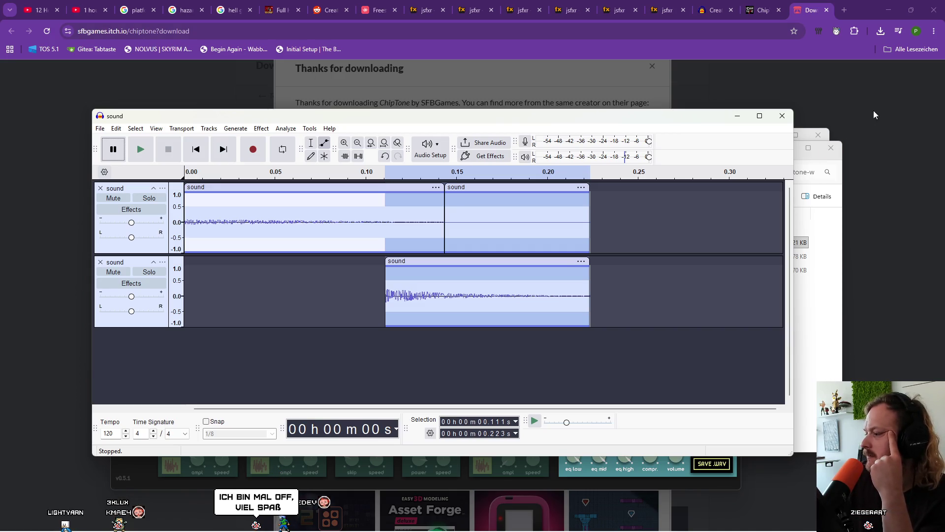
# Close Audacity without saving, close ChipTone and both chiptone-win windows, then launch Soundly
pyautogui.click(782, 115)
pyautogui.click(463, 285)
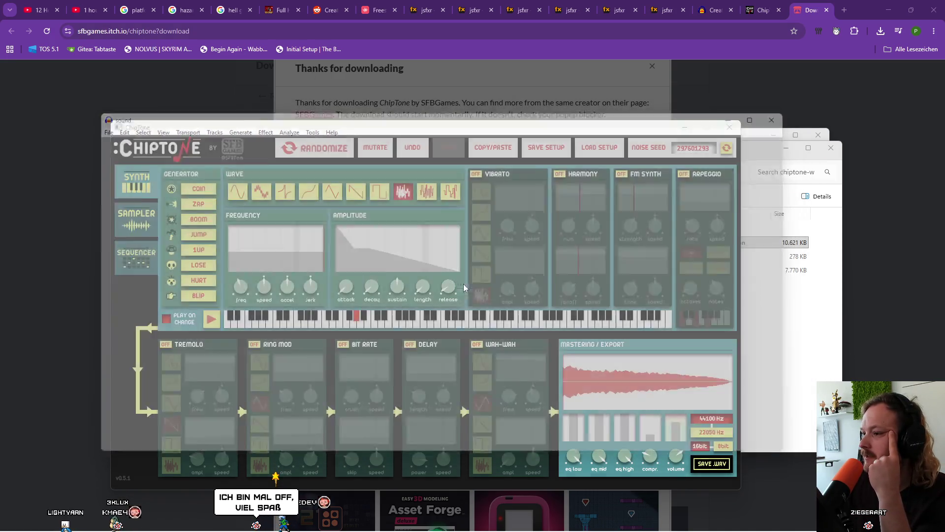
pyautogui.click(730, 128)
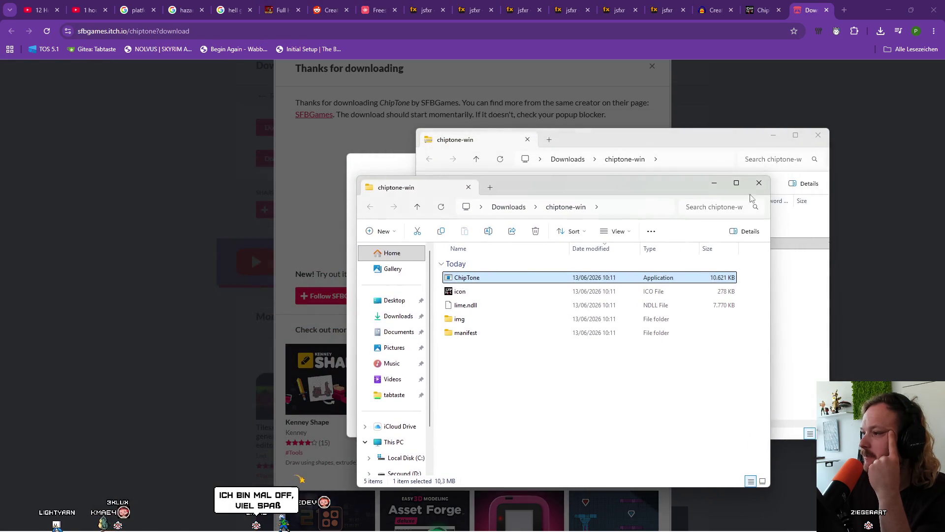
pyautogui.click(832, 147)
pyautogui.click(818, 135)
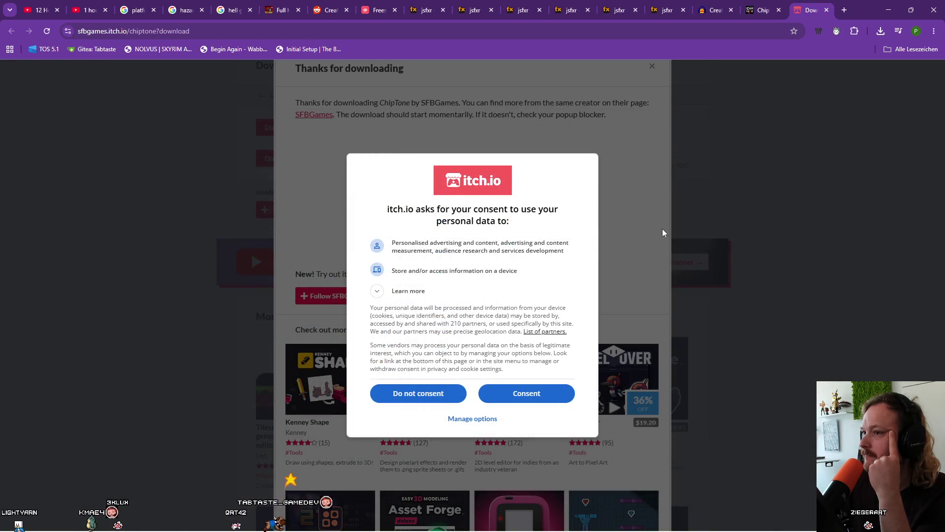
pyautogui.click(691, 520)
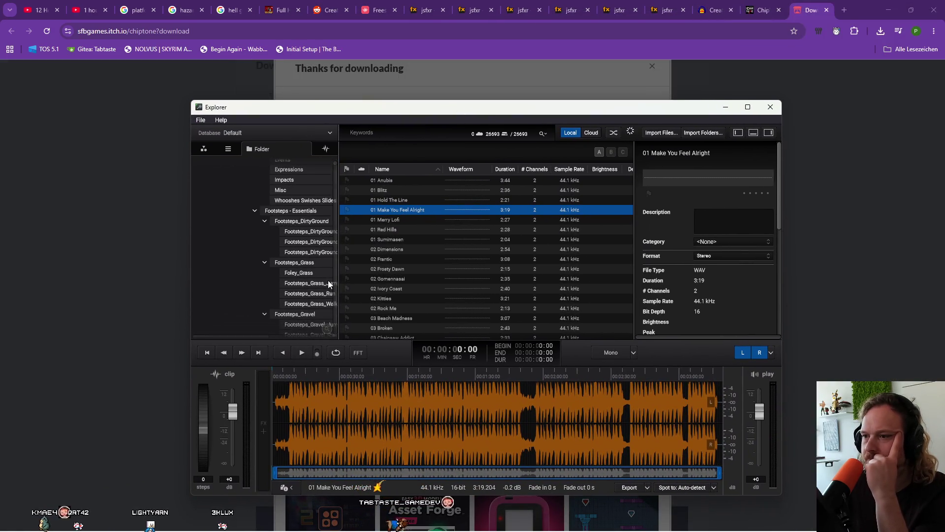
# Widen the Soundly folder tree pane
pyautogui.moveTo(339, 273); pyautogui.dragTo(475, 273)
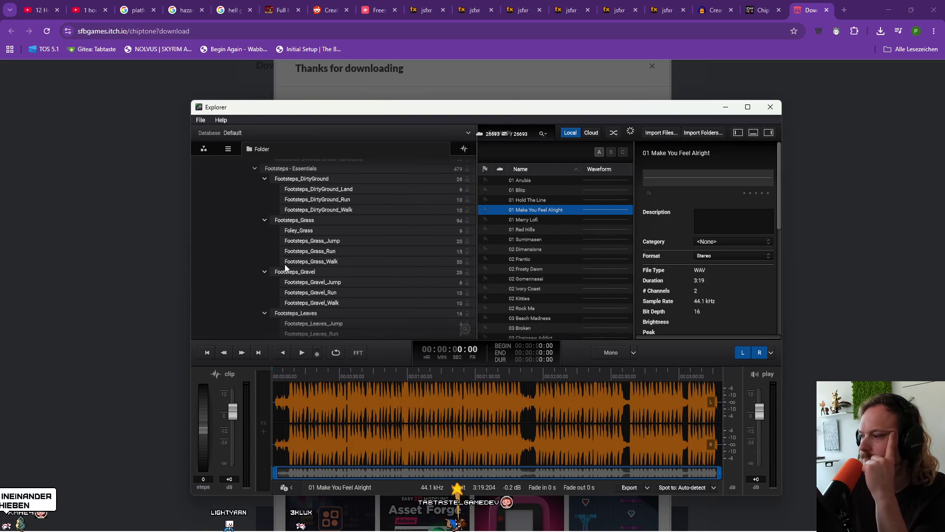
pyautogui.scroll(-4, 284, 264)
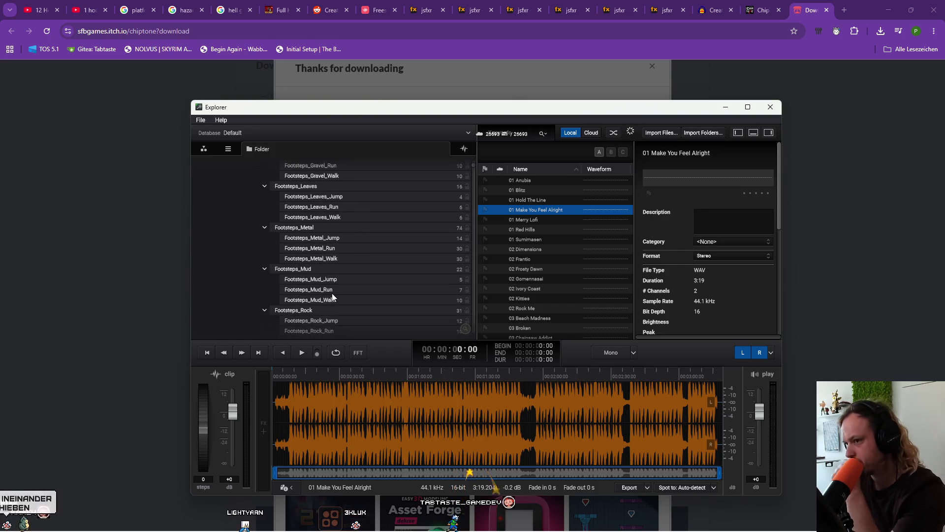
pyautogui.scroll(-3, 332, 294)
pyautogui.scroll(7, 332, 294)
pyautogui.scroll(1, 332, 293)
# Collapse the Footsteps - Essentials and Anime Comedy Sound Effect Pack folders
pyautogui.click(255, 216)
pyautogui.scroll(3, 309, 250)
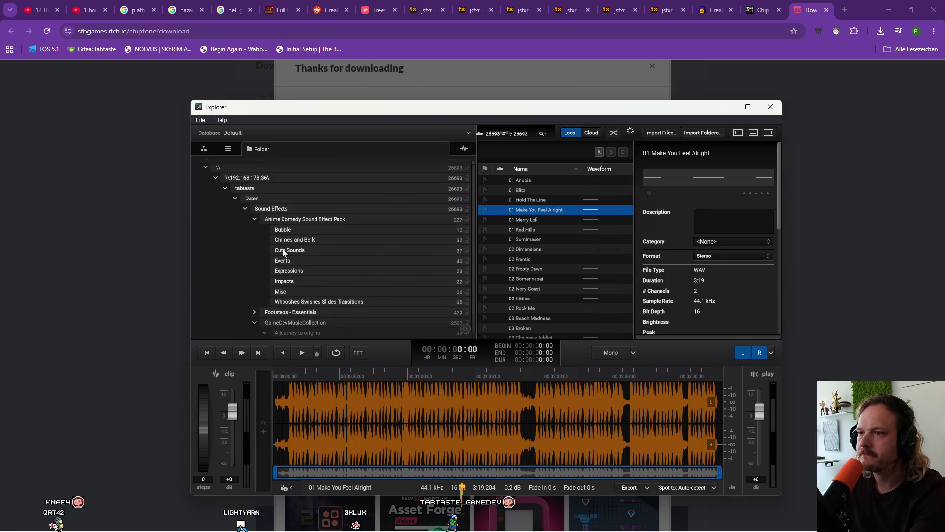
pyautogui.click(262, 219)
pyautogui.click(255, 219)
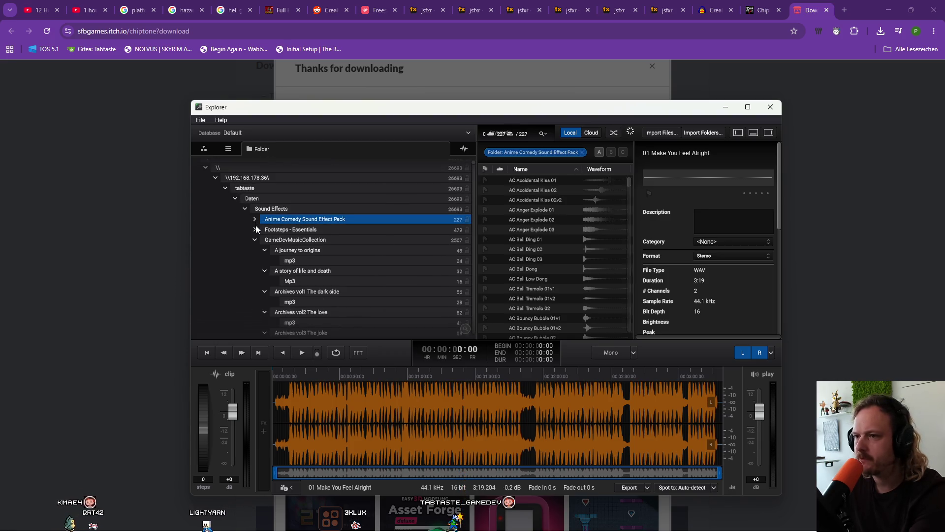
pyautogui.scroll(-3, 266, 244)
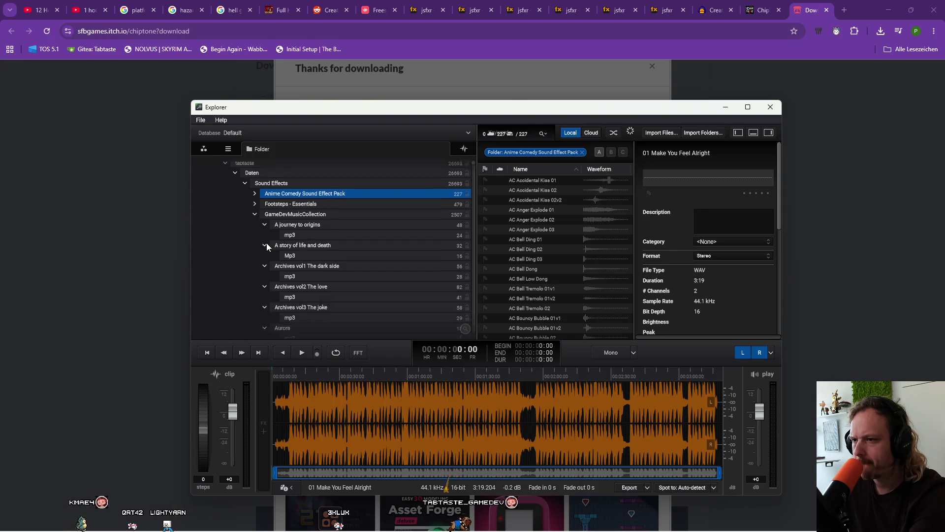
pyautogui.scroll(3, 267, 243)
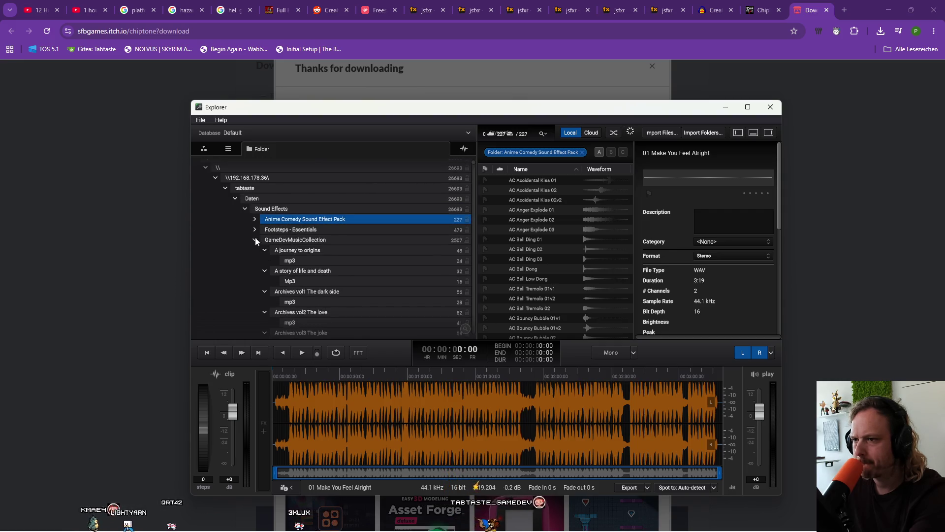
# Collapse GameDevMusicCollection and MusikBackGround, then list the 14 Animals Loops clips
pyautogui.click(253, 239)
pyautogui.click(254, 239)
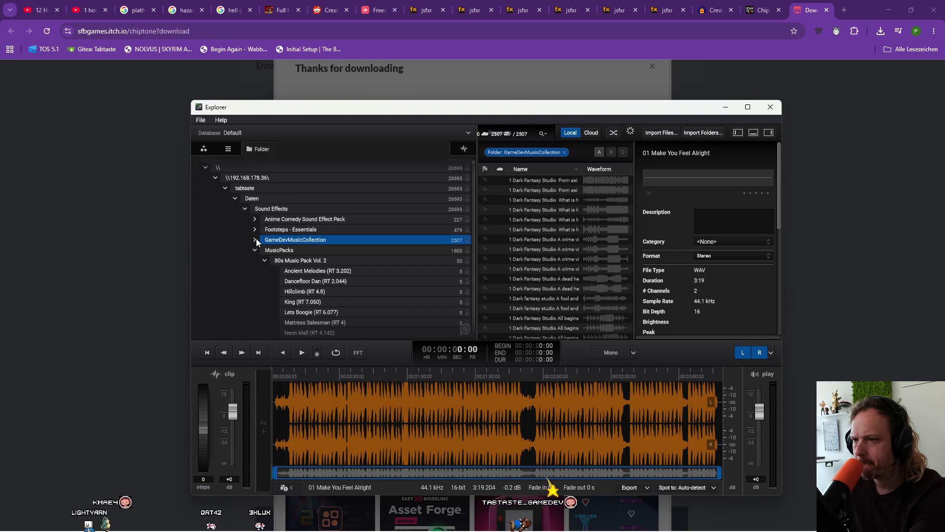
pyautogui.click(255, 260)
pyautogui.scroll(-1, 342, 293)
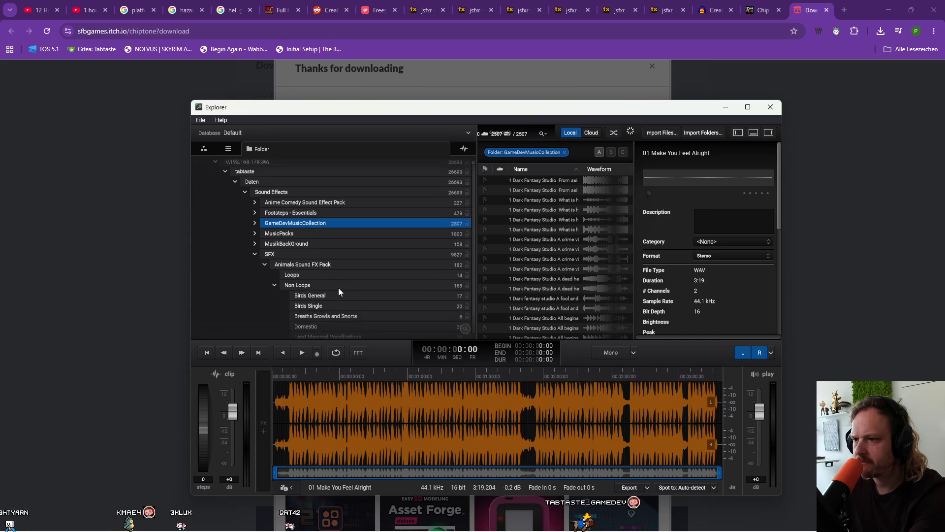
pyautogui.click(315, 274)
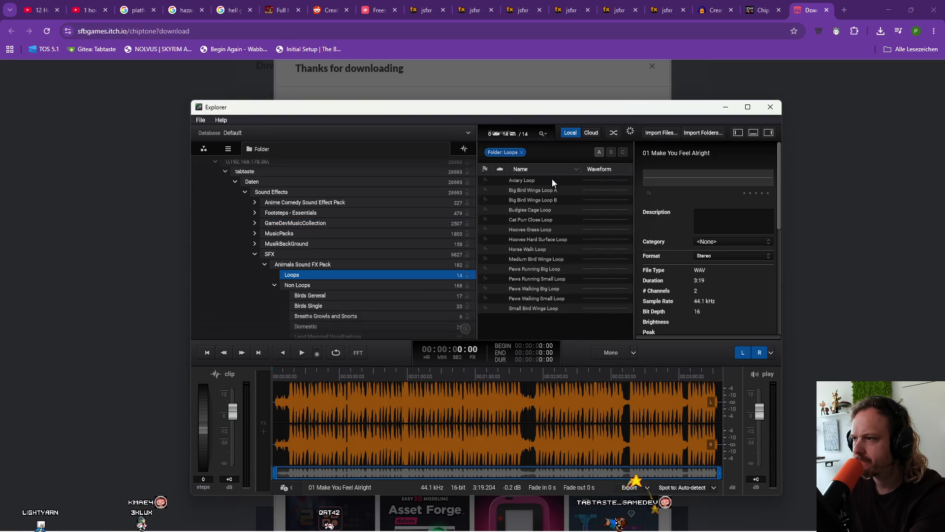
# Preview Aviary, Big Bird Wings A and B, Budgies Cage and Cat Purr Close loops
pyautogui.click(552, 178)
pyautogui.click(545, 187)
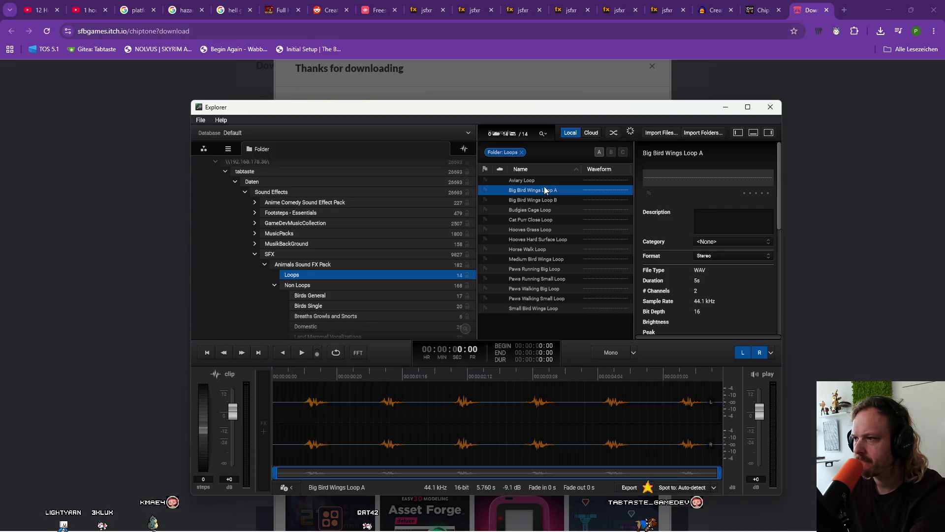
pyautogui.click(545, 181)
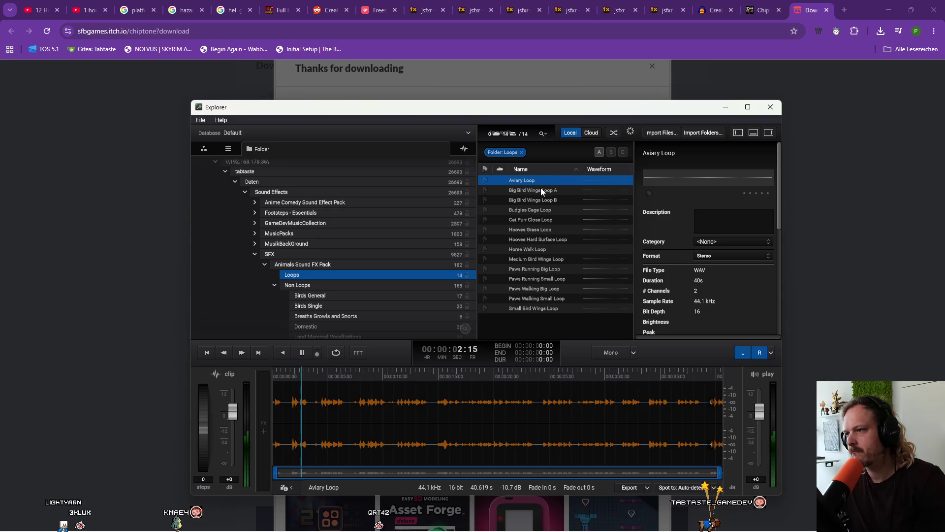
pyautogui.click(542, 190)
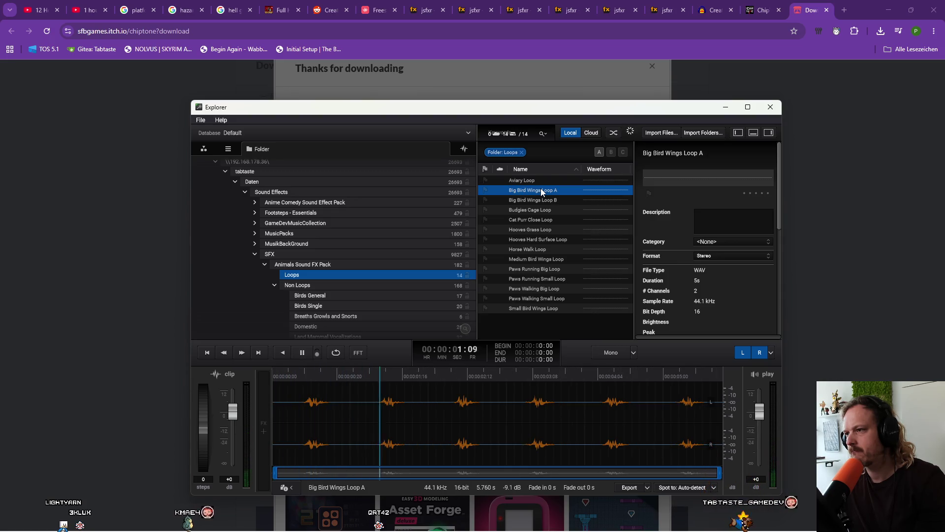
pyautogui.click(542, 200)
pyautogui.click(542, 212)
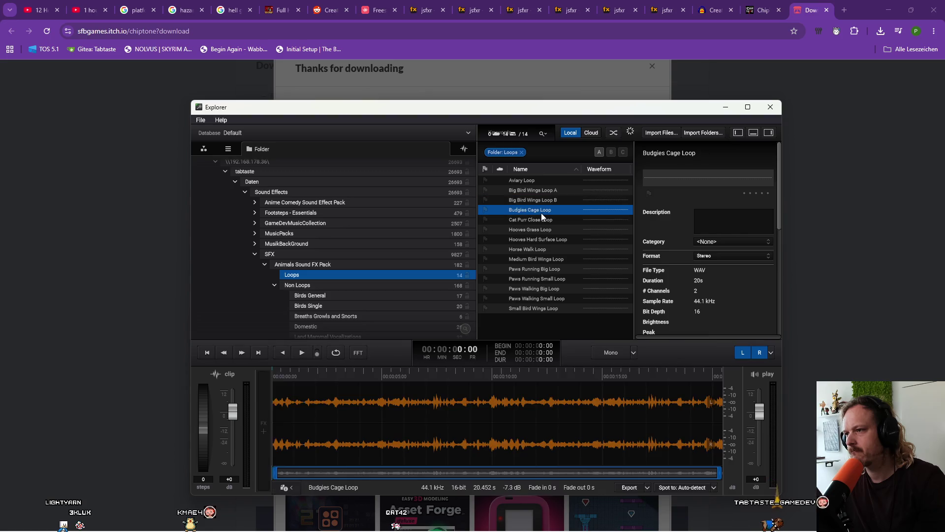
pyautogui.click(542, 220)
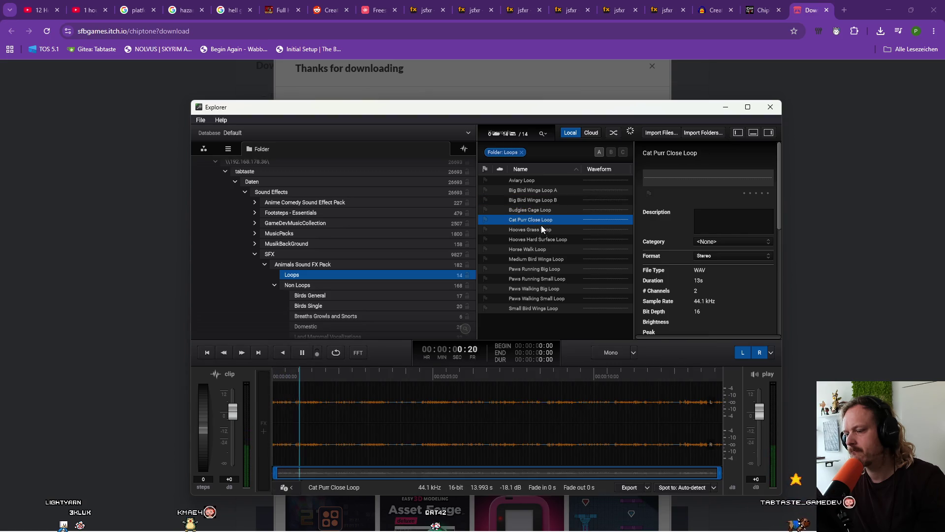
# Preview the Hooves, Horse Walk, Paws Walking Small and Small Bird Wings loops
pyautogui.click(542, 231)
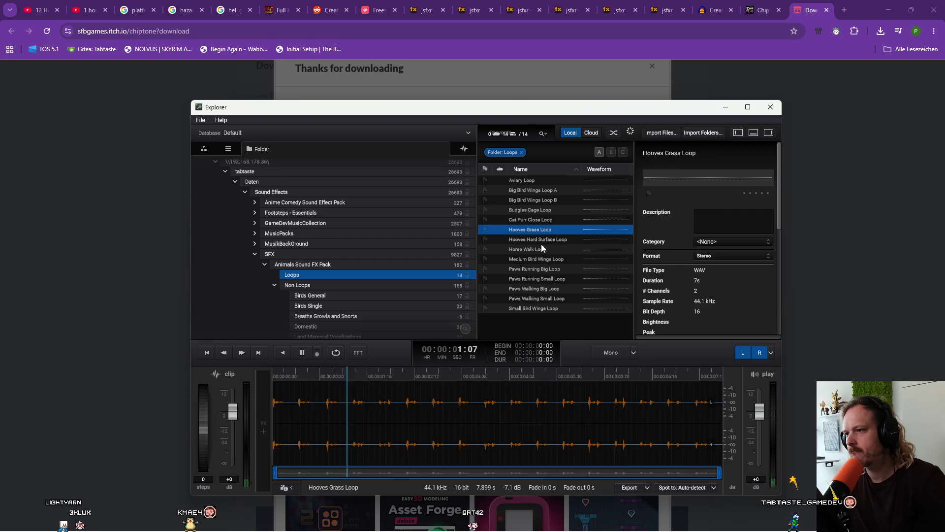
pyautogui.click(541, 244)
pyautogui.click(541, 254)
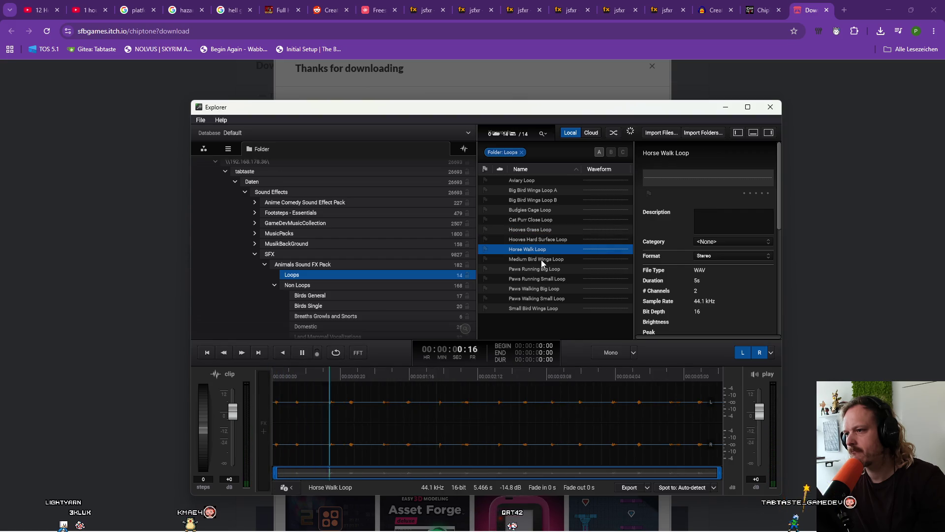
pyautogui.click(542, 259)
pyautogui.click(542, 268)
pyautogui.click(546, 287)
pyautogui.click(545, 298)
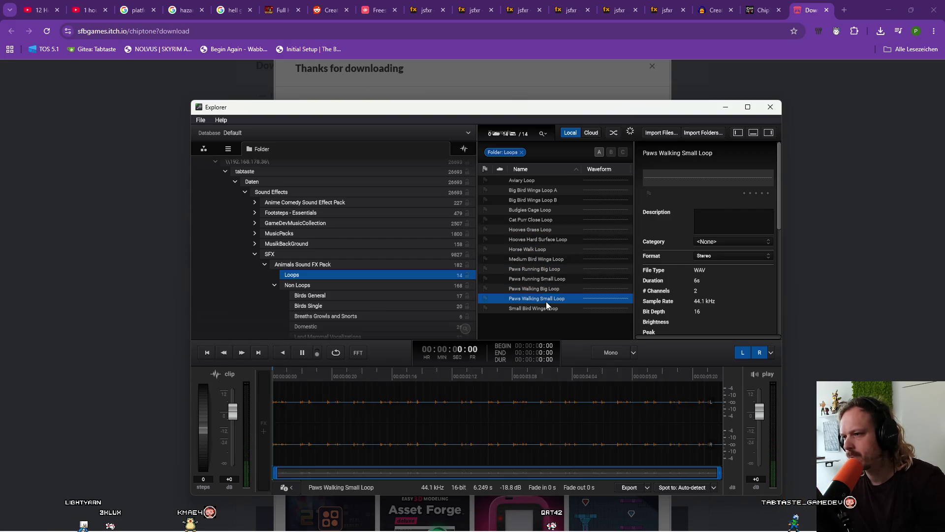
pyautogui.click(546, 305)
# Look at the 168 Animals Non Loops sounds, then list the 13 Building Tycoon loops
pyautogui.scroll(-1, 324, 311)
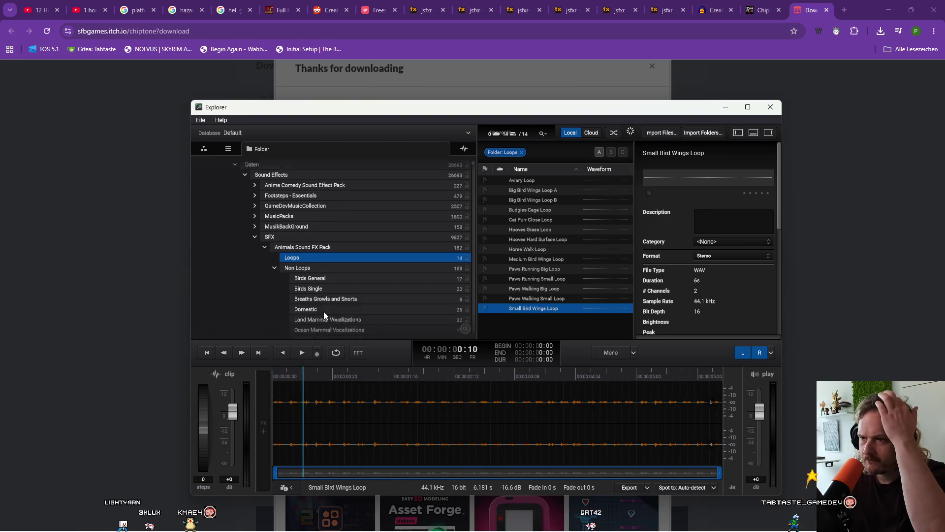
pyautogui.click(274, 260)
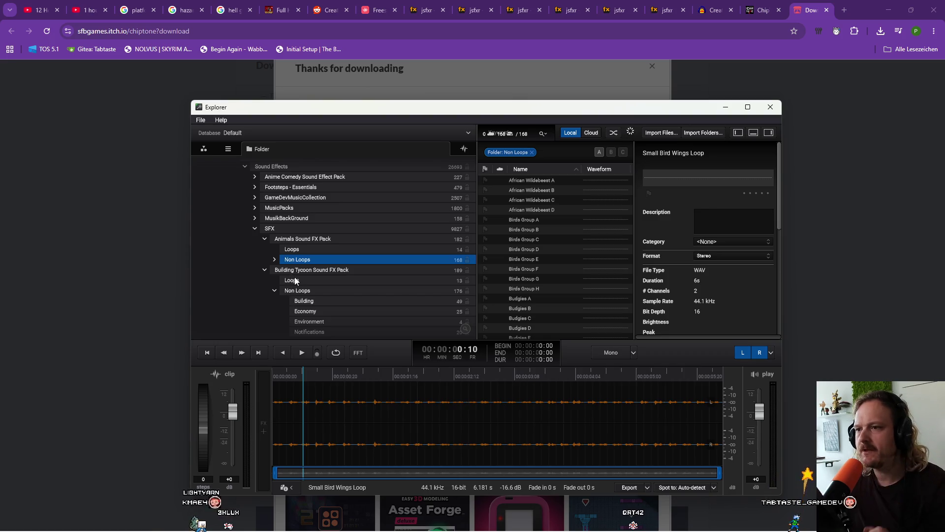
pyautogui.click(293, 280)
# Preview Building Tycoon loops from Ambulance Siren to Place Drag Slow Loop A, then show all Animals sounds
pyautogui.click(543, 181)
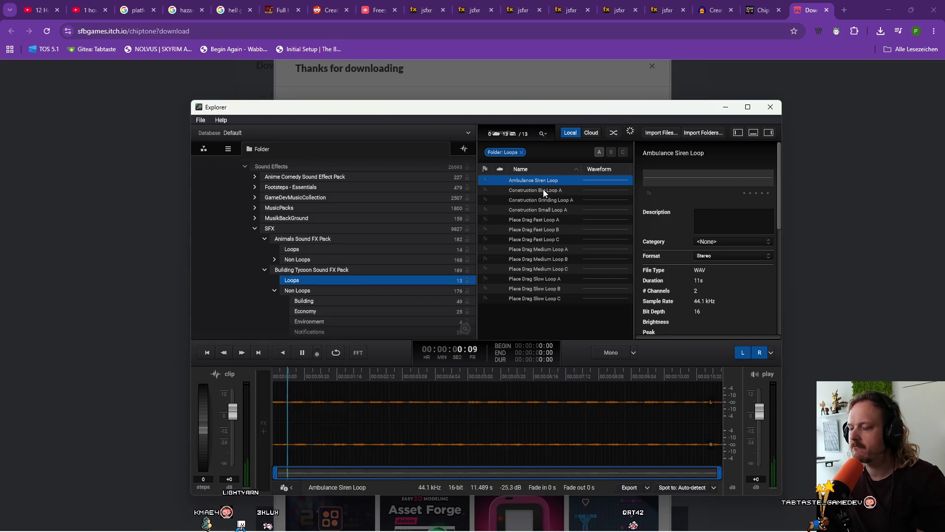
pyautogui.click(542, 190)
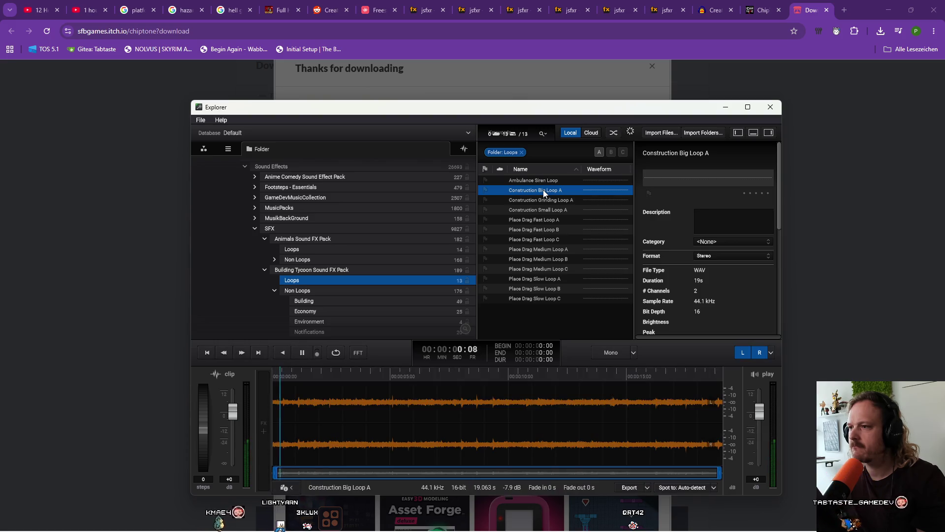
pyautogui.press('Down')
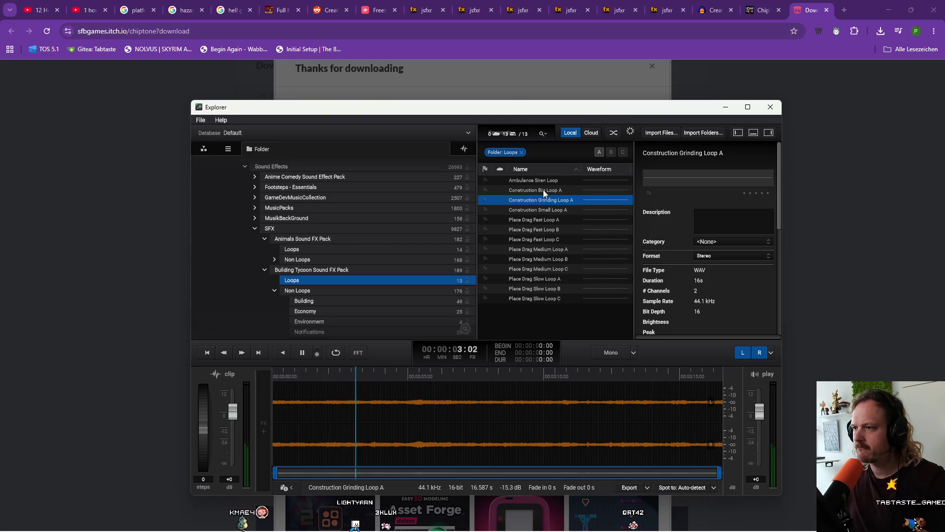
pyautogui.press('Down')
pyautogui.press('Down')
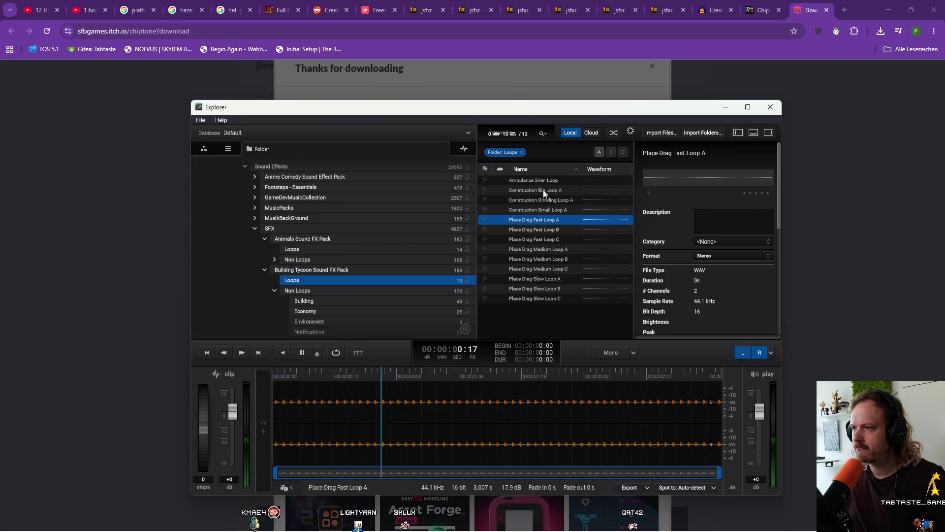
pyautogui.press('Down')
pyautogui.press('Down')
pyautogui.press('Down')
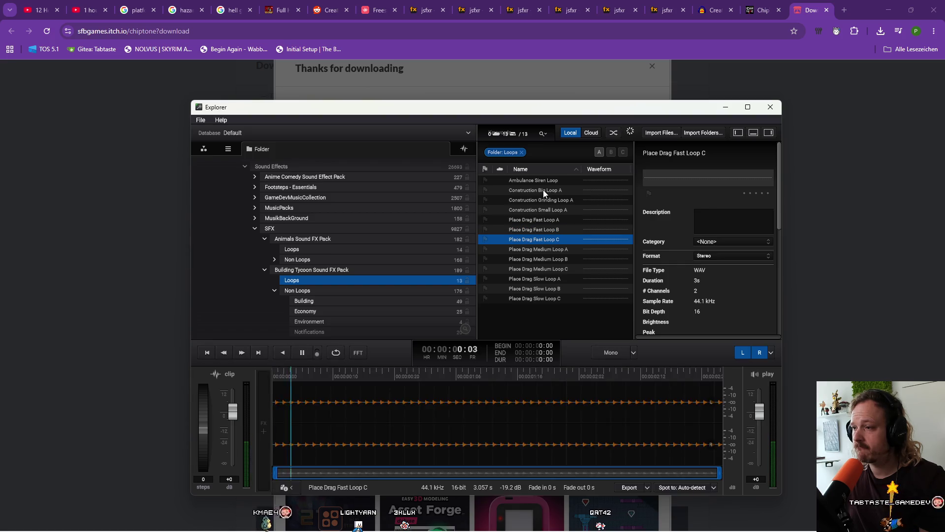
pyautogui.press('Down')
pyautogui.press('Down')
pyautogui.press('Down')
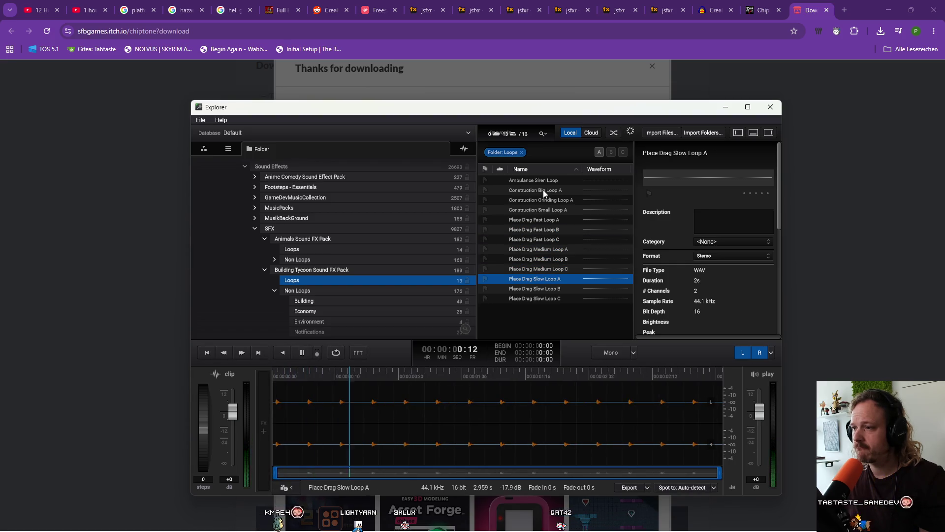
pyautogui.click(263, 239)
pyautogui.click(264, 249)
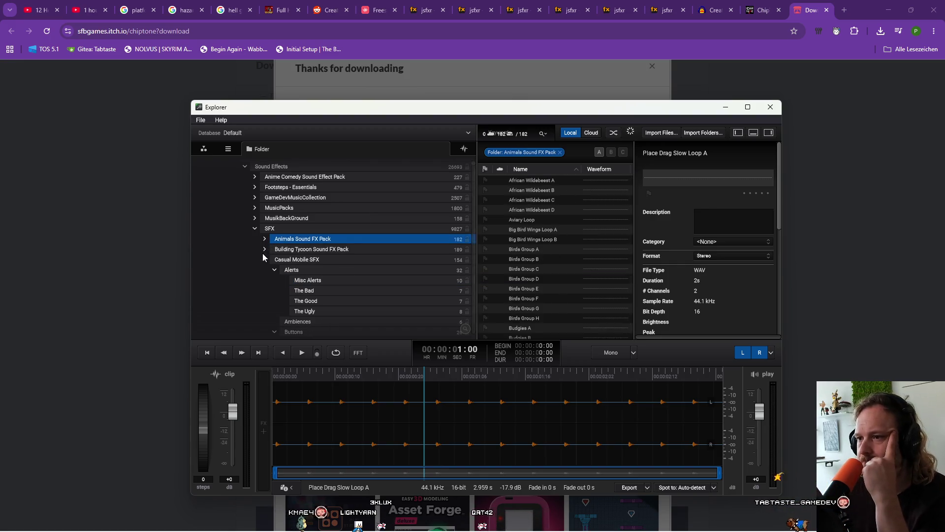
# Glance at the Casual Mobile SFX Alerts sounds, then collapse the Casual Mobile SFX folder
pyautogui.scroll(-1, 283, 281)
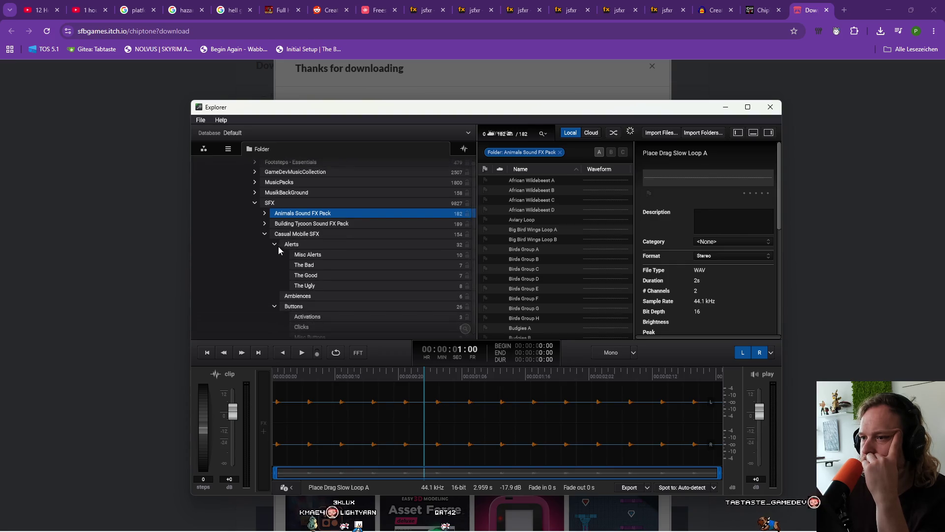
pyautogui.click(275, 245)
pyautogui.click(274, 265)
pyautogui.click(265, 235)
pyautogui.click(266, 236)
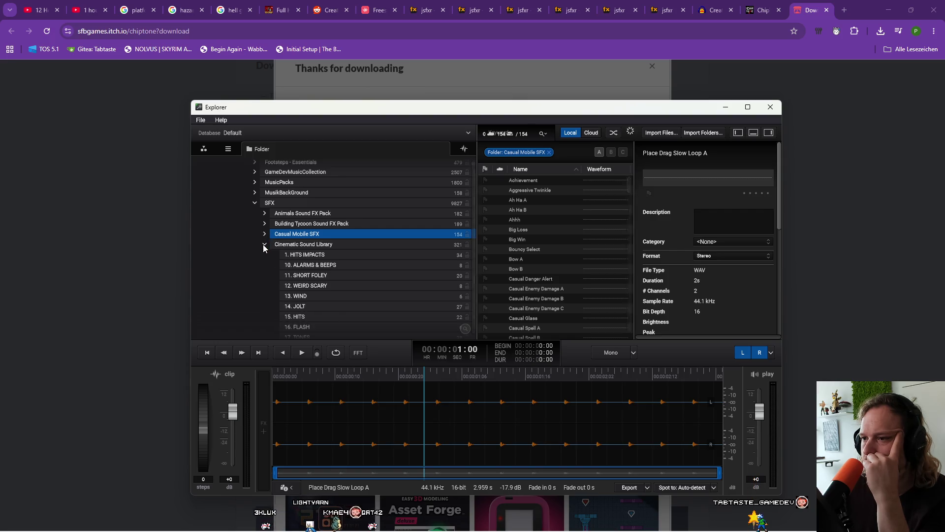
pyautogui.scroll(-2, 347, 274)
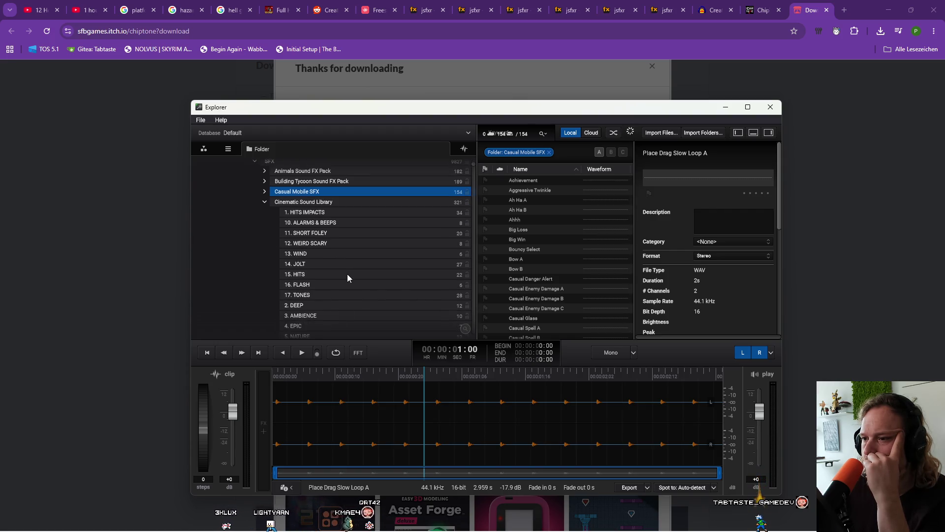
# Open 1. HITS IMPACTS and preview Impact, Ambience Inside, Bass, Bass Echo and Build Up
pyautogui.click(347, 274)
pyautogui.click(350, 212)
pyautogui.click(521, 184)
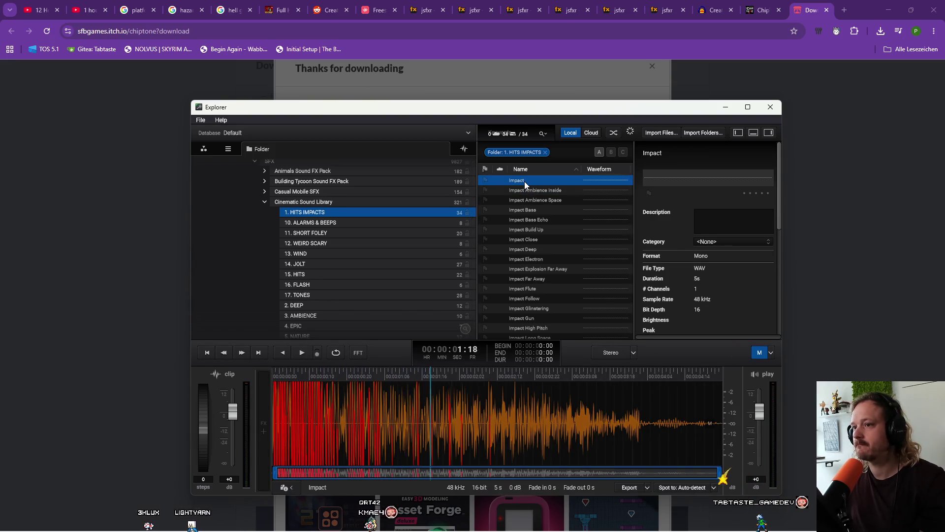
pyautogui.press('Down')
pyautogui.press('Down')
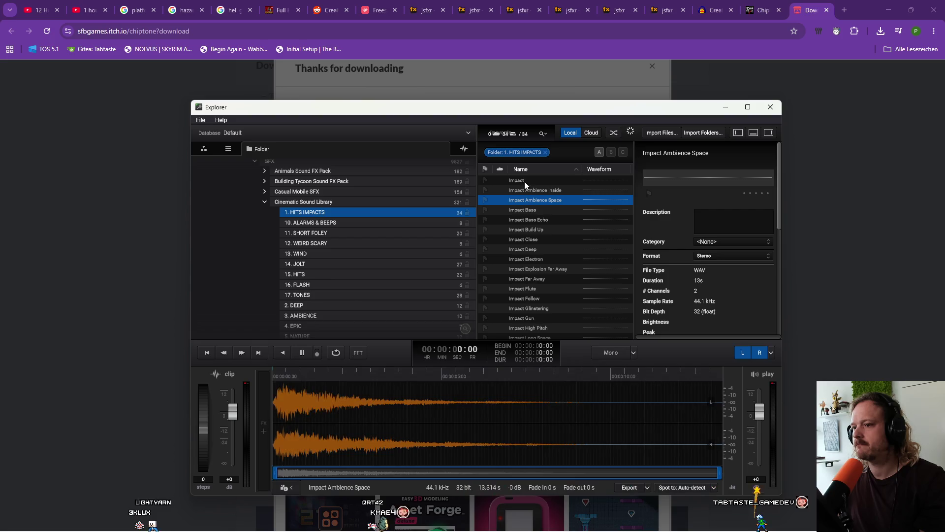
pyautogui.press('Up')
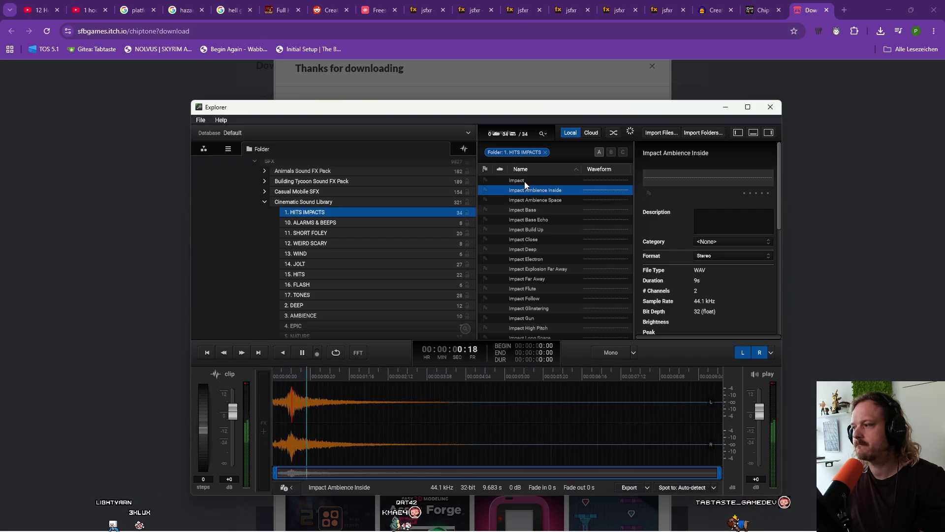
pyautogui.press('Down')
pyautogui.press('Down')
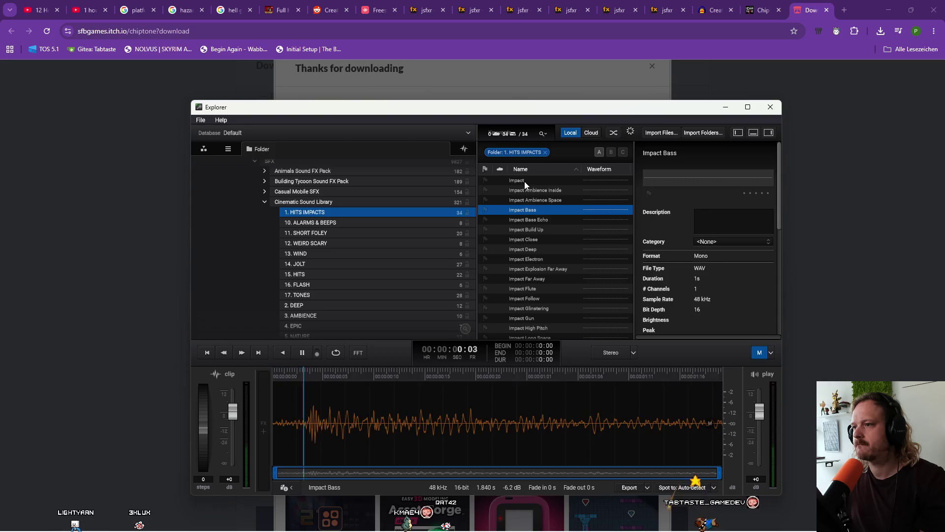
pyautogui.press('Down')
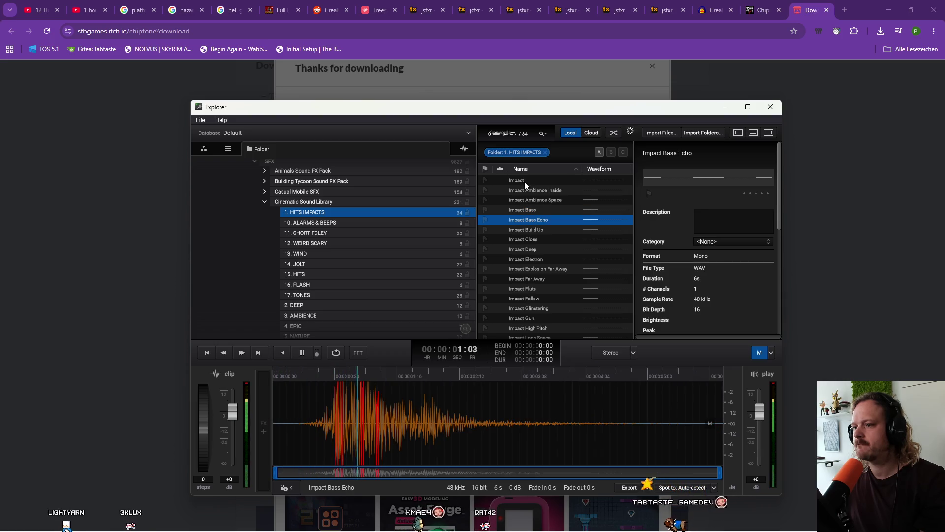
pyautogui.press('Down')
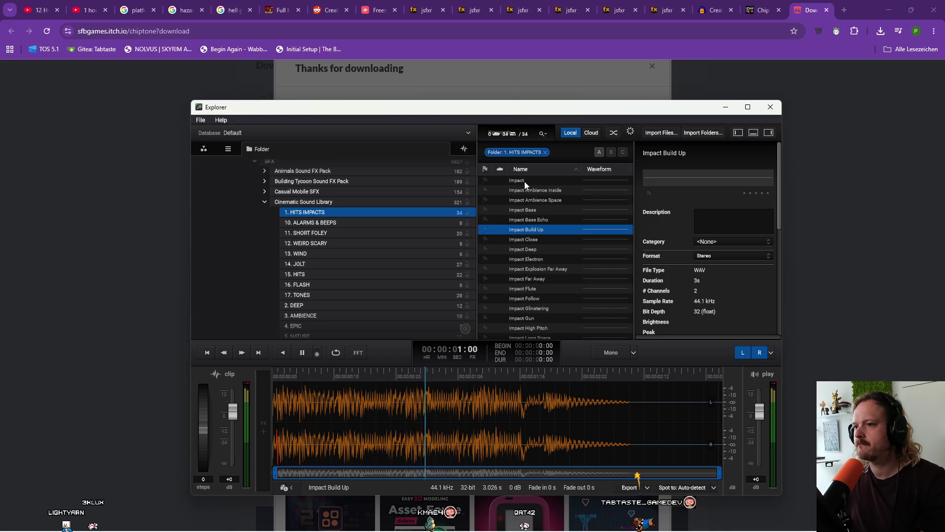
# Preview Impact Deep through Impact Quick, then collapse Cinematic Sound Library and expand Combos Crits and Fails
pyautogui.press('Down')
pyautogui.press('Down')
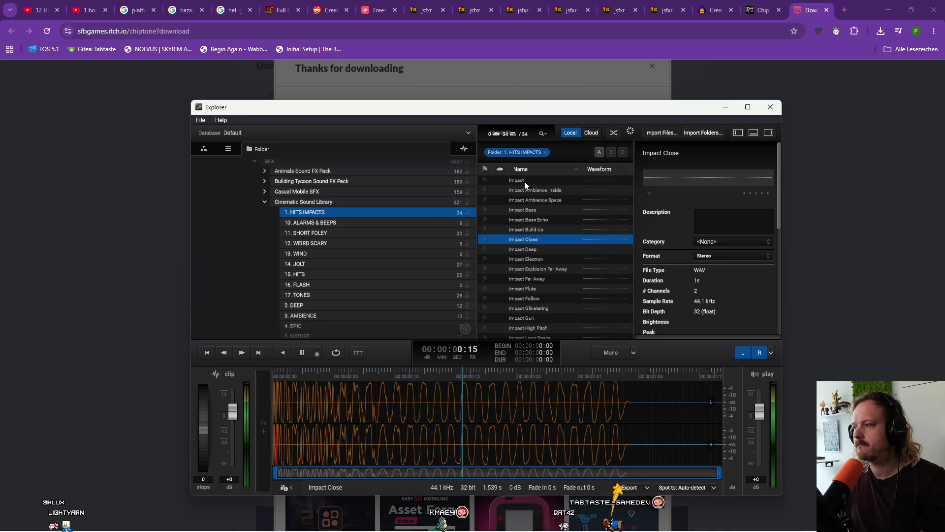
pyautogui.press('Down')
pyautogui.press('Down')
pyautogui.press('Down')
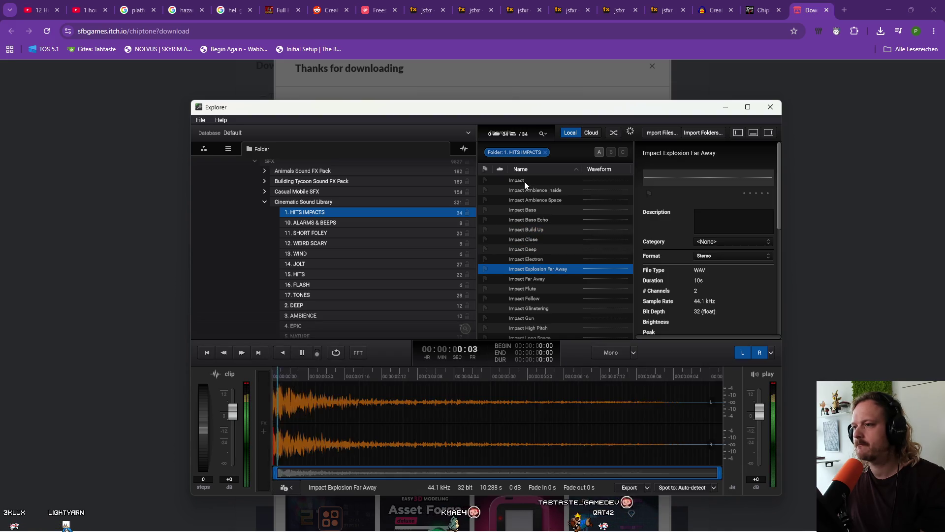
pyautogui.press('Down')
pyautogui.press('Down')
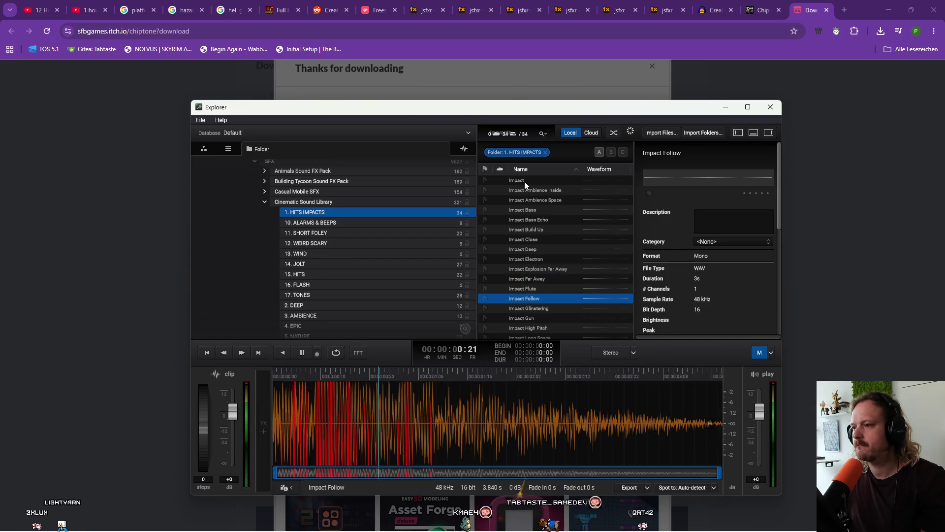
pyautogui.press('Down')
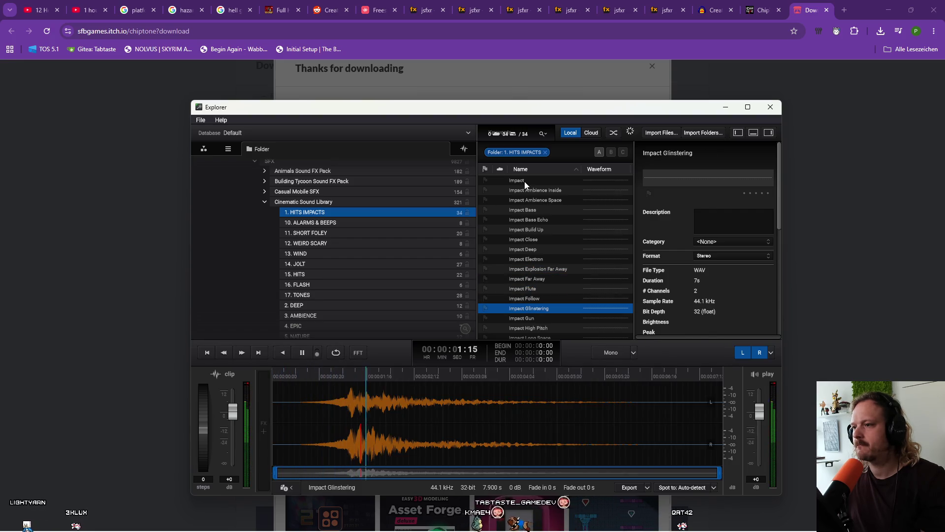
pyautogui.press('Down')
pyautogui.press('Down')
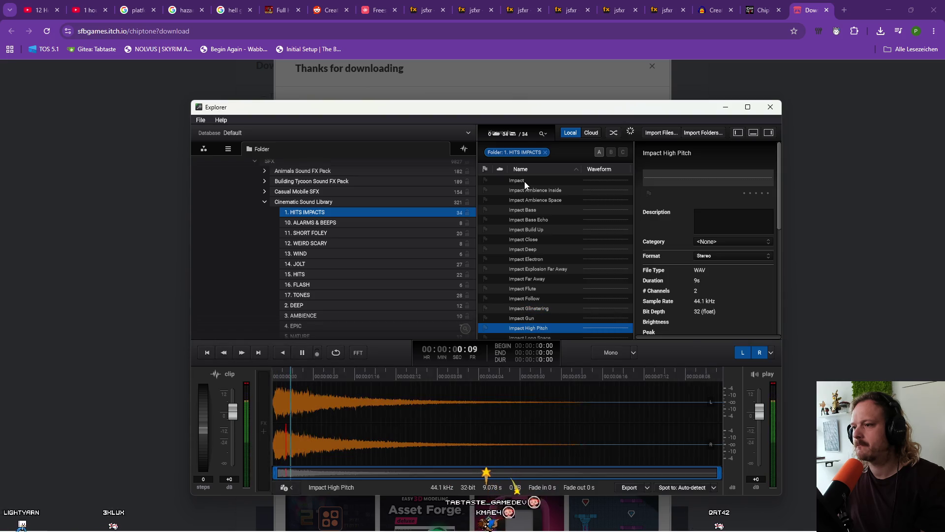
pyautogui.press('Down')
pyautogui.press('Down')
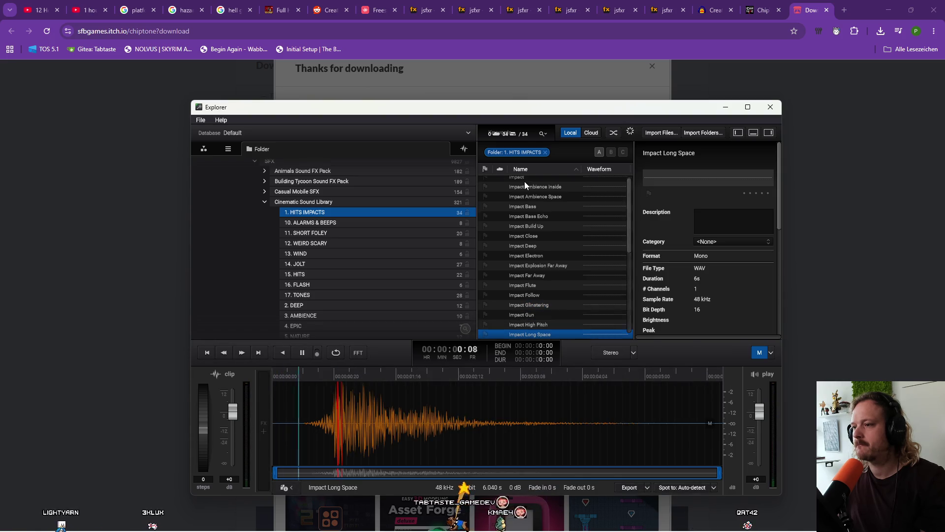
pyautogui.press('Down')
pyautogui.press('Down')
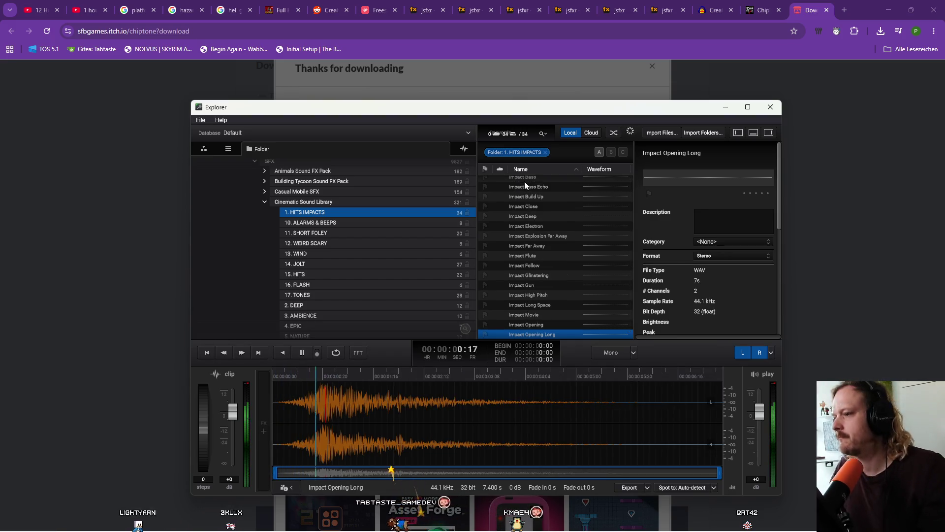
pyautogui.press('Down')
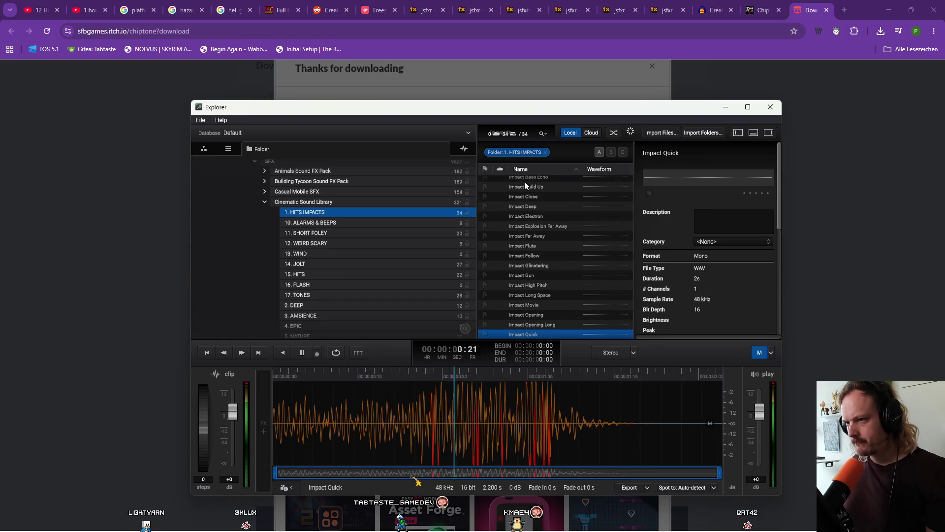
pyautogui.click(264, 202)
pyautogui.click(265, 213)
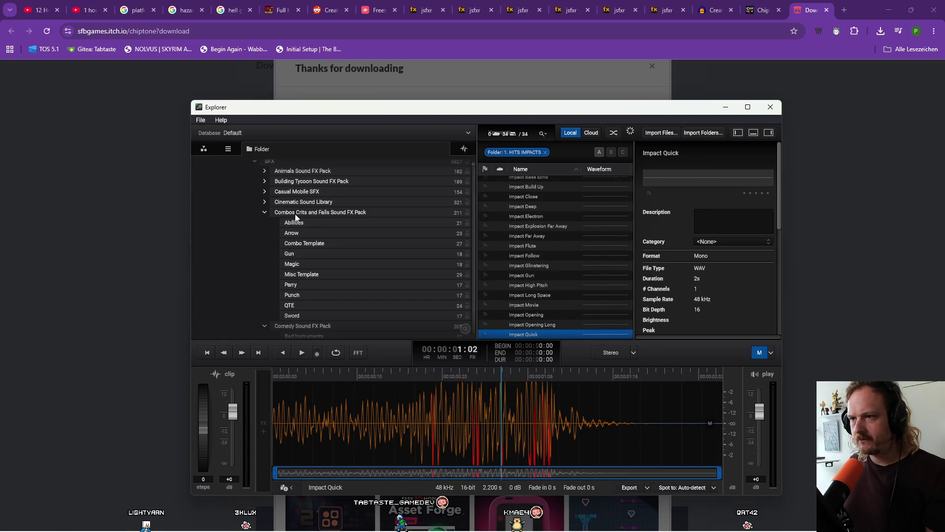
# Open the comedy pack's Bad Instruments folder and preview Buttrumpet E
pyautogui.scroll(1, 290, 220)
pyautogui.scroll(2, 284, 224)
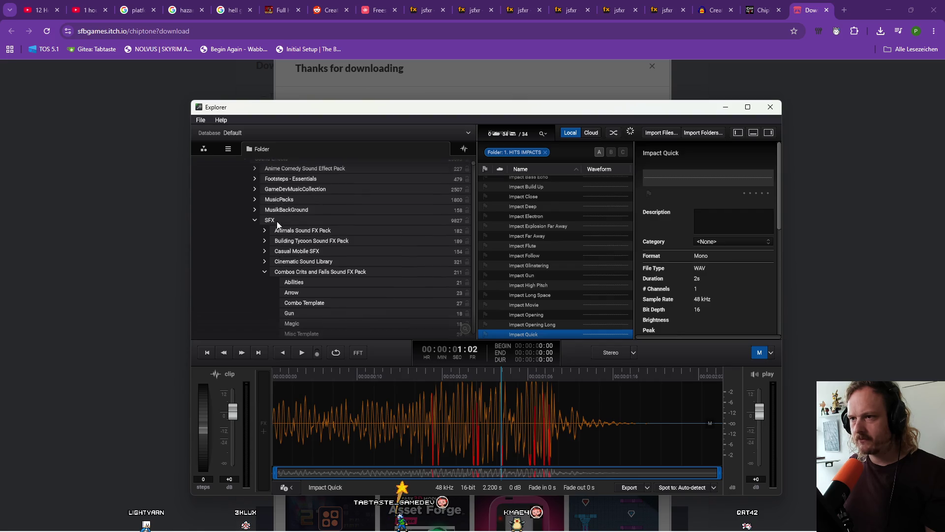
pyautogui.scroll(-3, 315, 245)
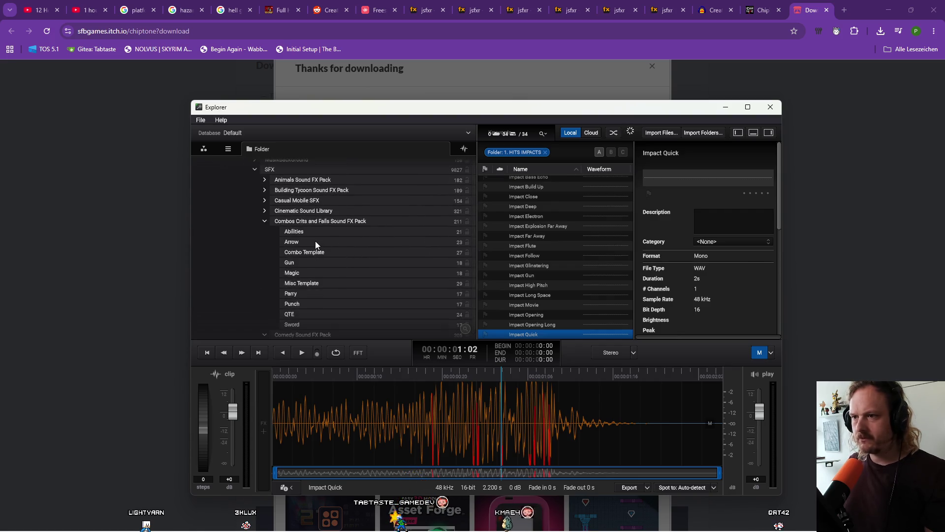
pyautogui.click(265, 204)
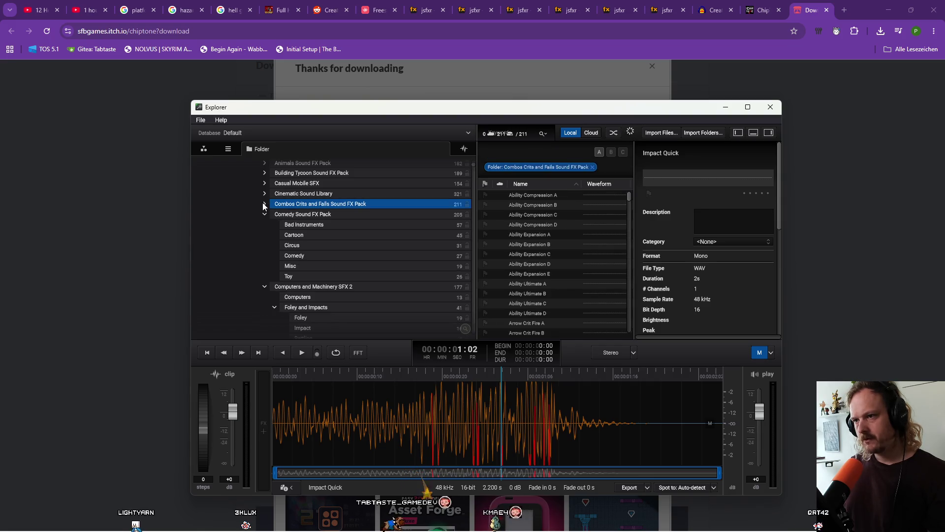
pyautogui.click(305, 225)
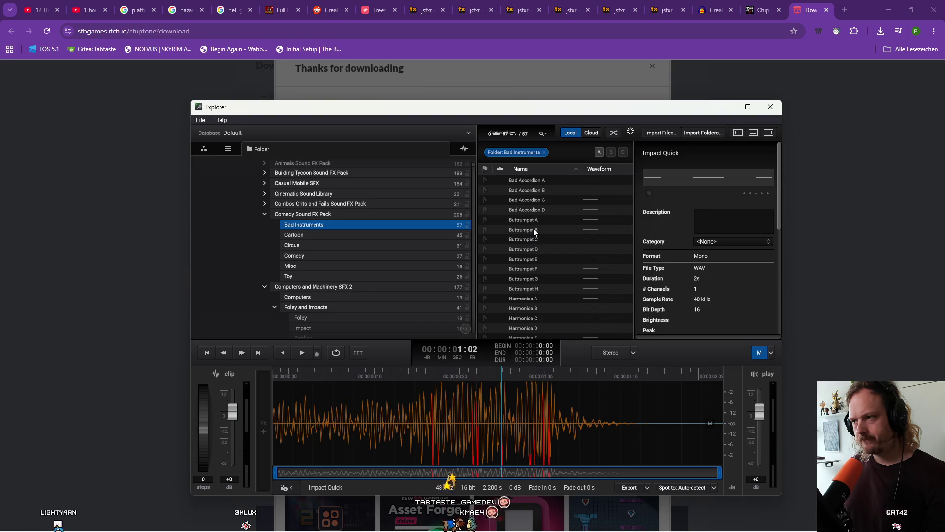
pyautogui.click(536, 257)
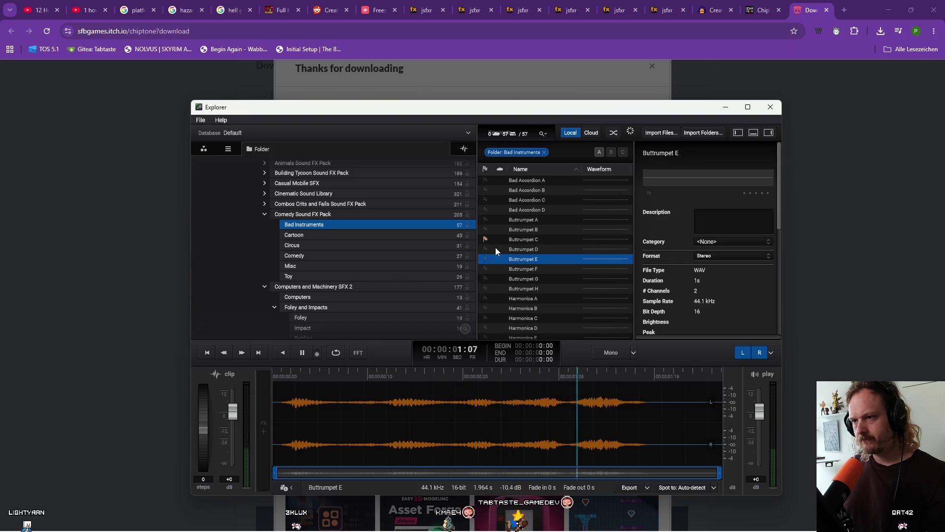
# Scroll down the folder tree to the Cooking Sound FX Pack's Loops folder
pyautogui.scroll(-2, 321, 269)
pyautogui.scroll(-6, 323, 272)
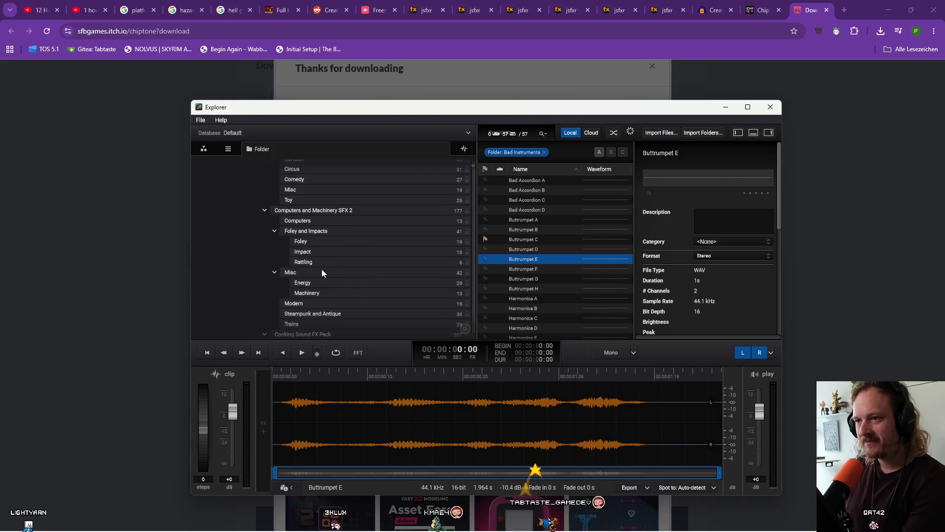
pyautogui.scroll(-2, 323, 272)
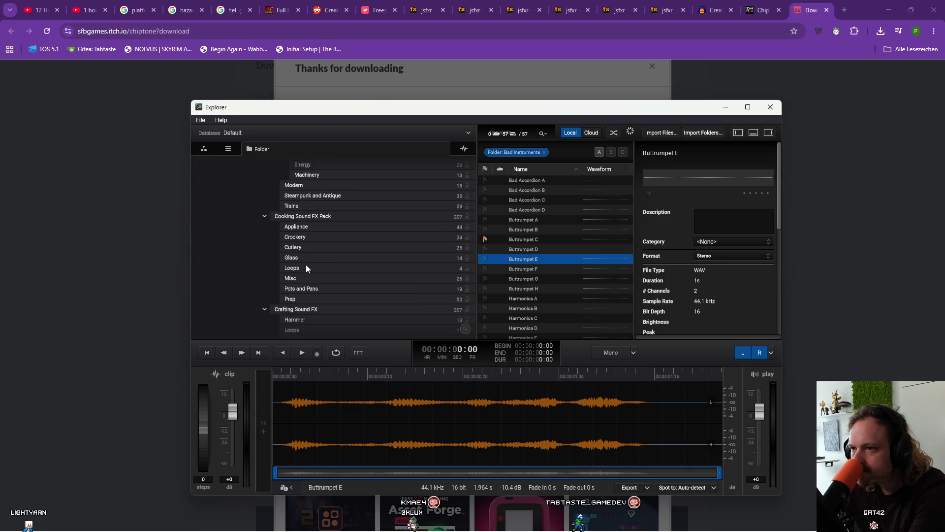
pyautogui.click(306, 267)
# Preview Baking, Sizzle, Microwave and Air Fry loops, then open the Crafting Sound FX Loops folder
pyautogui.click(568, 190)
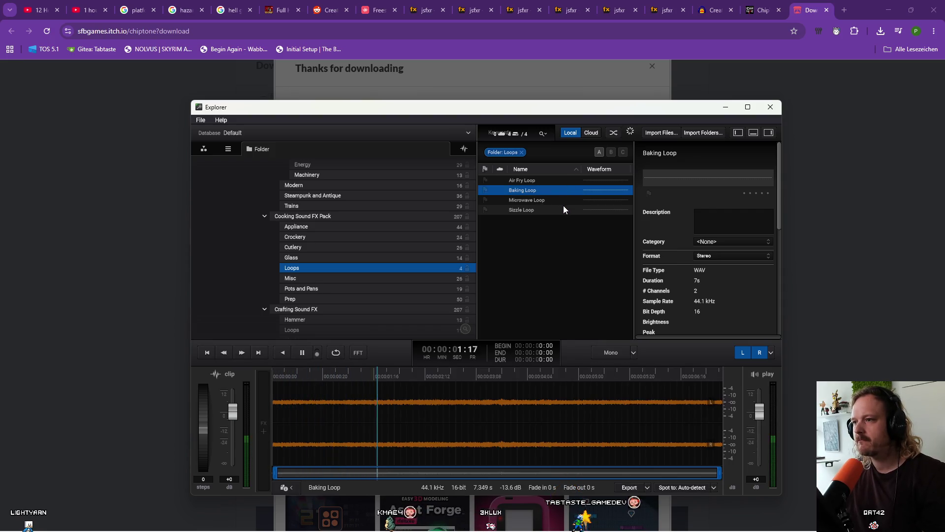
pyautogui.click(563, 209)
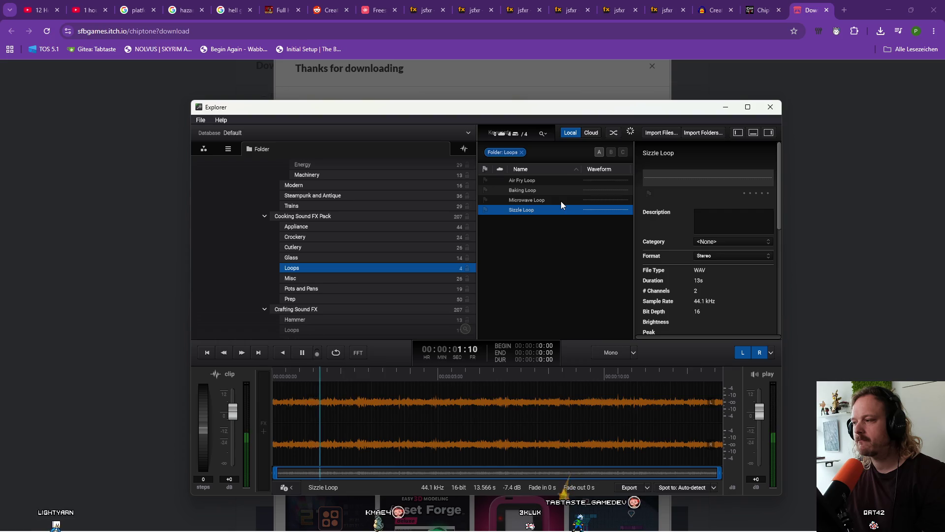
pyautogui.click(561, 201)
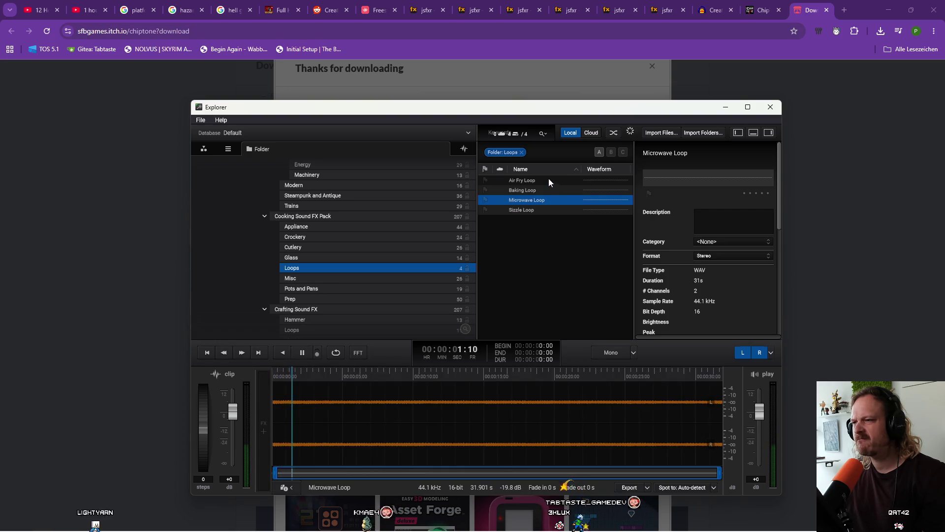
pyautogui.click(550, 181)
pyautogui.scroll(-2, 323, 291)
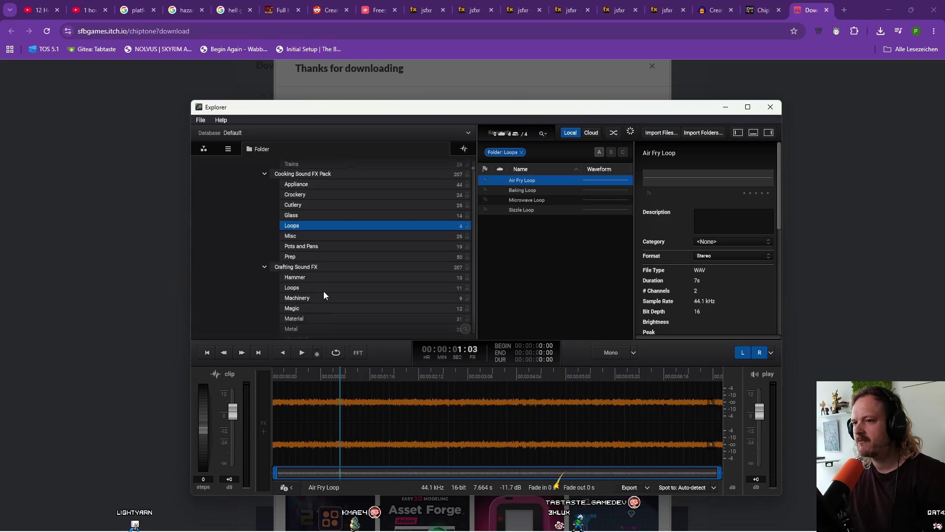
pyautogui.click(322, 268)
# Preview crafting loops from Assemble Loop A down through Gas Workshop, Heavy Crafting and Play Crafting
pyautogui.click(550, 180)
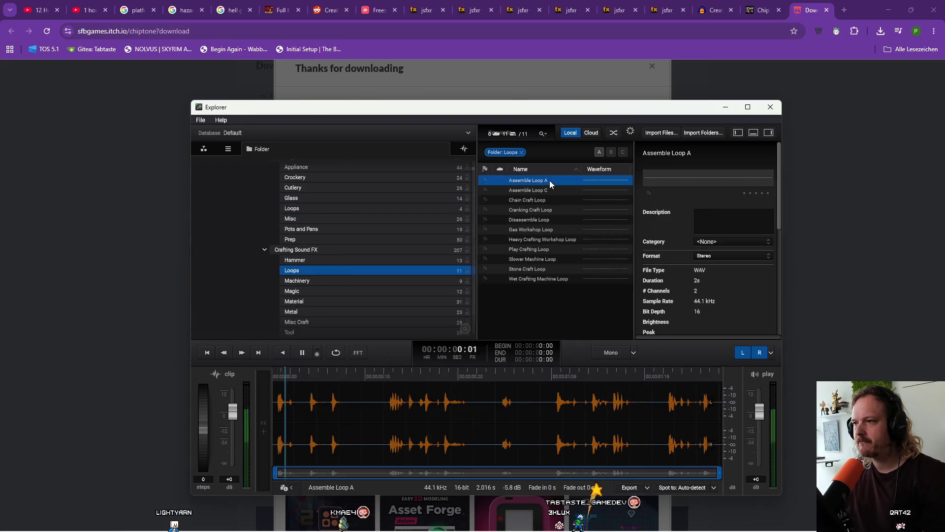
pyautogui.press('Down')
pyautogui.press('space')
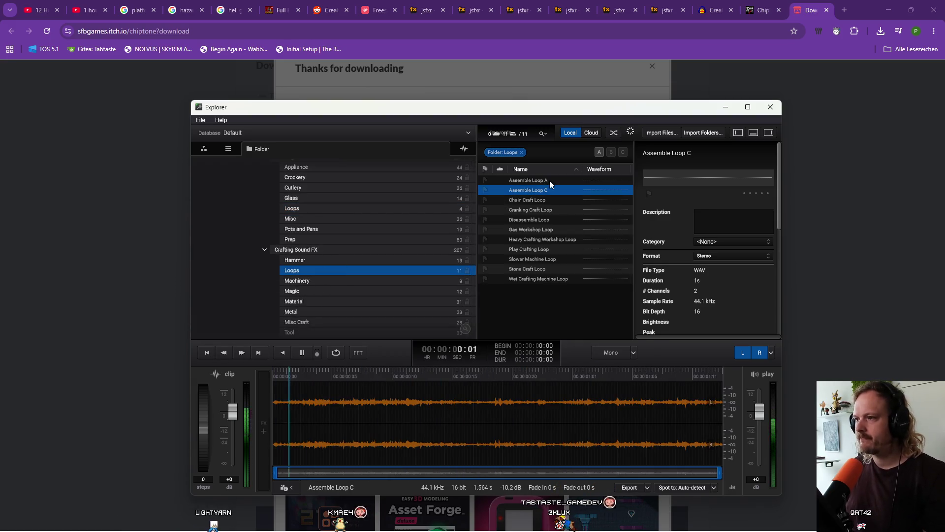
pyautogui.press('Down')
pyautogui.press('Down')
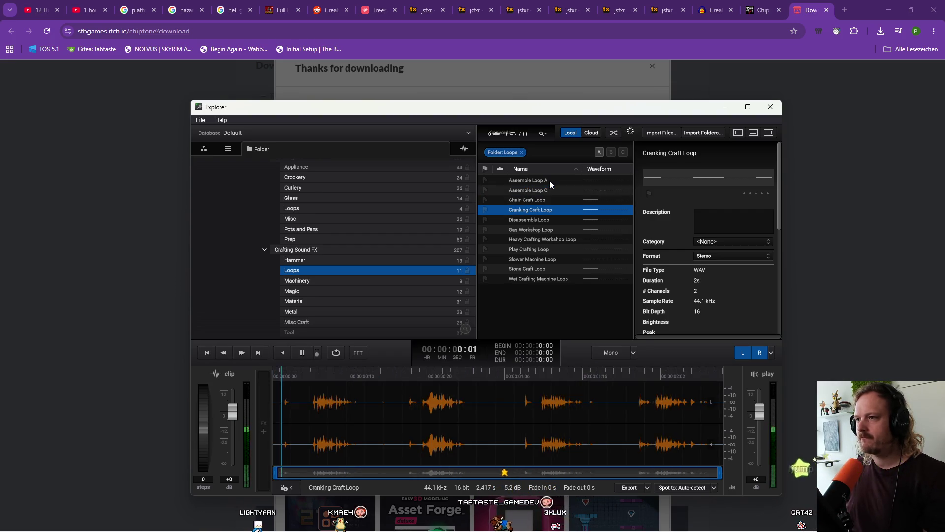
pyautogui.press('Down')
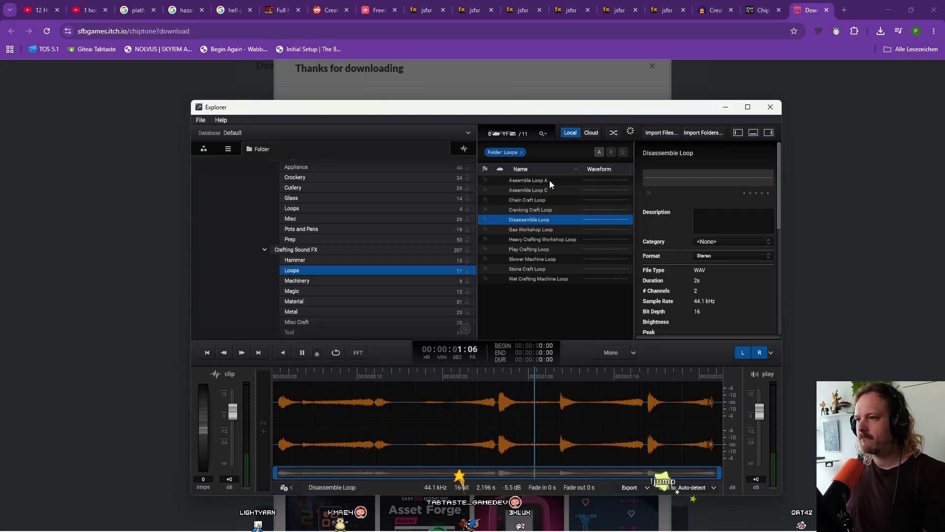
pyautogui.press('Down')
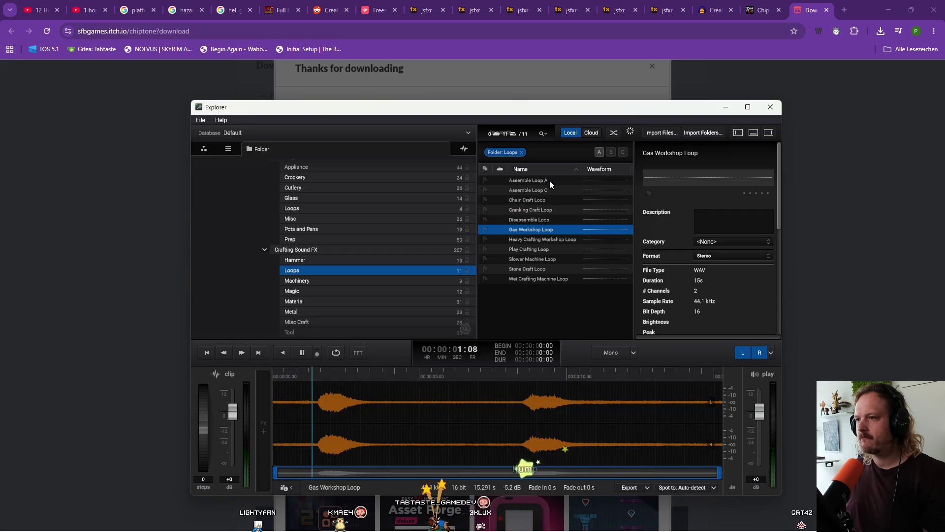
pyautogui.press('Down')
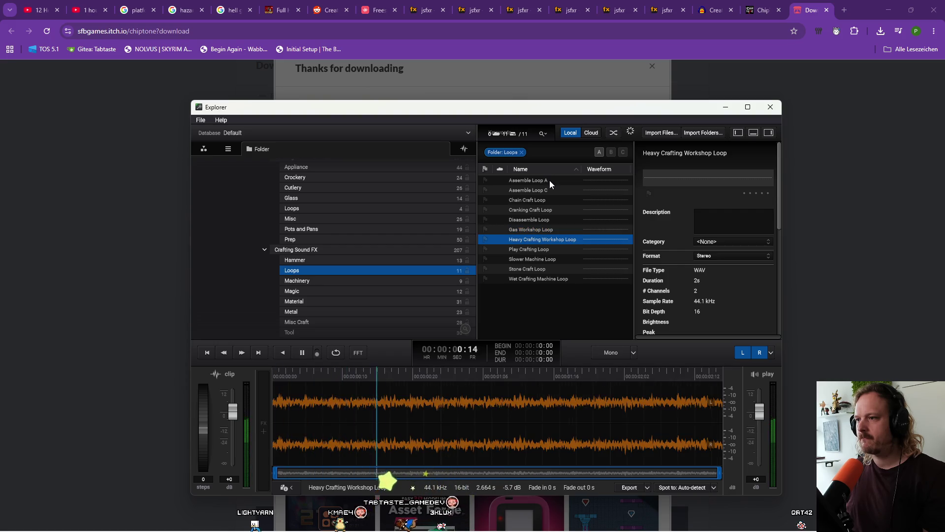
pyautogui.press('Down')
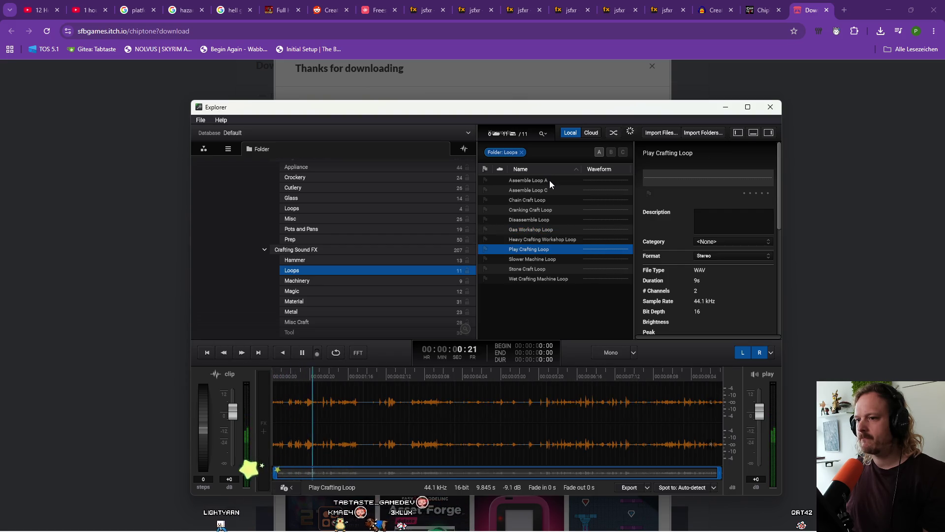
pyautogui.press('Down')
pyautogui.press('Down')
pyautogui.press('Down')
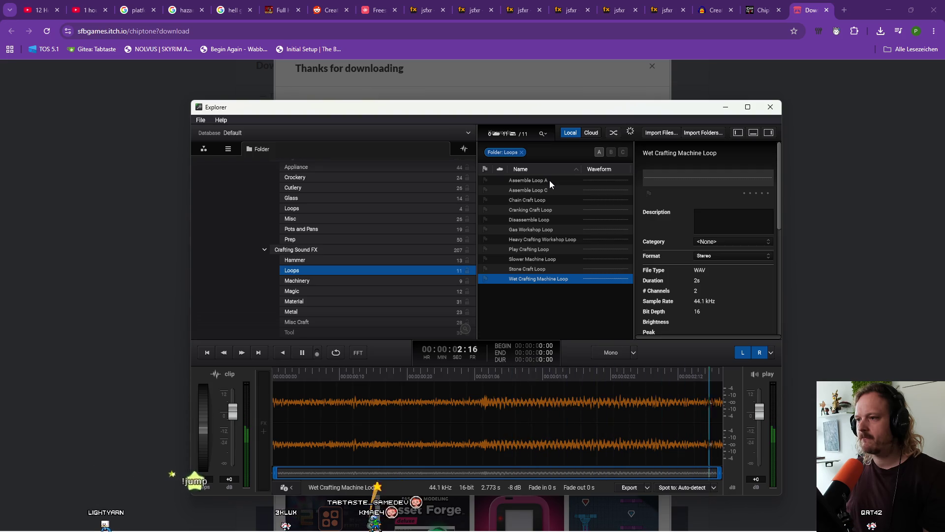
# Stop playback, preview back up from Stone Craft Loop to Assemble Loop A, then open Crowds Loops
pyautogui.press('space')
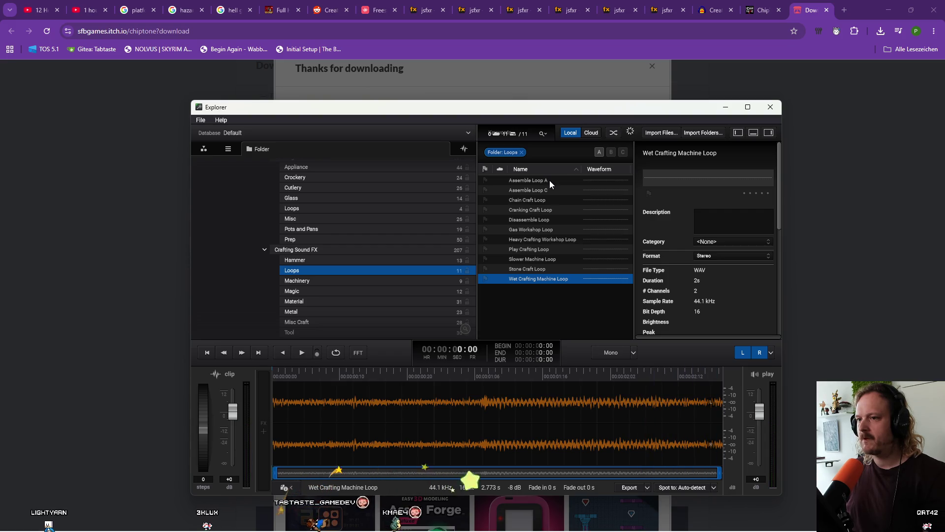
pyautogui.press('Up')
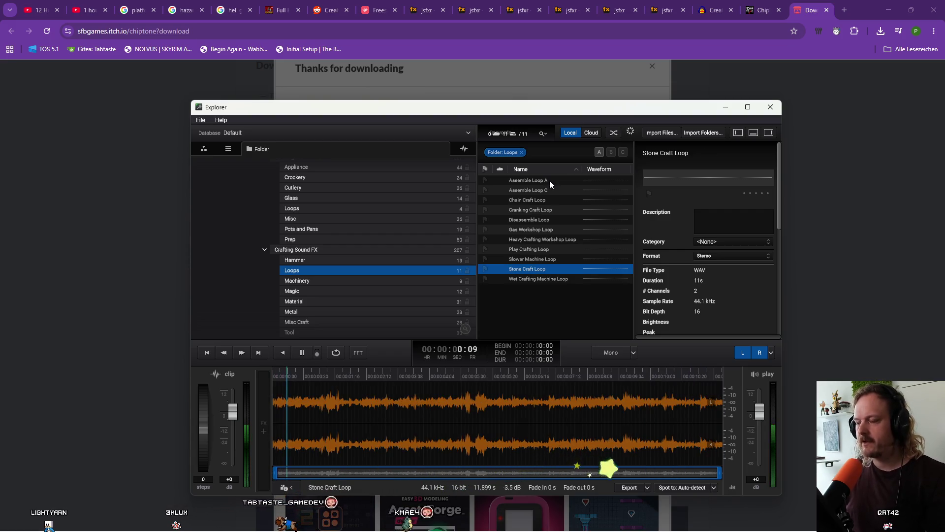
pyautogui.press('Up')
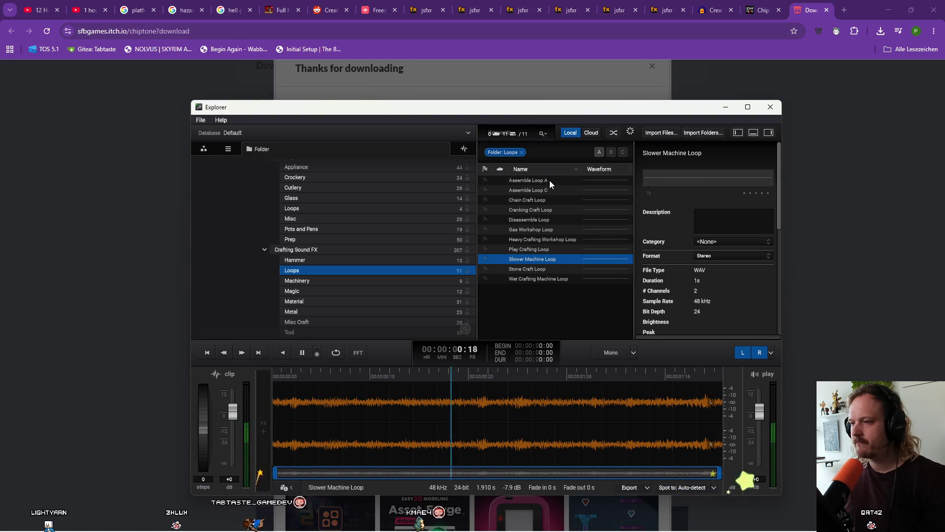
pyautogui.press('Up')
pyautogui.press('Up')
pyautogui.press('Up')
pyautogui.press('Up')
pyautogui.press('Up')
pyautogui.press('Up')
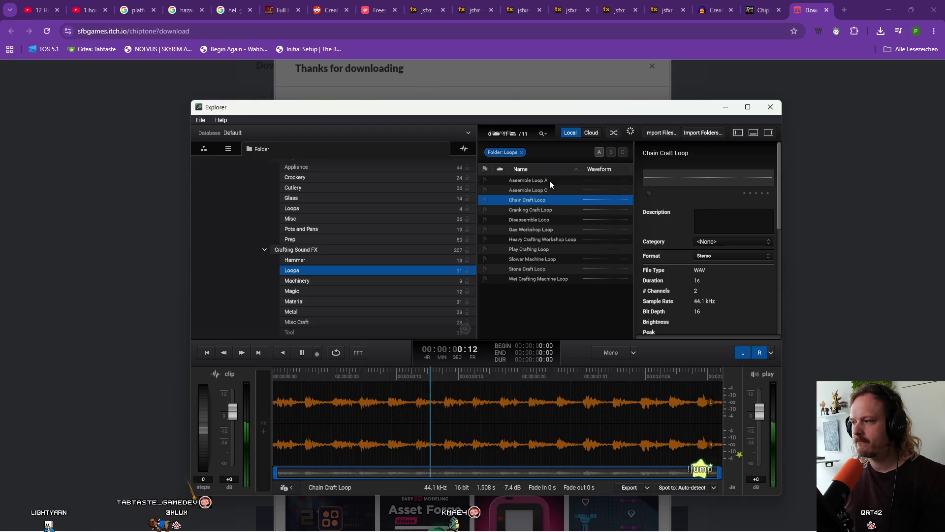
pyautogui.press('Up')
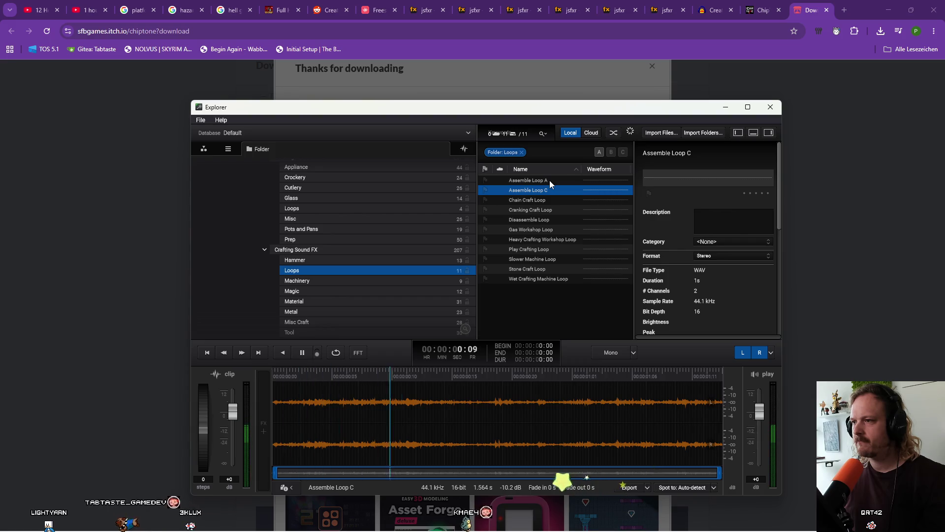
pyautogui.press('Up')
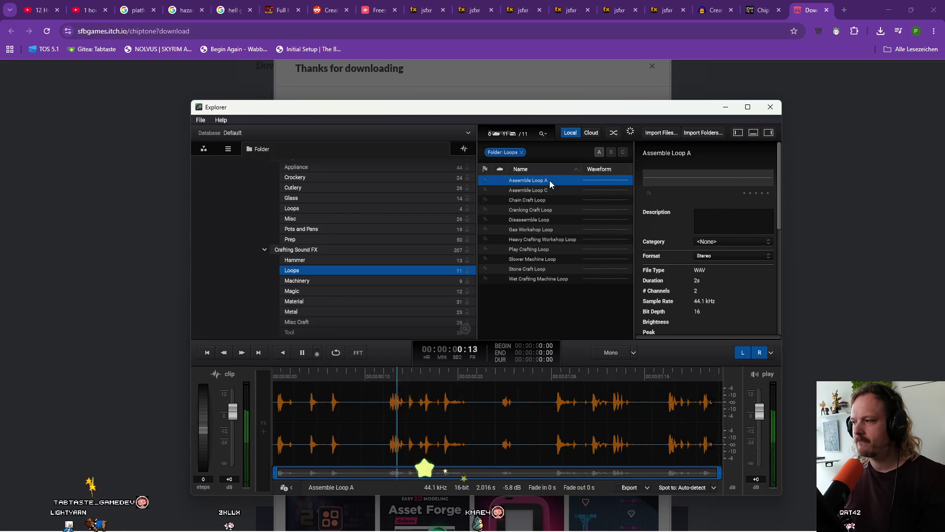
pyautogui.scroll(-5, 336, 275)
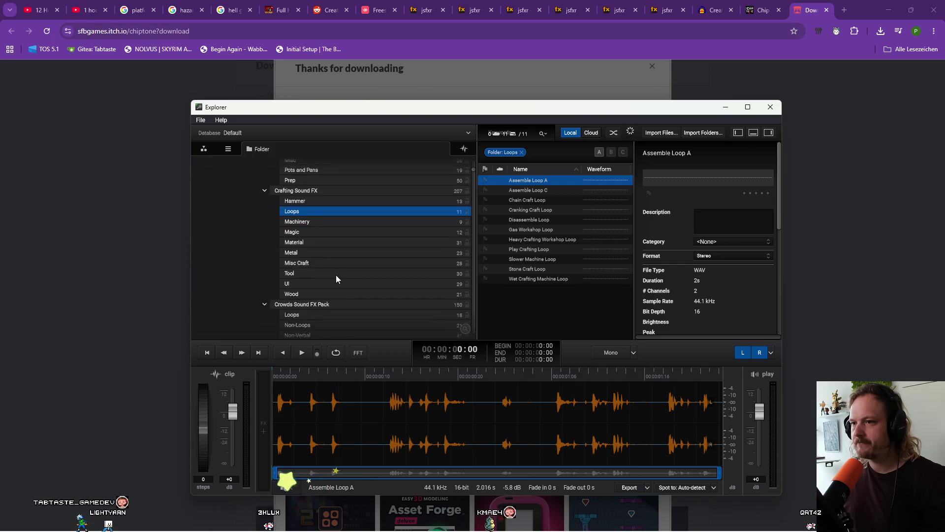
pyautogui.click(320, 272)
# Preview crowd loops from Airport Loop through Large Crowd and Museum Murmur to Whispers Loop
pyautogui.click(530, 177)
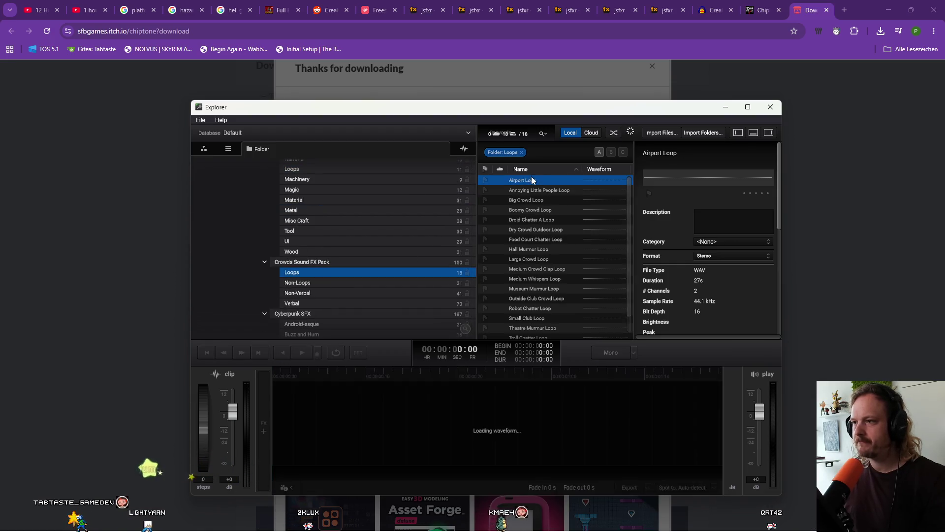
pyautogui.press('Down')
pyautogui.press('Down')
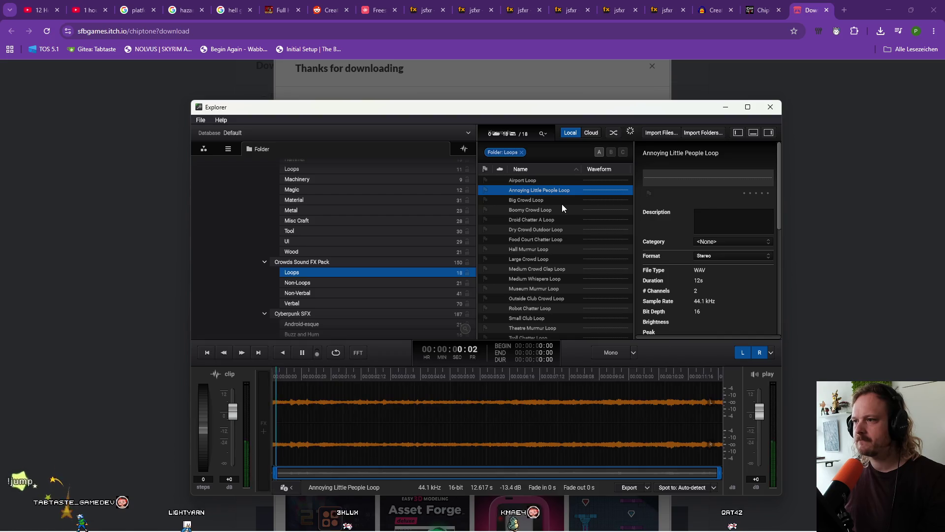
pyautogui.press('Down')
pyautogui.press('Down')
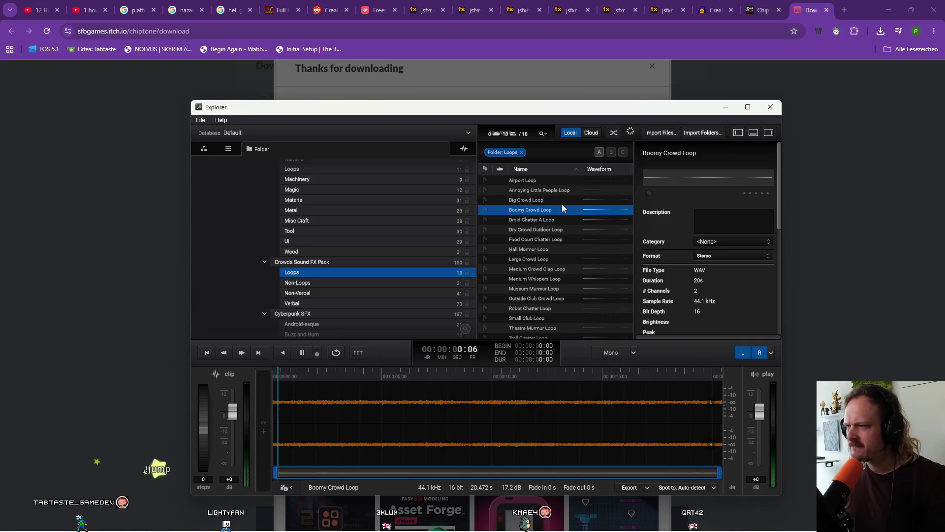
pyautogui.press('Down')
pyautogui.press('Down')
pyautogui.press('Down')
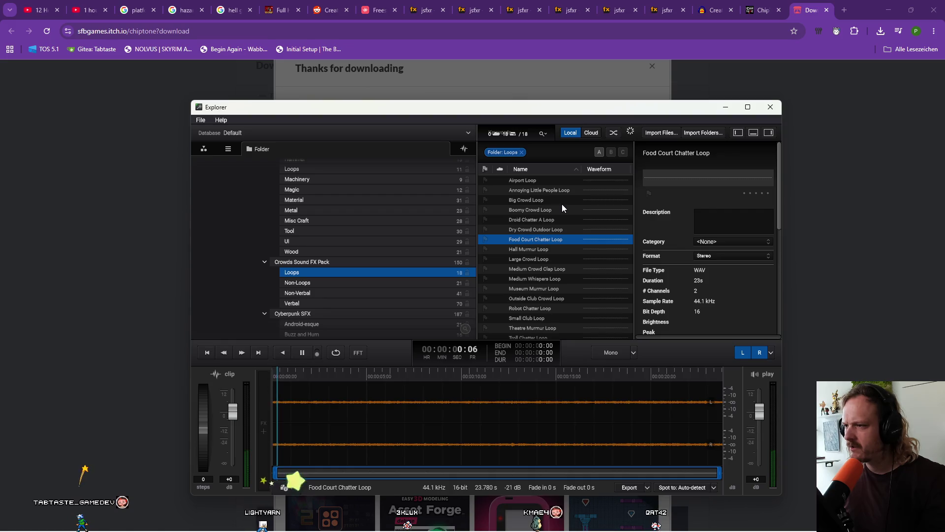
pyautogui.press('Down')
pyautogui.press('Down')
pyautogui.press('Down')
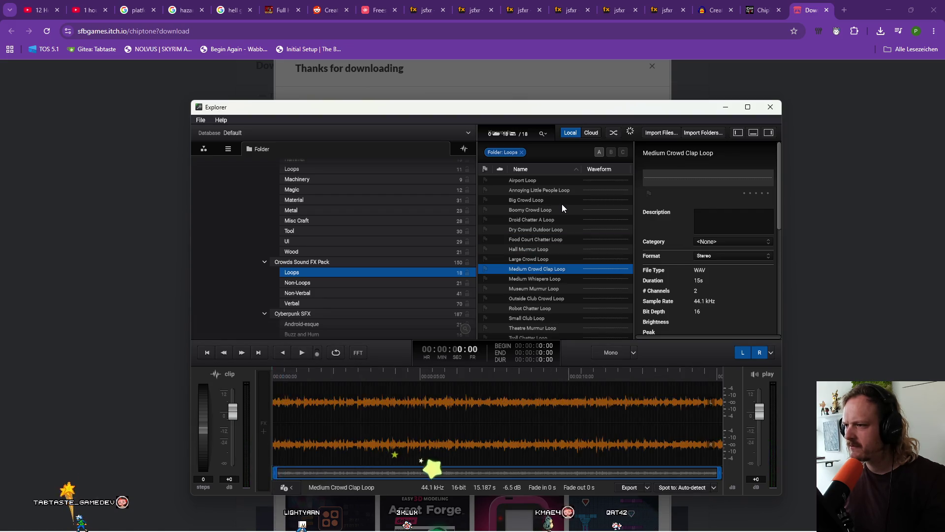
pyautogui.press('Down')
pyautogui.press('Down')
pyautogui.press('Down')
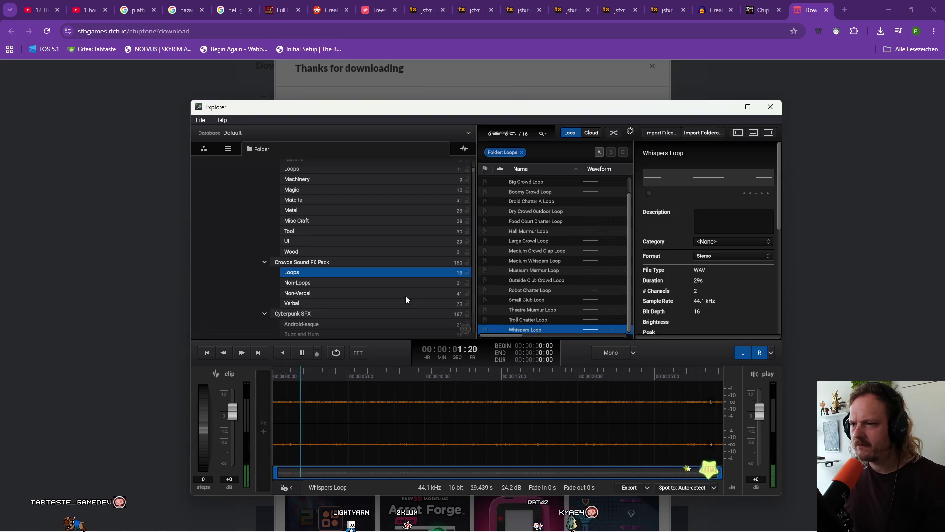
pyautogui.scroll(-4, 389, 293)
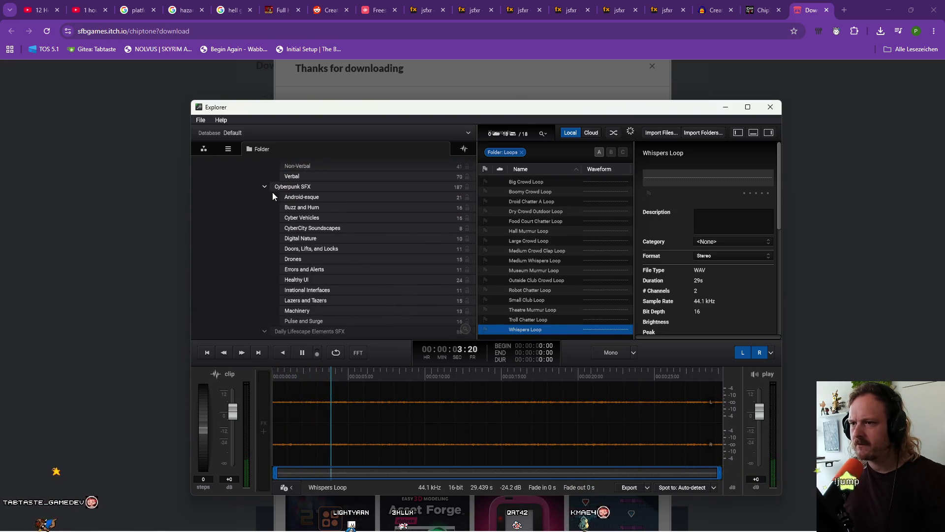
# Collapse Cyberpunk SFX and Daily Lifescape Elements SFX, then select Decks and Cards FX Looped
pyautogui.click(264, 187)
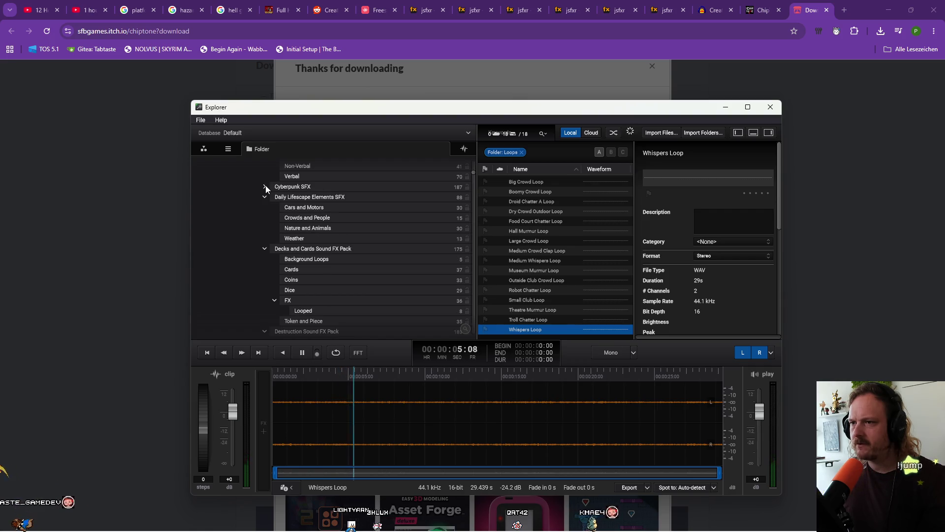
pyautogui.click(315, 196)
pyautogui.press('Left')
pyautogui.press('Down')
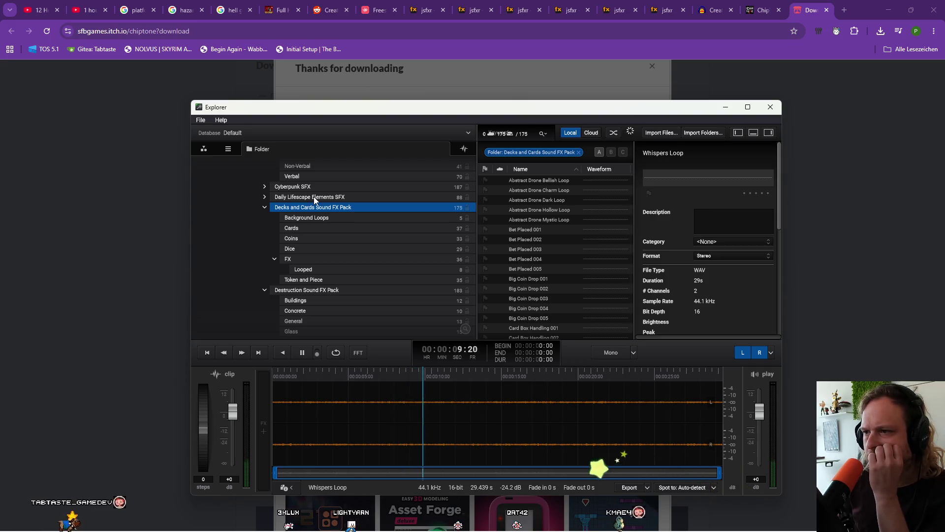
pyautogui.press('Down')
pyautogui.press('Down')
pyautogui.press('Down')
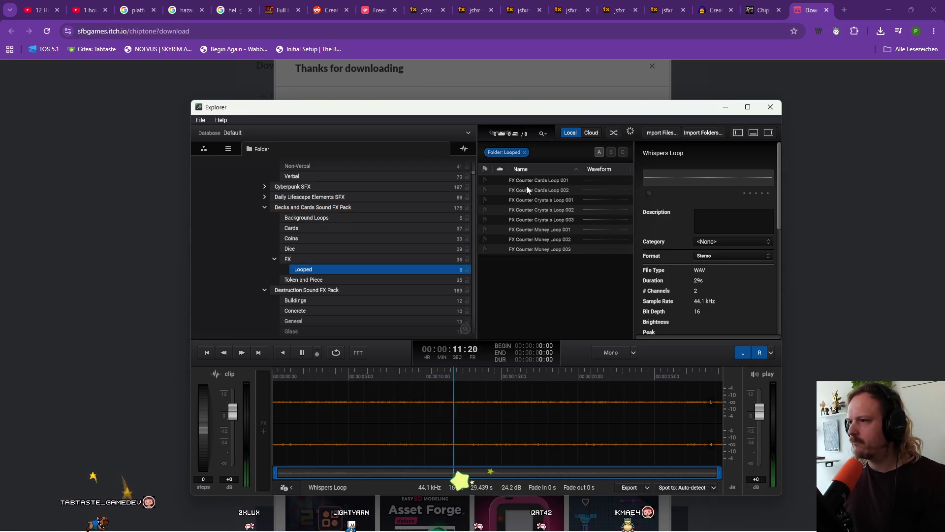
# Preview FX Counter Cards Loop 001, the crystals loops and money loops to Money Loop 003
pyautogui.click(544, 180)
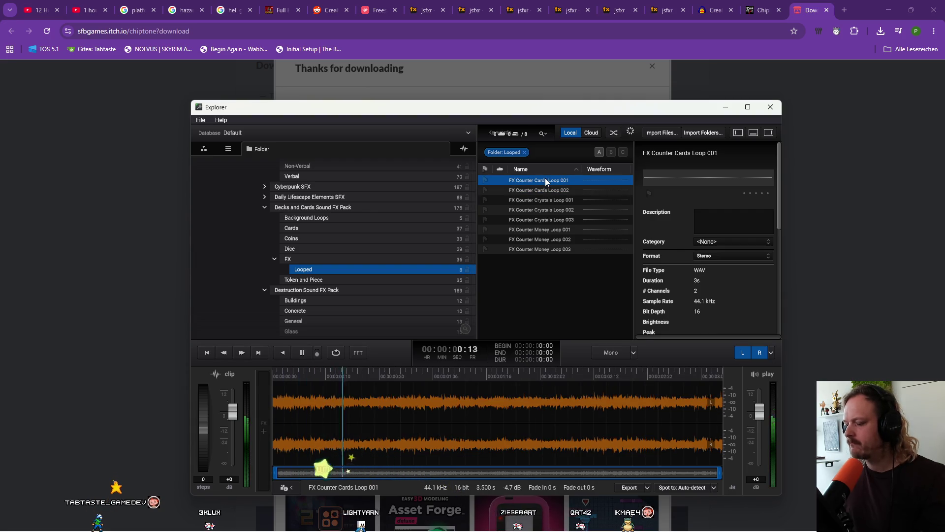
pyautogui.press('Down')
pyautogui.press('Down')
pyautogui.press('Down')
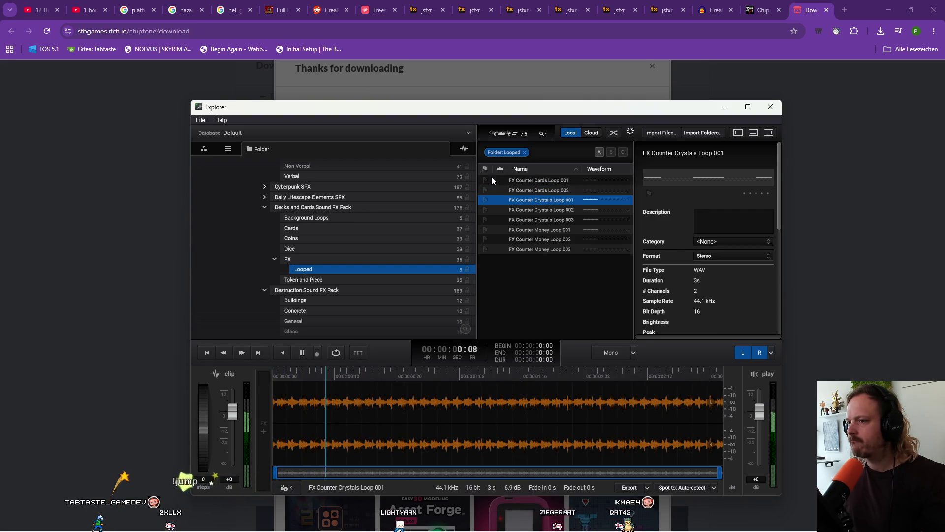
pyautogui.press('Down')
pyautogui.press('Down')
pyautogui.press('Down')
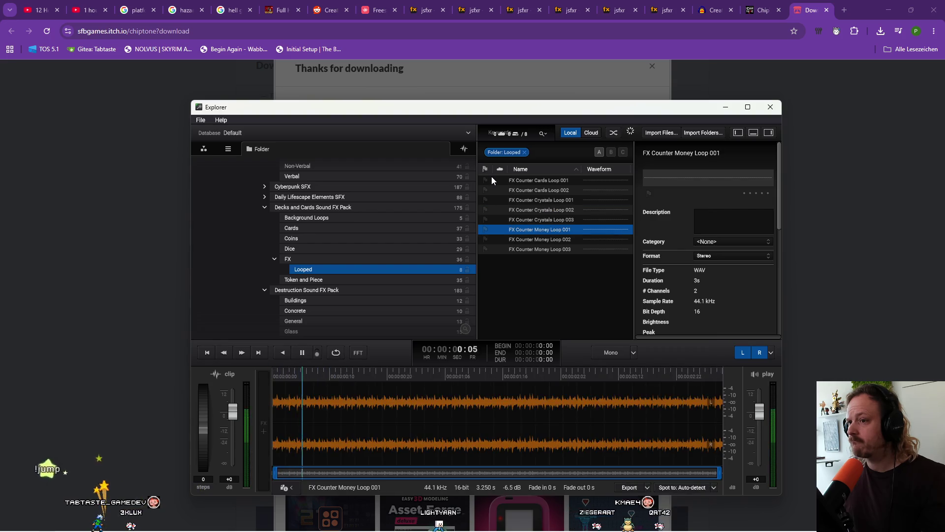
pyautogui.press('Down')
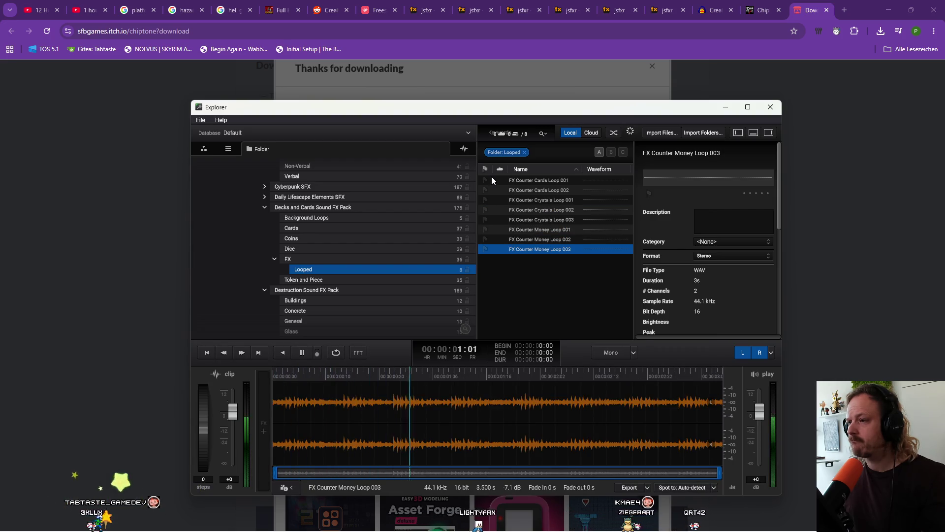
pyautogui.scroll(-1, 374, 236)
# Open Destruction Buildings and preview Building Collapse A, Building Falling Debris B and Tsunami Destroy Stone
pyautogui.click(330, 275)
pyautogui.scroll(-2, 323, 272)
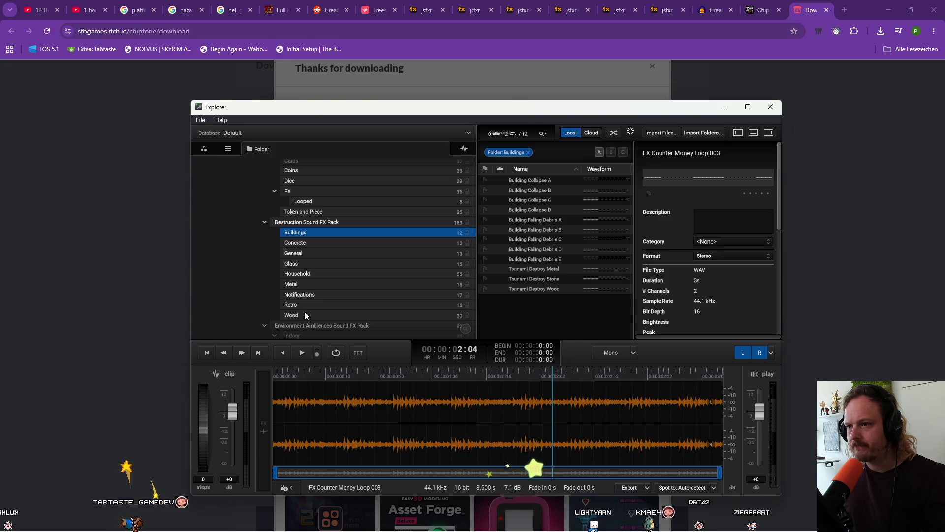
pyautogui.click(527, 180)
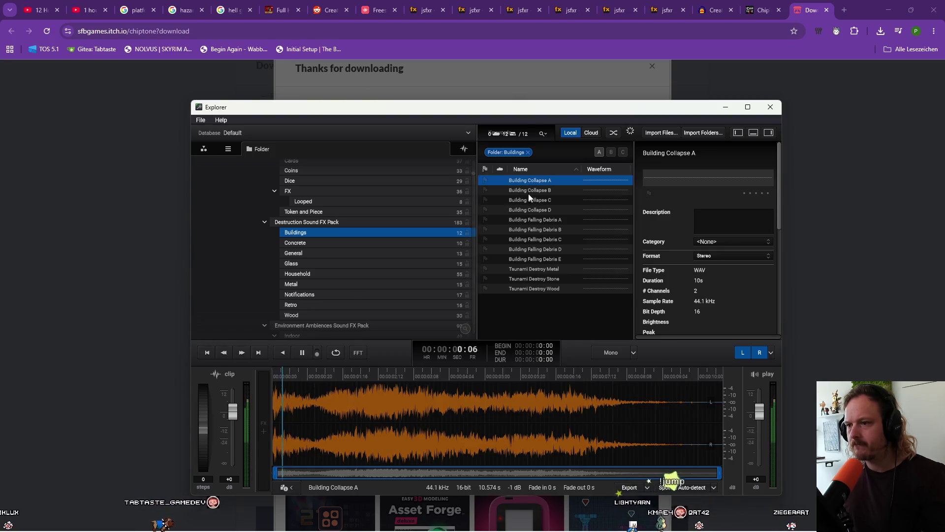
pyautogui.click(540, 228)
pyautogui.click(543, 277)
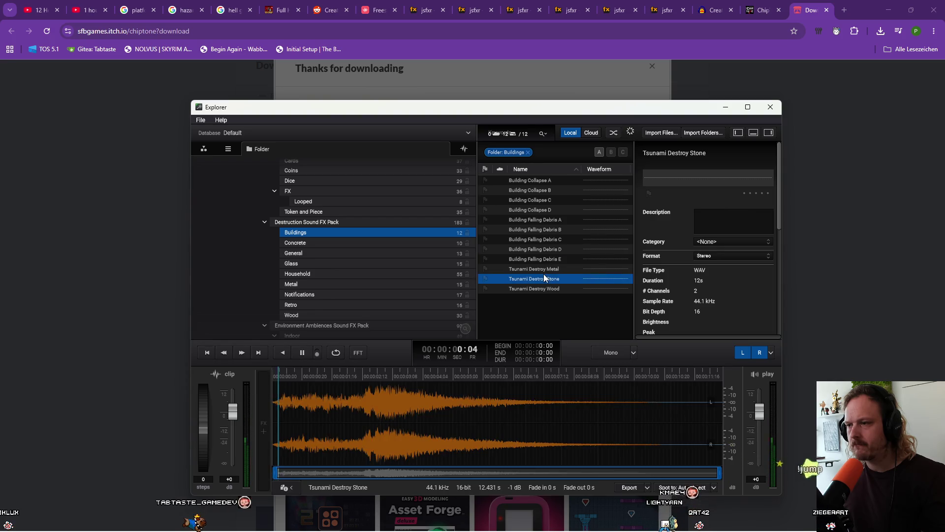
# Step through the folder tree past Fire SFX to the Flying Vehicles Environment loops
pyautogui.click(309, 267)
pyautogui.press('Down')
pyautogui.press('Down')
pyautogui.press('Down')
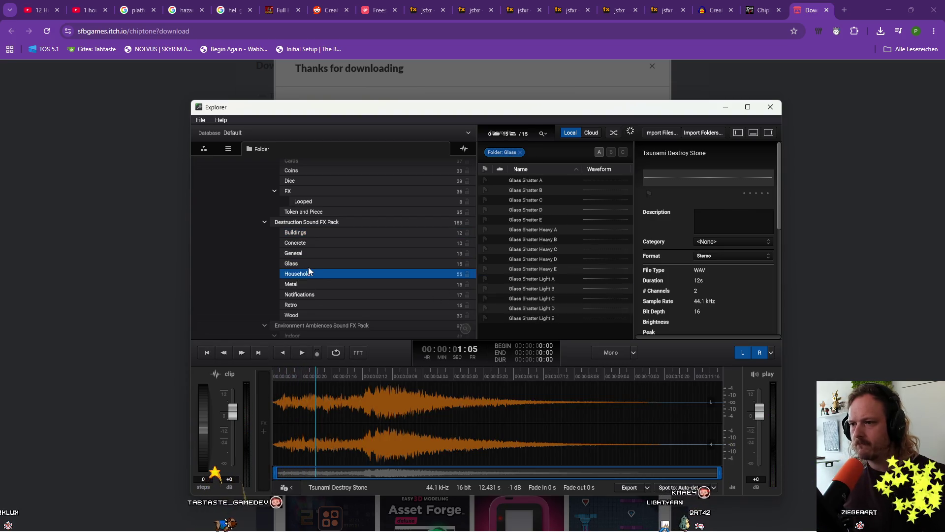
pyautogui.press('Down')
pyautogui.press('Down')
pyautogui.press('Down')
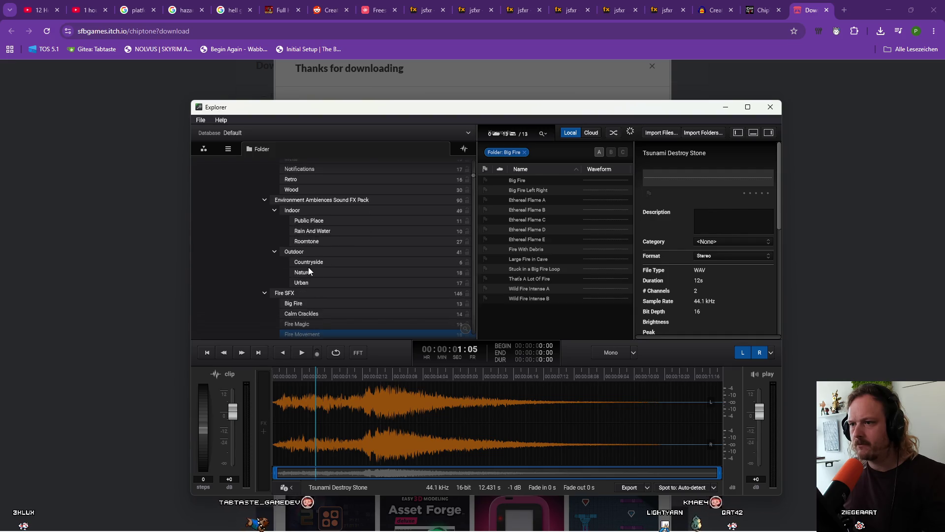
pyautogui.press('Down')
pyautogui.press('Down')
pyautogui.press('Down')
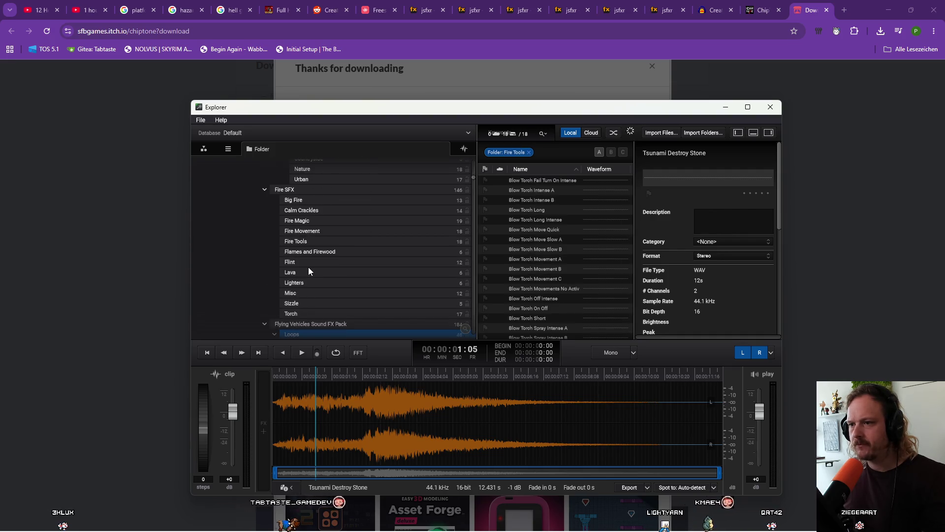
pyautogui.press('Up')
pyautogui.press('Up')
pyautogui.press('Up')
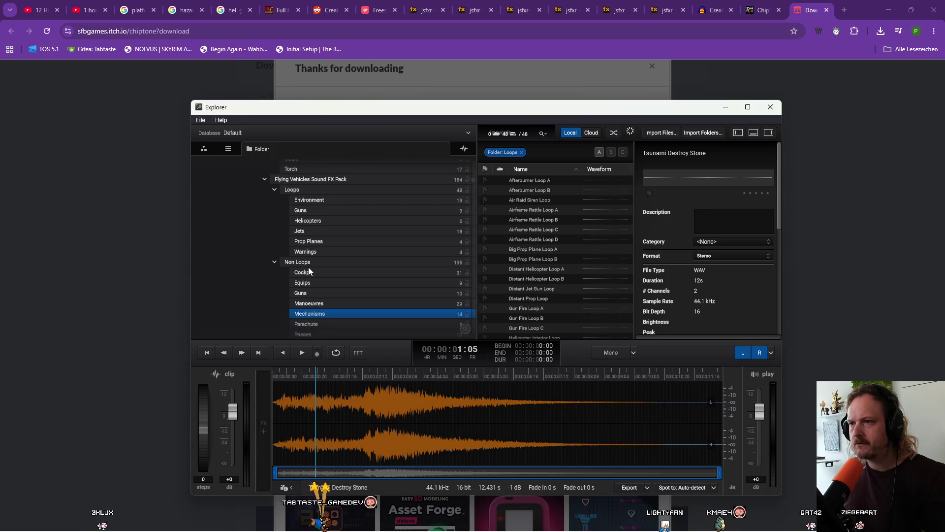
pyautogui.press('Up')
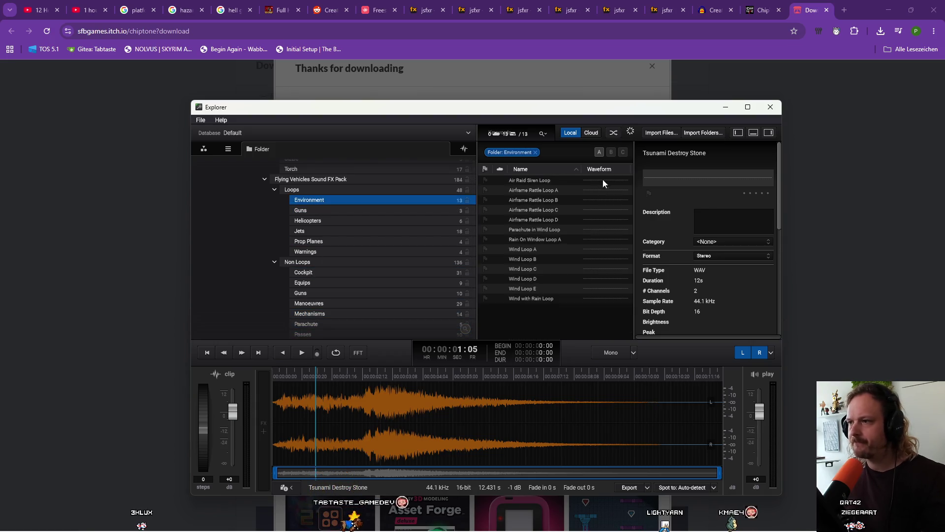
# Preview the Environment loops: Air Raid Siren, Parachute in Wind, Wind Loops A–E and Wind with Rain
pyautogui.click(563, 183)
pyautogui.click(550, 229)
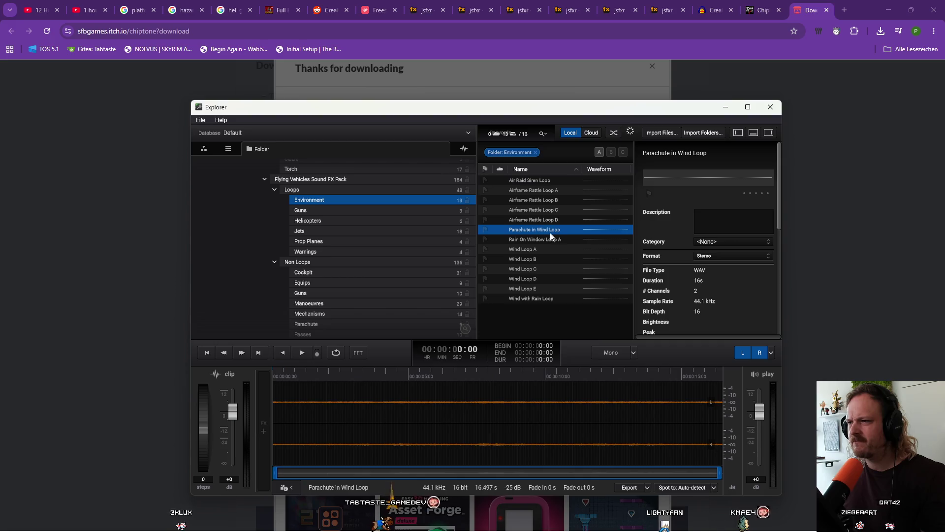
pyautogui.click(547, 248)
pyautogui.click(548, 259)
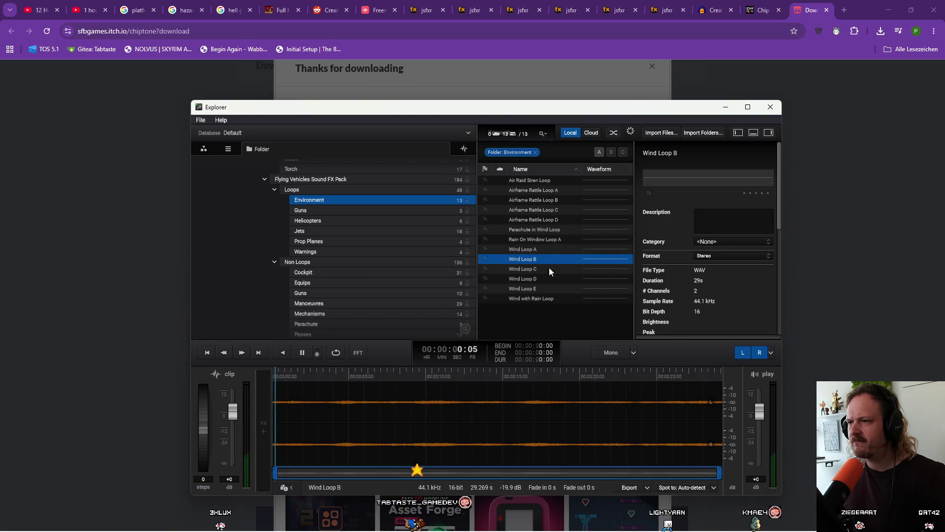
pyautogui.click(550, 275)
pyautogui.click(550, 288)
pyautogui.click(550, 297)
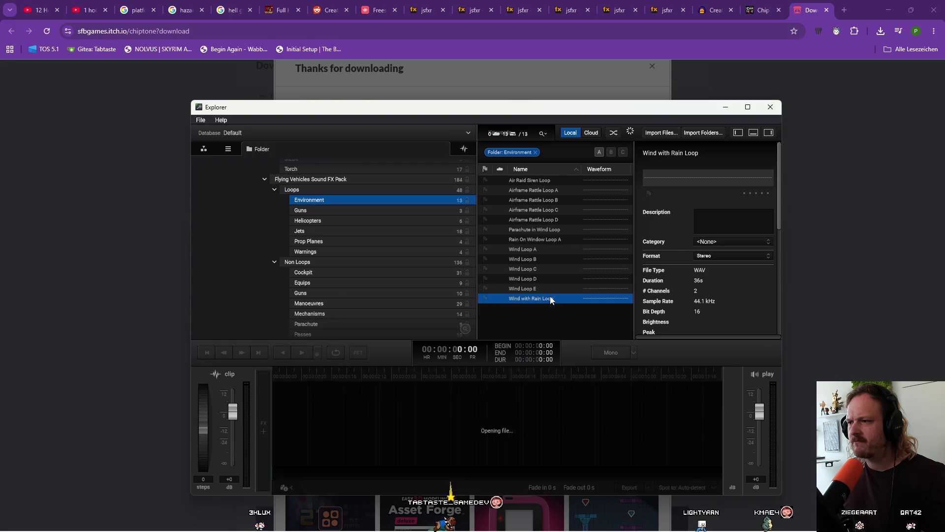
pyautogui.click(555, 280)
pyautogui.click(554, 269)
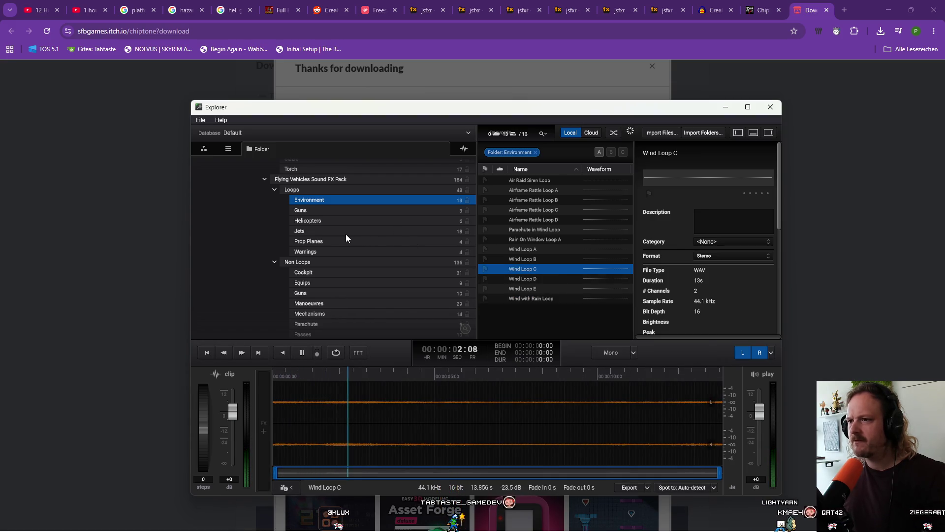
# Audition Warning Loop A and Warning Loop B in the Warnings folder
pyautogui.click(346, 249)
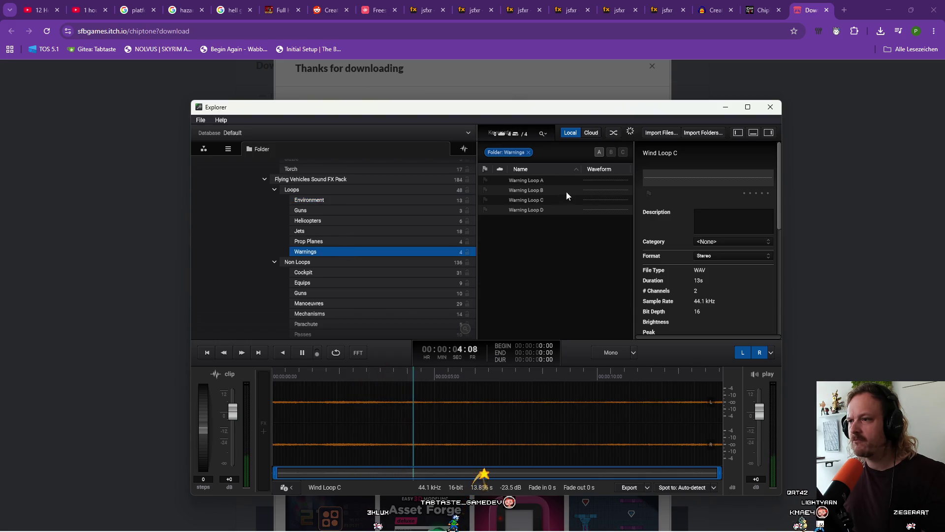
pyautogui.click(559, 183)
pyautogui.click(554, 192)
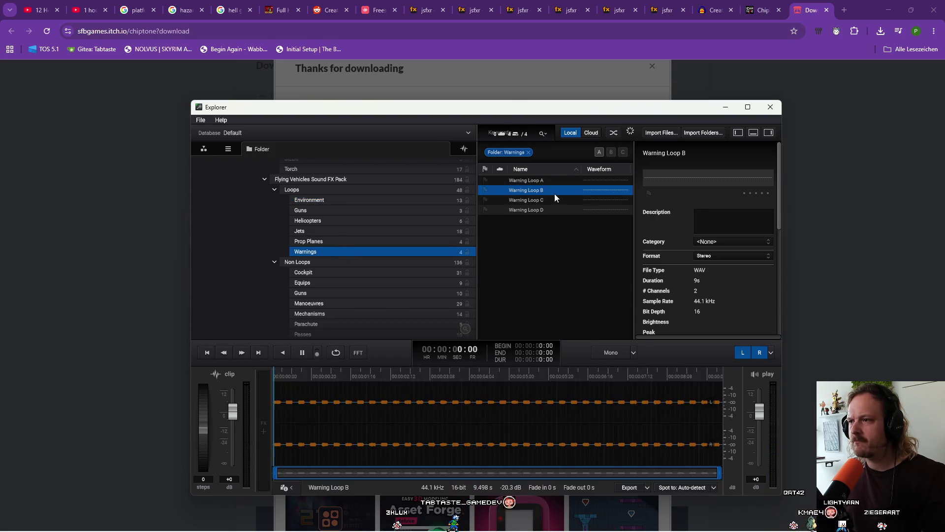
# Preview the Prop Planes loops through Medium Prop Plane Loop A, then list the Helicopters loops
pyautogui.click(362, 241)
pyautogui.click(521, 180)
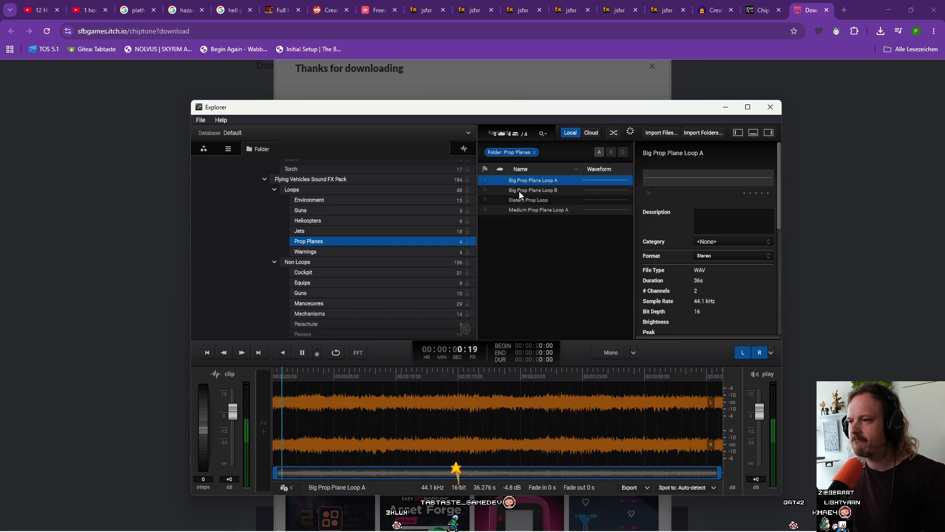
pyautogui.click(519, 191)
pyautogui.click(519, 200)
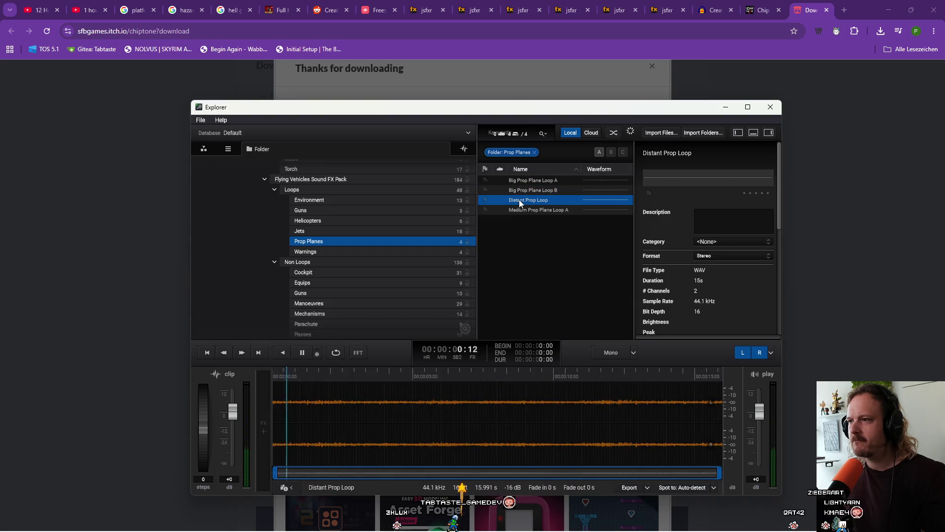
pyautogui.click(519, 211)
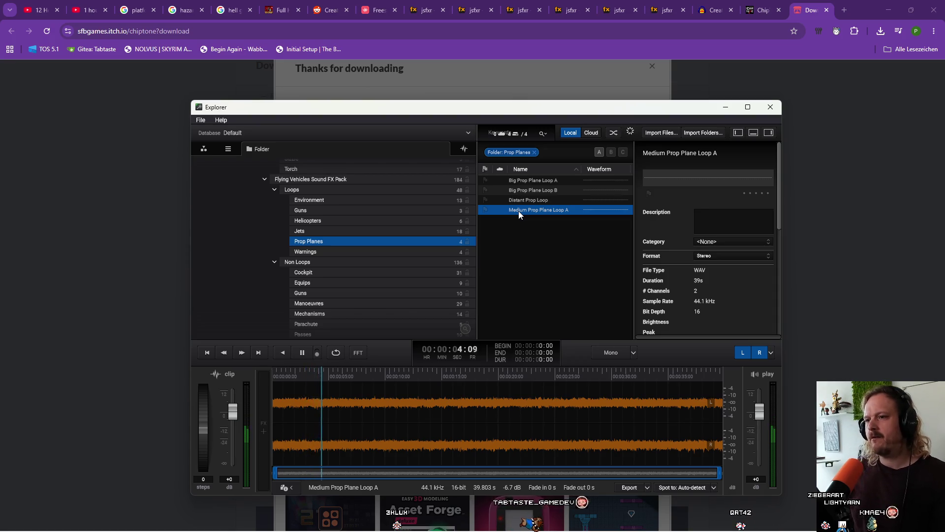
pyautogui.click(356, 232)
pyautogui.click(360, 221)
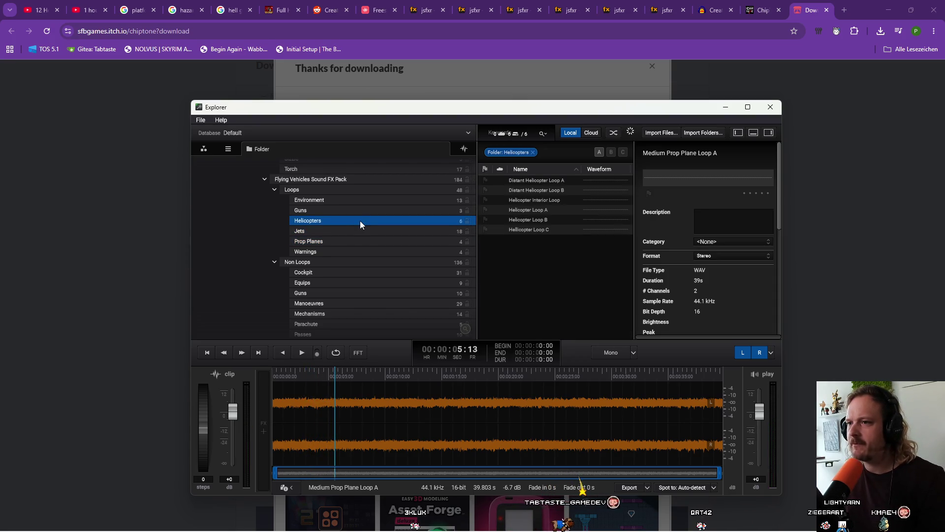
# Step through the Helicopters loops from Distant Helicopter Loop A to Helicopter Loop C
pyautogui.click(517, 184)
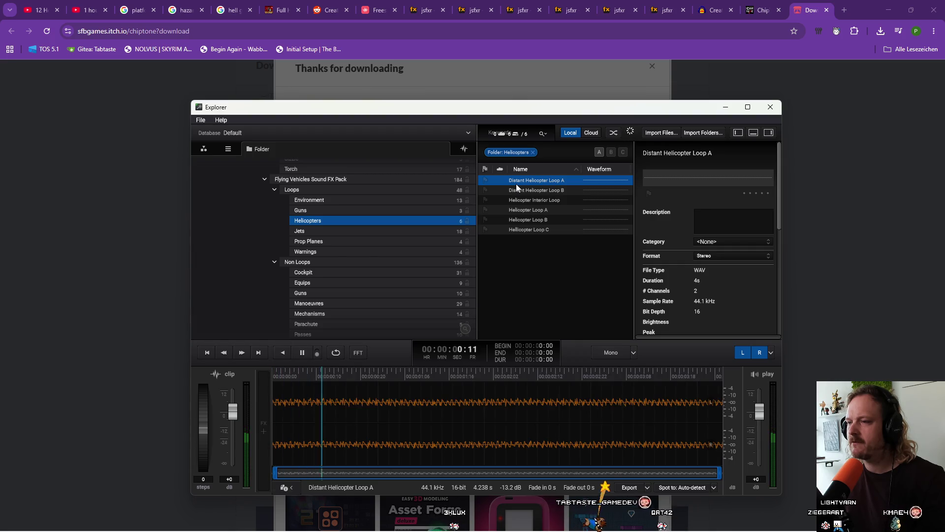
pyautogui.press('Down')
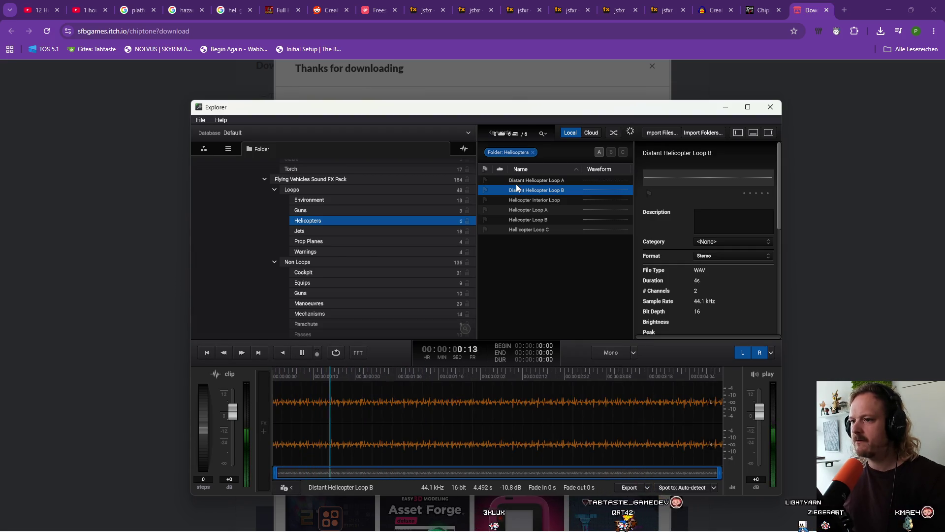
pyautogui.press('Down')
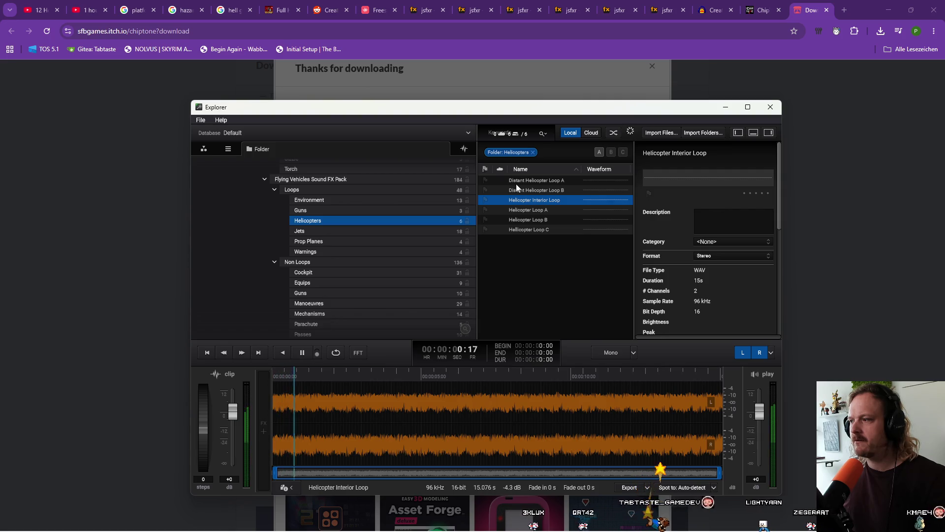
pyautogui.press('Down')
pyautogui.press('space')
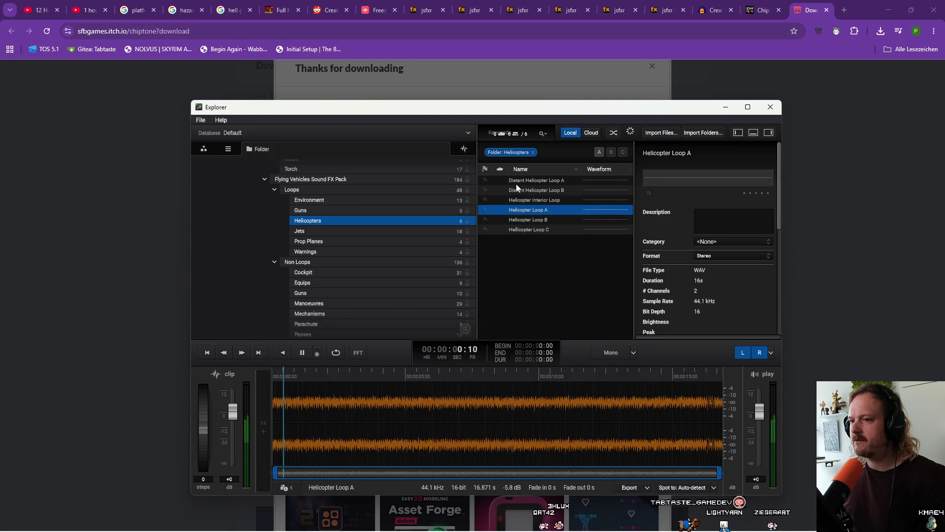
pyautogui.press('Down')
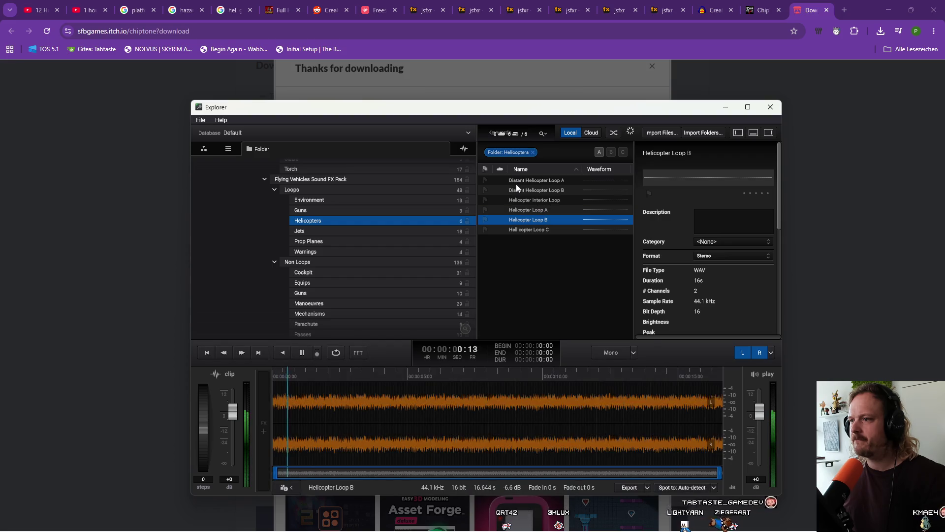
pyautogui.press('Down')
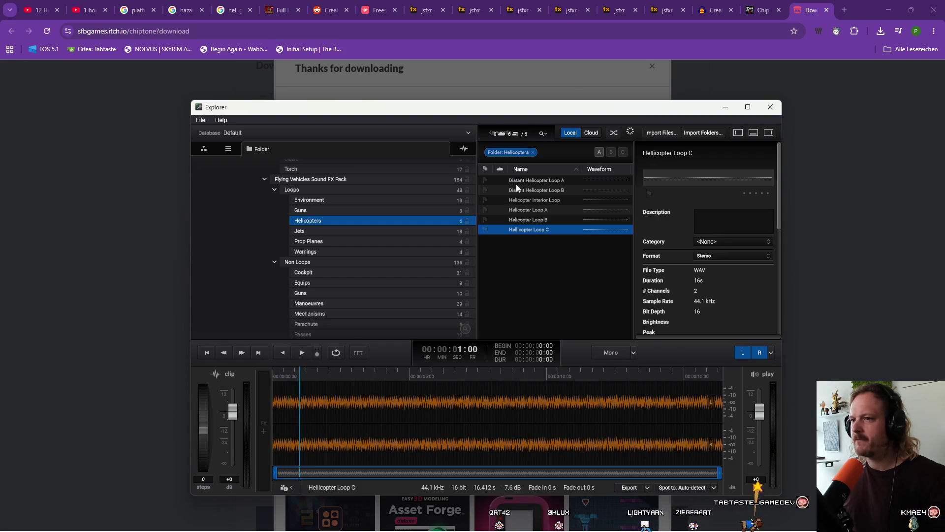
# Preview Gun Fire Loops A, B and C, then play the Environment's Air Raid Siren Loop
pyautogui.click(424, 212)
pyautogui.click(532, 181)
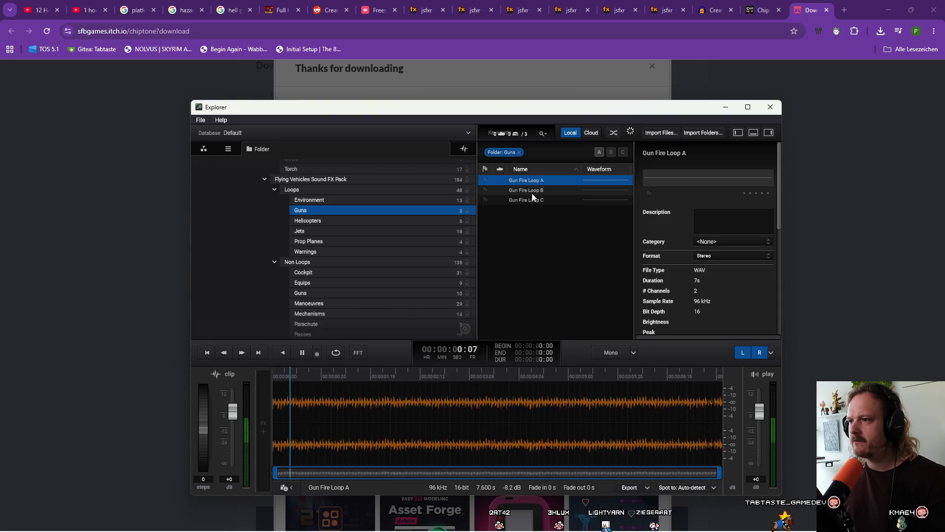
pyautogui.click(534, 194)
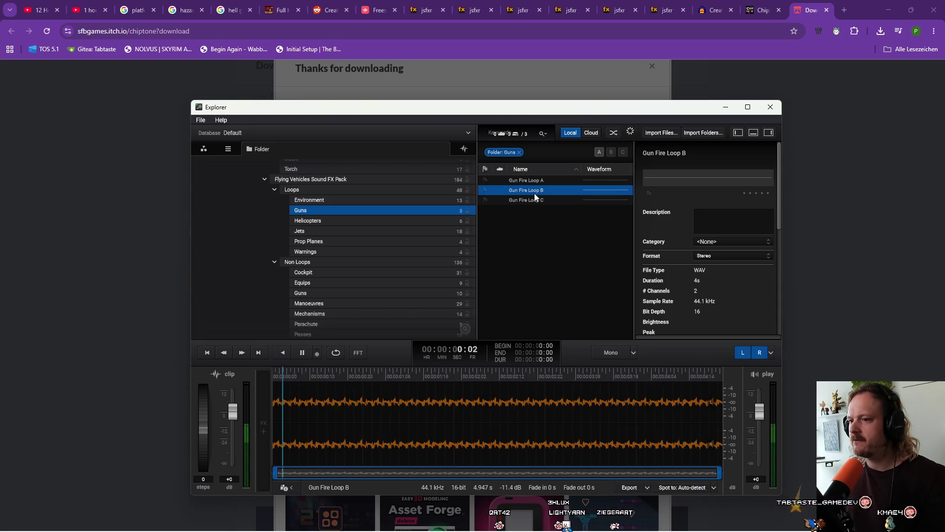
pyautogui.click(534, 201)
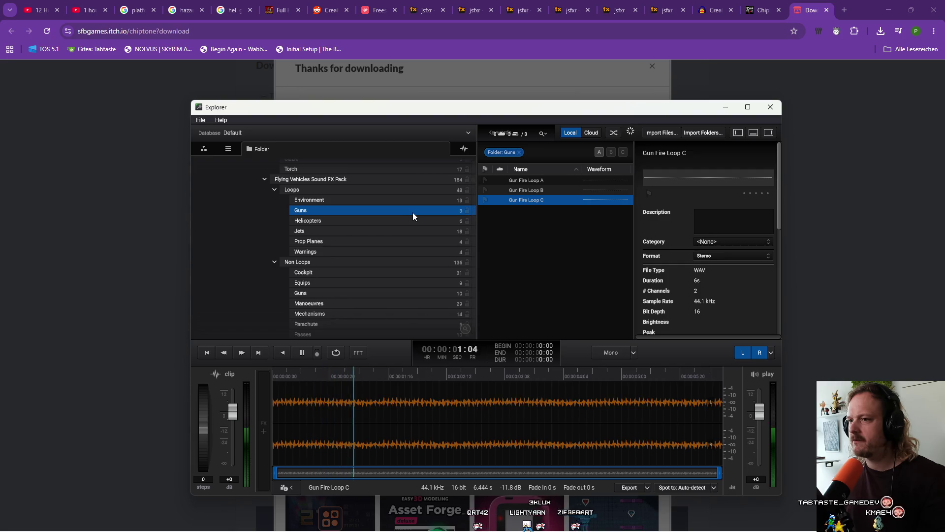
pyautogui.click(395, 200)
pyautogui.click(527, 181)
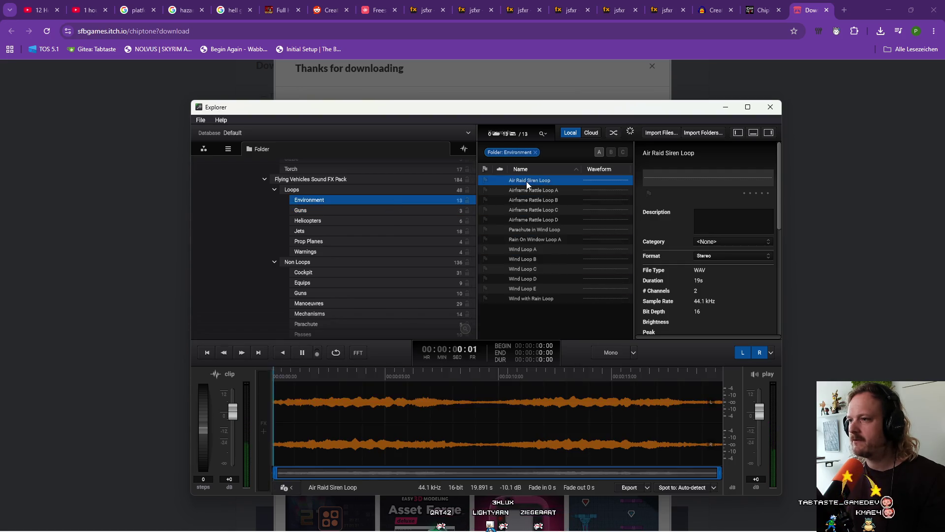
# Audition the Environment's Airframe Rattle loops A, B and D and Rain On Window Loop A
pyautogui.press('Down')
pyautogui.press('Down')
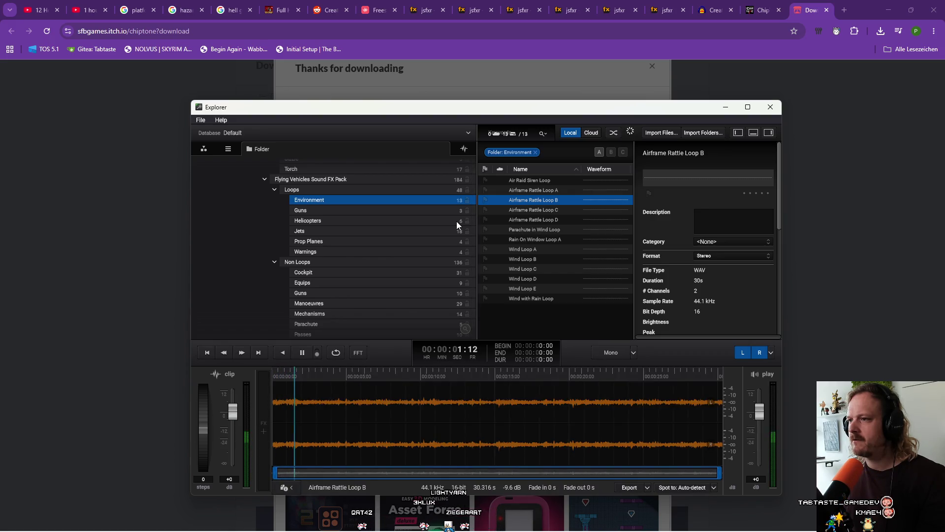
pyautogui.press('Up')
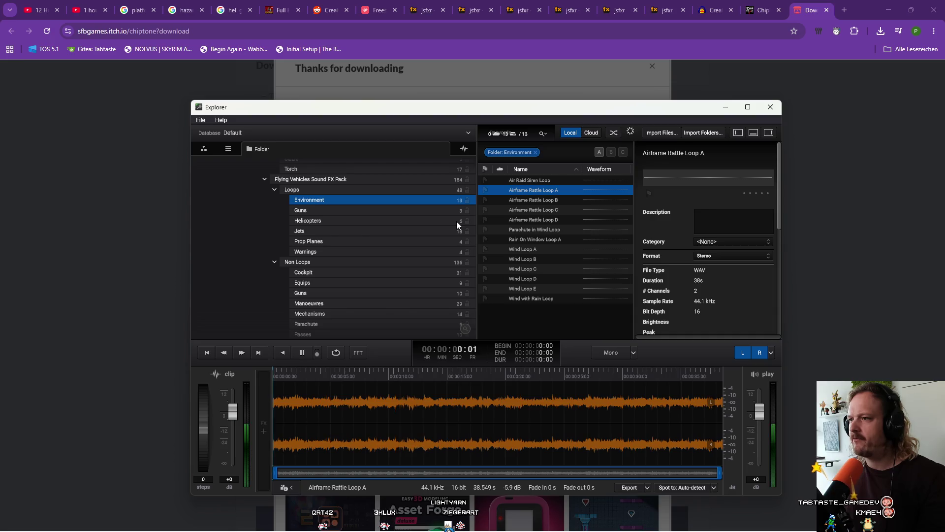
pyautogui.press('space')
pyautogui.press('Down')
pyautogui.press('Down')
pyautogui.press('Down')
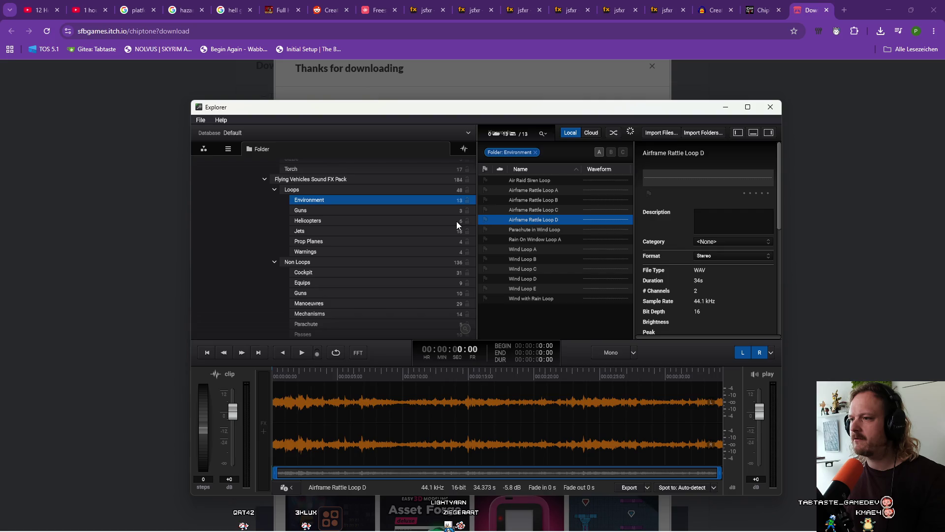
pyautogui.press('Down')
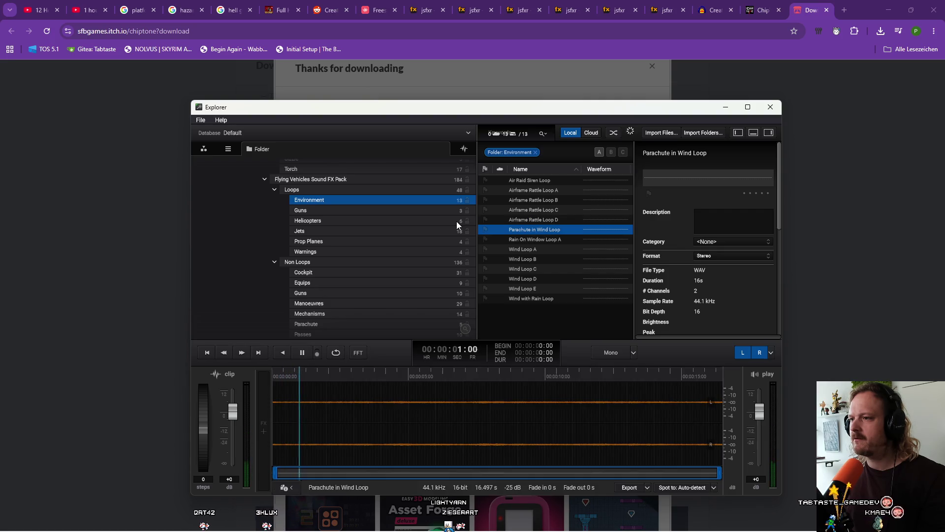
pyautogui.press('Down')
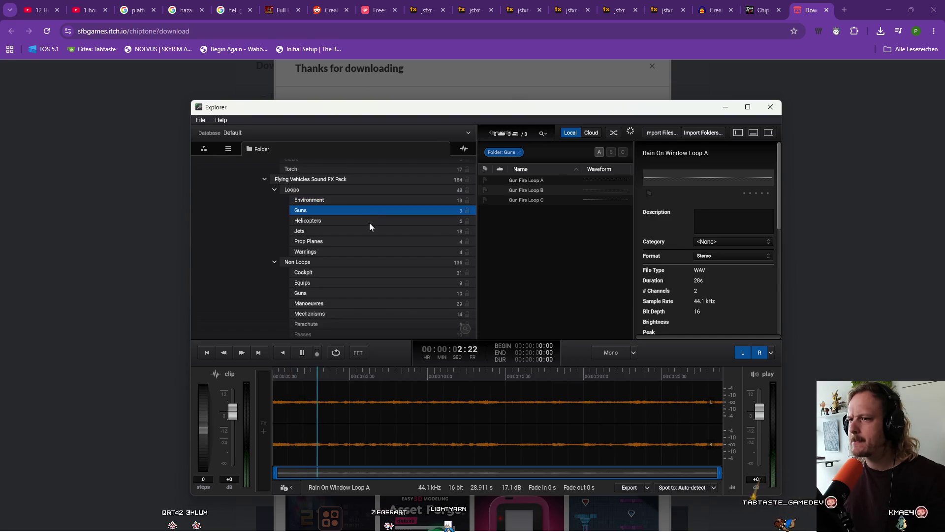
# Preview the Prop Planes loops from Big Prop Plane Loop A down to Medium Prop Plane Loop A
pyautogui.click(366, 240)
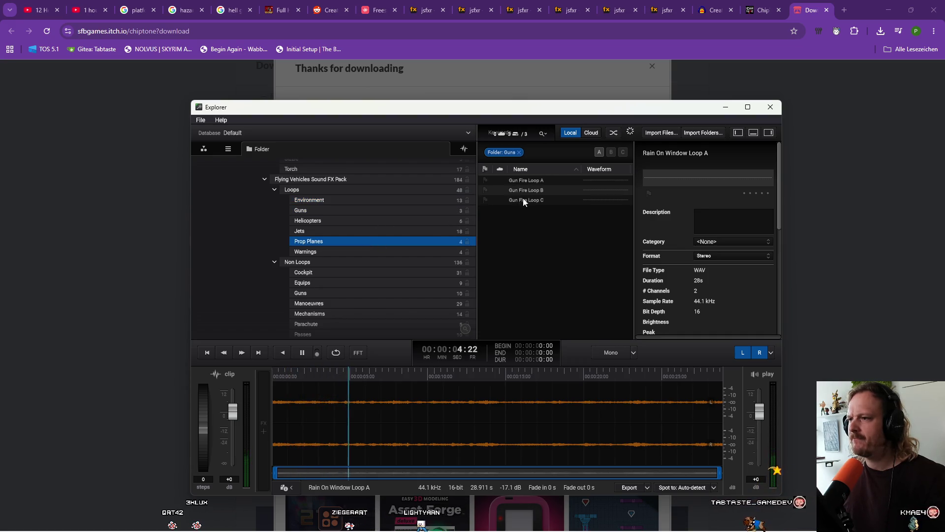
pyautogui.click(534, 179)
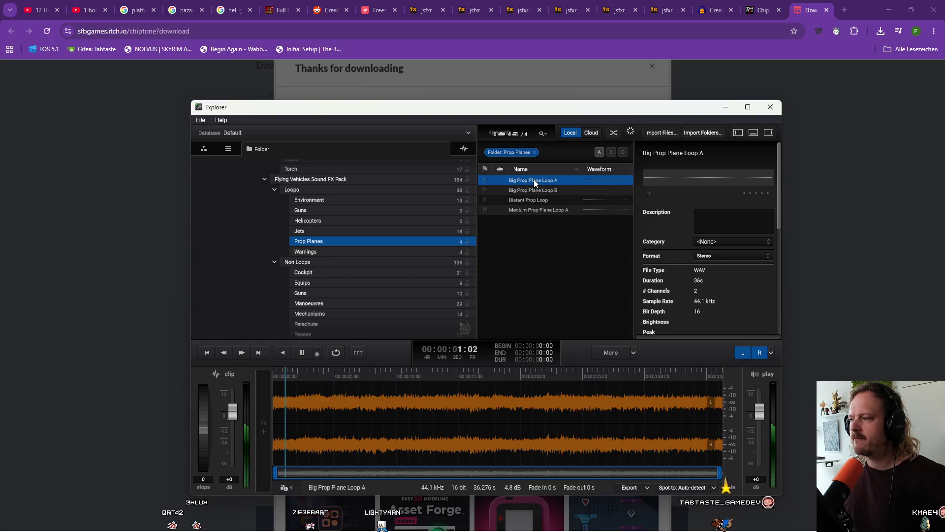
pyautogui.press('Down')
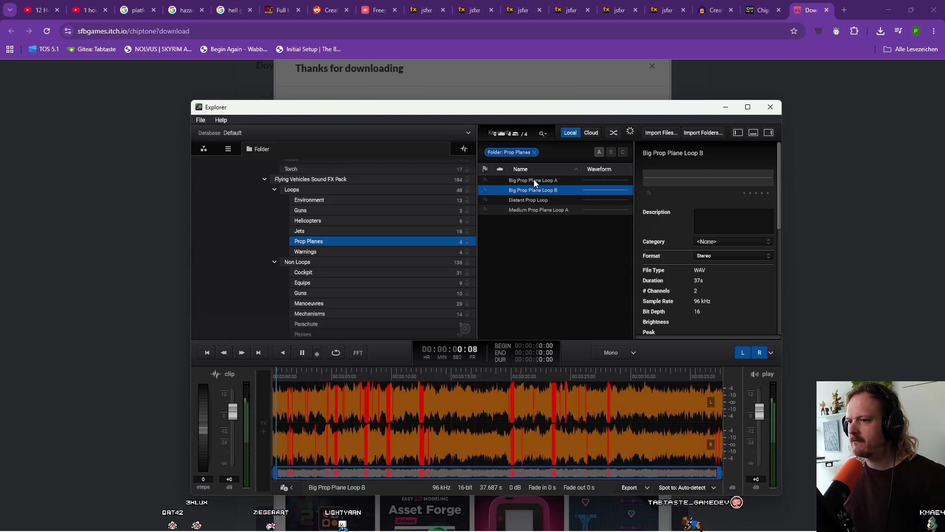
pyautogui.press('Down')
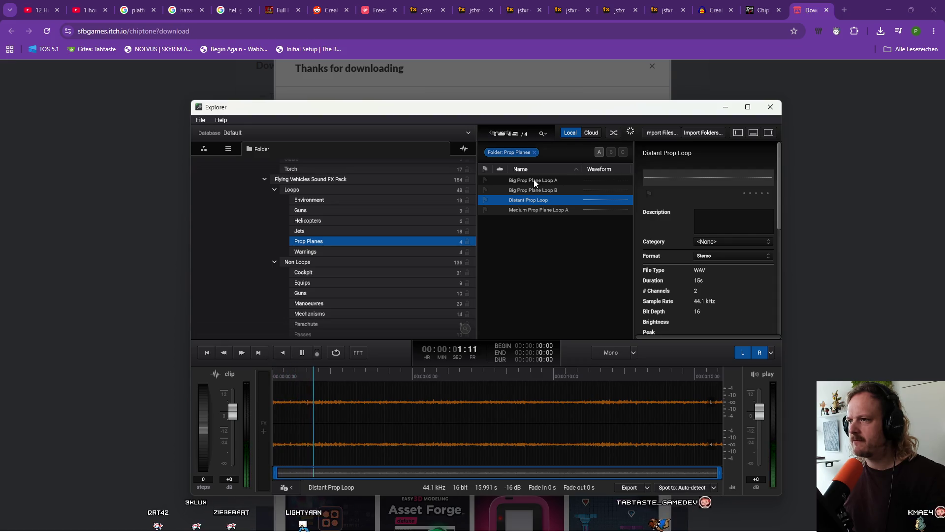
pyautogui.press('Down')
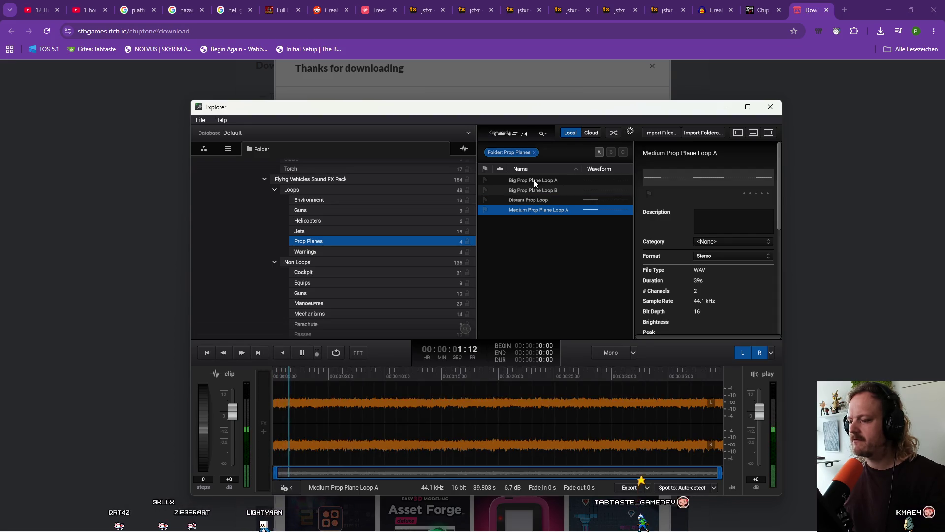
# Audition the Jets loops from Afterburner Loop A down to Passenger Jet Engine Loop C
pyautogui.press('space')
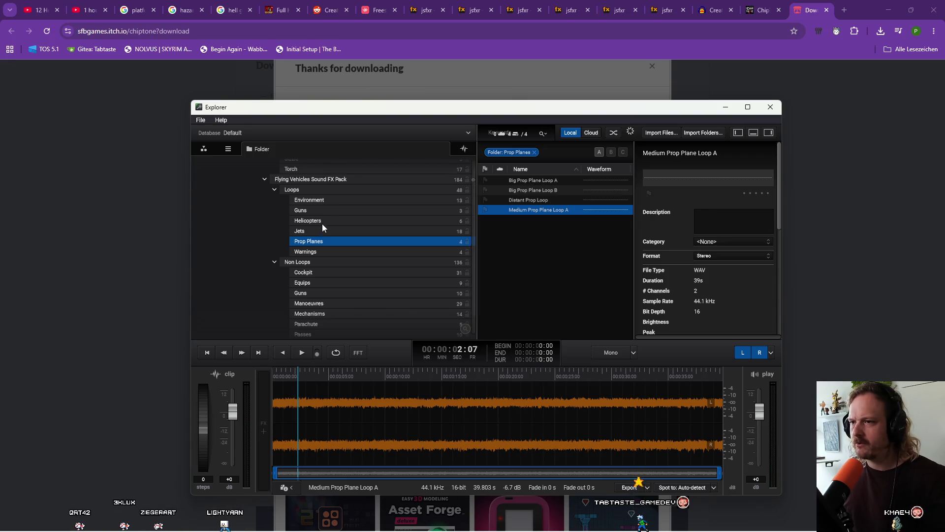
pyautogui.click(325, 221)
pyautogui.click(348, 232)
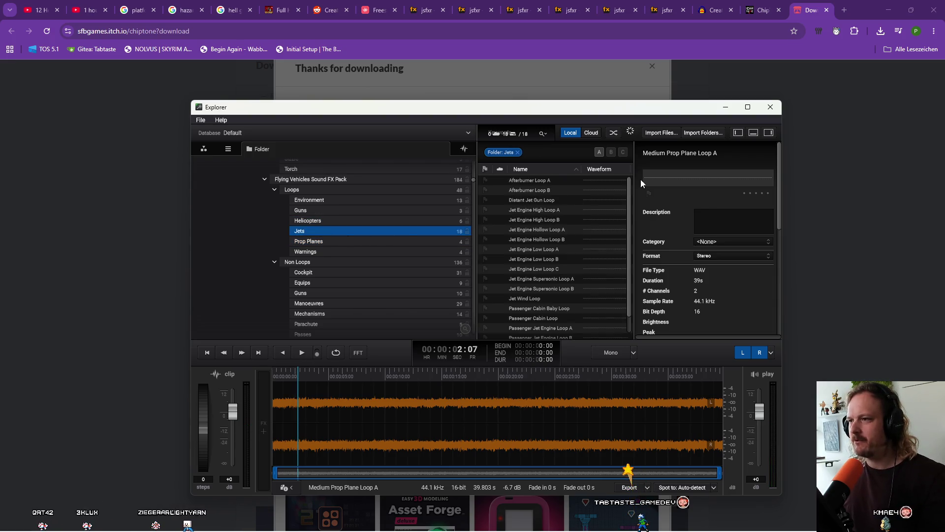
pyautogui.click(566, 184)
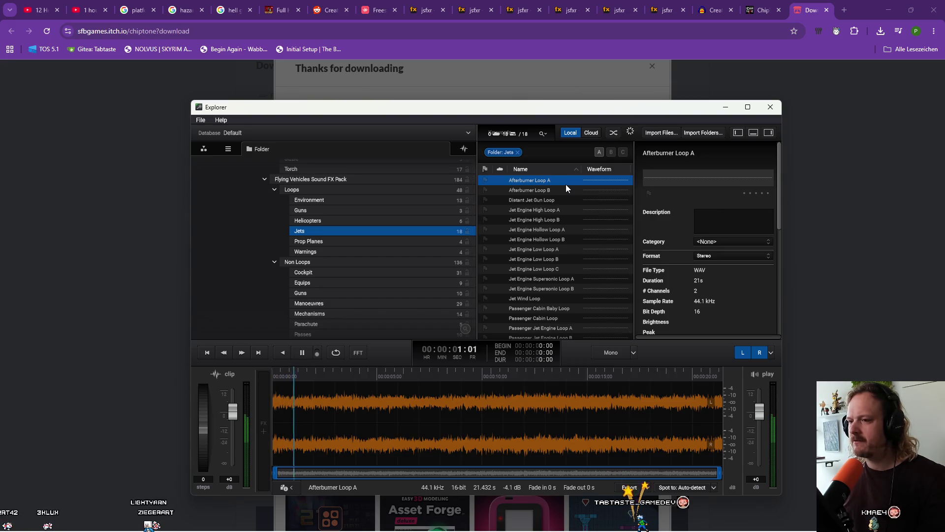
pyautogui.press('Down')
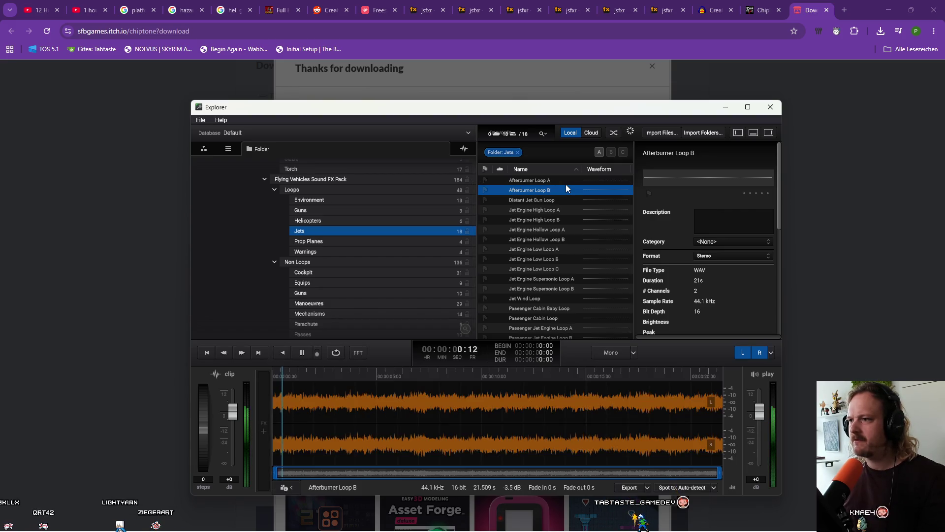
pyautogui.press('Down')
pyautogui.press('Down')
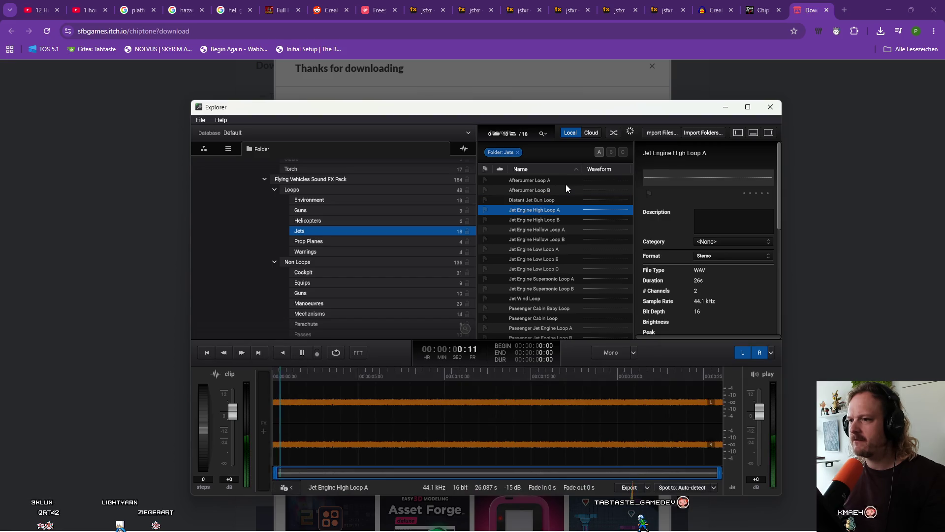
pyautogui.press('Down')
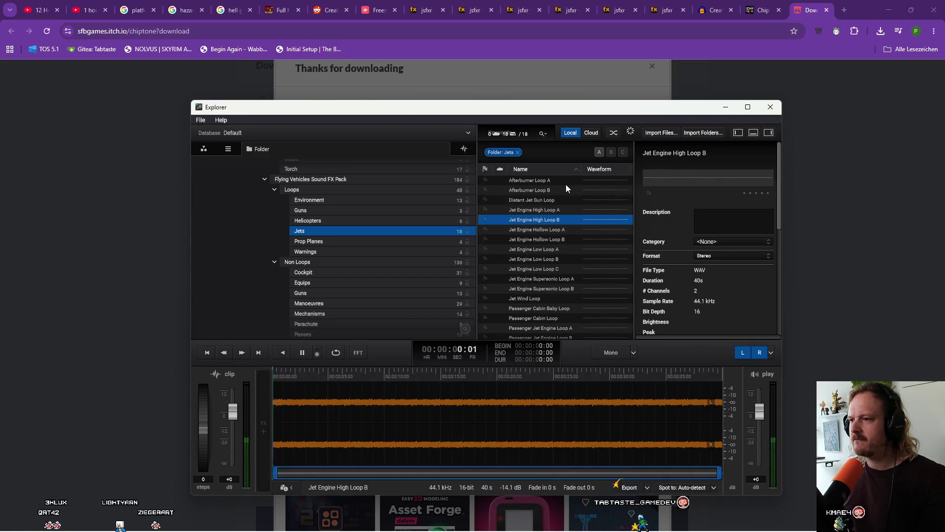
pyautogui.press('Down')
pyautogui.press('Down')
pyautogui.press('Down')
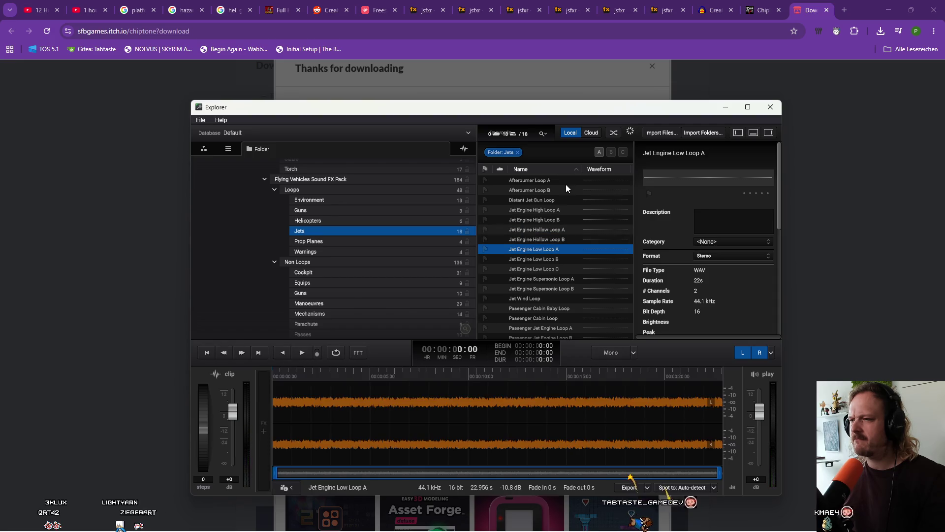
pyautogui.press('Down')
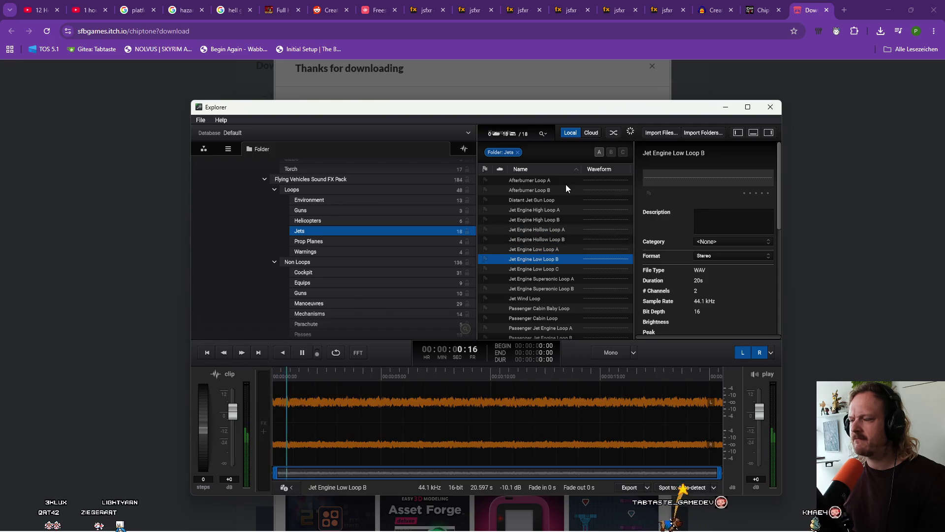
pyautogui.press('Down')
pyautogui.press('Down')
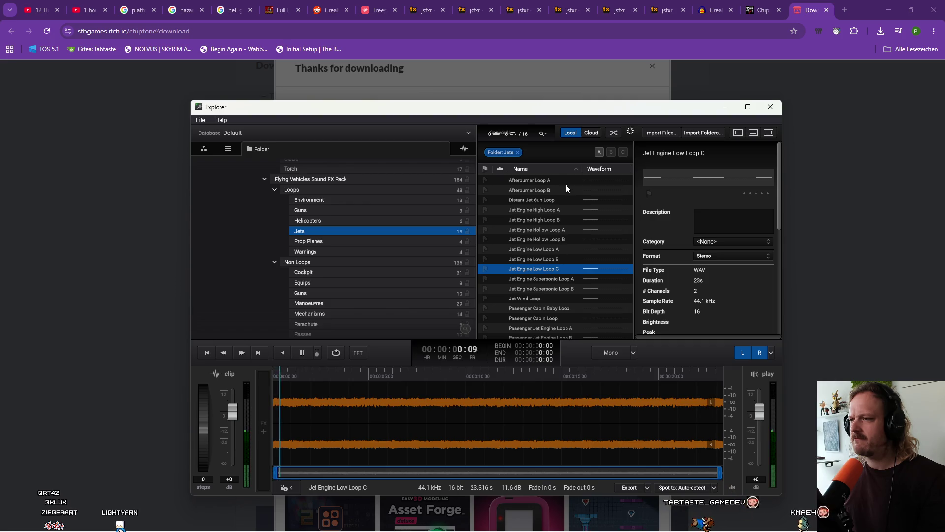
pyautogui.press('Down')
pyautogui.press('Down')
pyautogui.press('Down')
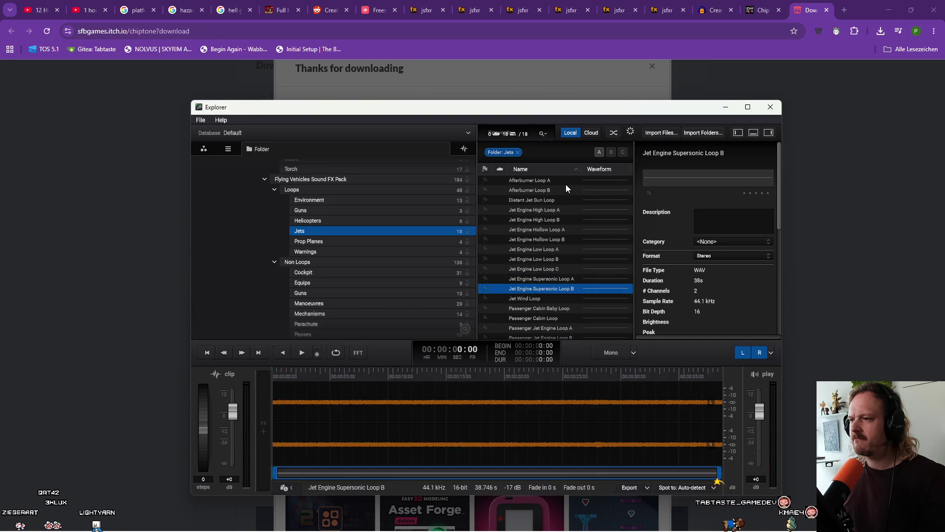
pyautogui.press('Down')
pyautogui.press('Down')
pyautogui.press('Down')
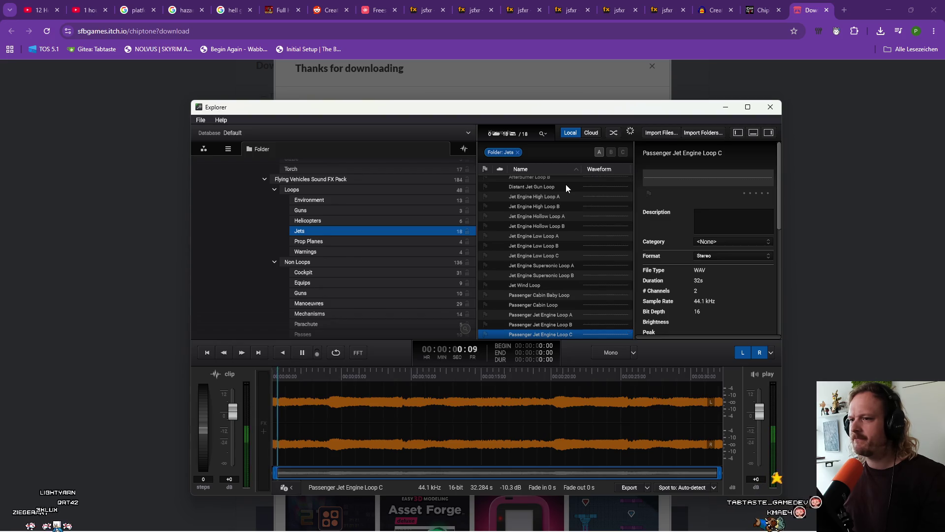
# Scroll down the folder tree and open the appliance Loops folder
pyautogui.scroll(-4, 393, 284)
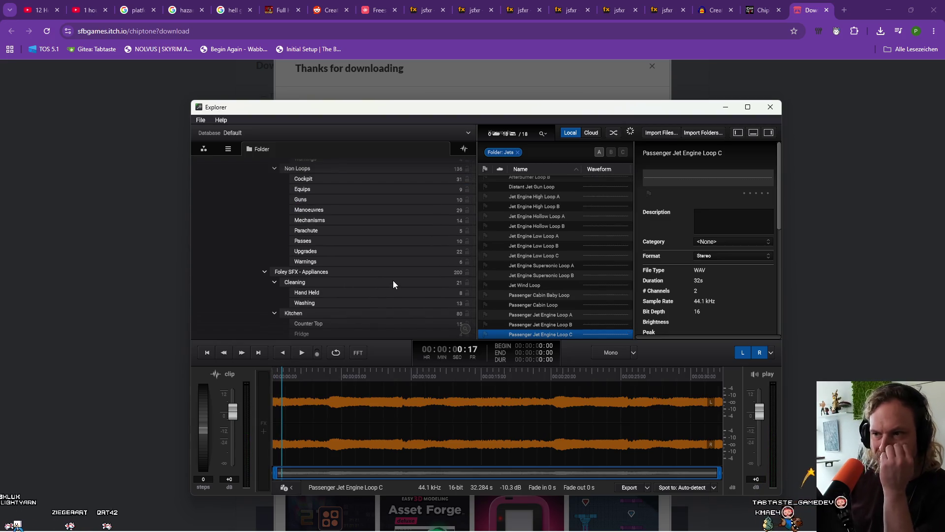
pyautogui.scroll(-3, 393, 285)
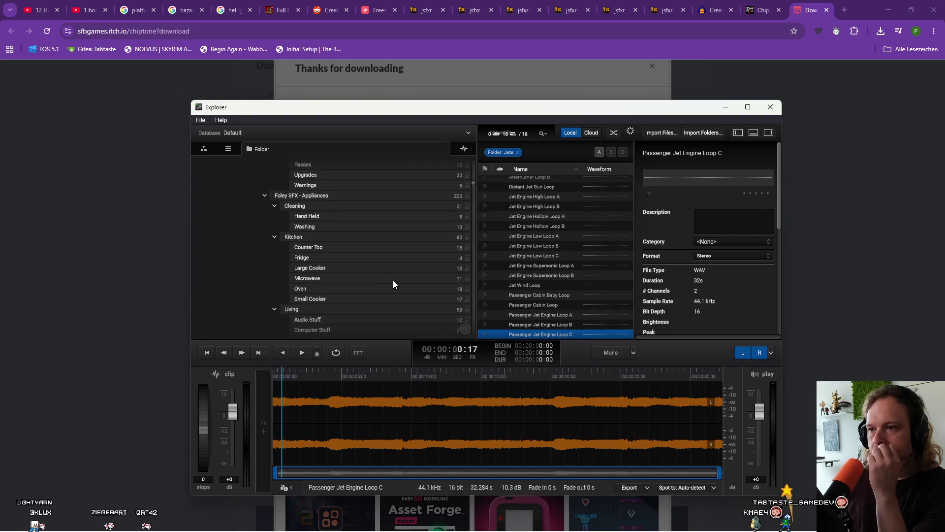
pyautogui.scroll(-2, 393, 281)
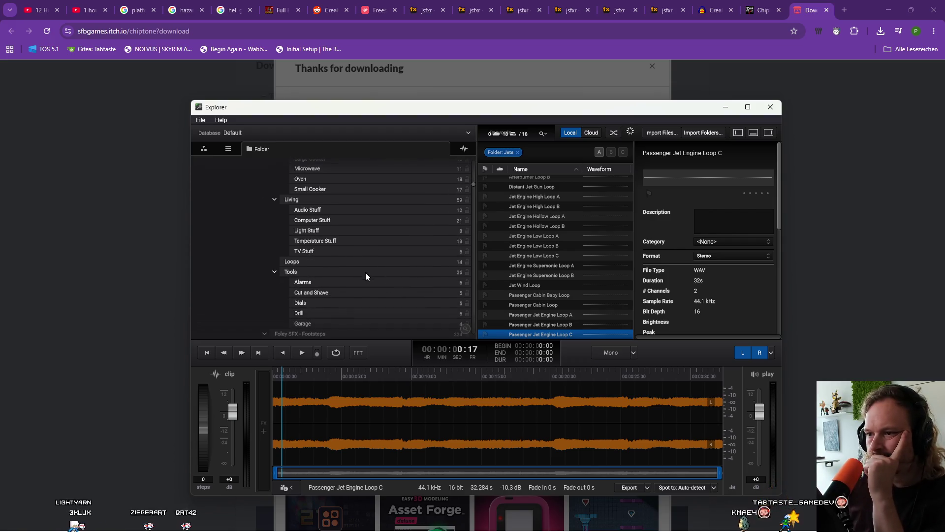
pyautogui.click(358, 264)
# Preview the appliance loops from Air Fryer Operating Loop down to Washing Machine Fill Loop
pyautogui.click(544, 183)
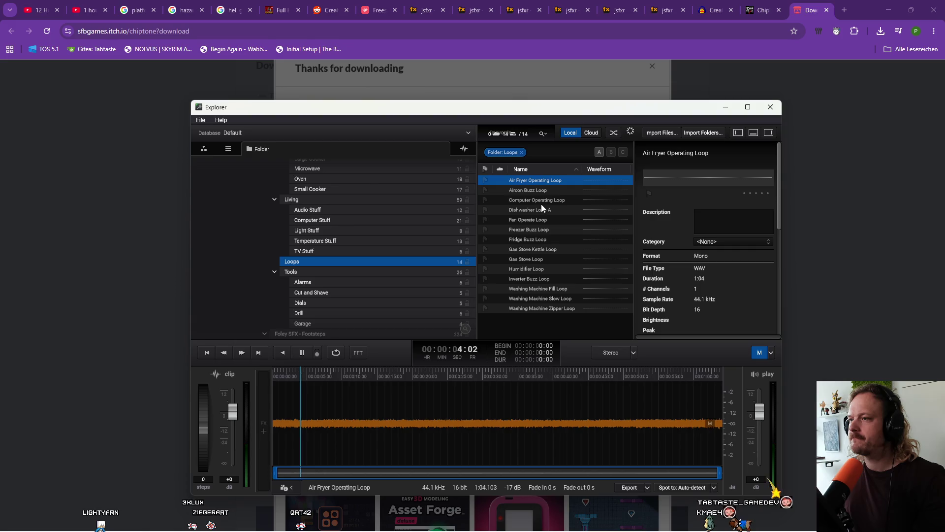
pyautogui.press('Down')
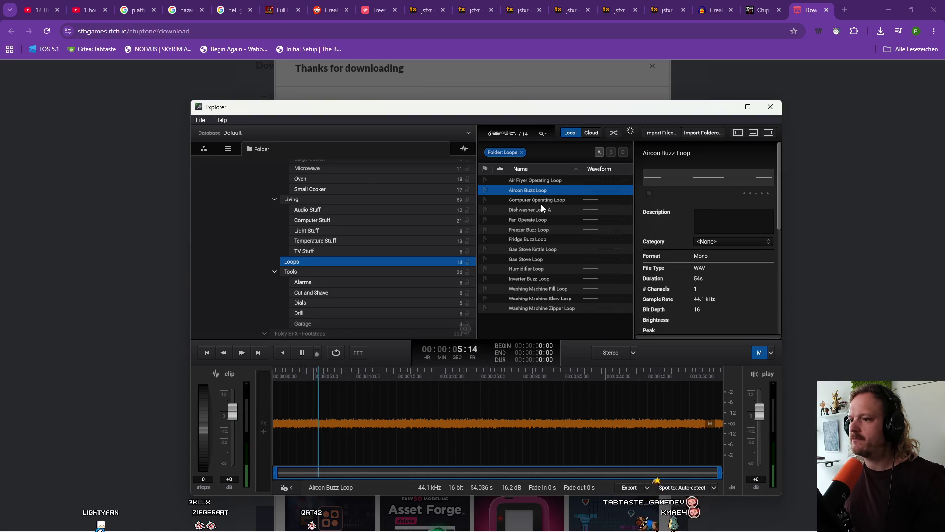
pyautogui.press('Down')
pyautogui.press('Up')
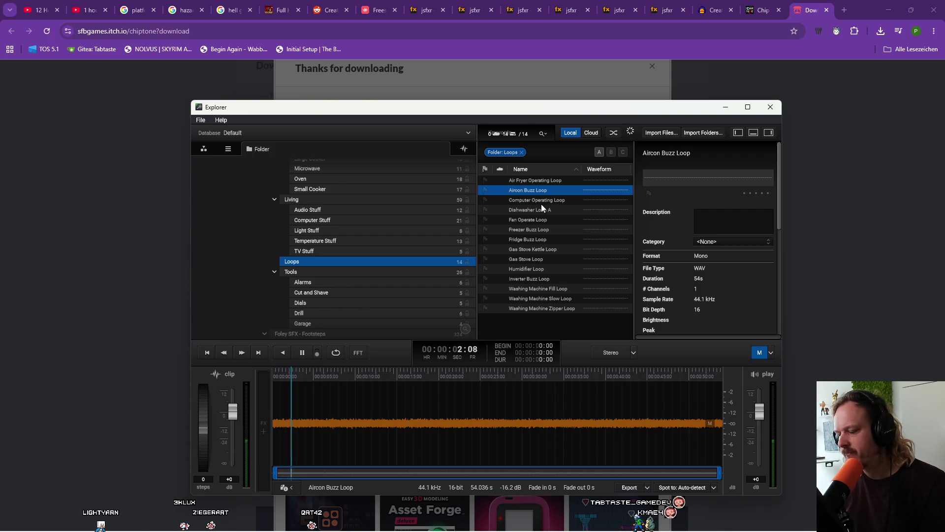
pyautogui.press('Down')
pyautogui.press('Down')
pyautogui.press('Down')
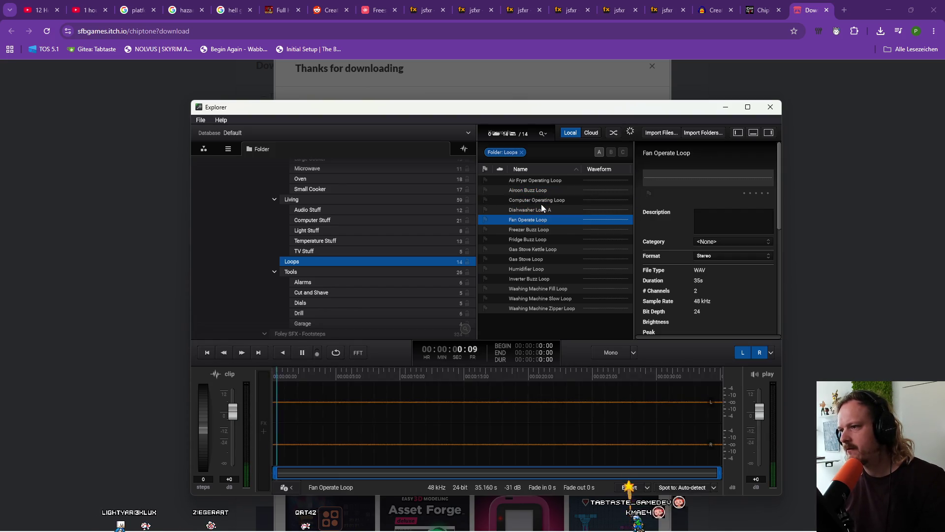
pyautogui.press('Down')
pyautogui.press('Down')
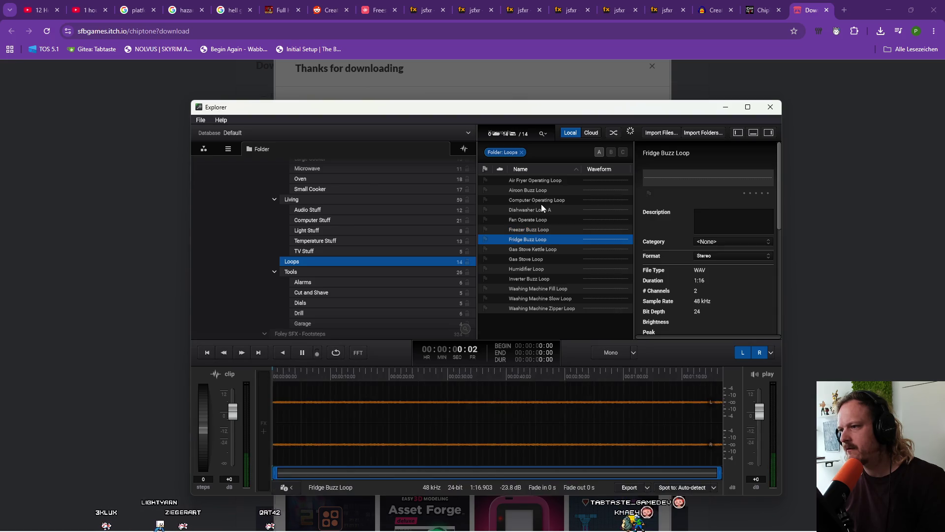
pyautogui.press('Down')
pyautogui.press('Down')
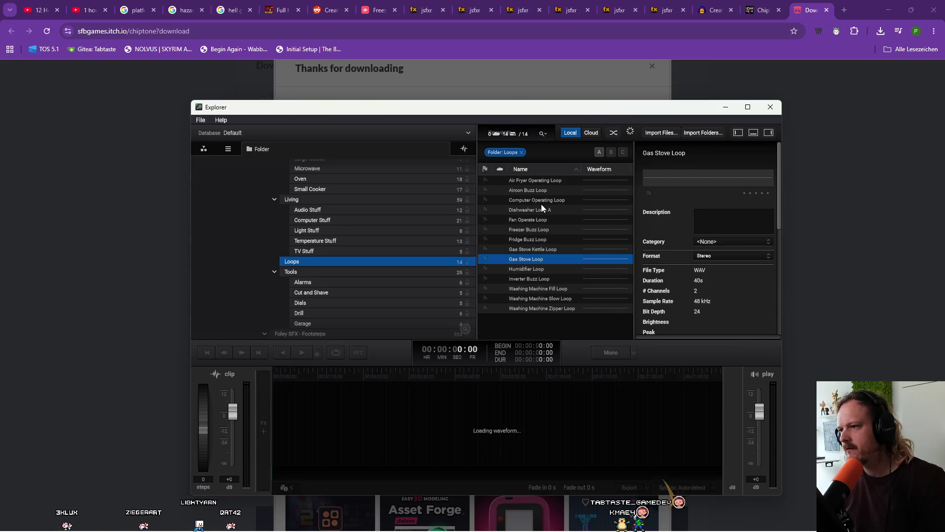
pyautogui.press('Down')
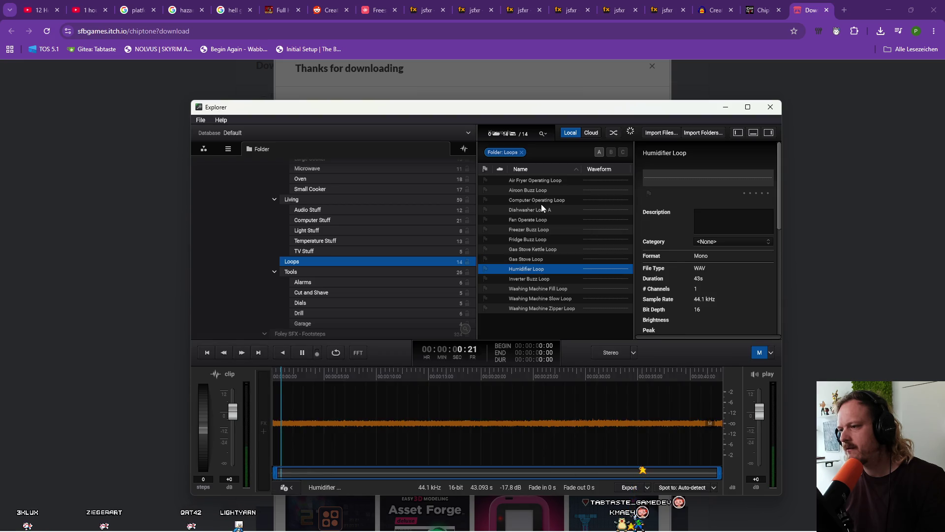
pyautogui.press('Down')
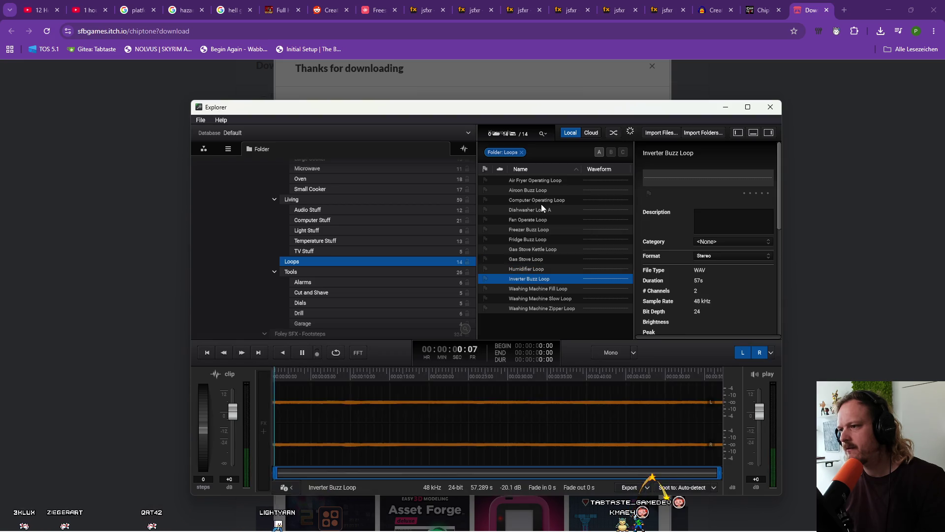
pyautogui.press('Down')
# Return to Aircon Buzz Loop, pause its playback, and bring up its file options
pyautogui.press('Up')
pyautogui.press('Up')
pyautogui.press('Up')
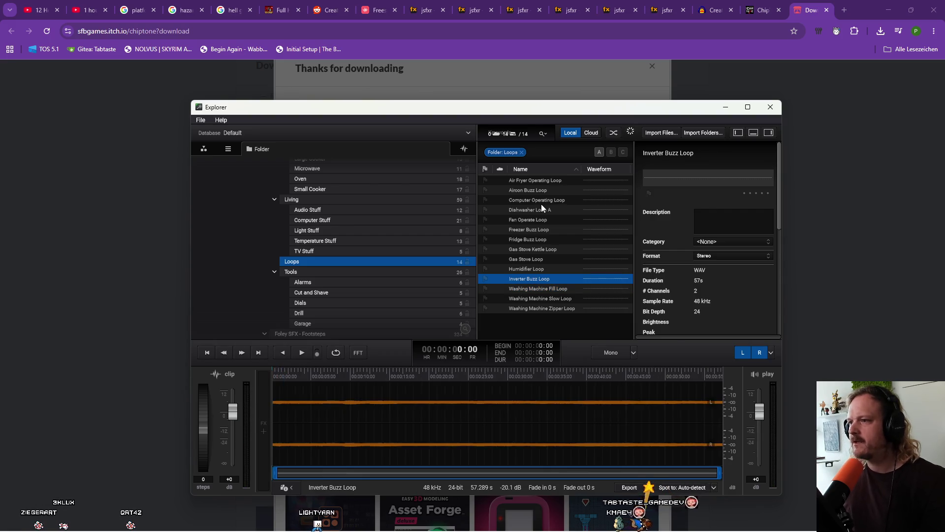
pyautogui.press('Up')
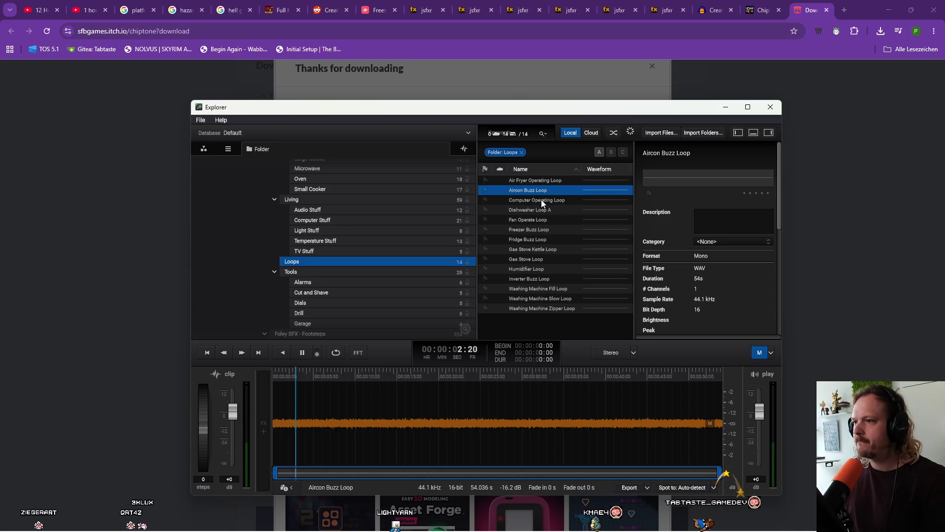
pyautogui.scroll(-5, 396, 212)
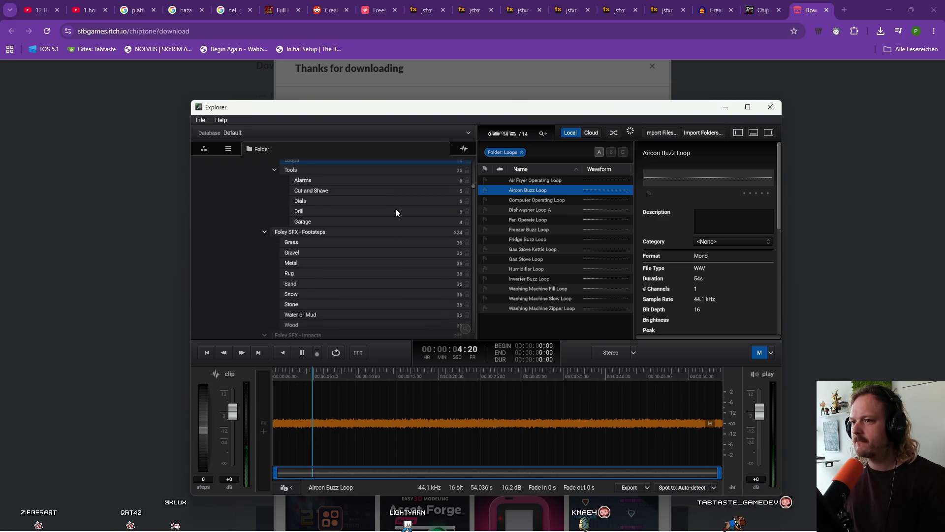
pyautogui.scroll(5, 395, 208)
pyautogui.press('space')
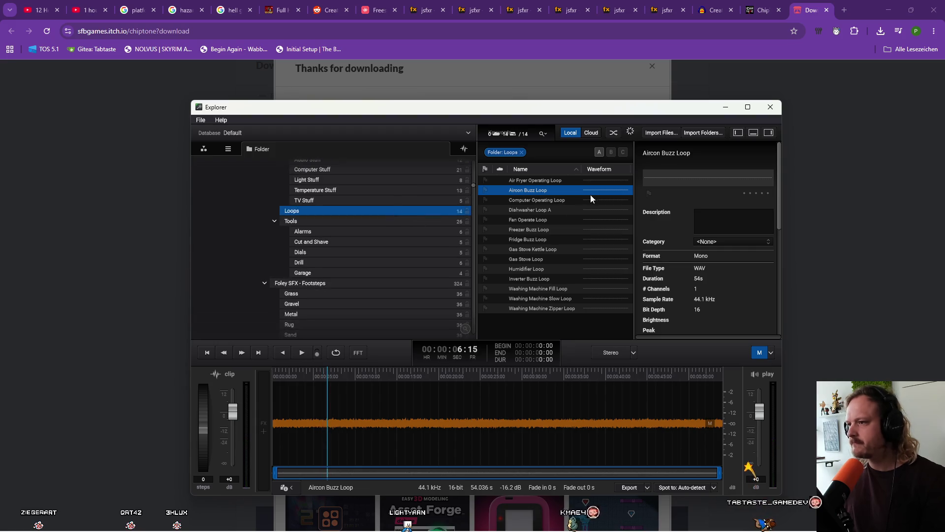
pyautogui.rightClick(559, 189)
# Show the Aircon Buzz Loop file in Windows Explorer
pyautogui.click(547, 190)
pyautogui.rightClick(545, 191)
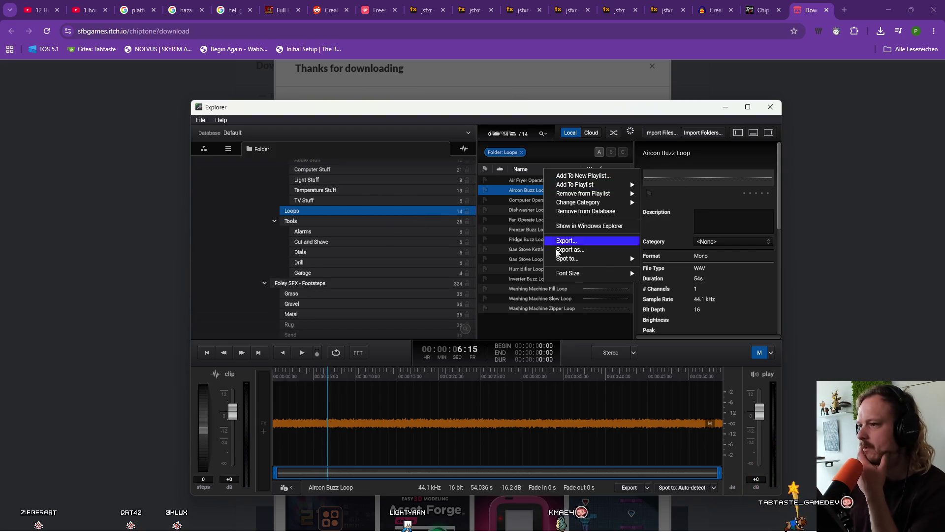
pyautogui.click(599, 226)
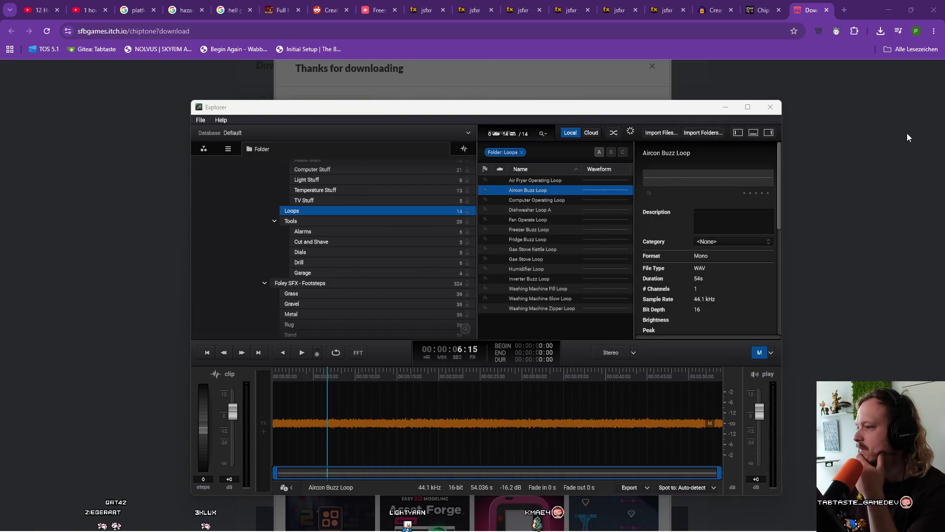
# Minimize Soundly and bring the Unity editor to the front
pyautogui.click(725, 106)
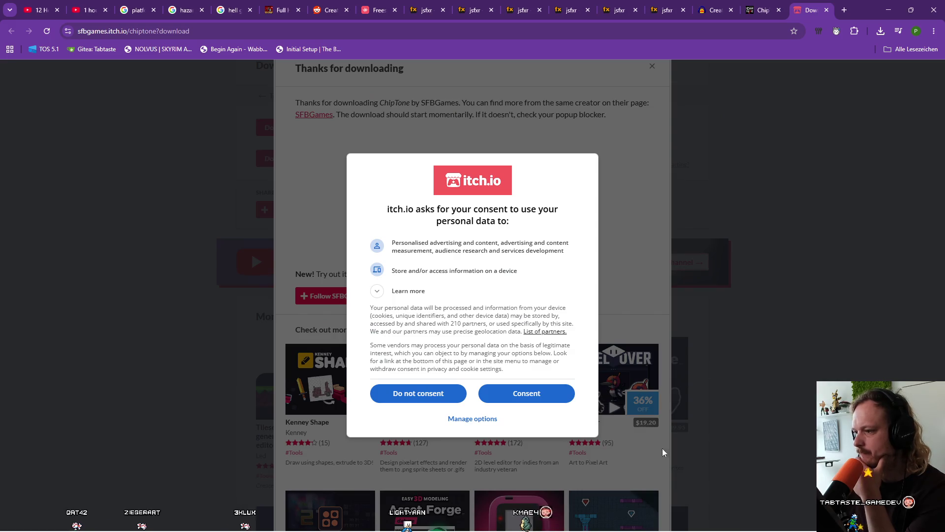
pyautogui.moveTo(592, 520)
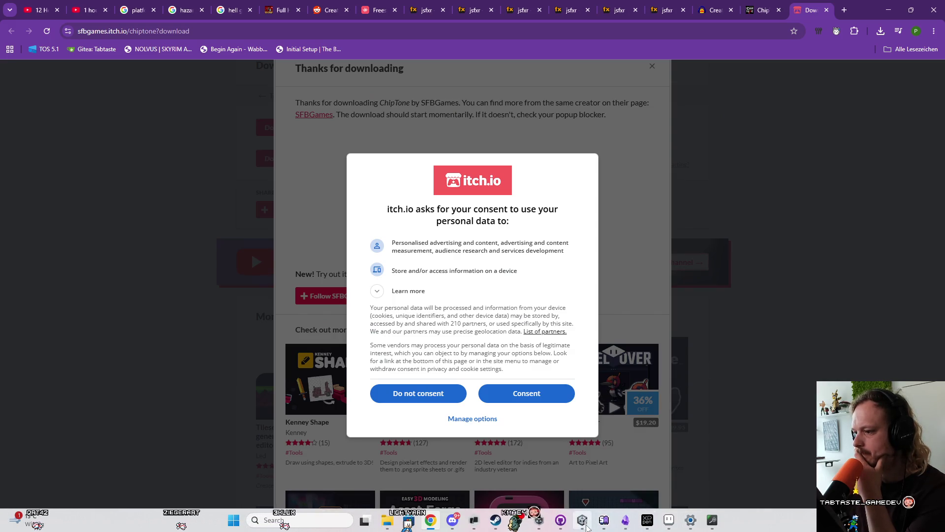
pyautogui.click(646, 522)
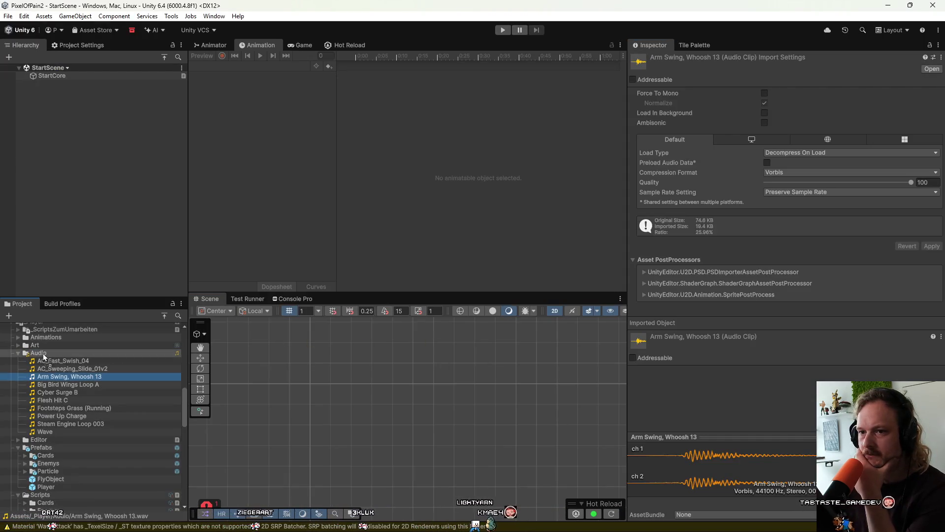
# Select the imported Aircon Buzz Loop clip and open the HazardNonDestroyable prefab for editing
pyautogui.click(61, 377)
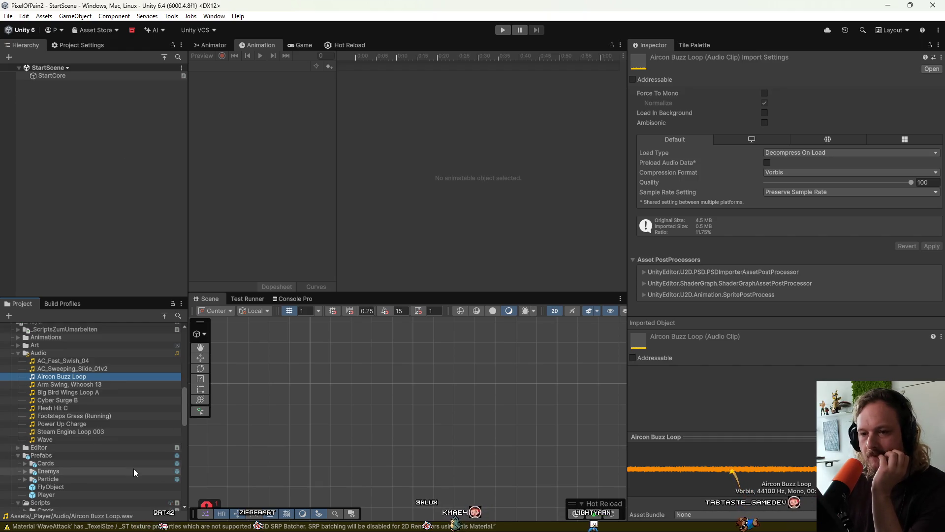
pyautogui.scroll(-3, 103, 451)
pyautogui.scroll(-3, 82, 437)
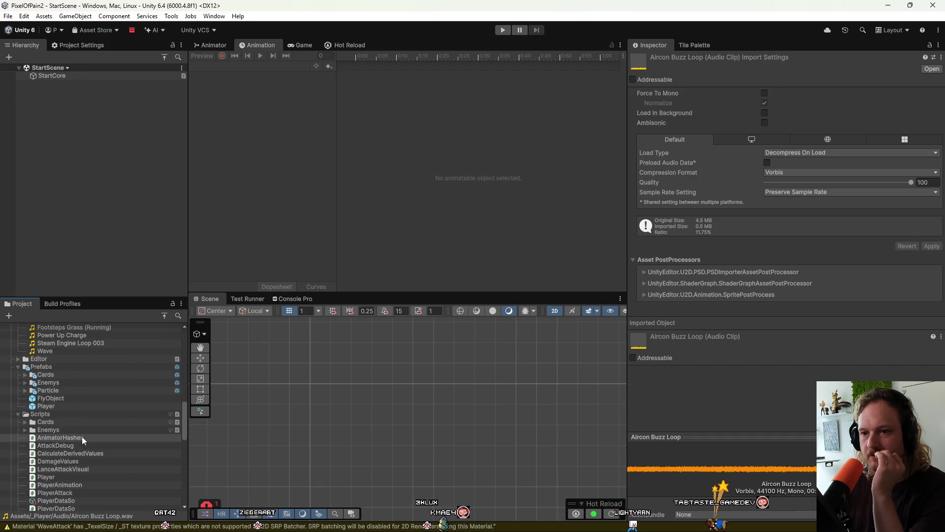
pyautogui.click(25, 383)
pyautogui.click(25, 382)
pyautogui.click(24, 383)
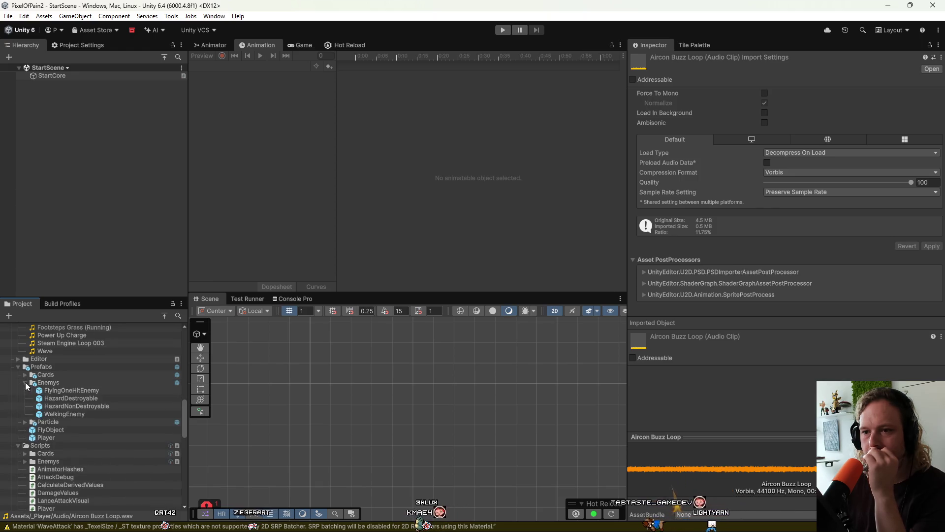
pyautogui.click(90, 408)
pyautogui.doubleClick(89, 408)
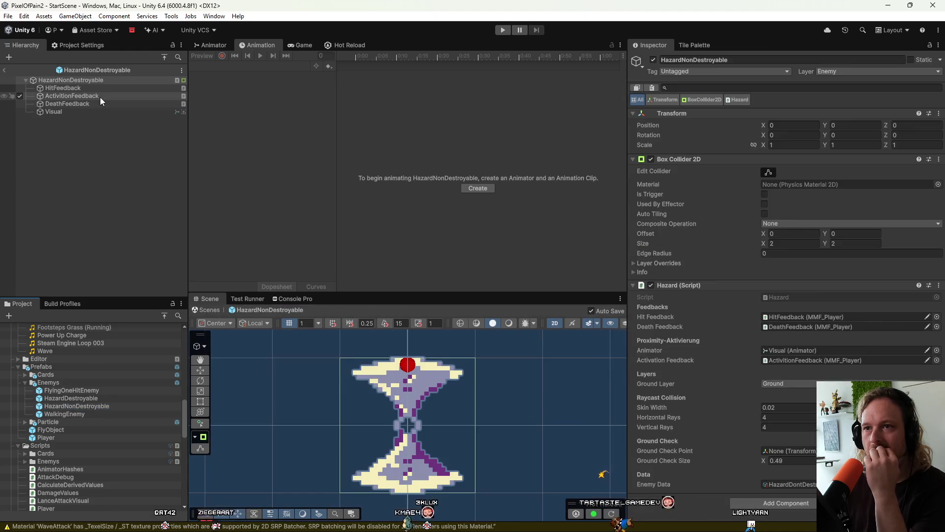
# Assign Aircon Buzz Loop as the Sfx of the ActivitionFeedback object
pyautogui.click(100, 96)
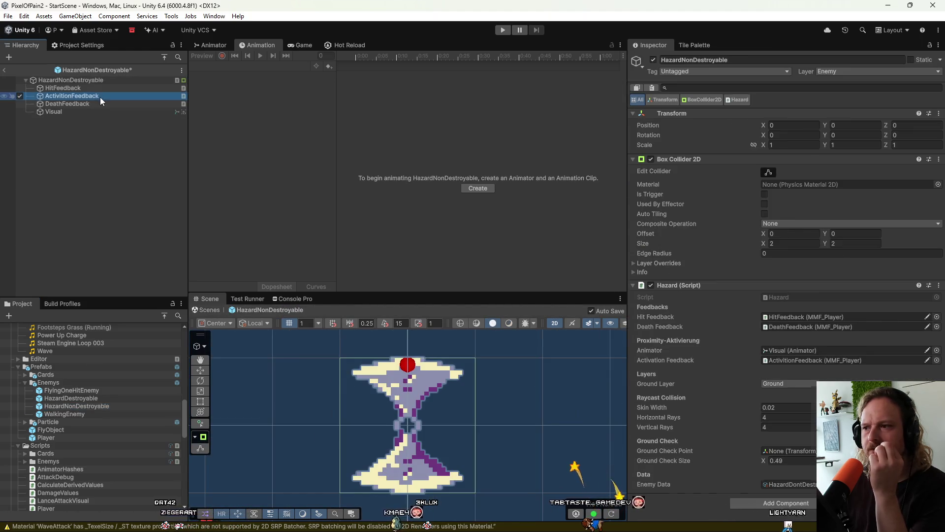
pyautogui.click(690, 218)
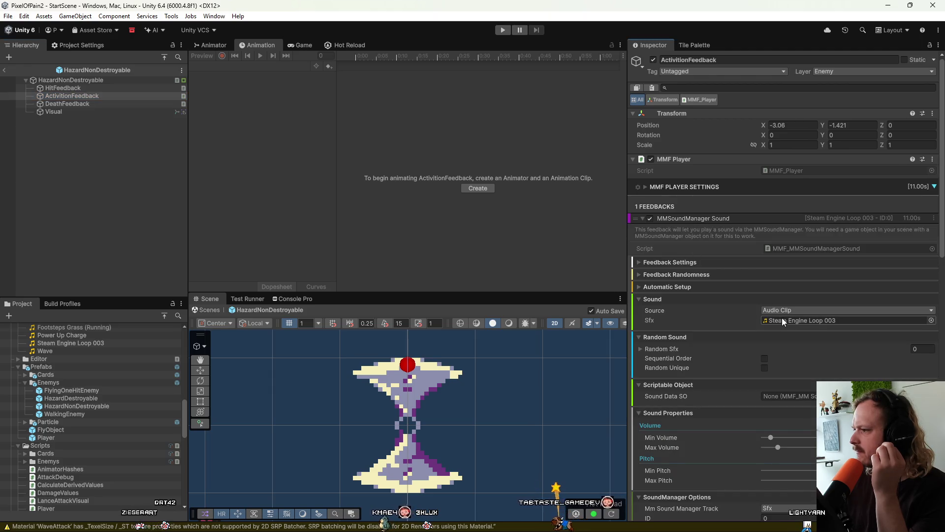
pyautogui.scroll(3, 73, 404)
pyautogui.moveTo(60, 347); pyautogui.dragTo(852, 321)
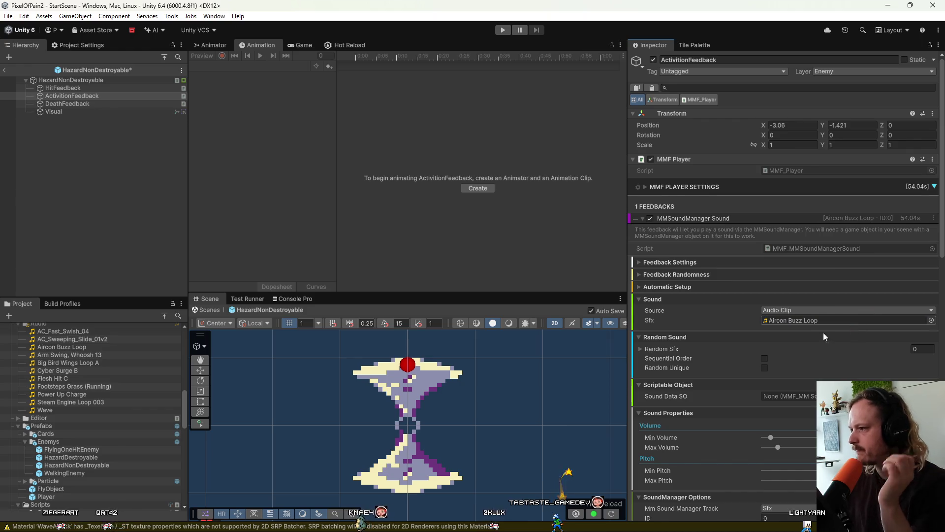
# Test the feedback sound repeatedly with Debug Play Sound, then stop the previews
pyautogui.scroll(-5, 813, 329)
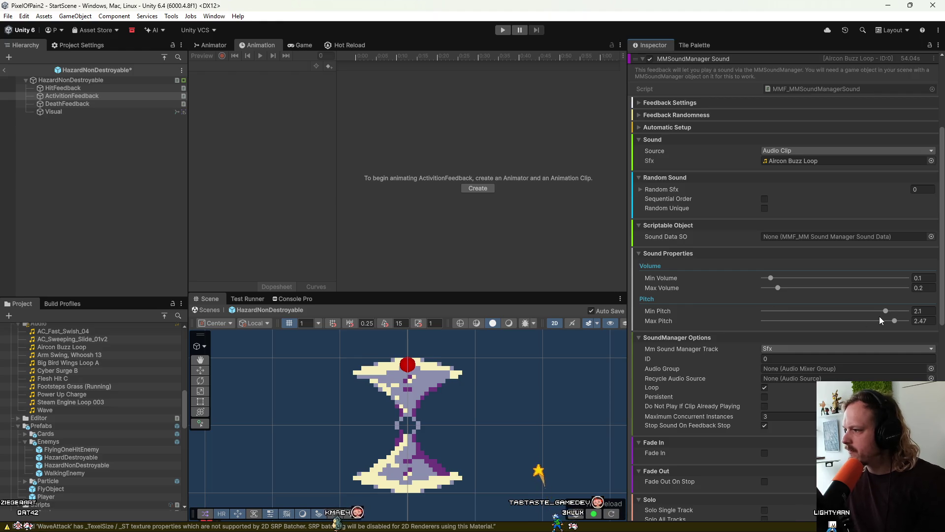
pyautogui.scroll(-9, 837, 315)
pyautogui.scroll(-5, 766, 381)
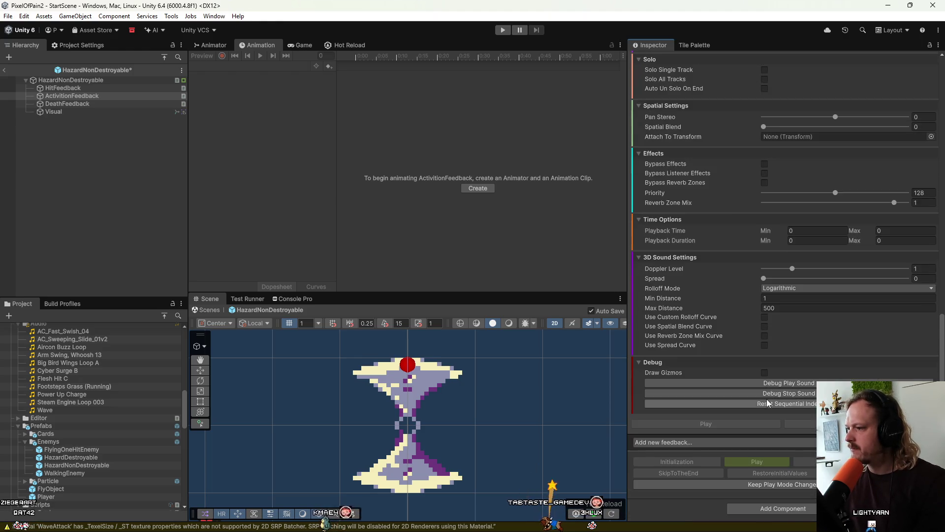
pyautogui.click(773, 384)
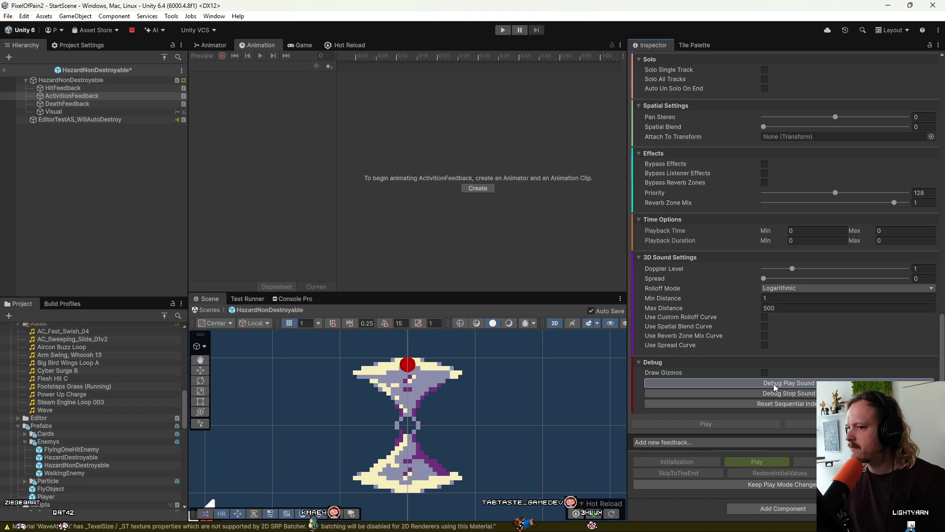
pyautogui.click(779, 386)
pyautogui.click(780, 385)
pyautogui.click(781, 383)
pyautogui.click(781, 383)
pyautogui.click(782, 383)
pyautogui.click(781, 384)
pyautogui.click(781, 383)
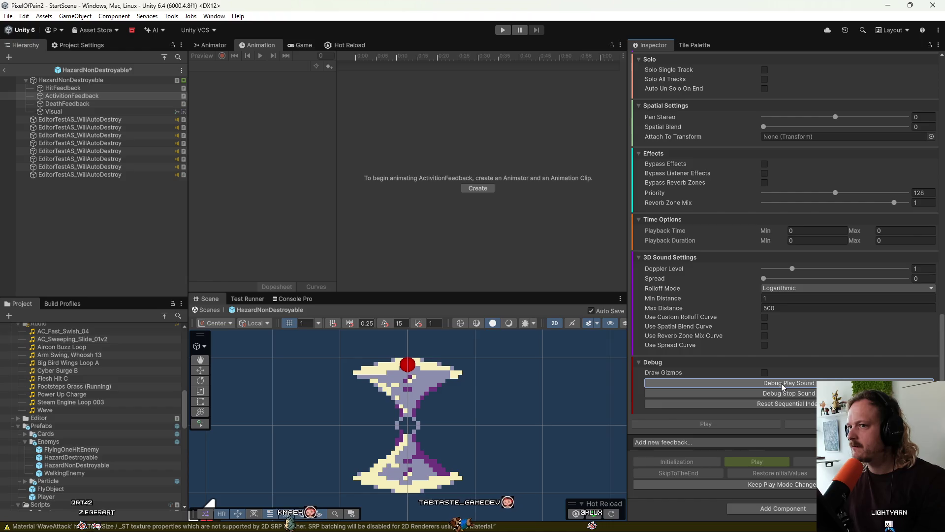
pyautogui.click(781, 382)
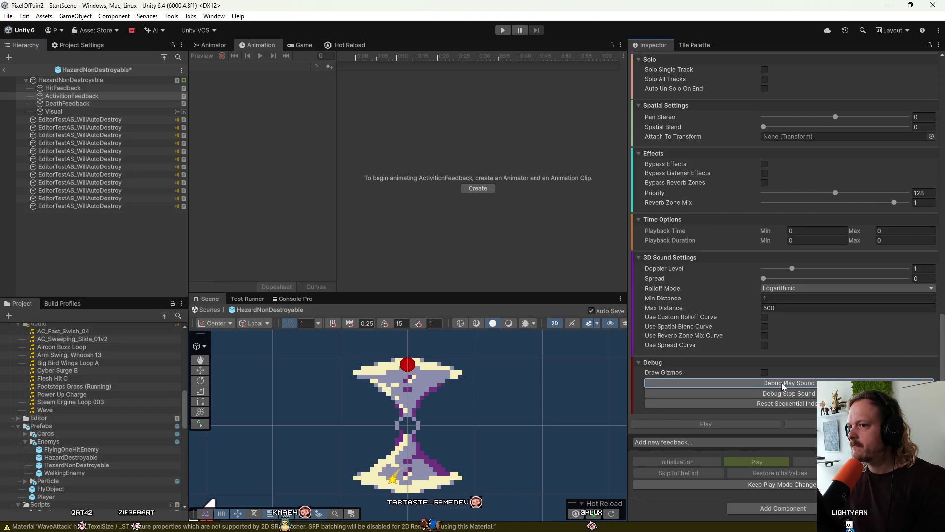
pyautogui.click(781, 383)
pyautogui.click(781, 383)
pyautogui.click(782, 394)
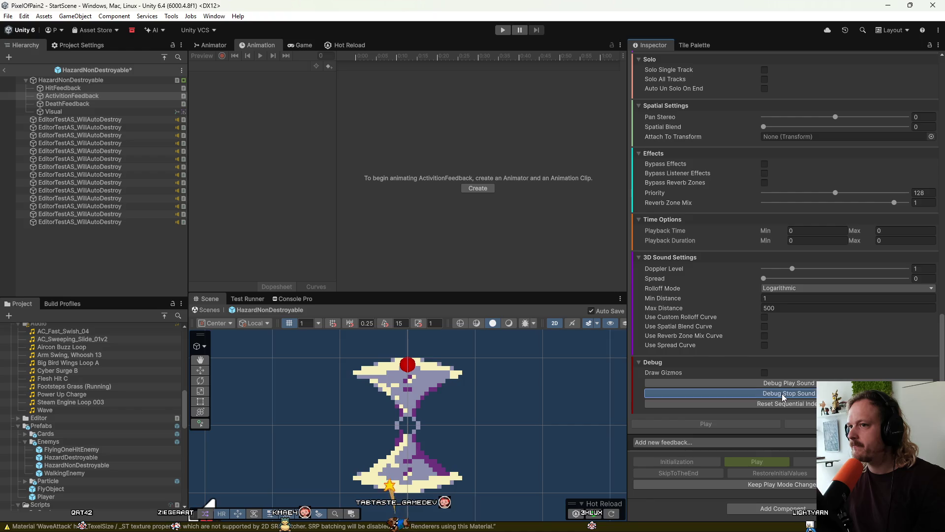
# Lower Min Pitch to 1.54, preview the sound, and exit Prefab Mode
pyautogui.scroll(10, 725, 288)
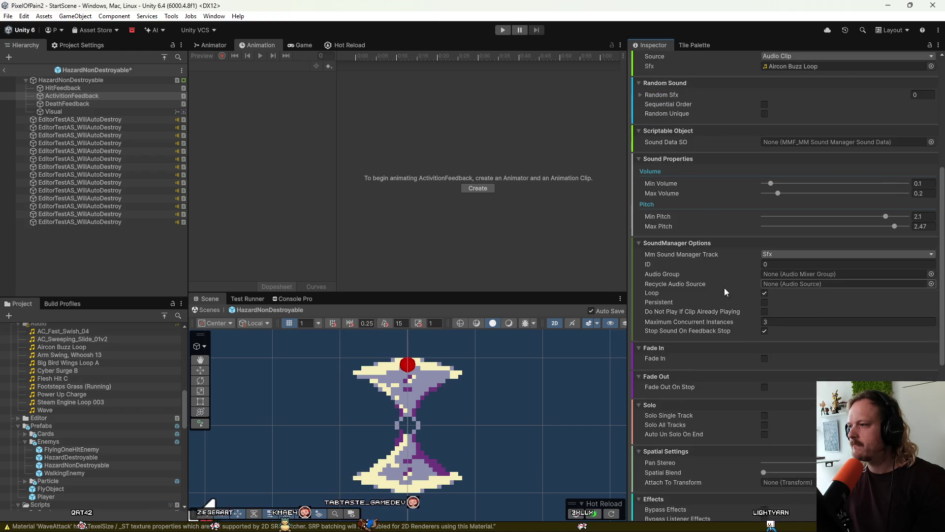
pyautogui.scroll(3, 725, 288)
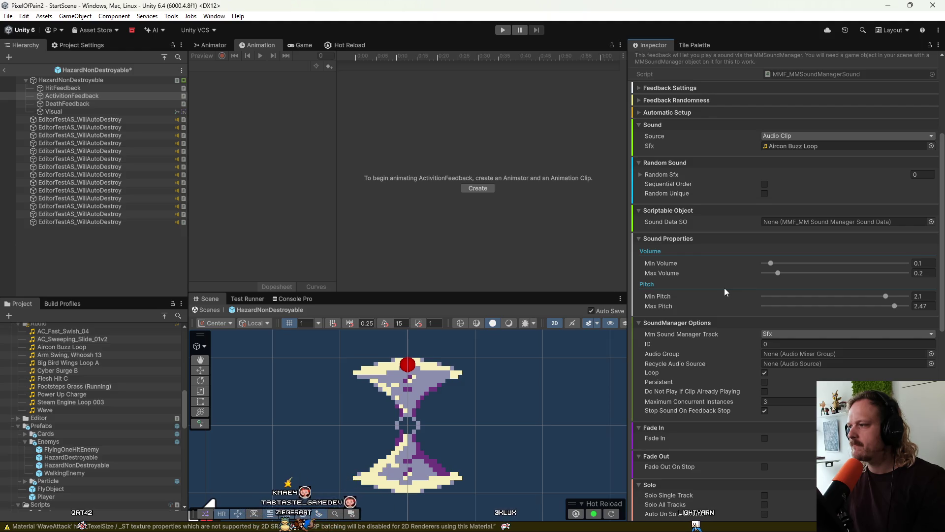
pyautogui.scroll(-10, 725, 288)
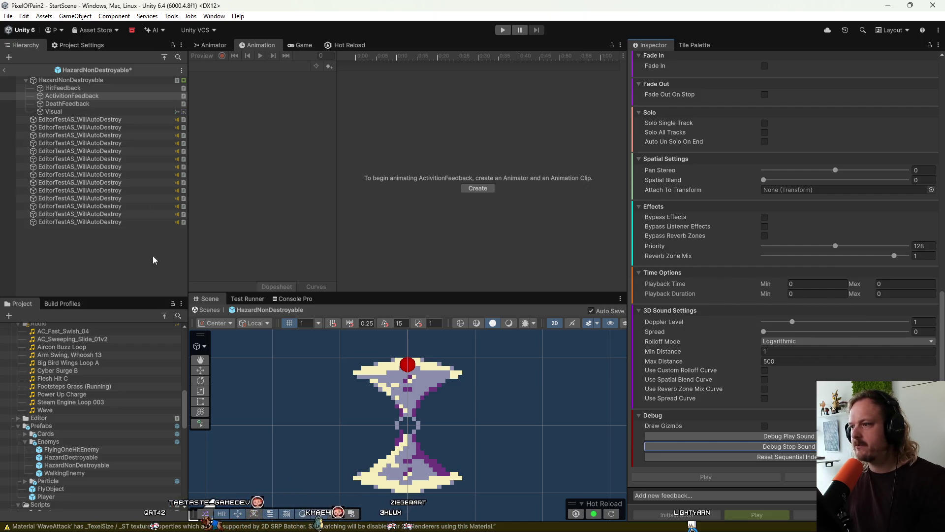
pyautogui.scroll(10, 783, 291)
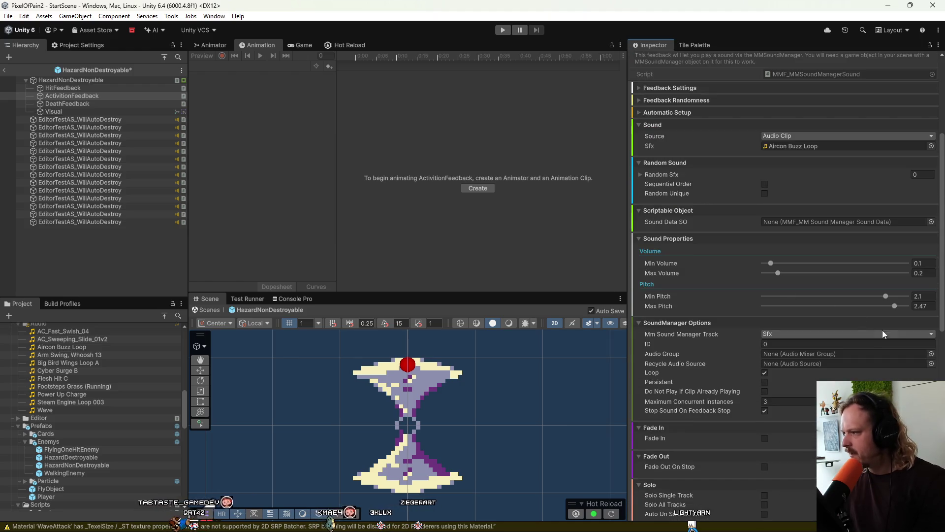
pyautogui.moveTo(887, 295); pyautogui.dragTo(873, 296)
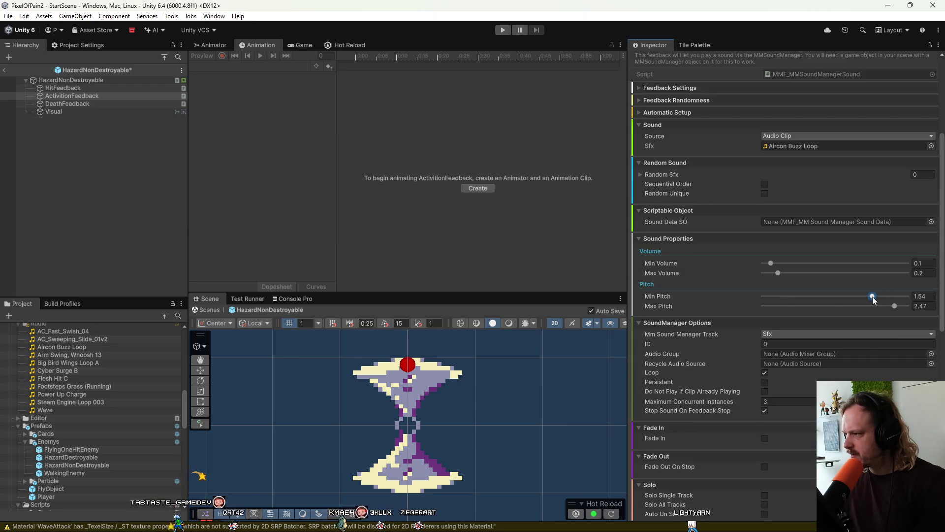
pyautogui.scroll(-10, 777, 347)
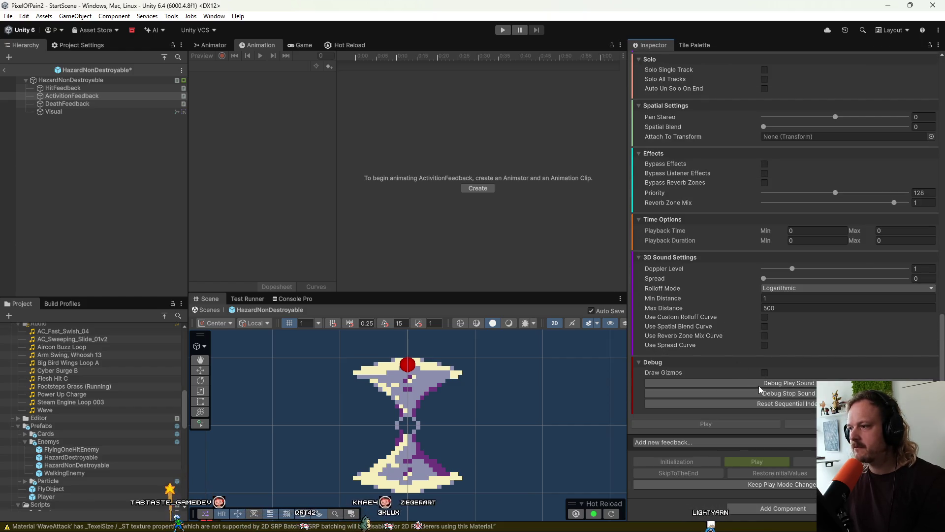
pyautogui.click(758, 383)
pyautogui.click(759, 382)
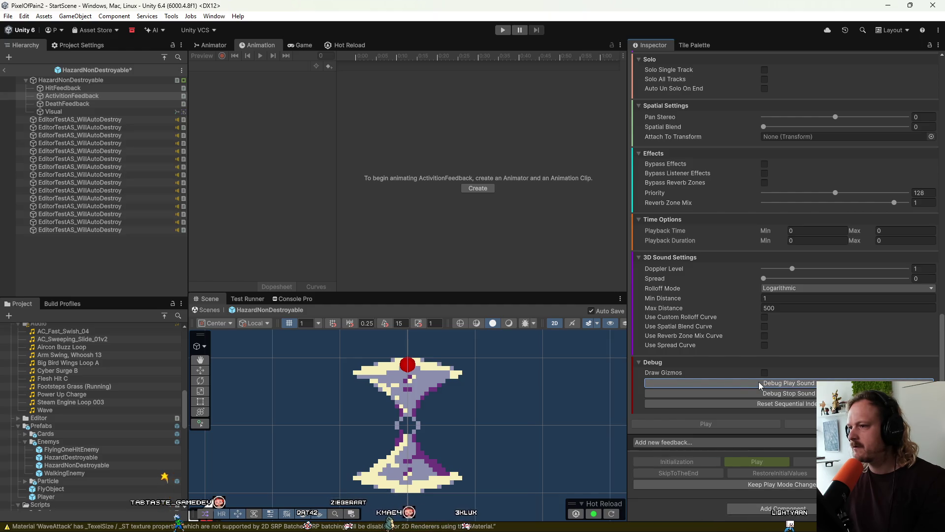
pyautogui.click(3, 71)
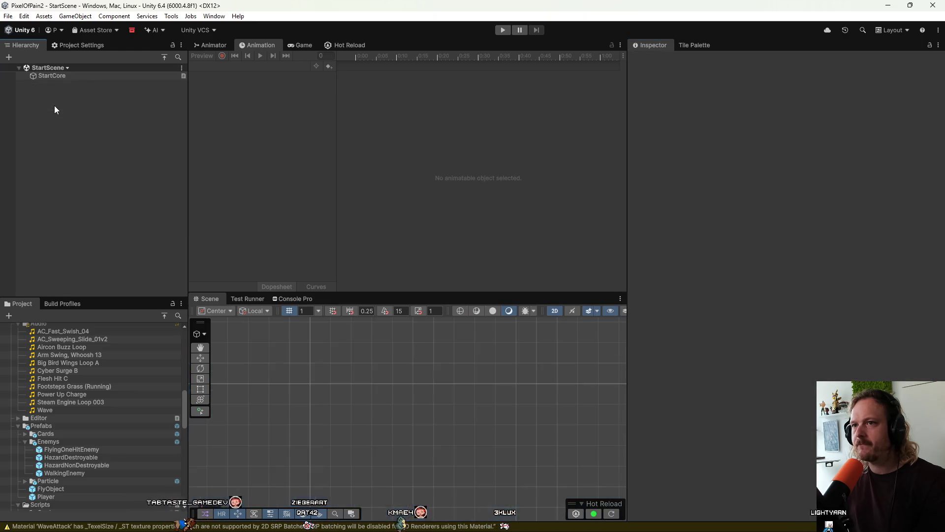
# Reopen HazardNonDestroyable to confirm ActivitionFeedback uses Aircon Buzz Loop, then return to StartScene
pyautogui.doubleClick(78, 465)
pyautogui.click(108, 101)
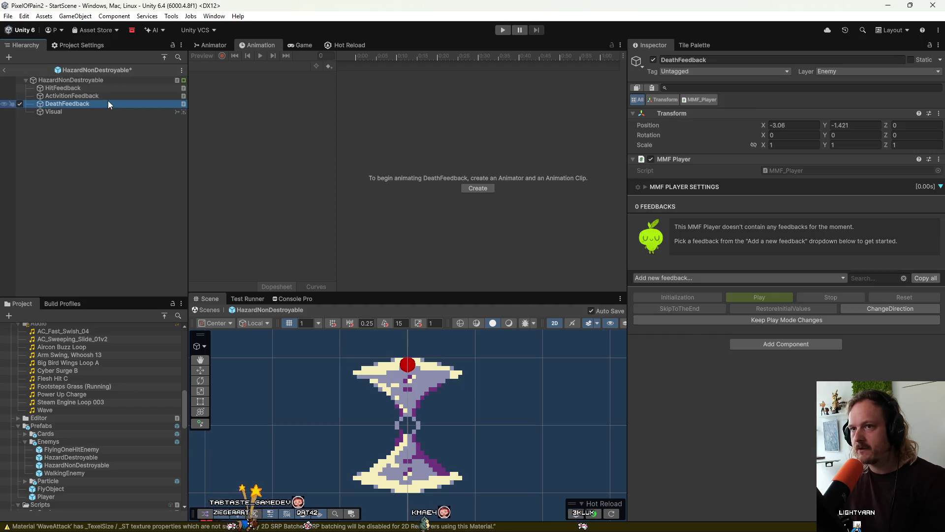
pyautogui.click(108, 93)
pyautogui.click(808, 321)
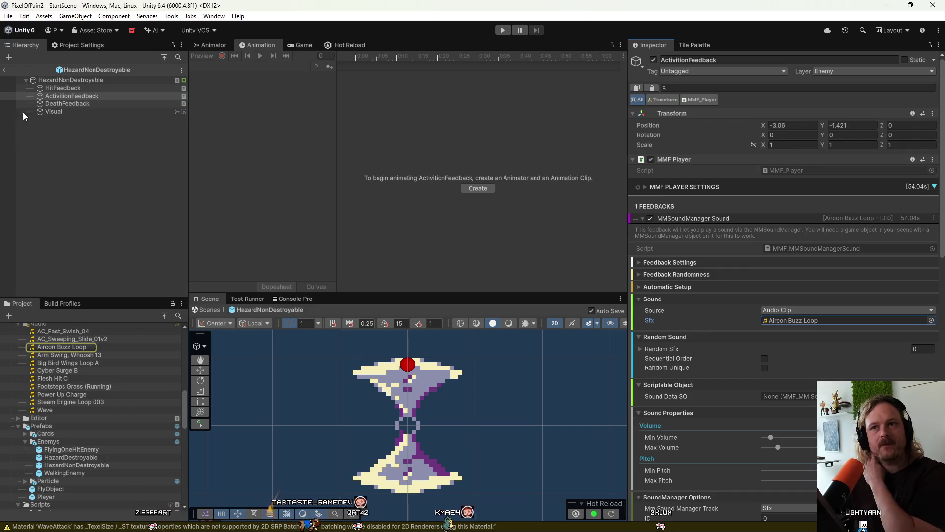
pyautogui.click(4, 70)
# In the 0TestLevel prefab, enable all four HazardNonDestroyable objects and start Play mode
pyautogui.scroll(-10, 90, 425)
pyautogui.scroll(12, 62, 413)
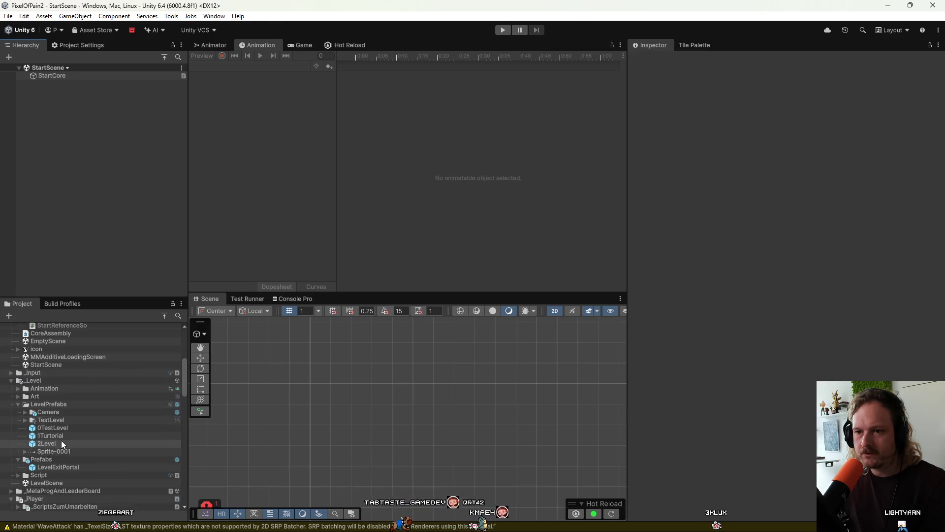
pyautogui.doubleClick(61, 426)
pyautogui.scroll(-1, 63, 271)
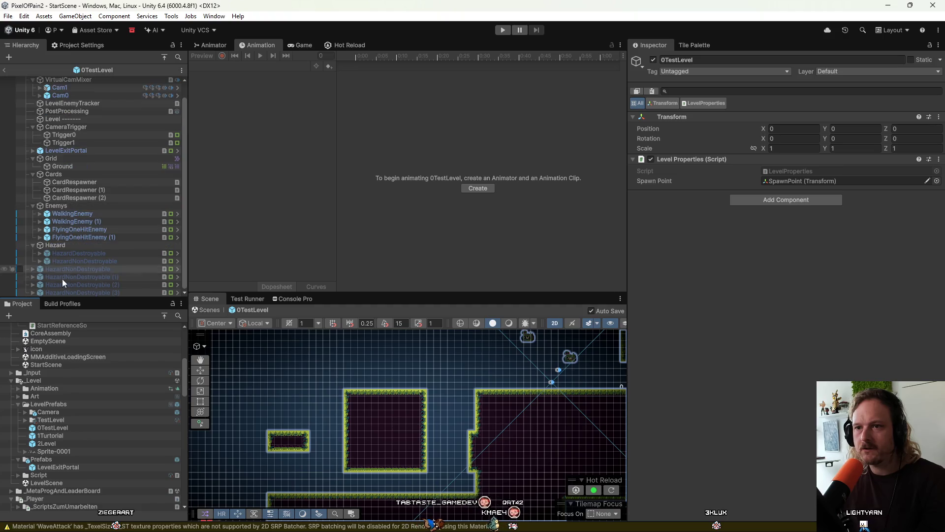
pyautogui.click(72, 269)
pyautogui.keyDown('shift'); pyautogui.click(73, 292); pyautogui.keyUp('shift')
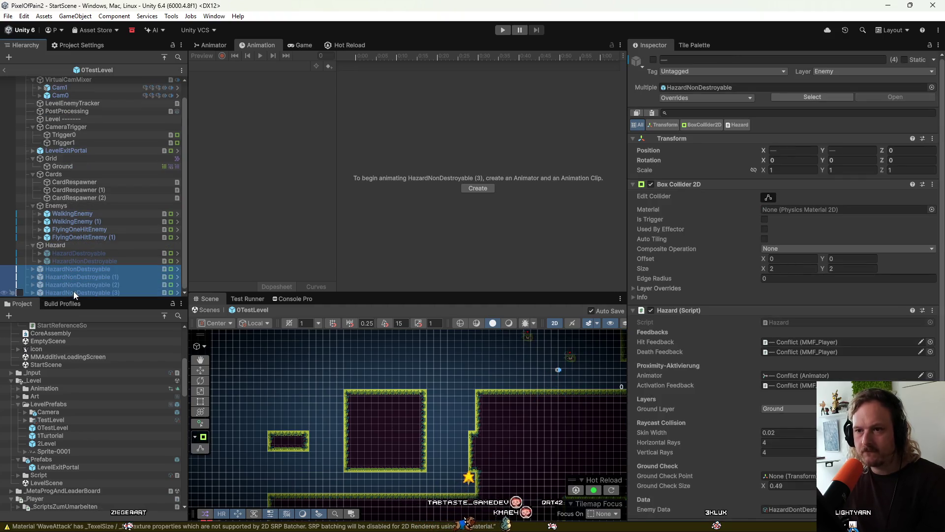
pyautogui.click(19, 269)
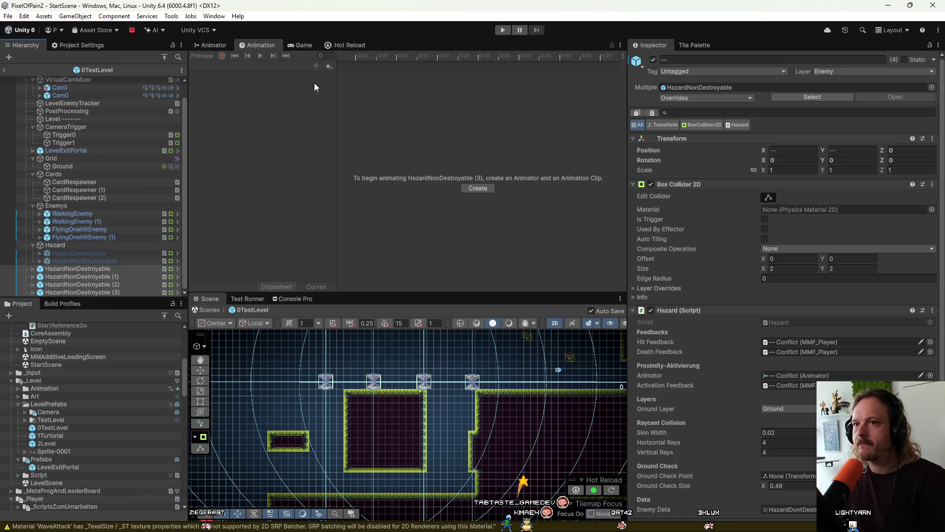
pyautogui.click(503, 30)
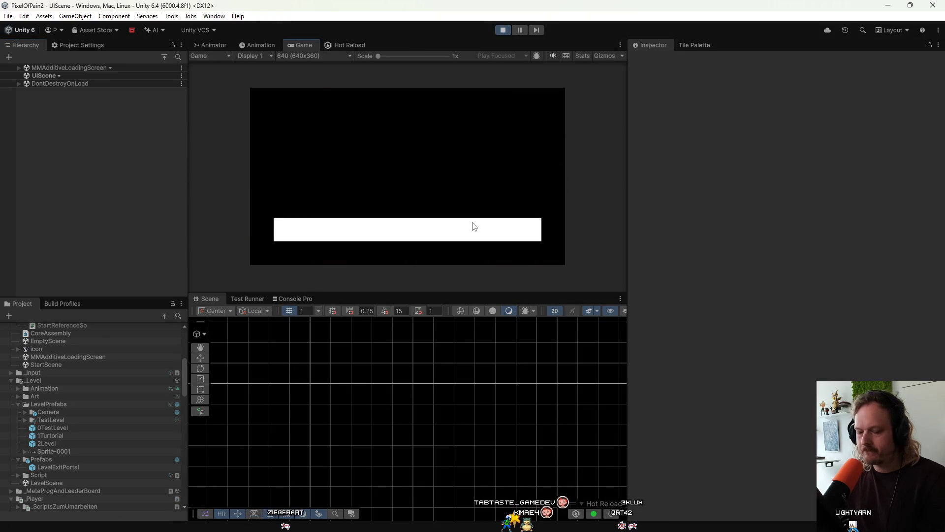
# Load level 0, move the player left and right down the pit shaft, then stop the game
pyautogui.click(416, 207)
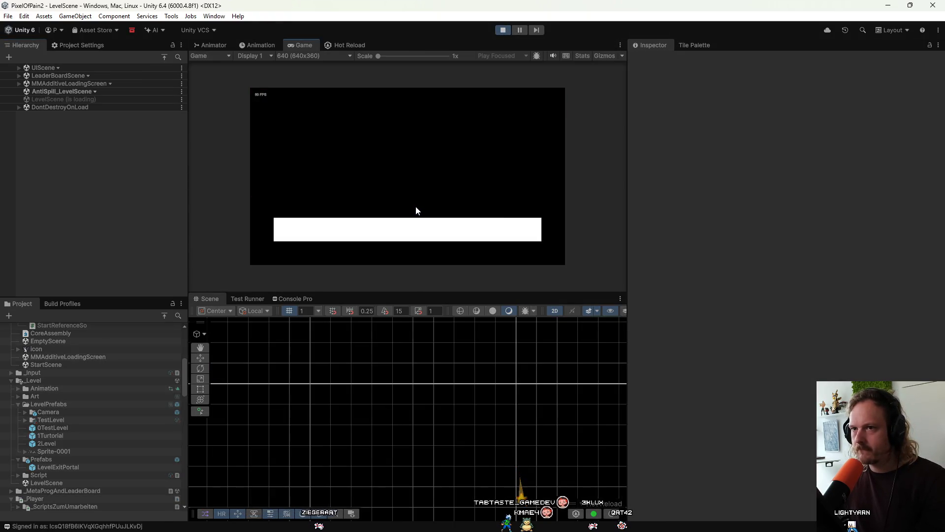
pyautogui.press('d')
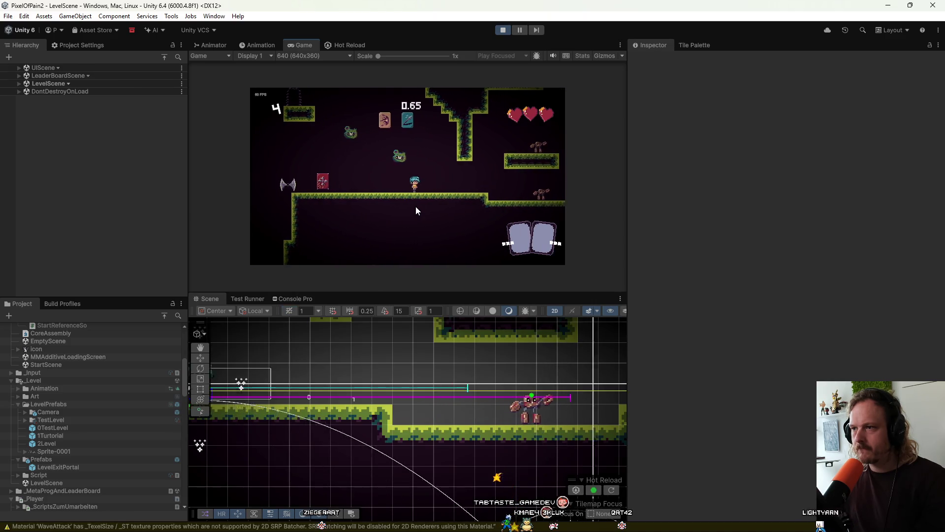
pyautogui.press('a')
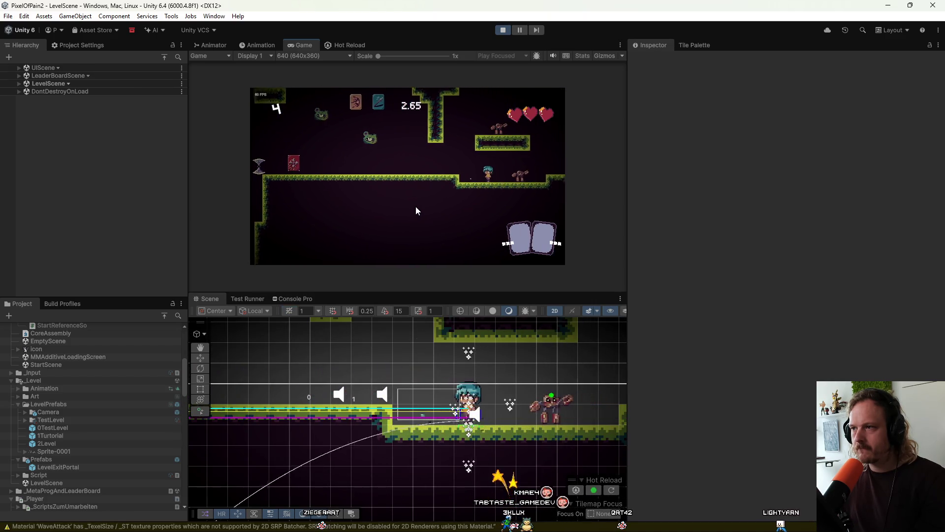
pyautogui.press('a')
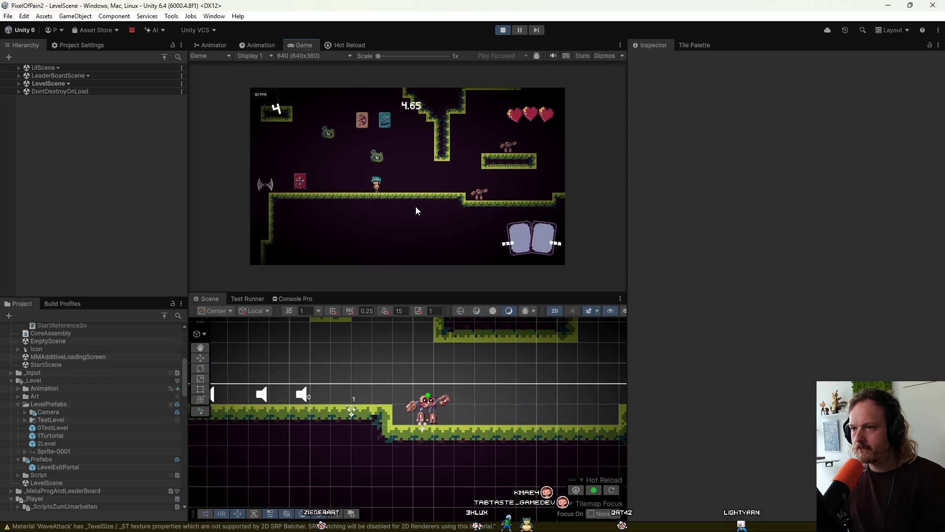
pyautogui.press('d')
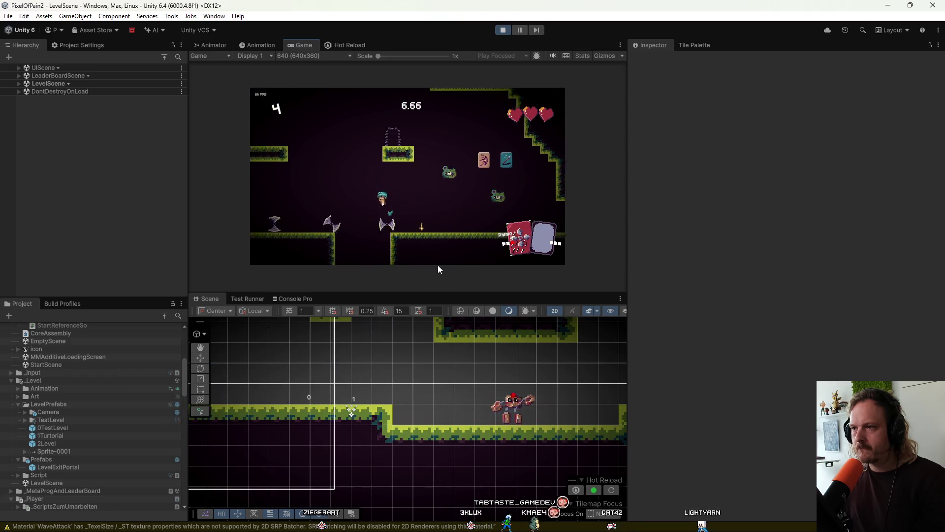
pyautogui.press('a')
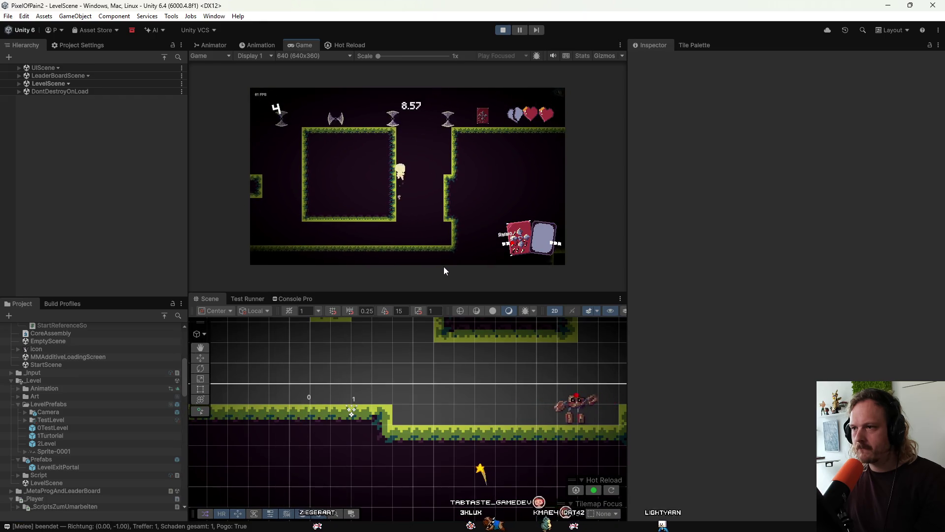
pyautogui.press('d')
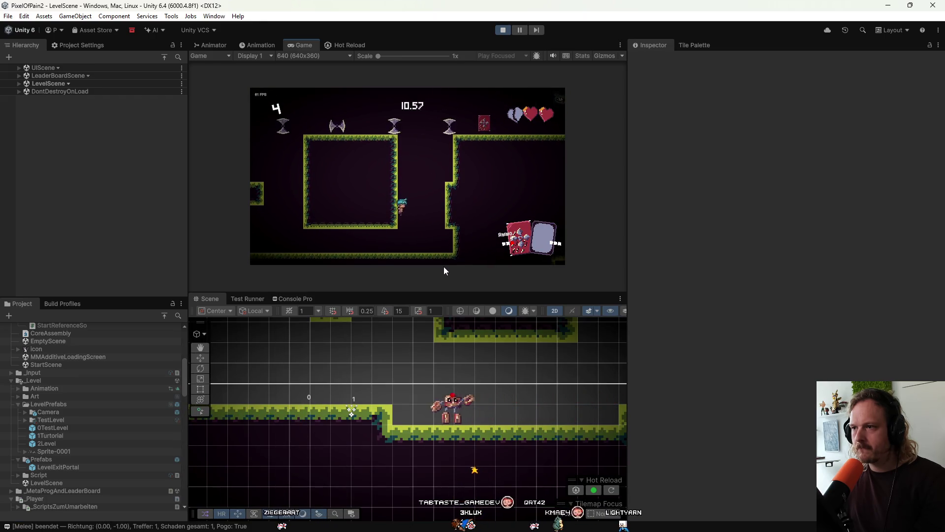
pyautogui.press('a')
pyautogui.click(503, 30)
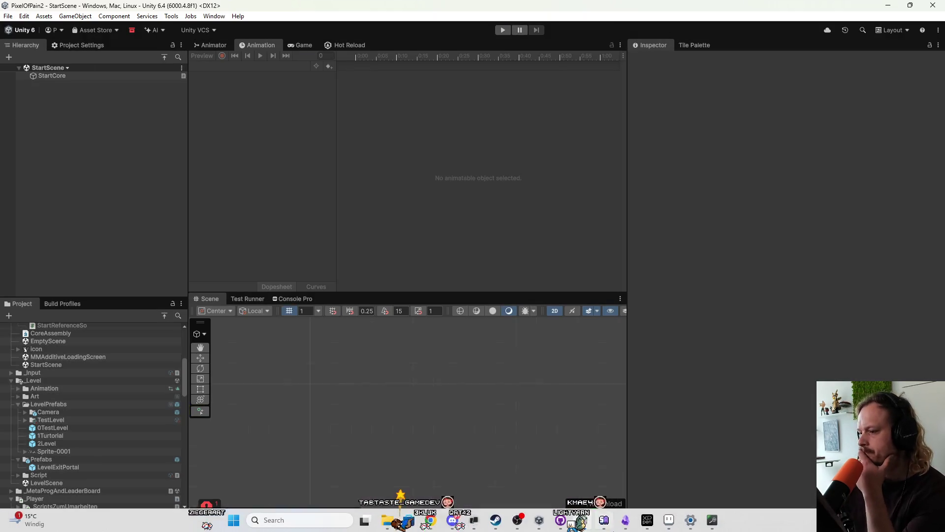
# Commit all 14 changed files to main with summary 's', push to origin, and return to Unity
pyautogui.moveTo(691, 520)
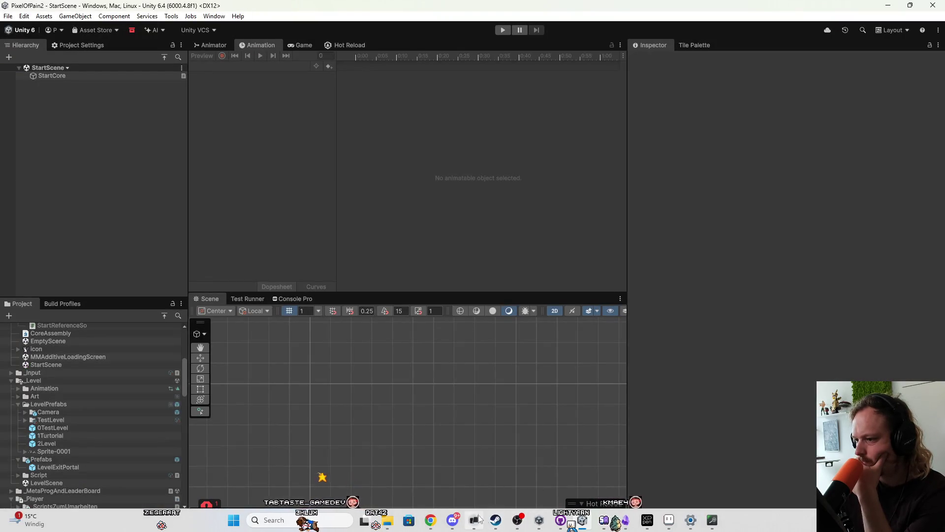
pyautogui.click(559, 521)
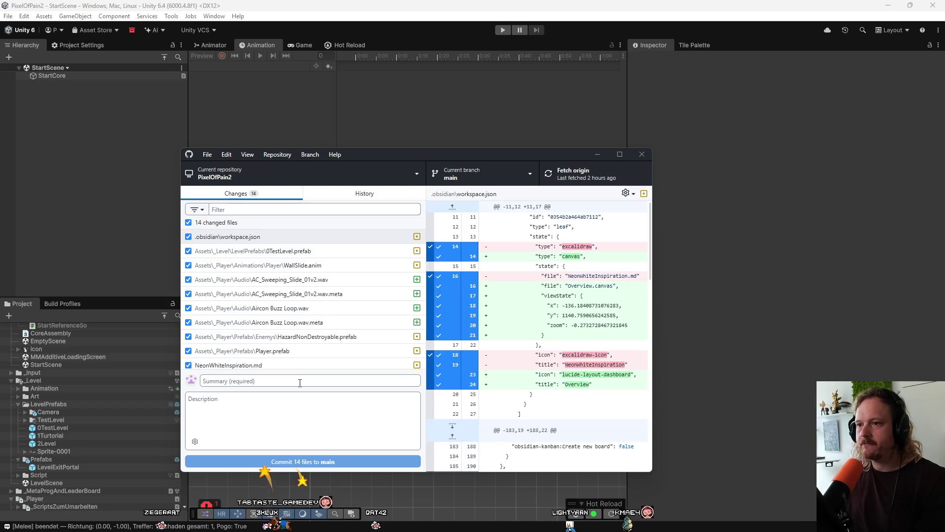
pyautogui.scroll(-1, 323, 307)
pyautogui.click(283, 377)
pyautogui.write('s')
pyautogui.hotkey('ctrl', 'Return')
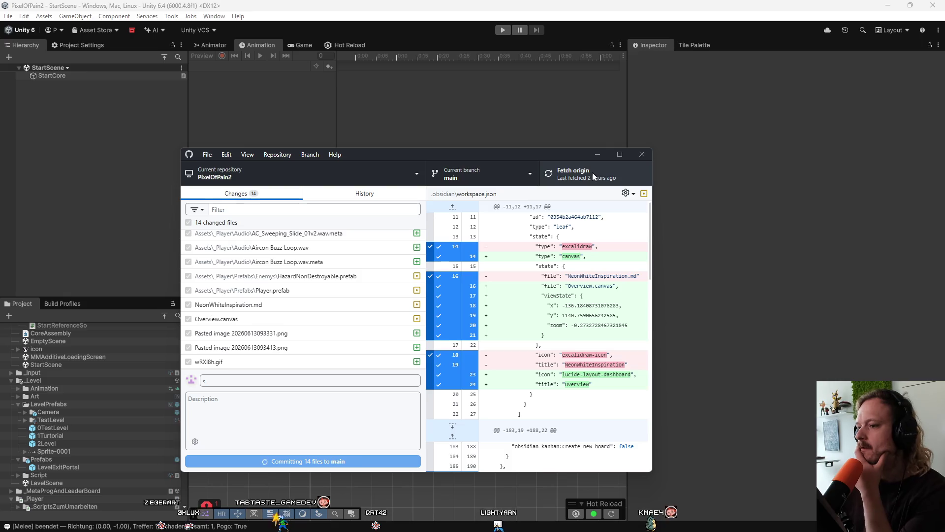
pyautogui.click(593, 173)
pyautogui.click(747, 287)
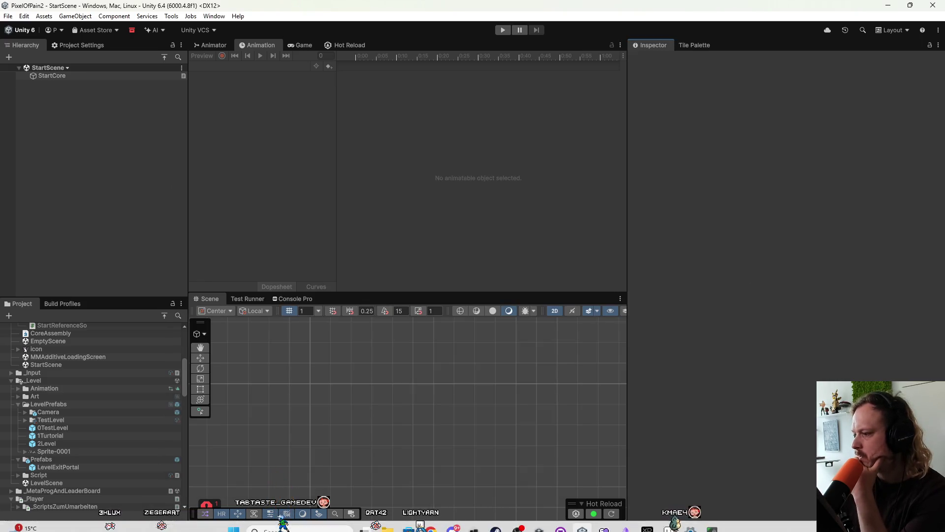
# Bring Soundly forward and list the clips in the Foley SFX - Movement Whoosh folder
pyautogui.click(712, 527)
pyautogui.scroll(-3, 350, 276)
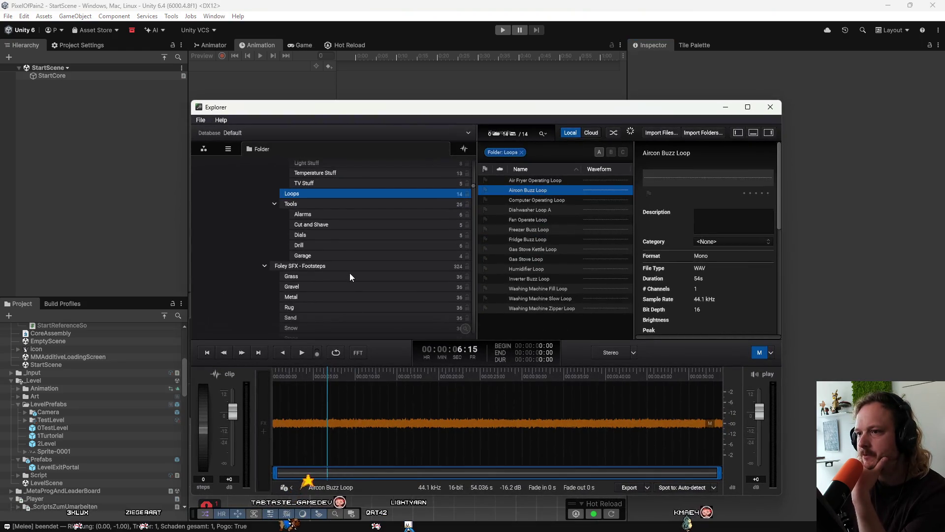
pyautogui.scroll(-4, 350, 275)
pyautogui.scroll(-7, 349, 276)
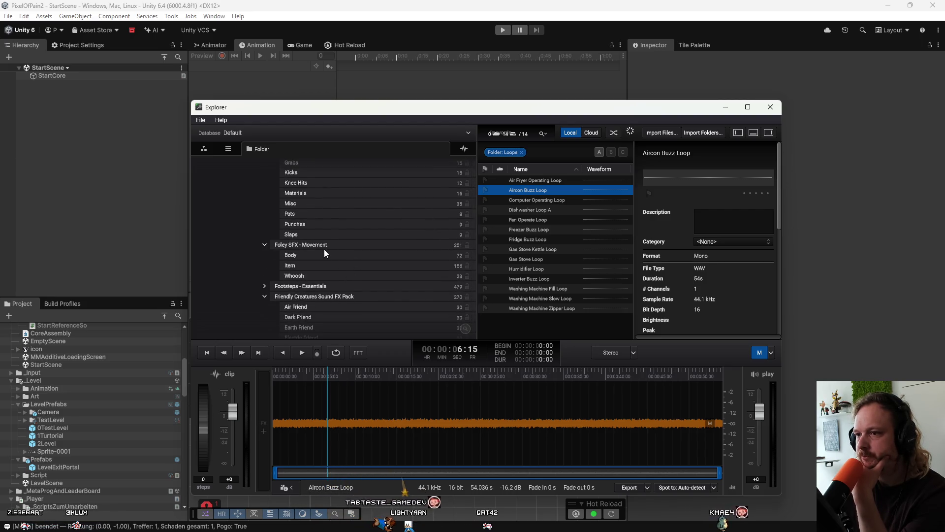
pyautogui.click(315, 275)
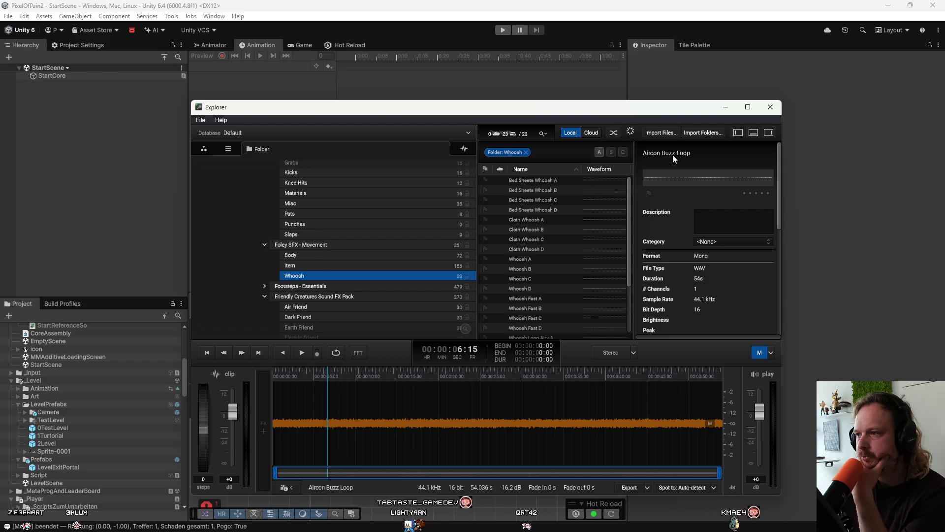
pyautogui.click(542, 182)
# Audition the whoosh clips down to Whoosh D, settling on Whoosh Long Airy C
pyautogui.press('Down')
pyautogui.press('Down')
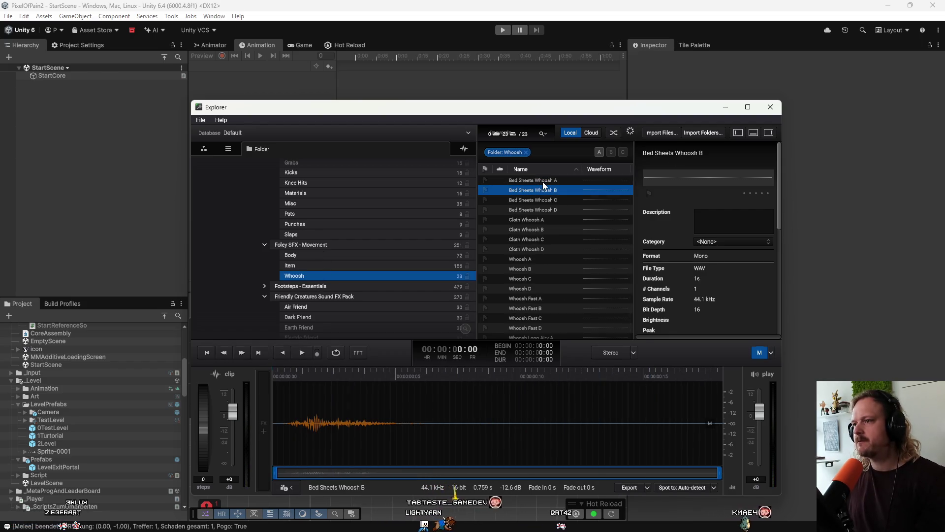
pyautogui.press('Down')
pyautogui.press('Down')
pyautogui.press('Down')
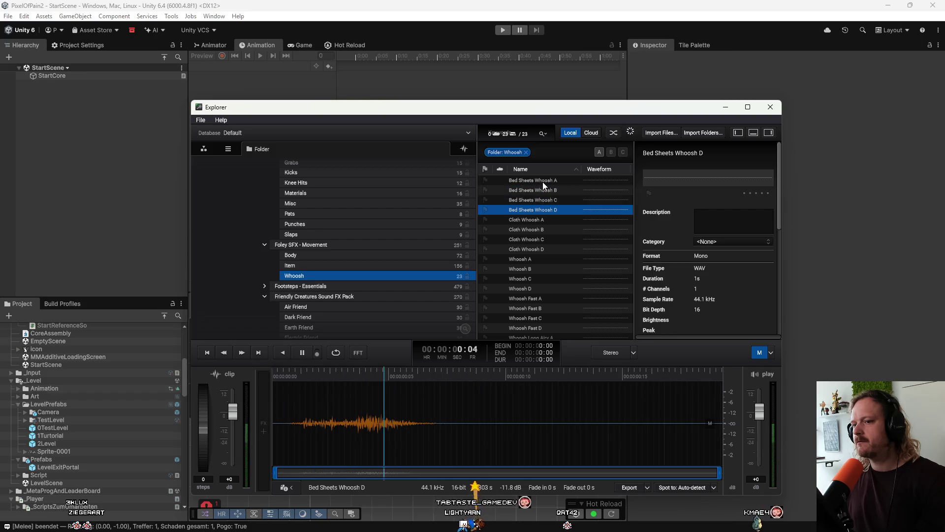
pyautogui.press('Down')
pyautogui.press('Down')
pyautogui.press('Down')
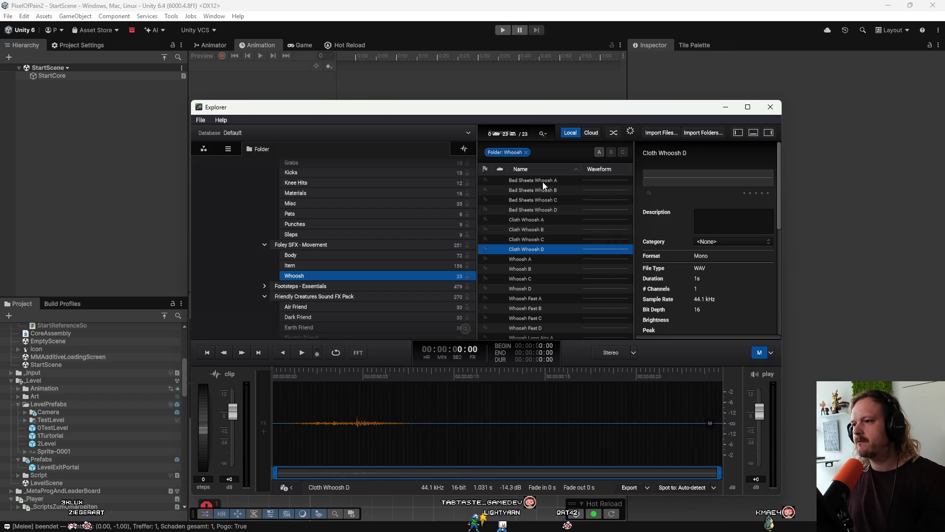
pyautogui.press('Down')
pyautogui.press('Down')
pyautogui.press('Down')
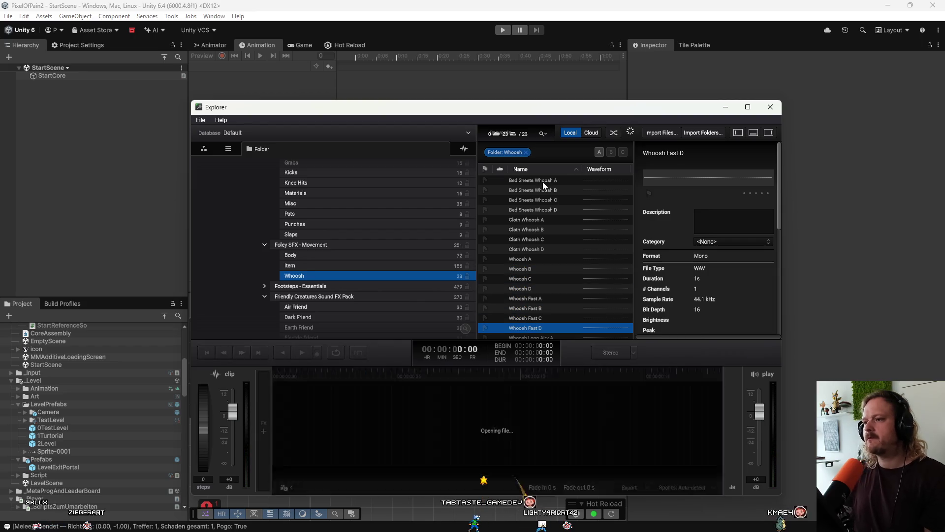
pyautogui.press('Up')
pyautogui.press('Up')
pyautogui.press('Up')
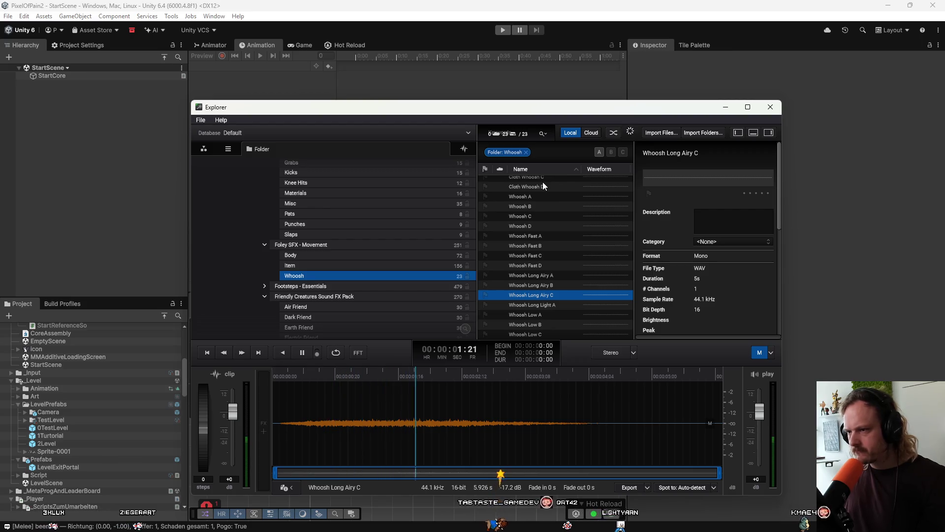
# Scroll the folder tree down to the Whoosh folder of Motion and Impacts Vol. 2 and select it
pyautogui.scroll(-1, 335, 264)
pyautogui.scroll(-3, 330, 292)
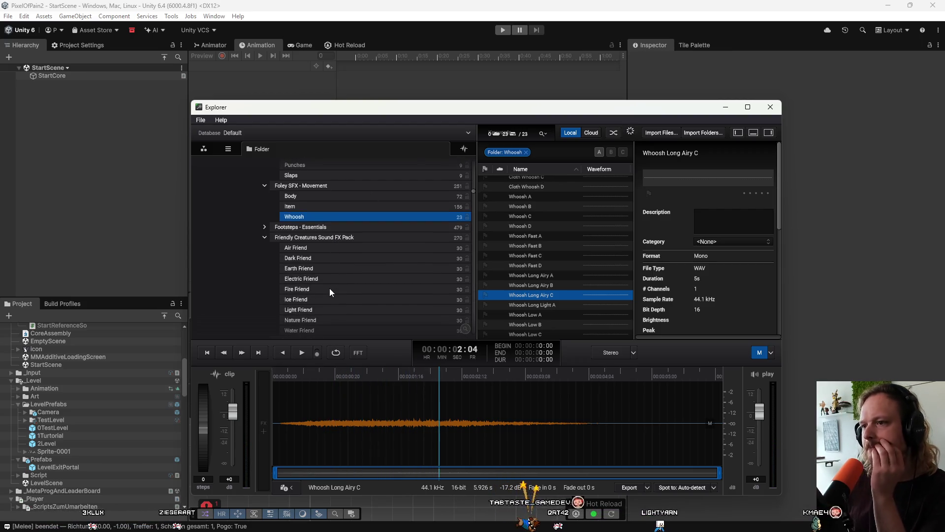
pyautogui.scroll(-2, 330, 292)
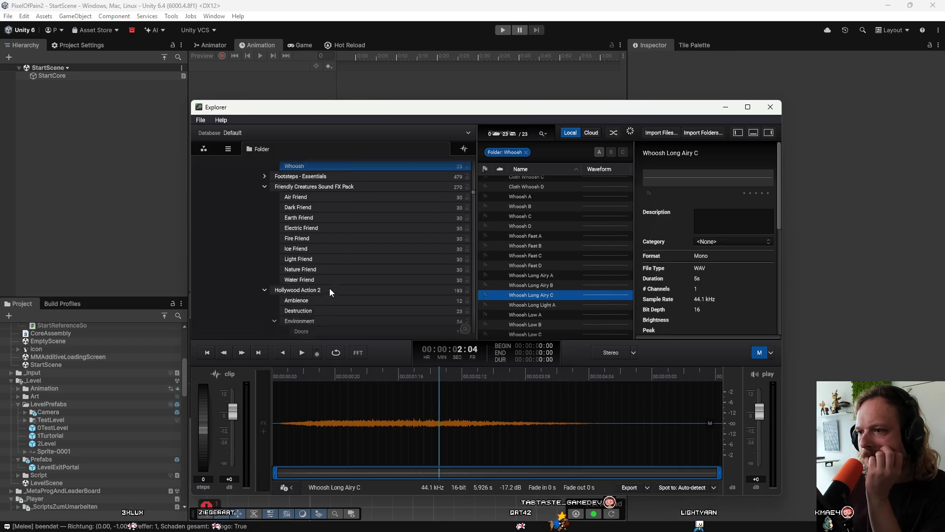
pyautogui.scroll(-3, 330, 289)
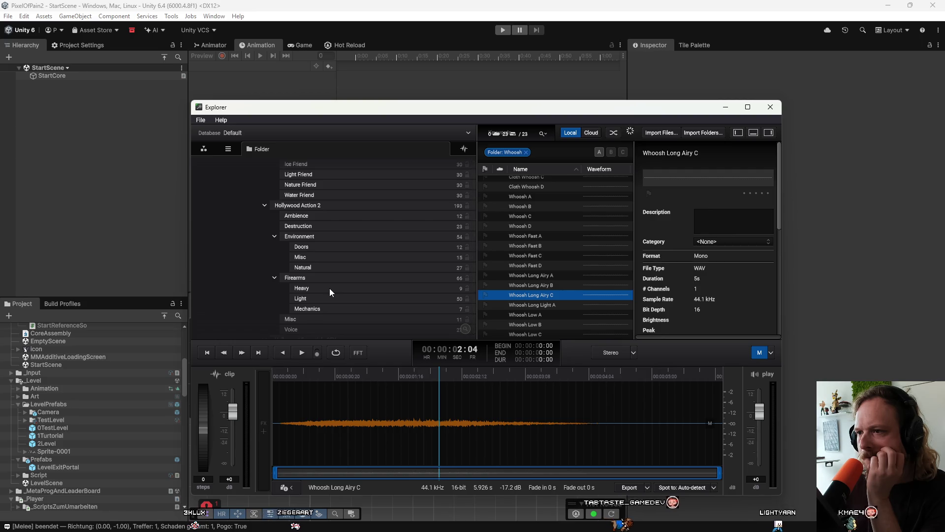
pyautogui.scroll(-2, 330, 292)
pyautogui.scroll(-3, 329, 288)
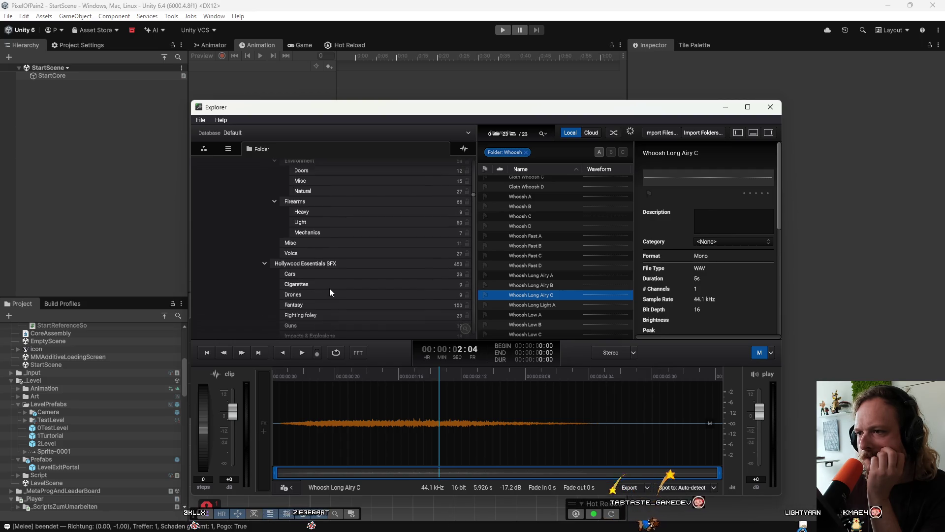
pyautogui.scroll(-5, 329, 288)
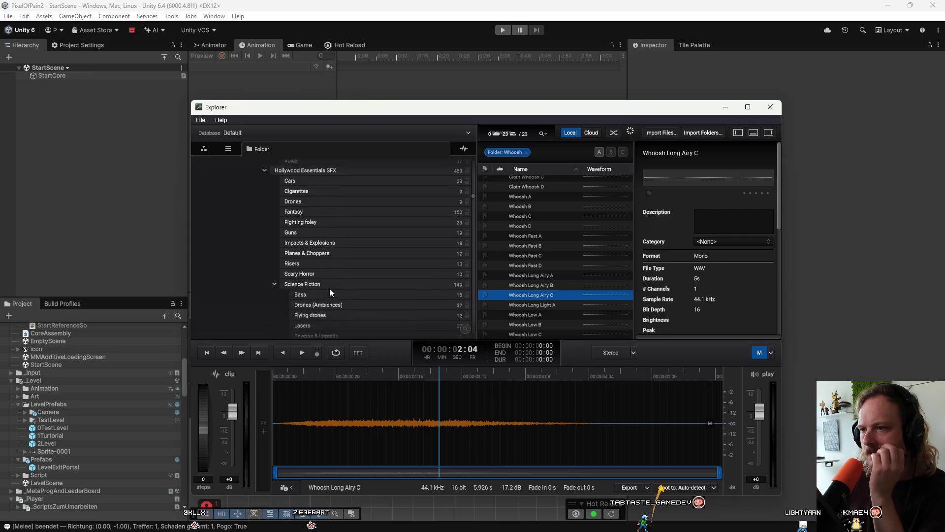
pyautogui.scroll(-6, 330, 288)
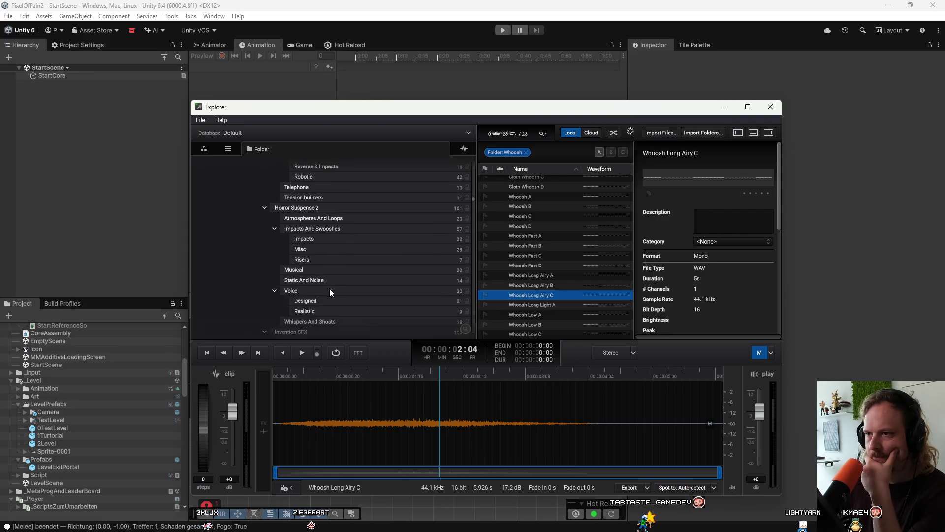
pyautogui.scroll(-5, 336, 294)
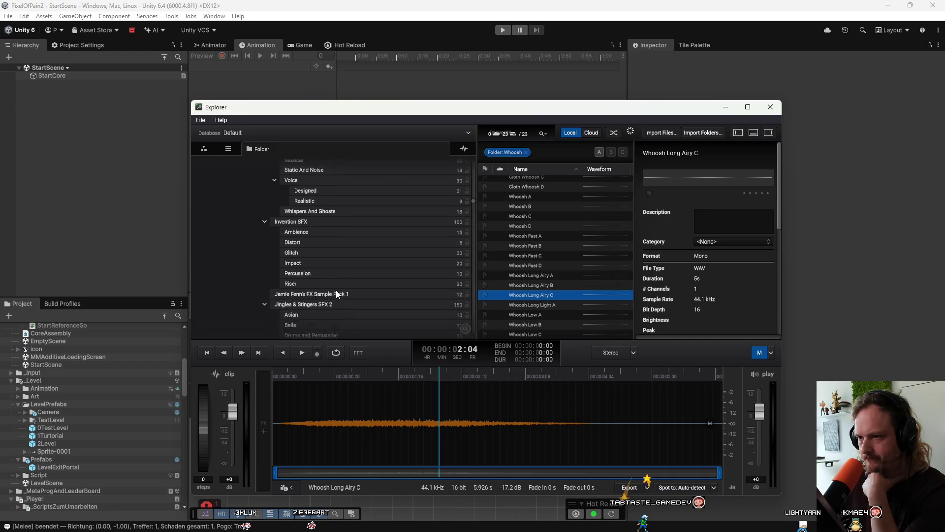
pyautogui.scroll(-6, 336, 294)
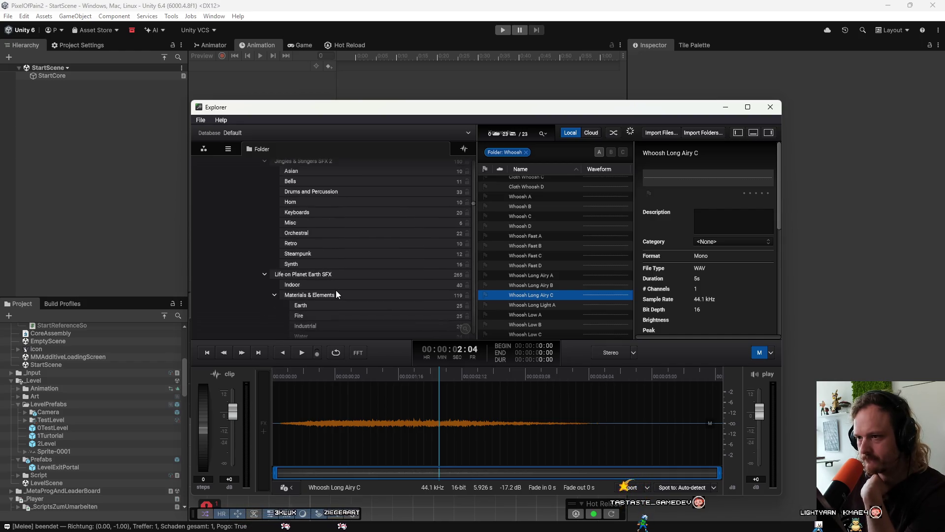
pyautogui.scroll(-7, 337, 294)
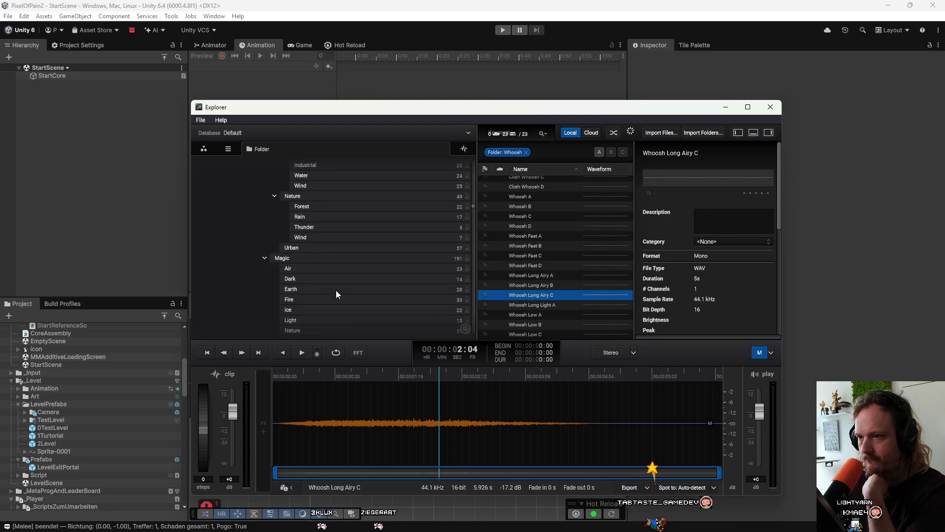
pyautogui.scroll(-8, 336, 294)
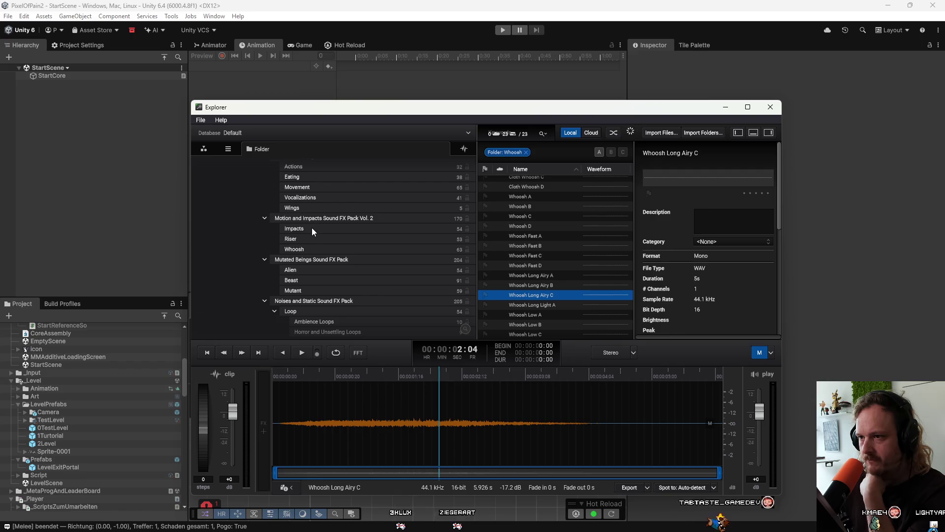
pyautogui.click(339, 248)
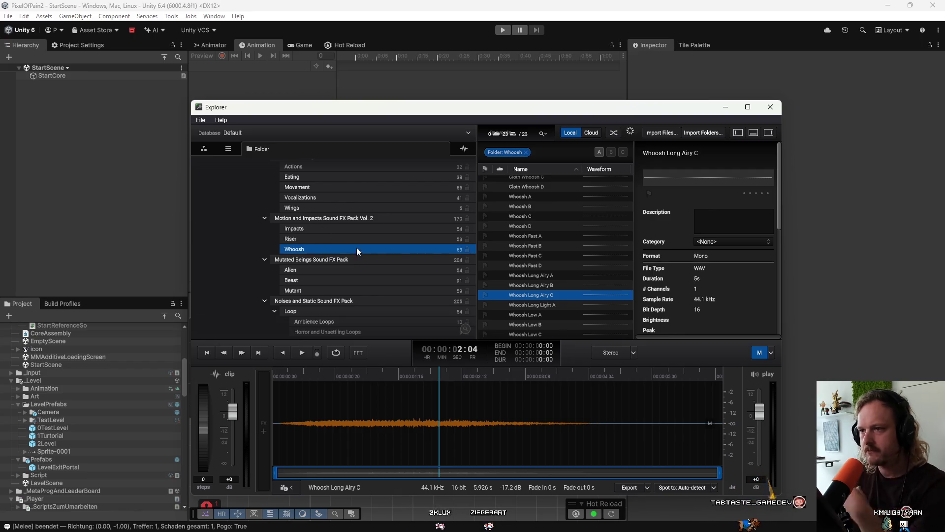
# Preview Whoosh Blade 001–005, ending on 004, then browse the Noises and Static Loop folder
pyautogui.click(537, 249)
pyautogui.click(527, 276)
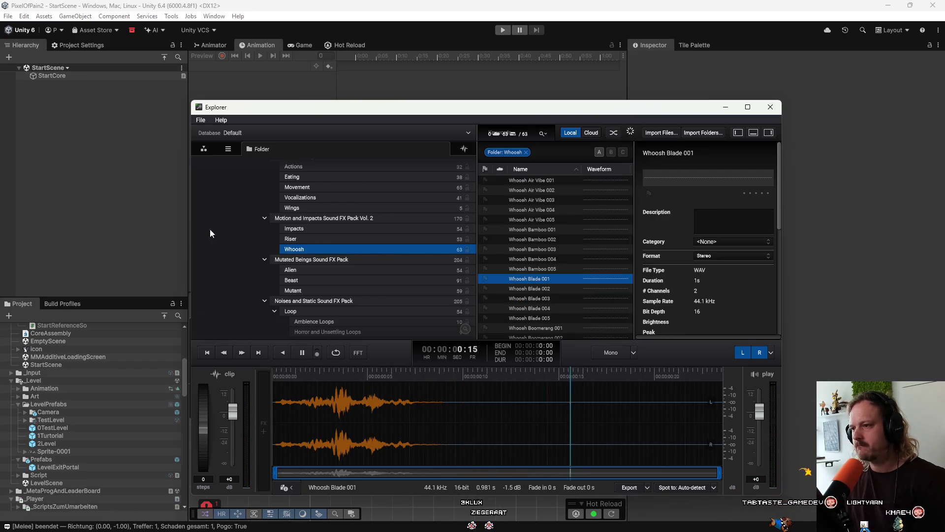
pyautogui.press('Down')
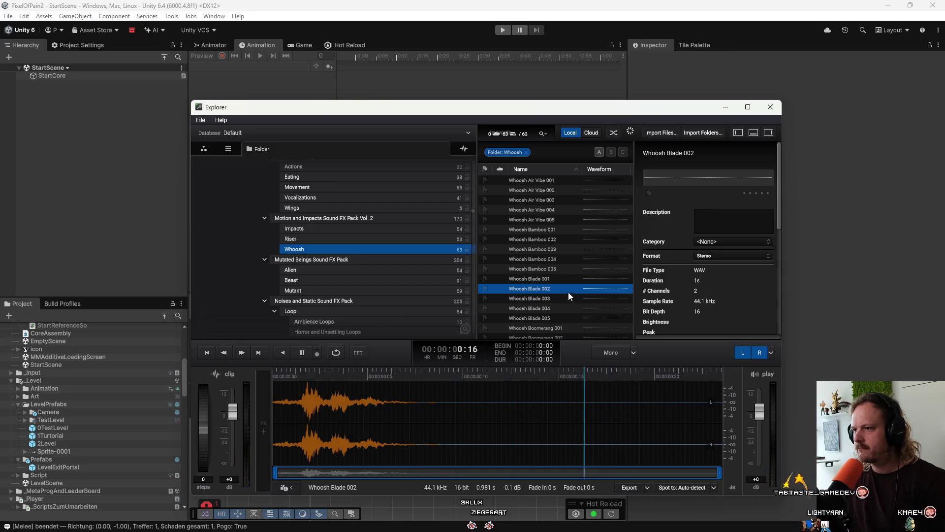
pyautogui.click(554, 278)
pyautogui.scroll(-1, 555, 292)
pyautogui.click(554, 291)
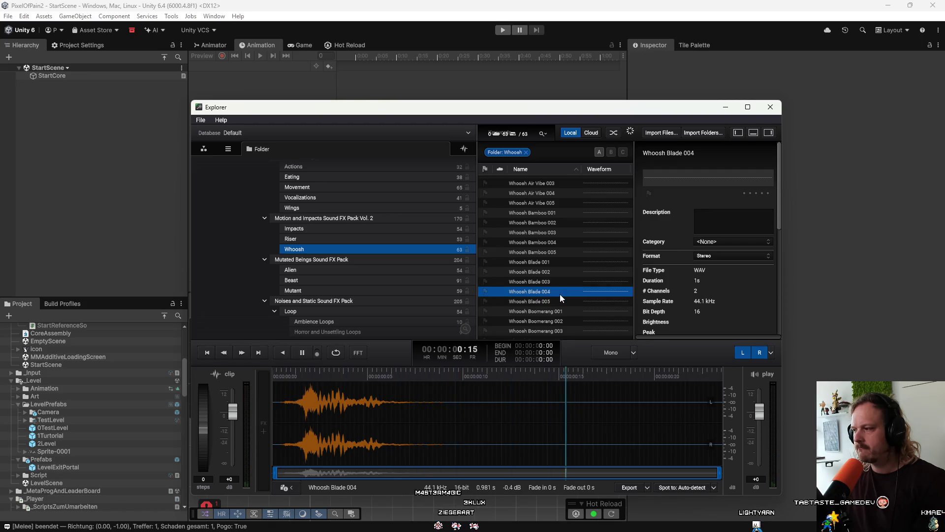
pyautogui.click(560, 301)
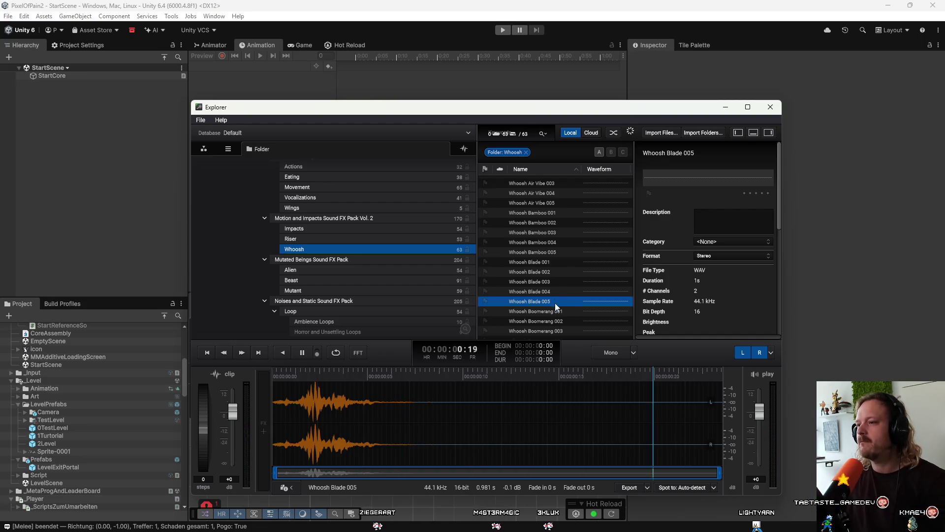
pyautogui.click(553, 289)
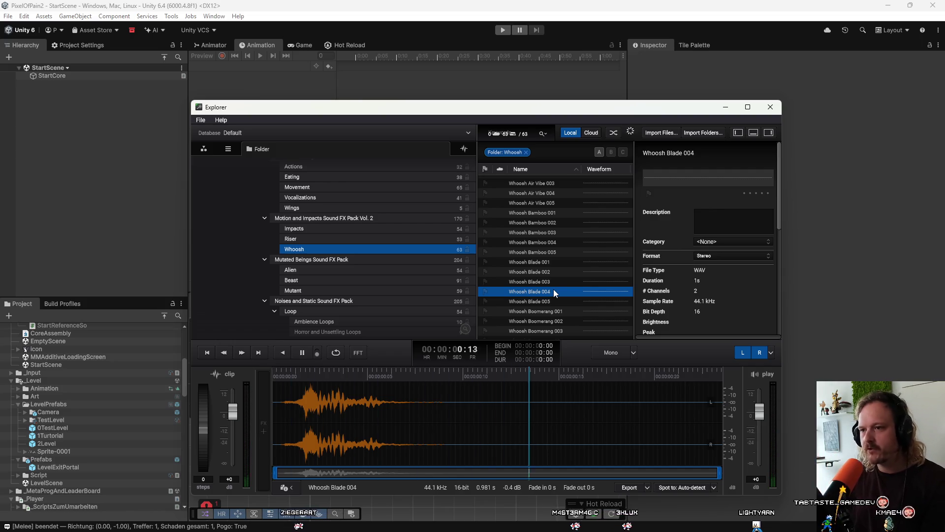
pyautogui.click(290, 310)
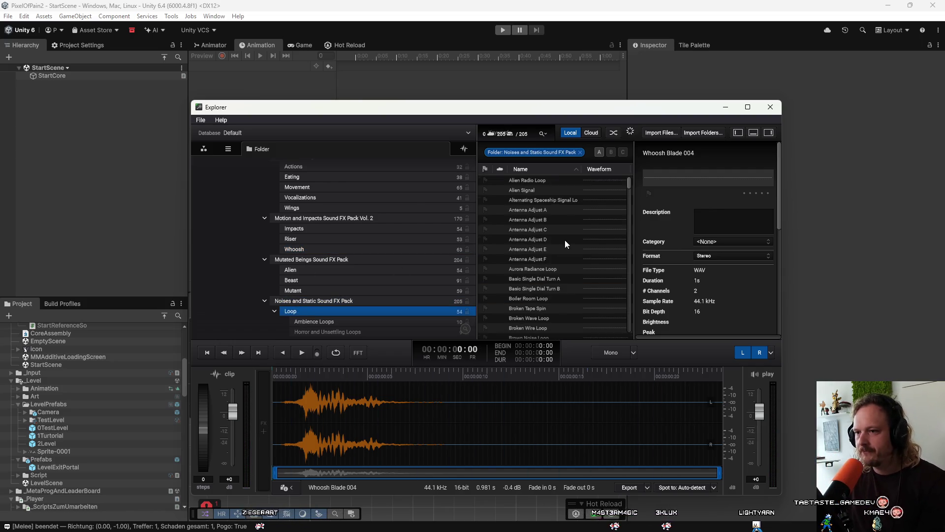
# Preview the loops from Alien Radio Loop through Broken Wire, Brown Noise and Computer Hum Loop
pyautogui.scroll(-2, 417, 279)
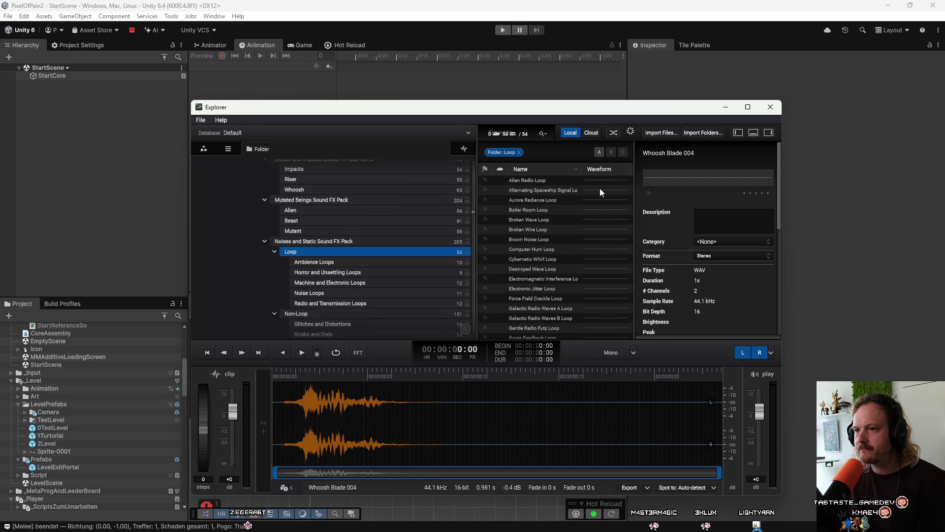
pyautogui.click(545, 180)
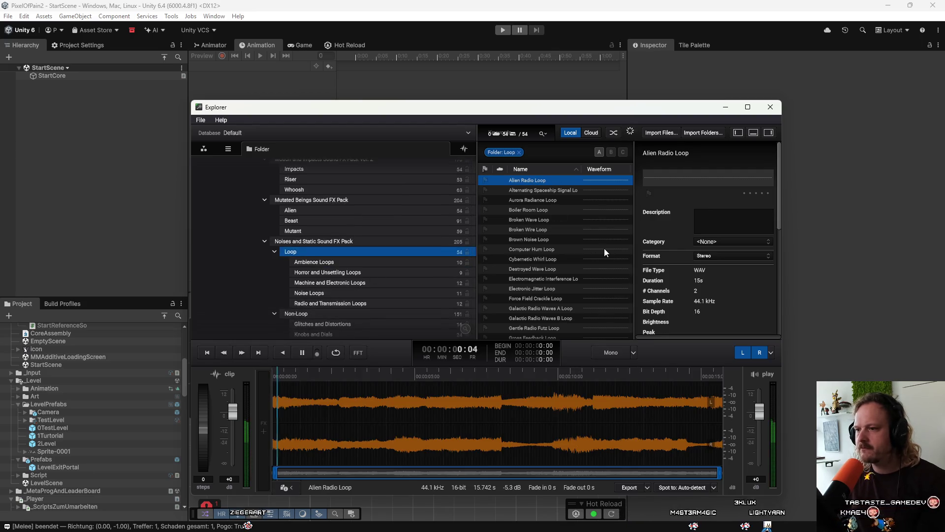
pyautogui.press('Down')
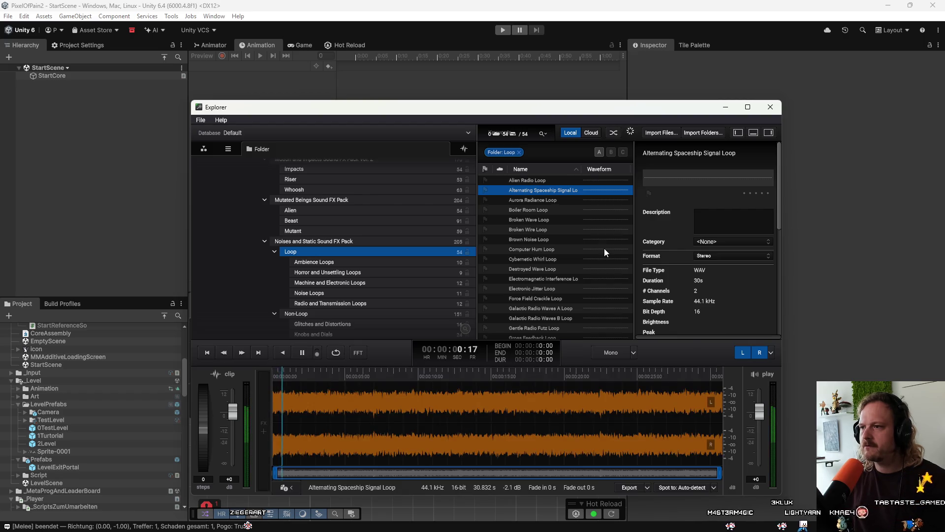
pyautogui.press('Down')
pyautogui.press('Down')
pyautogui.press('Down')
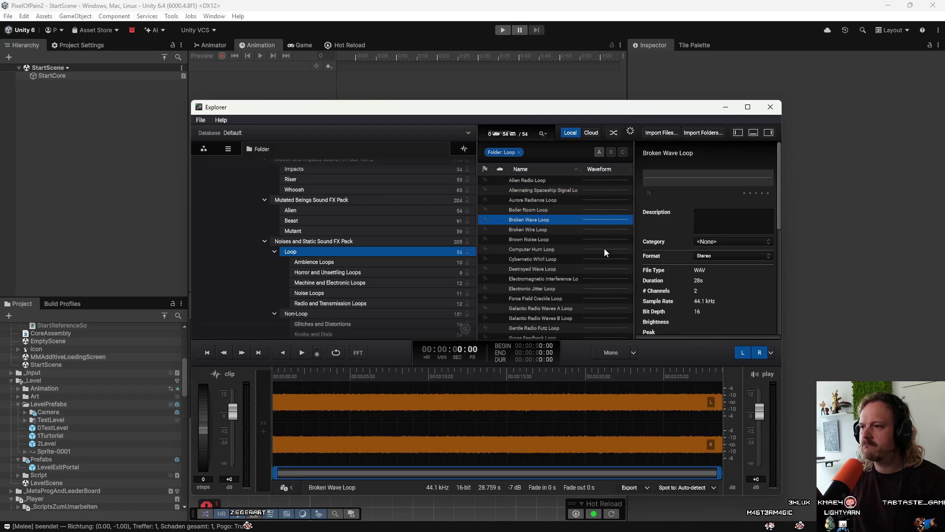
pyautogui.press('Down')
pyautogui.press('Down')
pyautogui.press('Down')
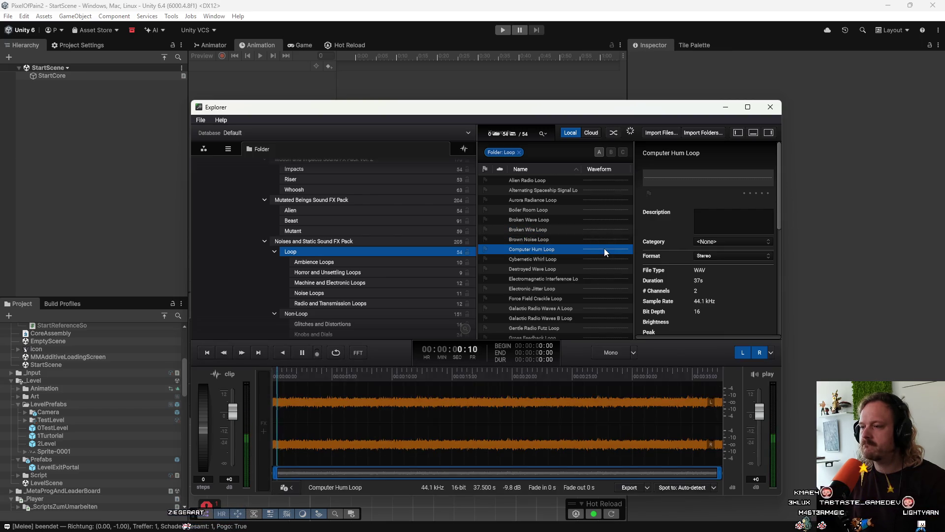
pyautogui.press('Up')
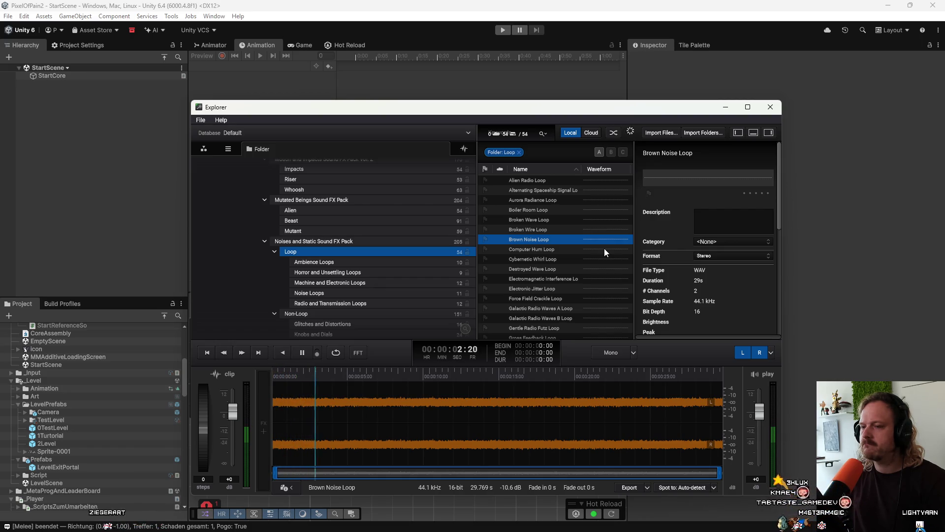
pyautogui.press('Down')
pyautogui.press('Down')
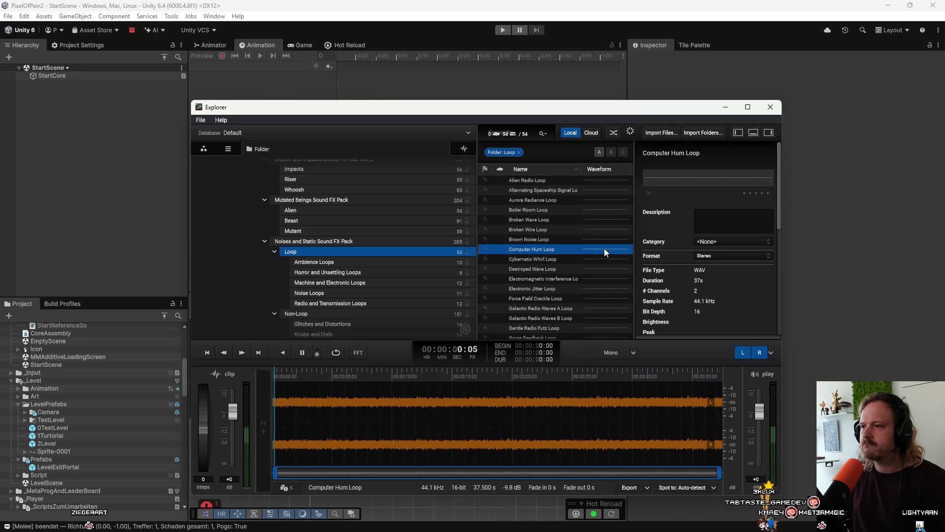
pyautogui.press('Up')
pyautogui.press('Up')
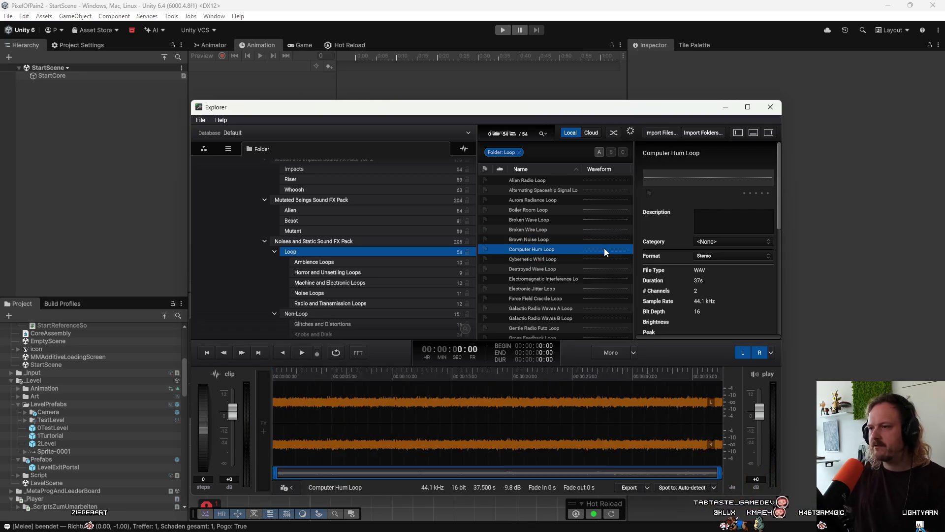
pyautogui.press('Down')
# Preview Galactic Radio Waves A, Machine Blip A, Movie Futz and Old School Radio Channel loops
pyautogui.press('Down')
pyautogui.press('Down')
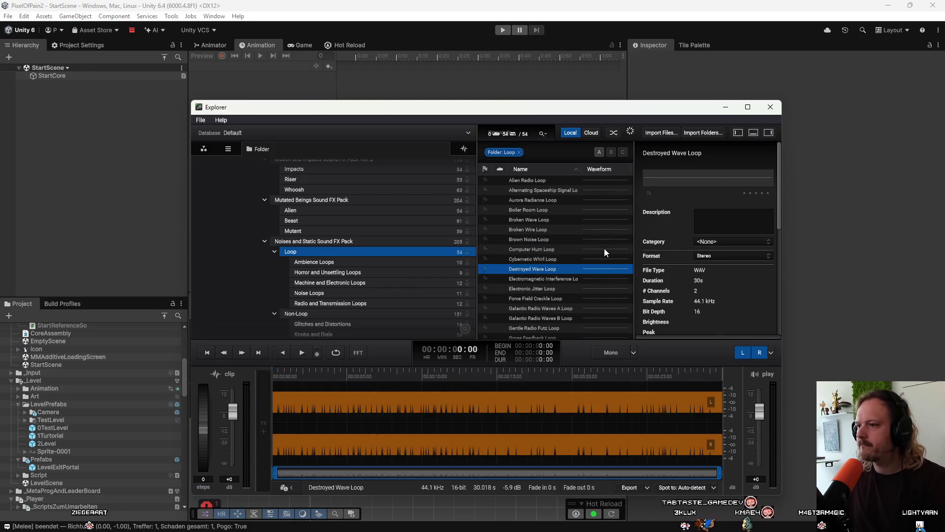
pyautogui.press('Down')
pyautogui.press('Down')
pyautogui.press('Down')
pyautogui.press('Down')
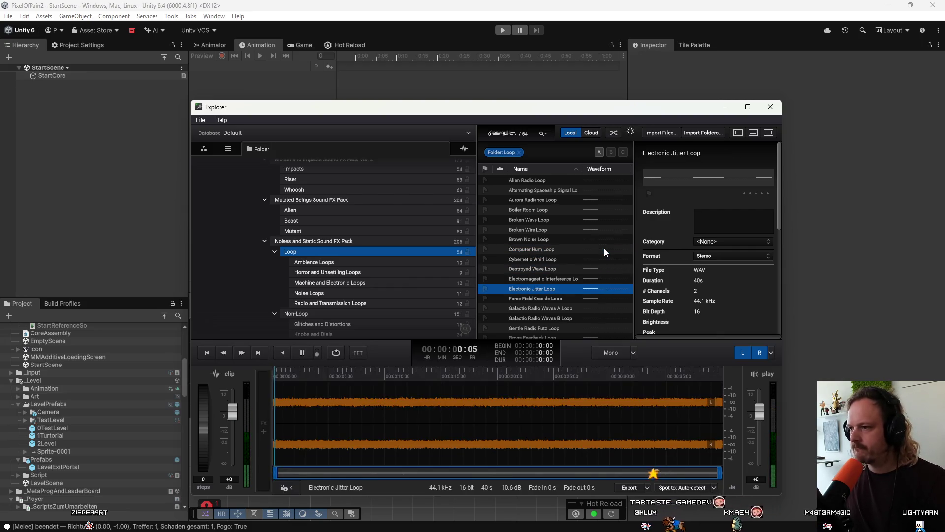
pyautogui.press('Down')
pyautogui.press('Down')
pyautogui.press('Down')
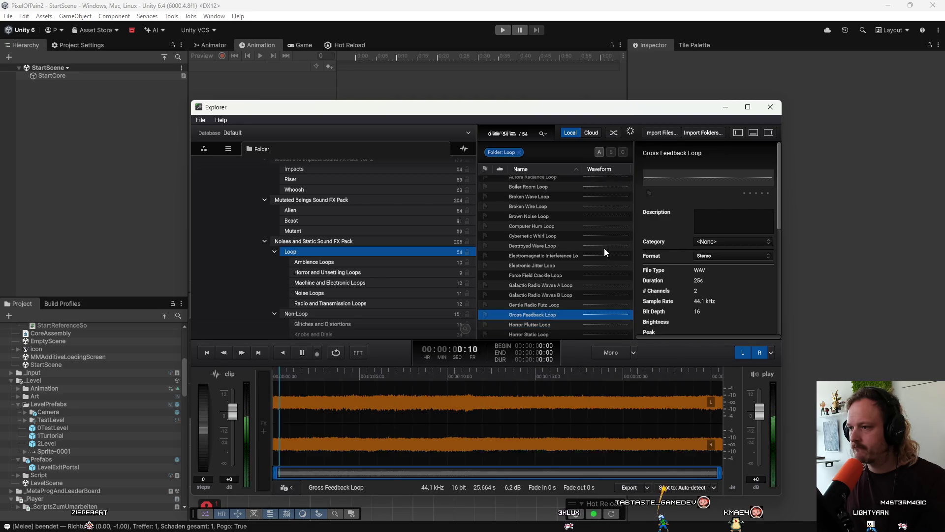
pyautogui.press('Down')
pyautogui.press('Down')
pyautogui.press('Down')
pyautogui.press('Down')
pyautogui.press('Down')
pyautogui.press('Down')
pyautogui.press('Down')
pyautogui.press('Down')
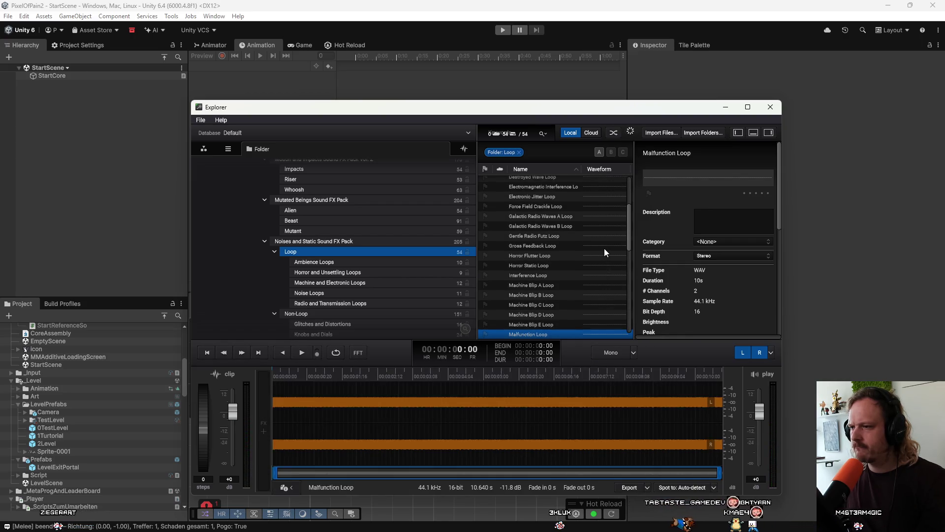
pyautogui.press('Down')
pyautogui.press('Down')
pyautogui.press('Up')
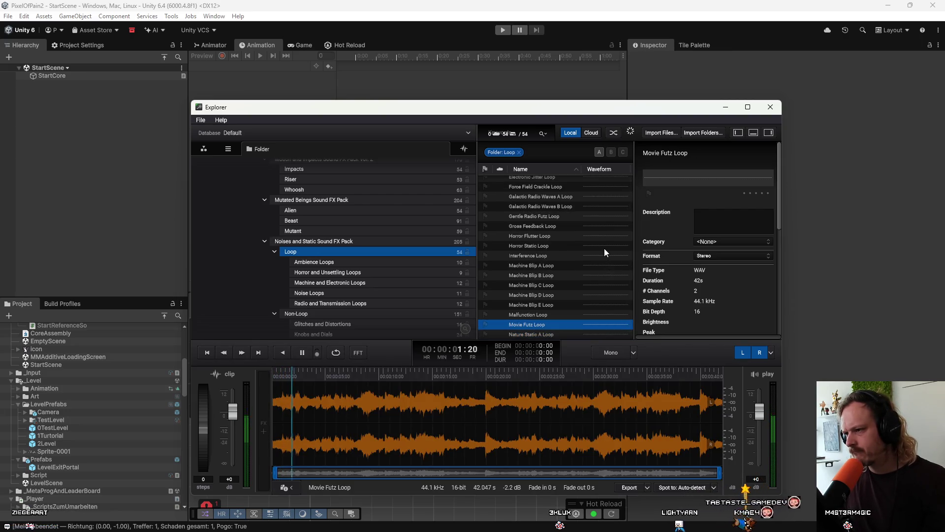
pyautogui.press('Down')
pyautogui.press('Down')
pyautogui.press('Down')
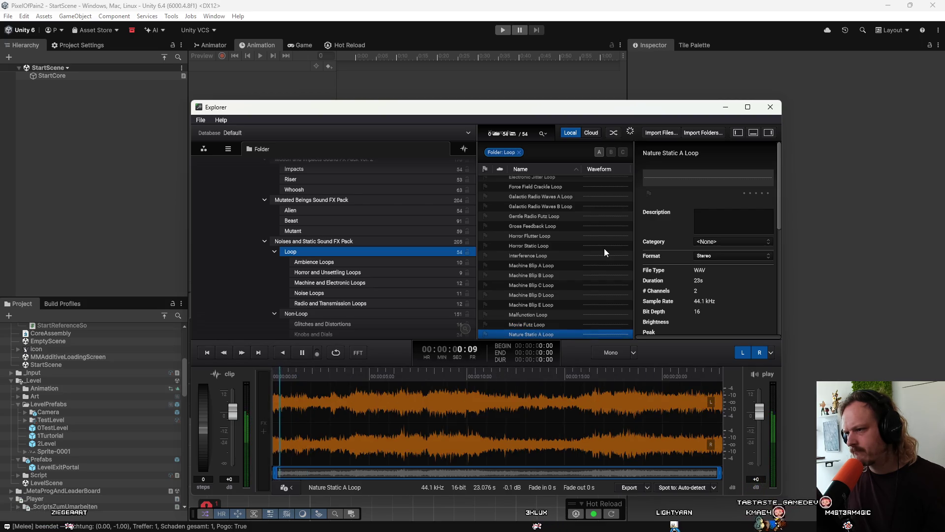
pyautogui.press('Down')
pyautogui.press('Down')
pyautogui.press('Down')
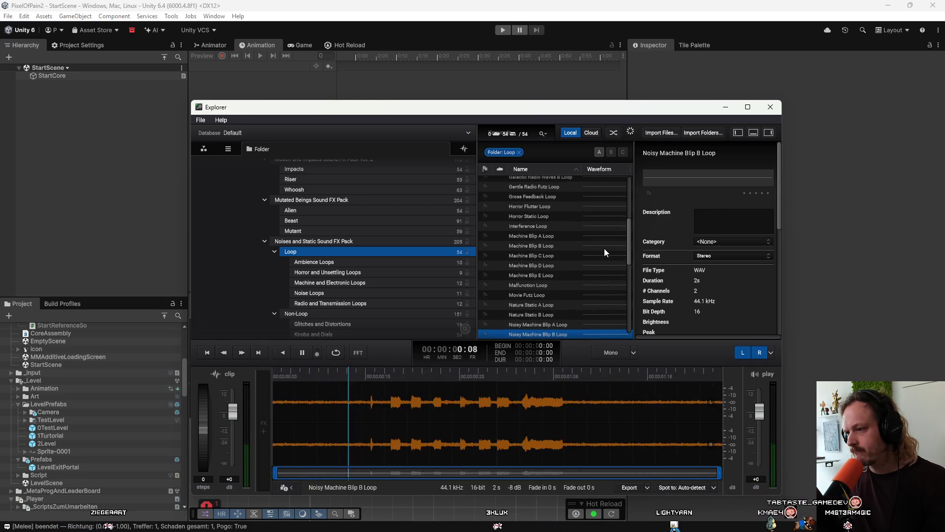
pyautogui.press('Down')
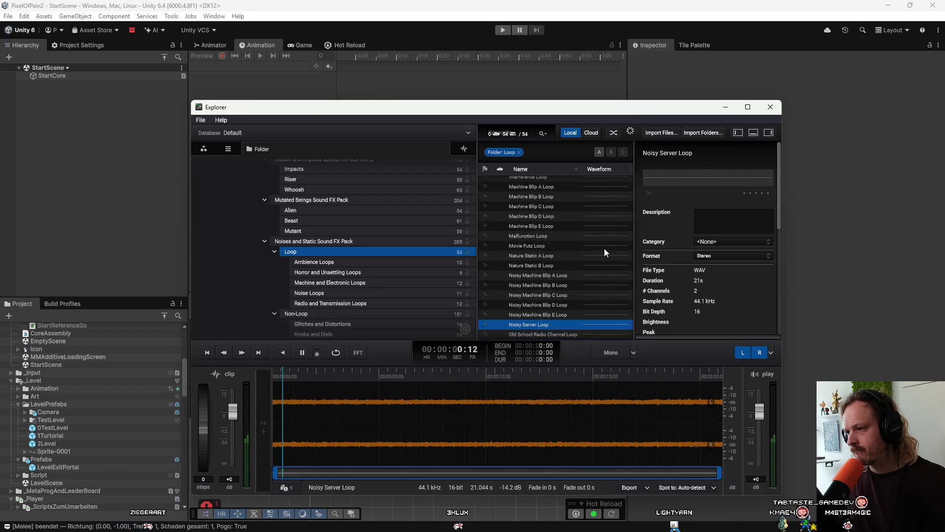
pyautogui.press('Up')
# Preview Painful Noise through TV Futz Loop, then stop playback on White Noise Loop
pyautogui.press('Down')
pyautogui.press('Down')
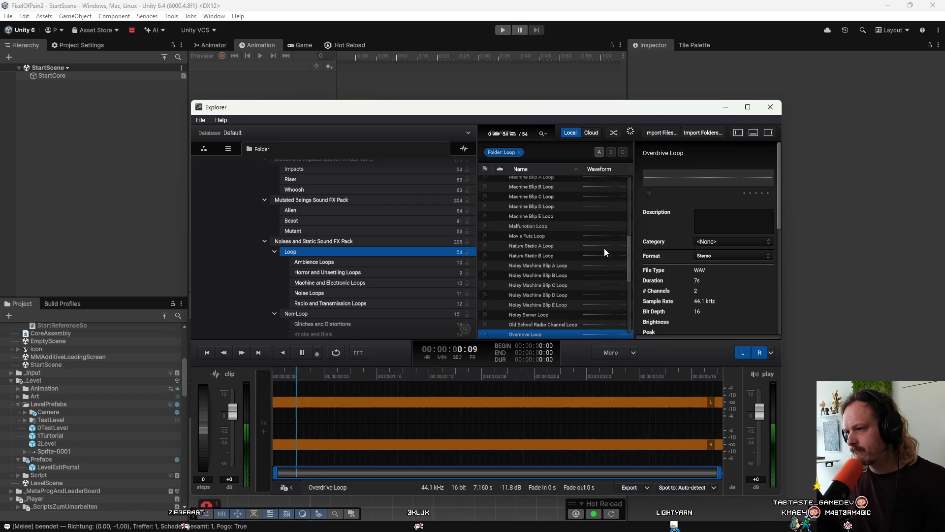
pyautogui.press('Down')
pyautogui.press('Down')
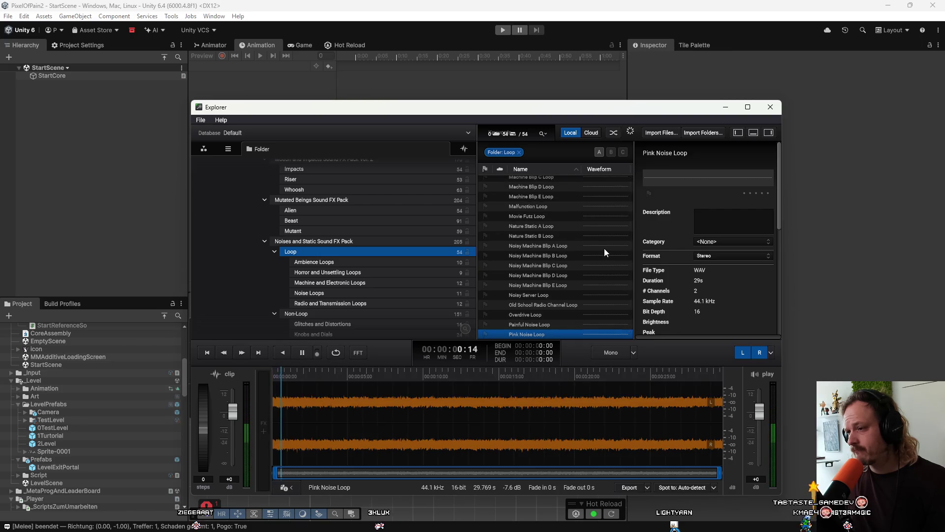
pyautogui.press('Down')
pyautogui.press('Down')
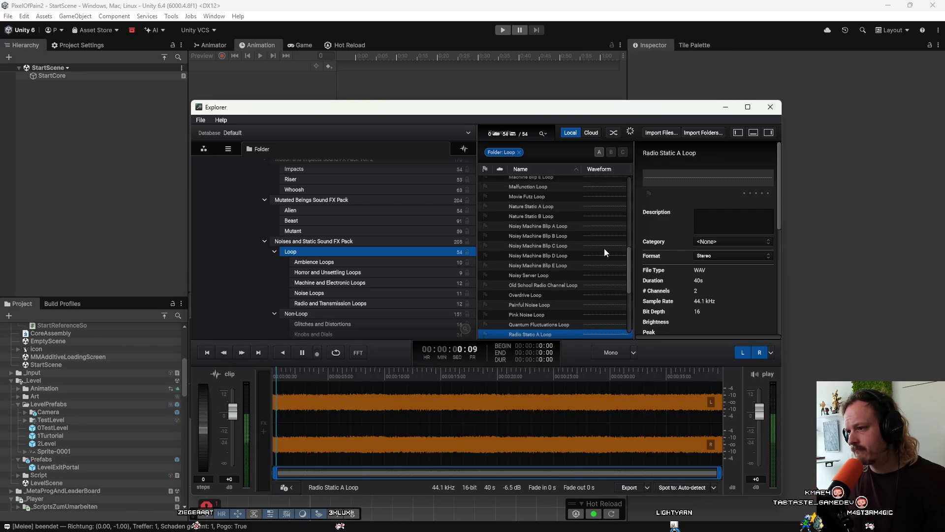
pyautogui.press('Down')
pyautogui.press('Down')
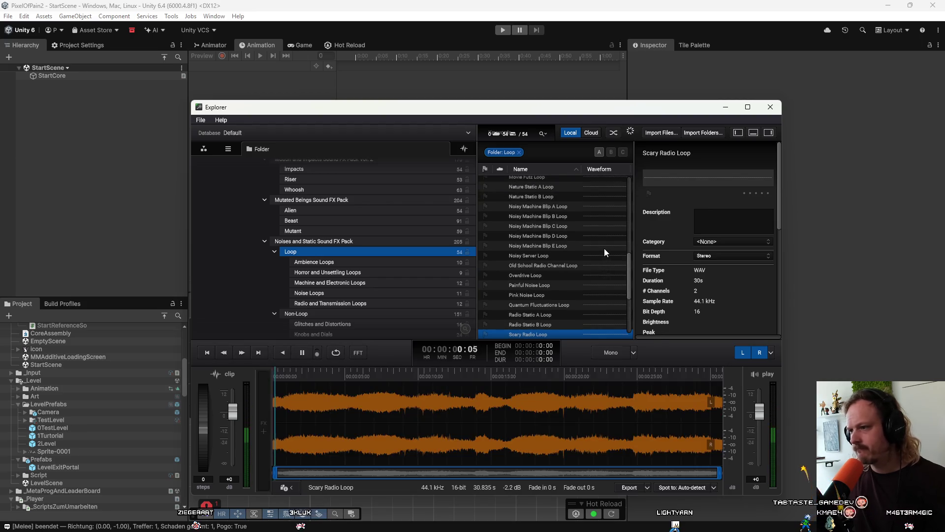
pyautogui.press('Down')
pyautogui.press('Down')
pyautogui.press('Down')
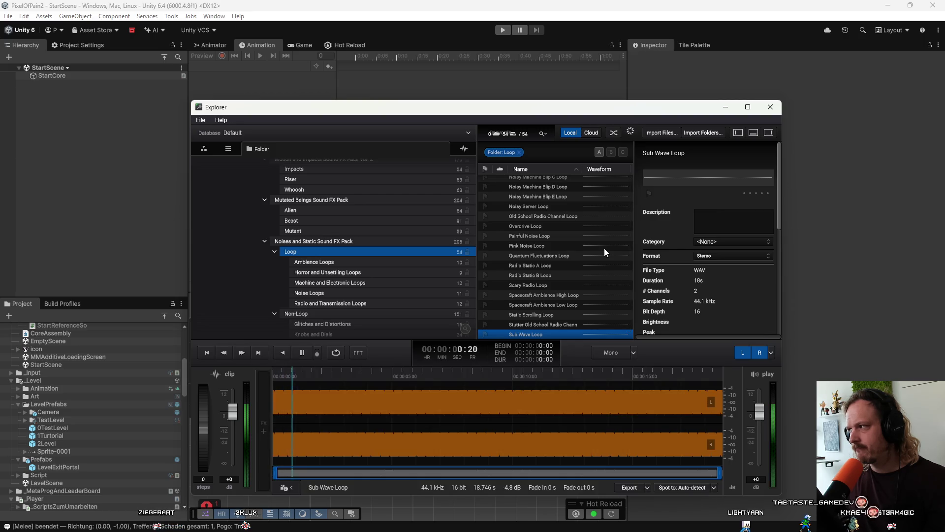
pyautogui.press('Down')
pyautogui.press('Down')
pyautogui.press('Down')
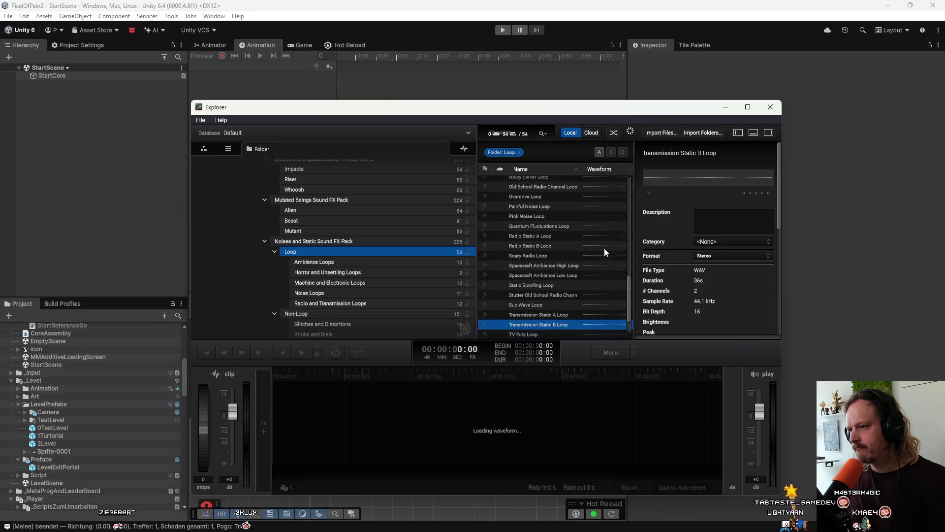
pyautogui.press('Down')
pyautogui.press('Down')
pyautogui.press('Down')
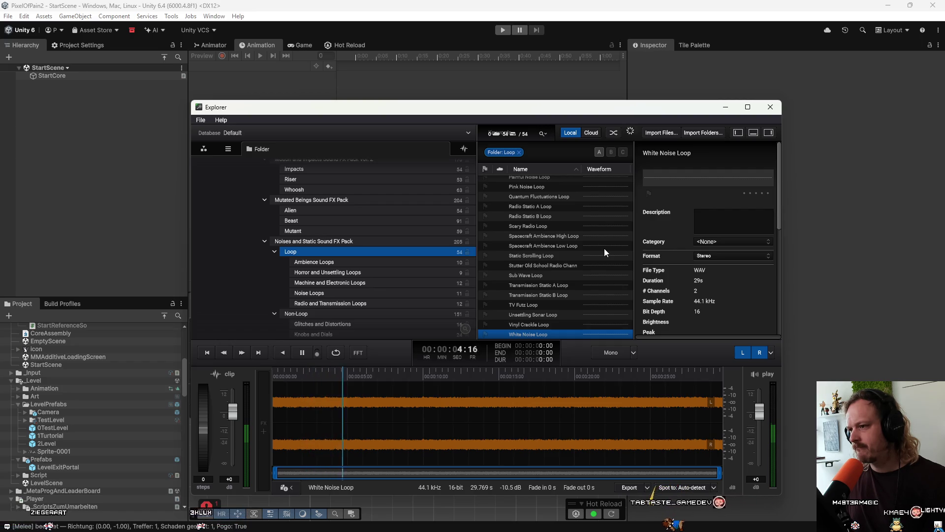
pyautogui.press('space')
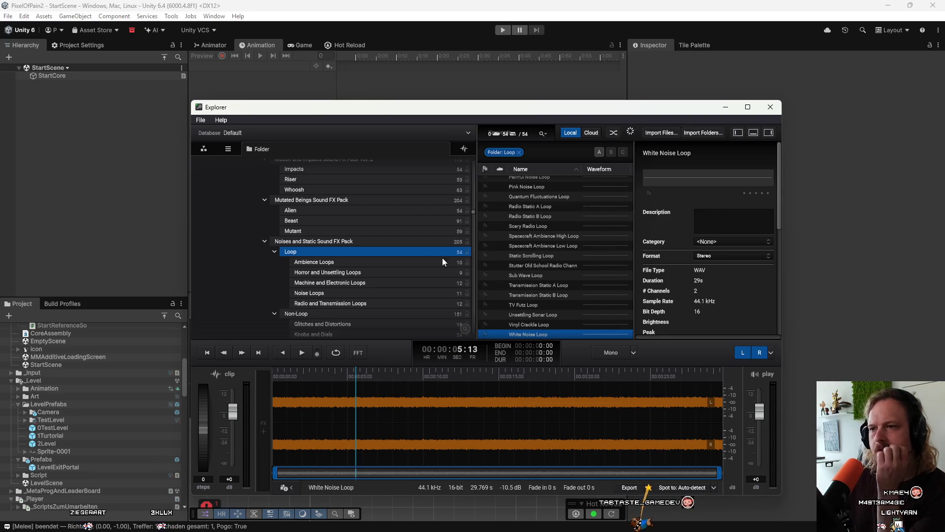
pyautogui.scroll(-3, 415, 252)
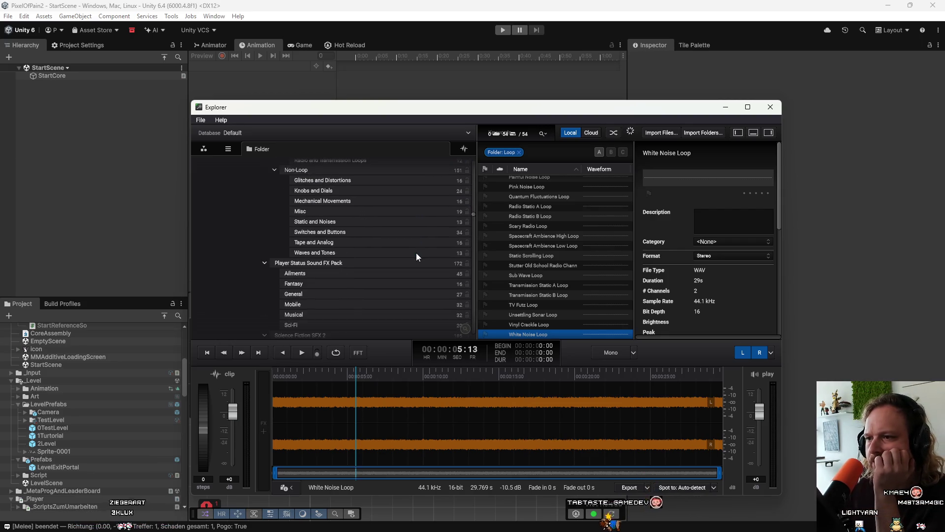
pyautogui.scroll(-2, 416, 253)
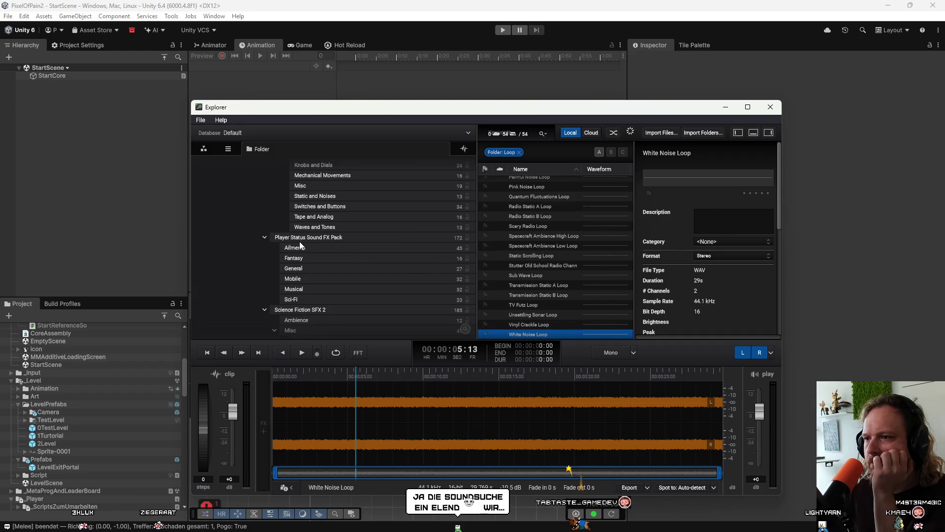
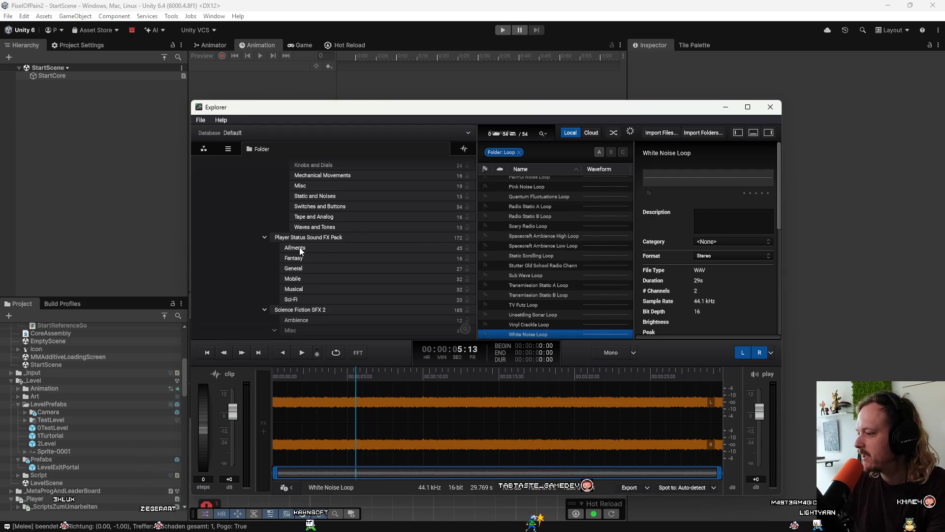
# Audition Ailment Hunger 001 through 003 in the Ailments folder
pyautogui.click(299, 247)
pyautogui.click(550, 182)
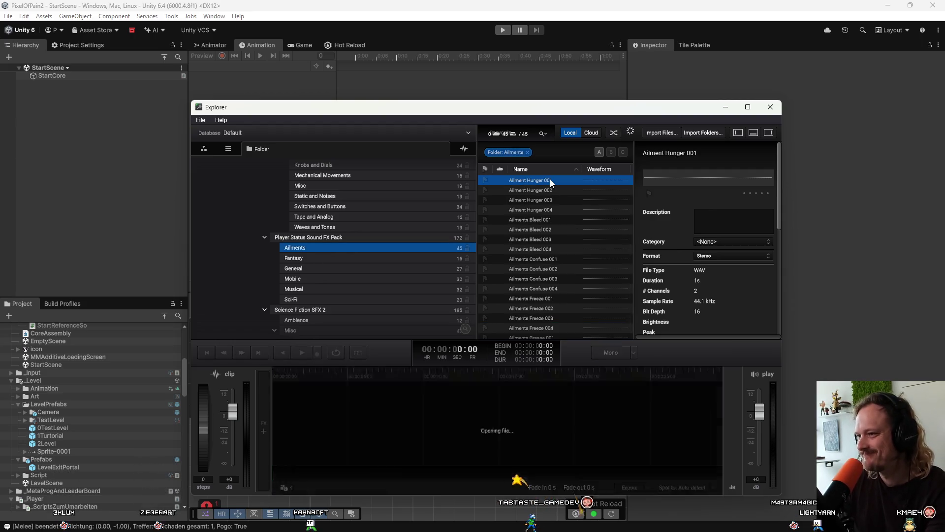
pyautogui.press('Down')
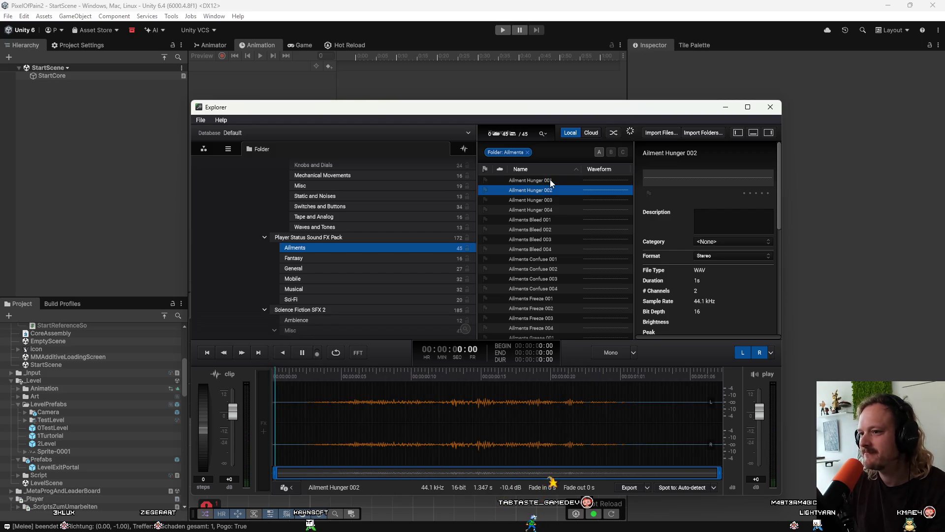
pyautogui.press('Down')
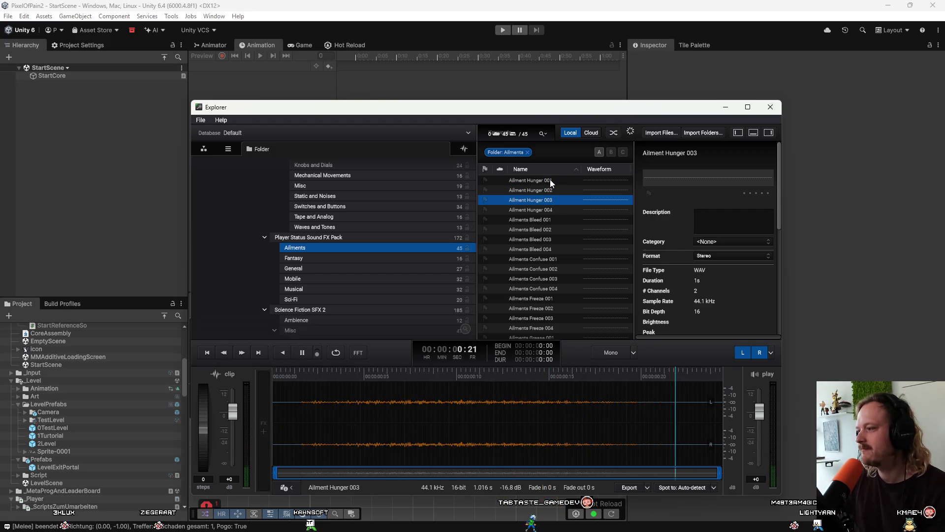
pyautogui.scroll(-3, 383, 249)
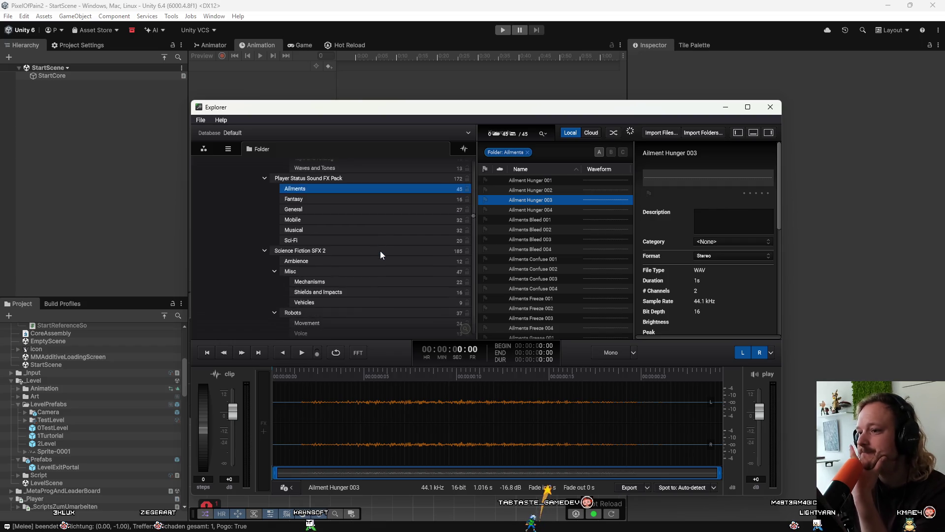
pyautogui.scroll(1, 381, 250)
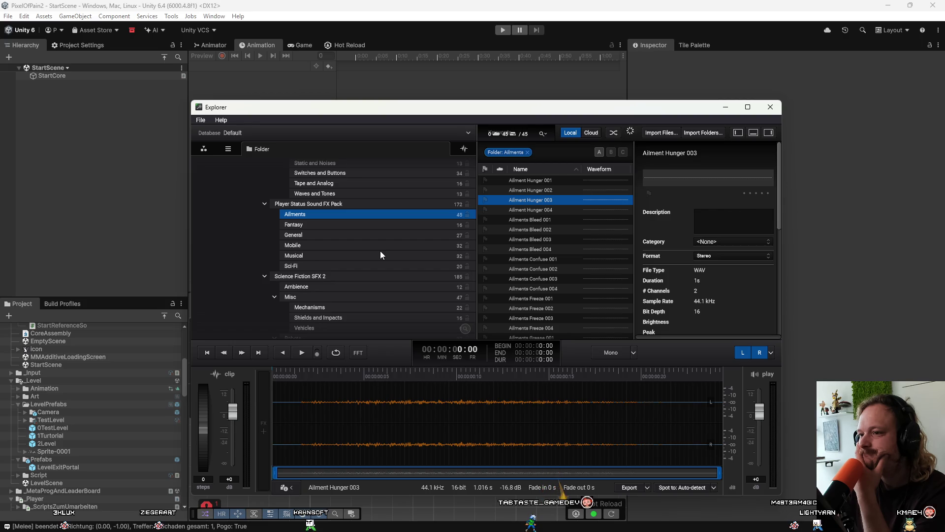
# Go through Fantasy to the Seafaring pack's Loops and audition them, ending on Ship Hull Slow Loop
pyautogui.click(374, 226)
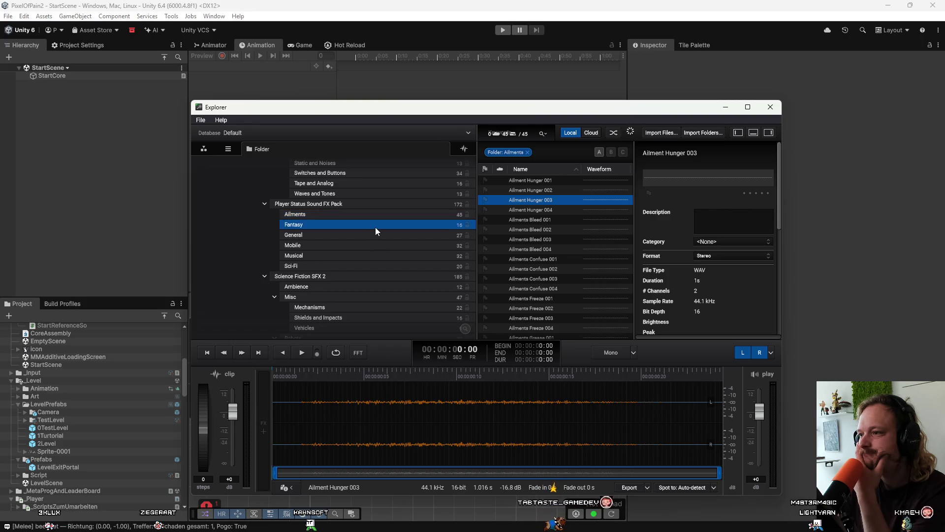
pyautogui.scroll(-5, 359, 288)
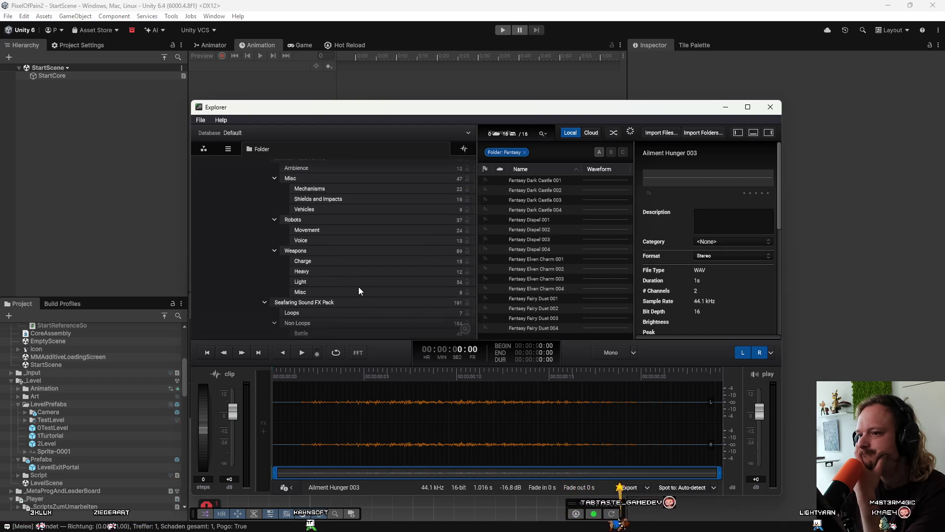
pyautogui.scroll(-2, 359, 287)
pyautogui.click(339, 261)
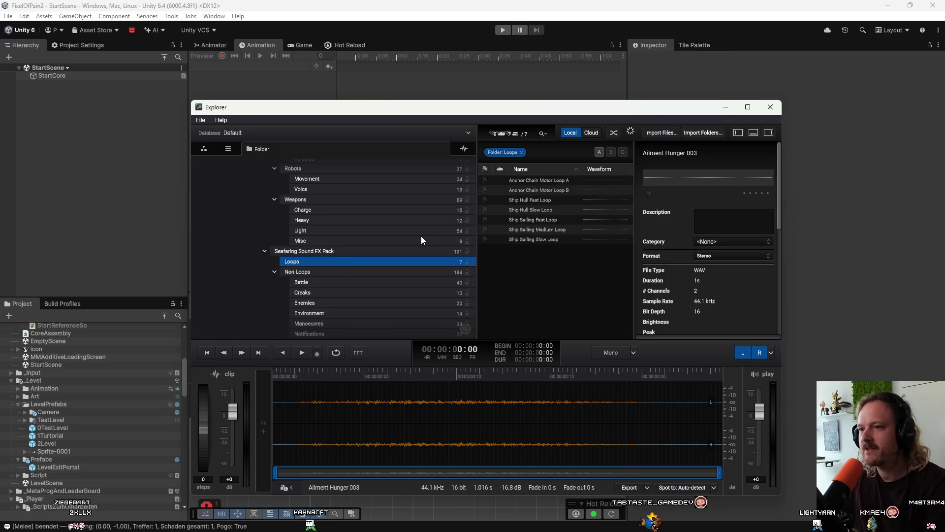
pyautogui.click(528, 190)
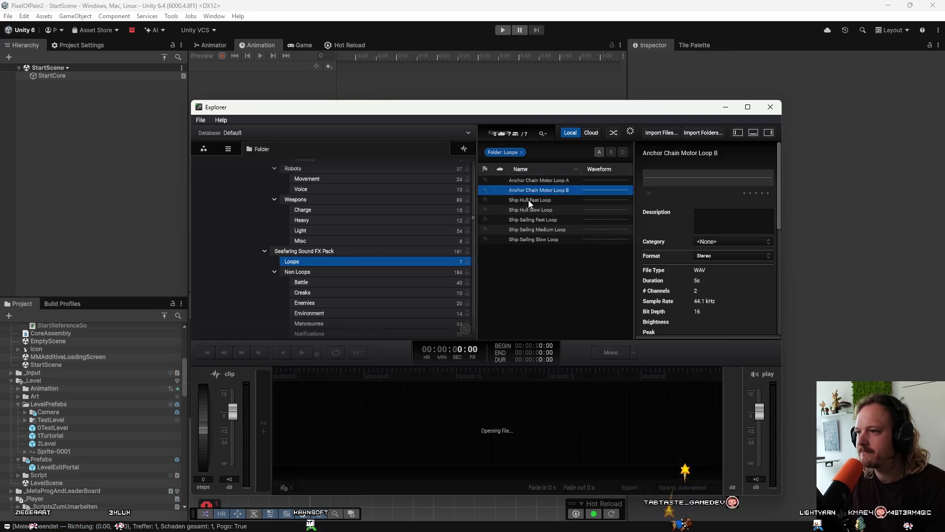
pyautogui.click(528, 200)
pyautogui.click(528, 211)
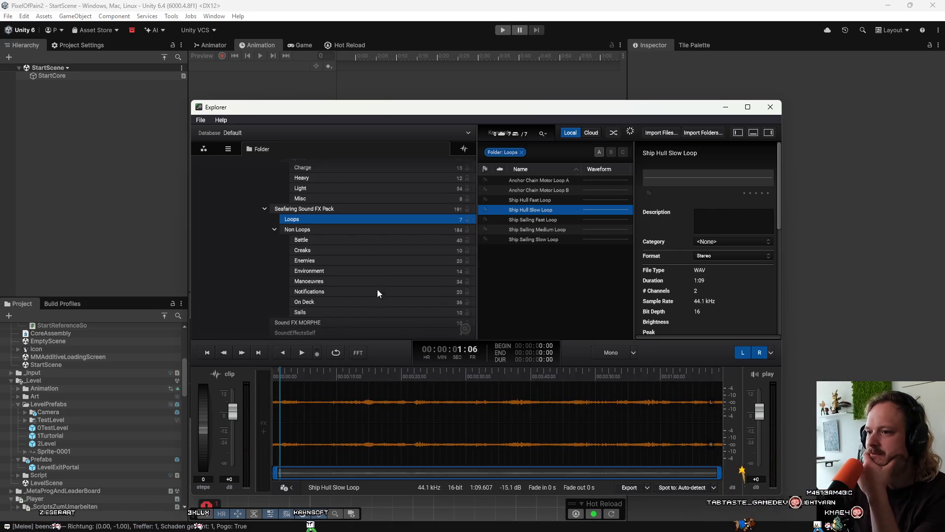
pyautogui.scroll(-3, 374, 302)
pyautogui.scroll(-3, 344, 289)
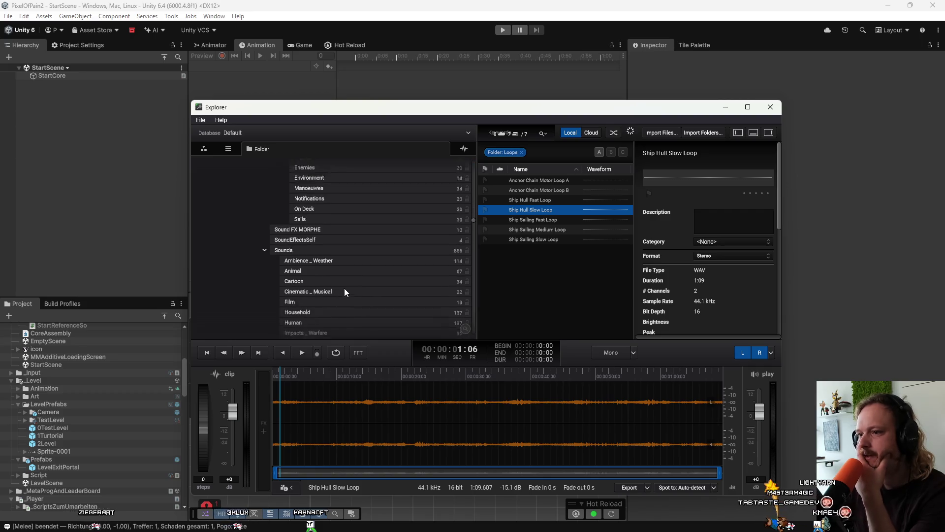
pyautogui.scroll(-10, 345, 290)
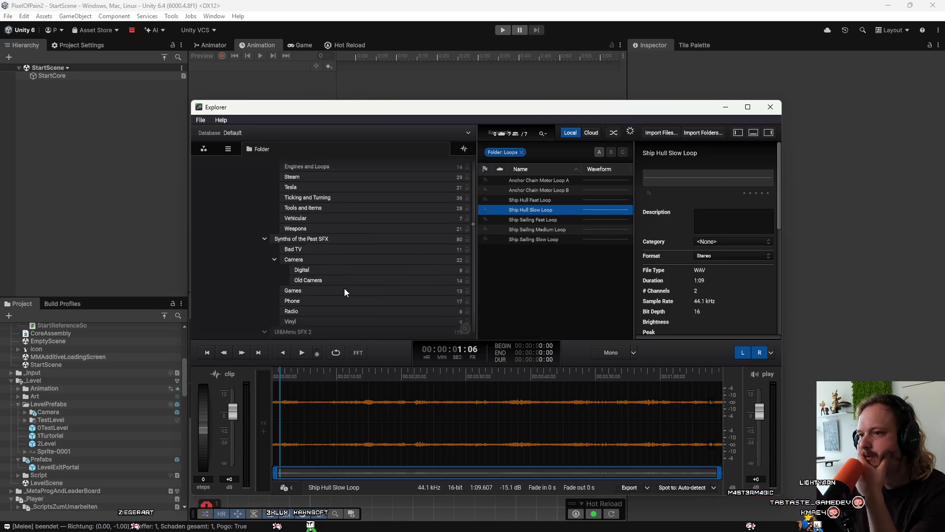
pyautogui.scroll(-2, 344, 288)
pyautogui.scroll(-5, 344, 289)
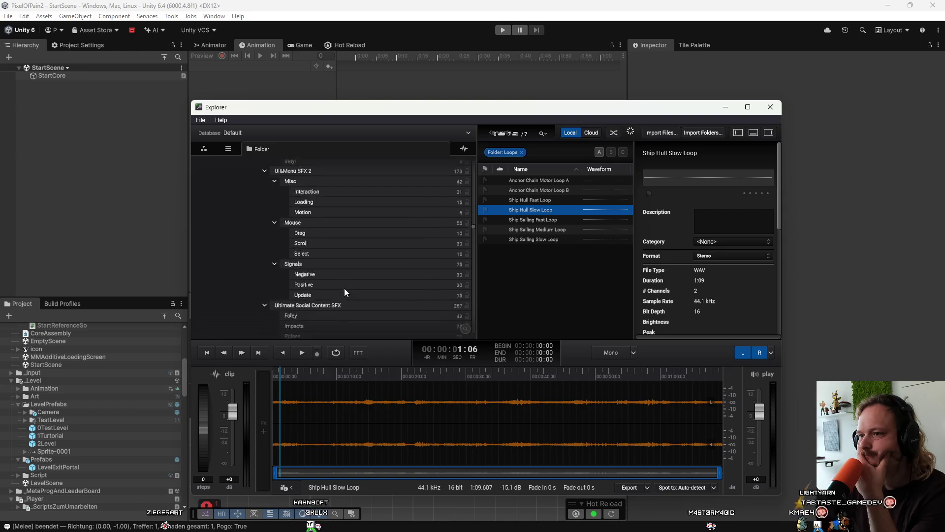
pyautogui.scroll(-10, 344, 288)
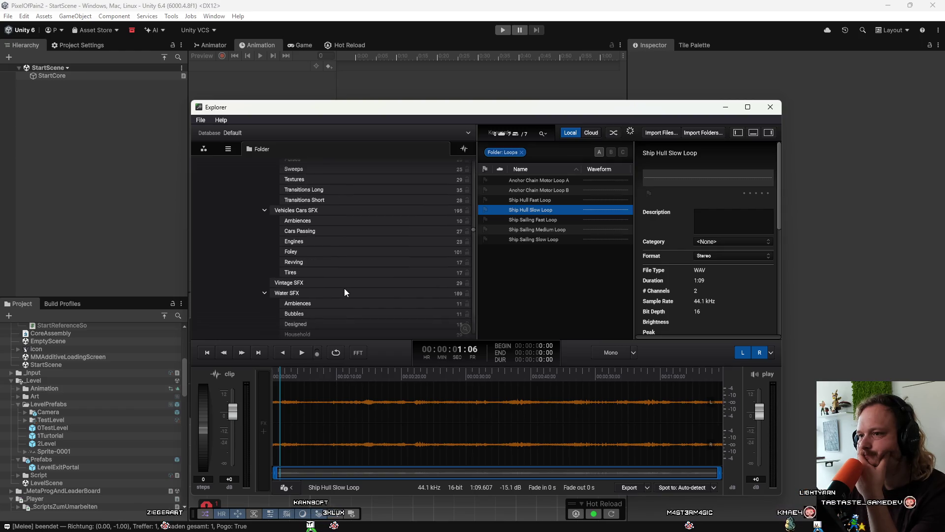
pyautogui.scroll(-10, 344, 289)
pyautogui.scroll(-10, 344, 292)
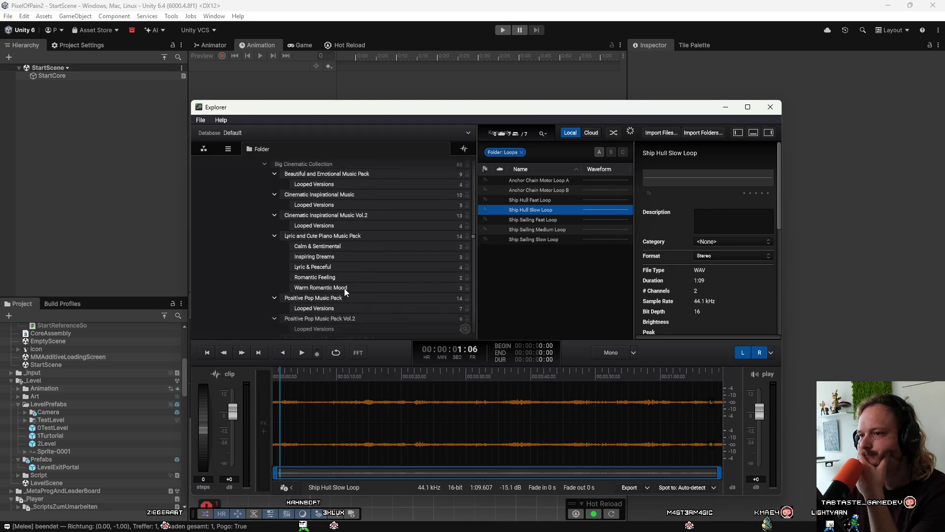
pyautogui.scroll(-5, 344, 288)
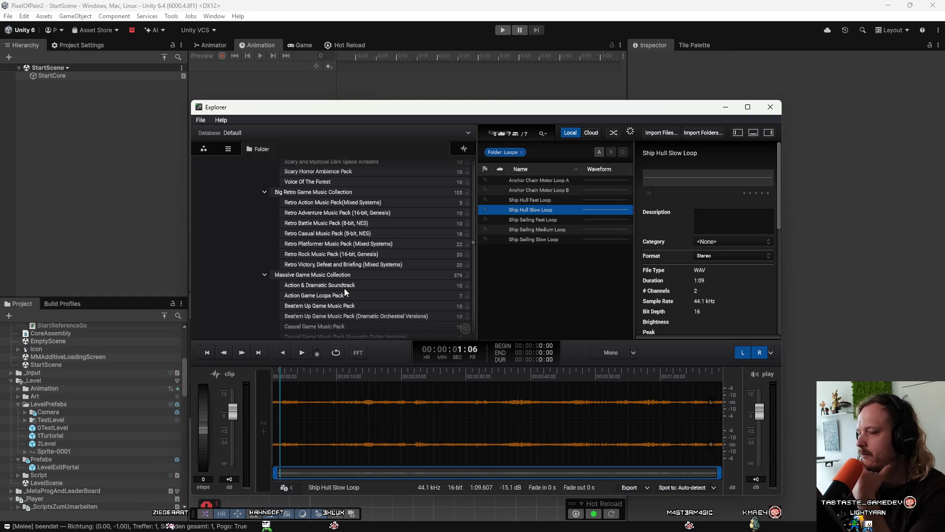
pyautogui.scroll(6, 330, 279)
pyautogui.scroll(15, 330, 278)
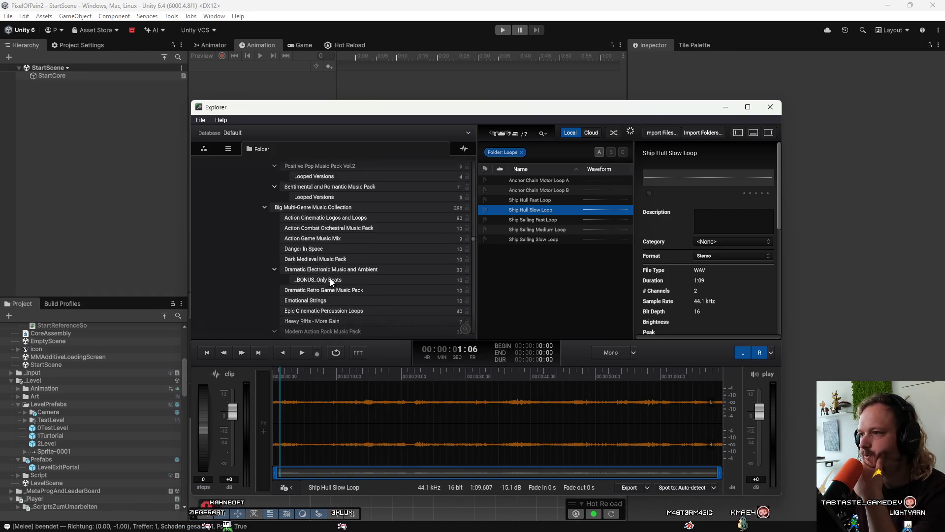
pyautogui.scroll(-15, 330, 279)
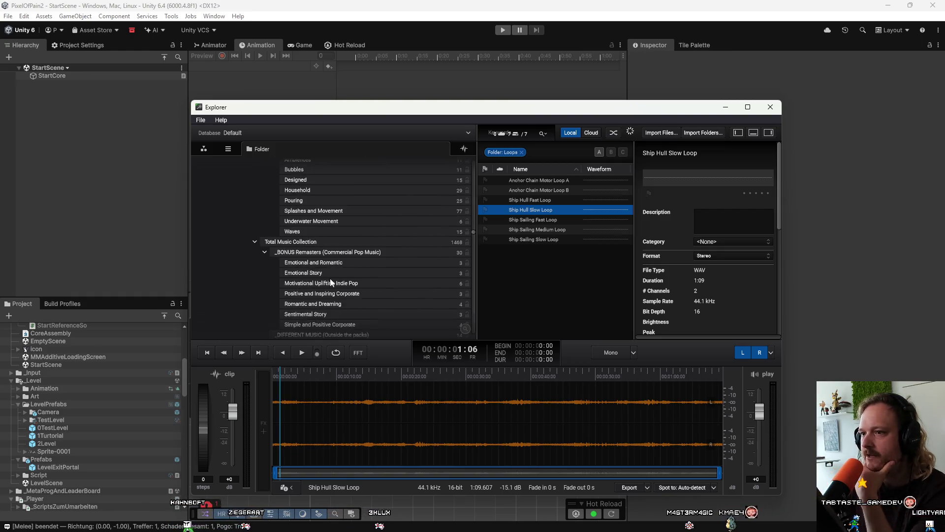
pyautogui.scroll(10, 330, 279)
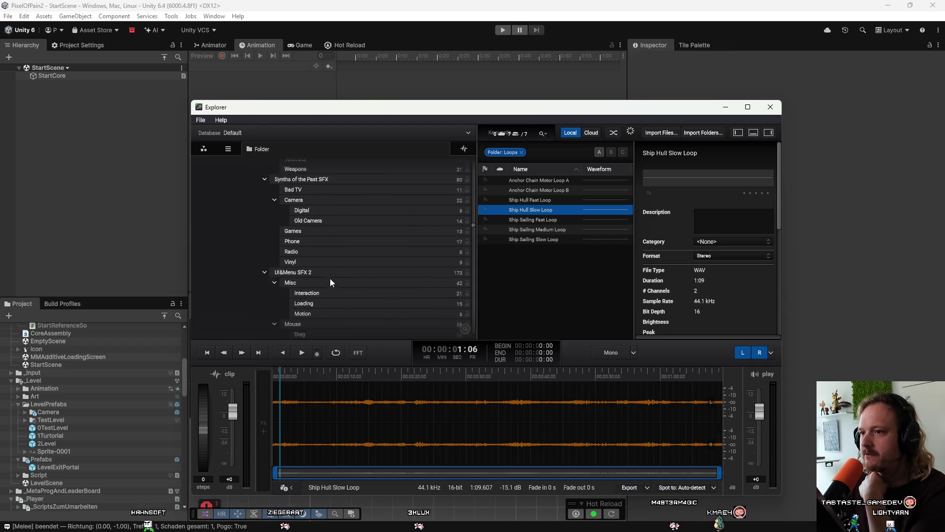
pyautogui.scroll(10, 330, 279)
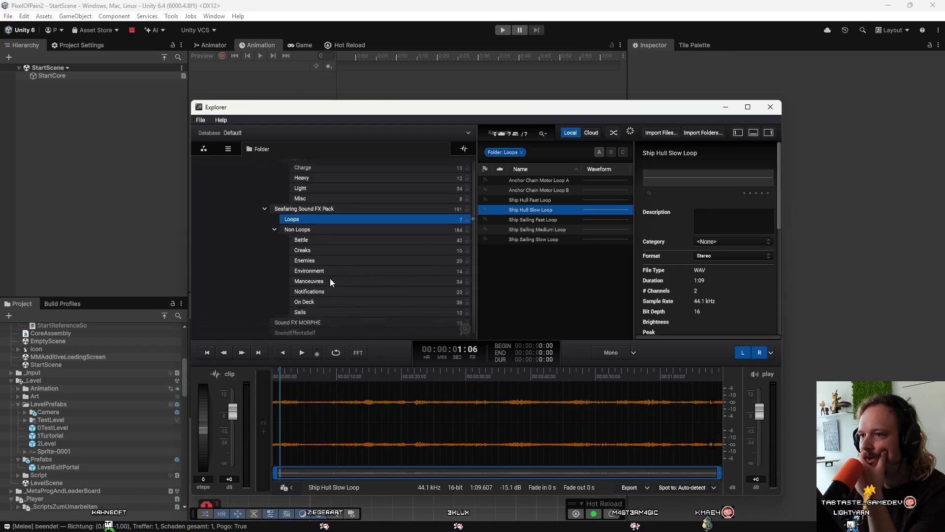
pyautogui.scroll(3, 330, 279)
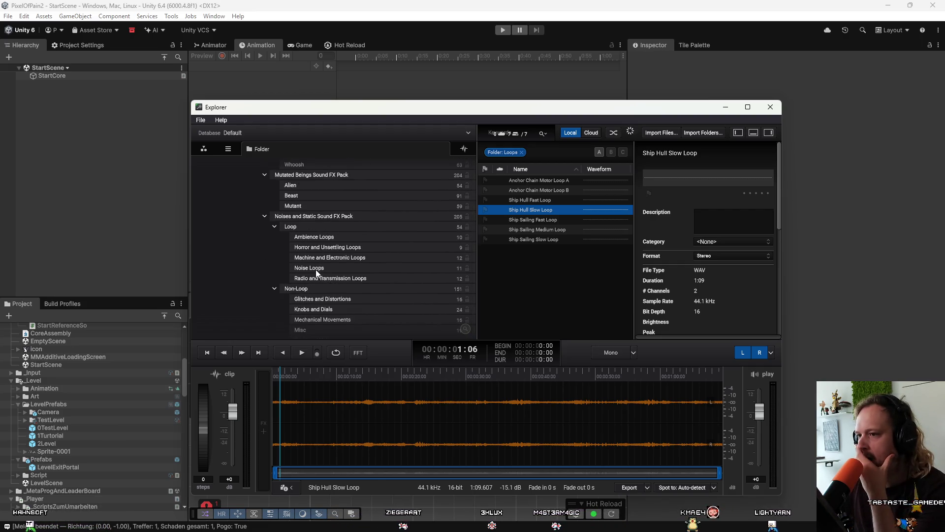
# Reveal White Noise Loop from the Noise Loops folder in Windows Explorer
pyautogui.click(317, 270)
pyautogui.click(519, 279)
pyautogui.rightClick(519, 279)
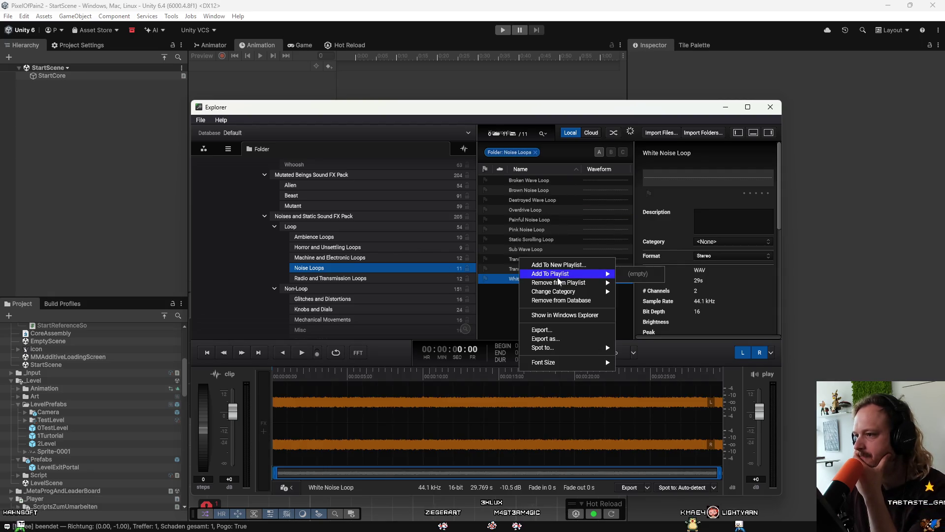
pyautogui.click(555, 315)
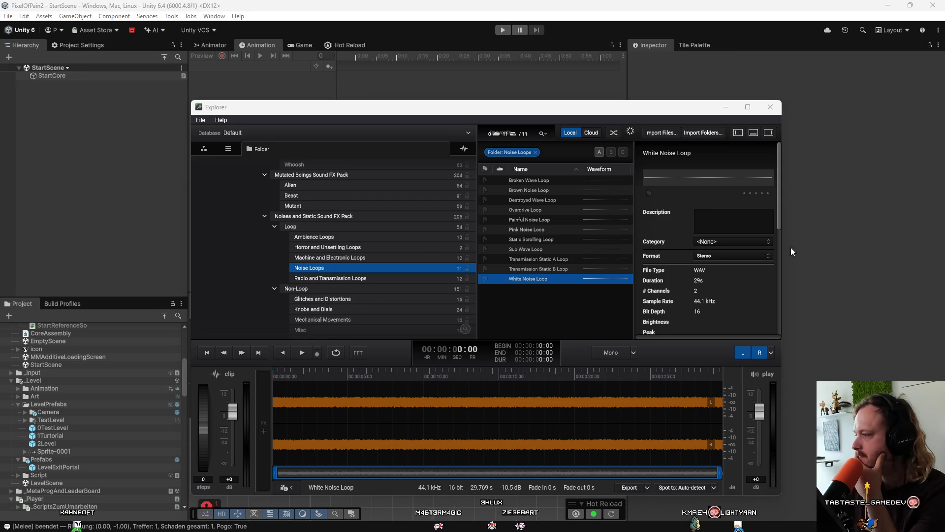
# Minimise the sound library and scroll Unity's Project panel down to the Audio folder
pyautogui.click(722, 109)
pyautogui.scroll(-5, 83, 439)
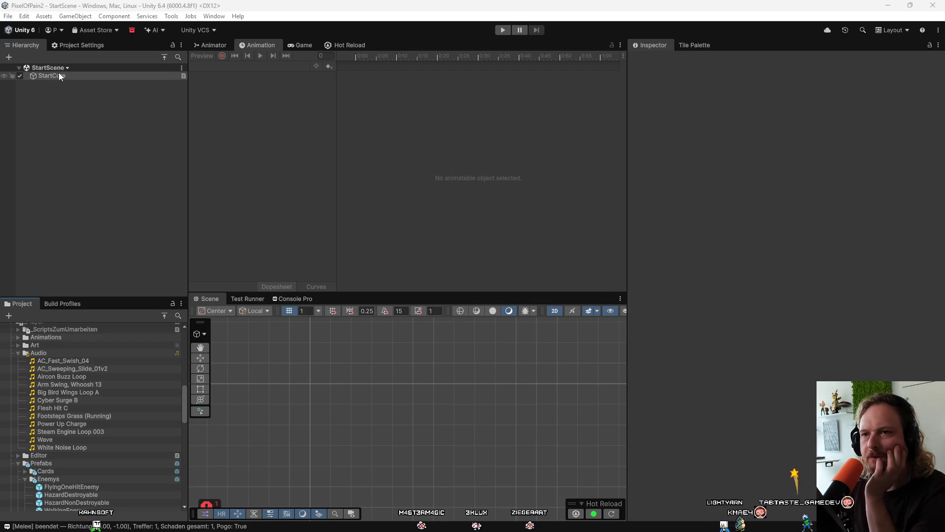
pyautogui.scroll(-4, 147, 477)
# In the Player prefab, disable WallSlideFeedback's MMSoundManager Sound feedback, then select WallSlideStart
pyautogui.doubleClick(91, 444)
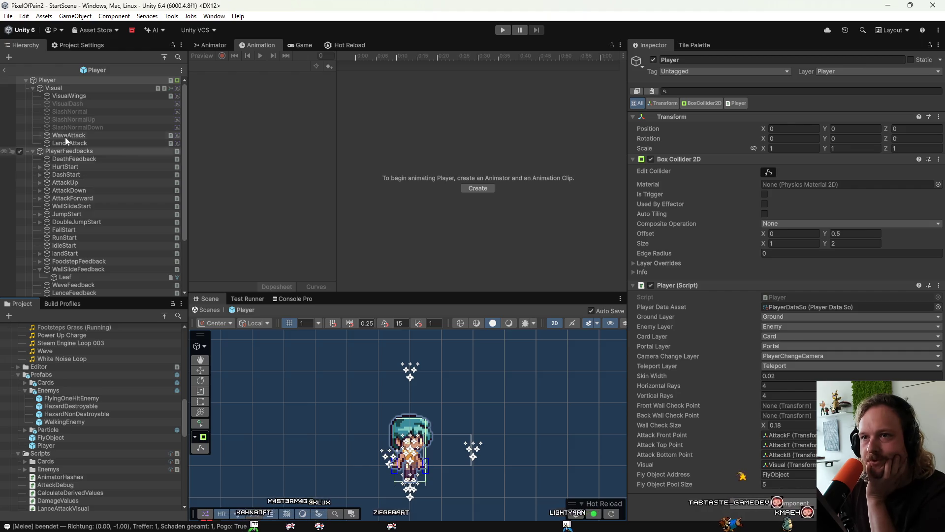
pyautogui.scroll(-3, 86, 246)
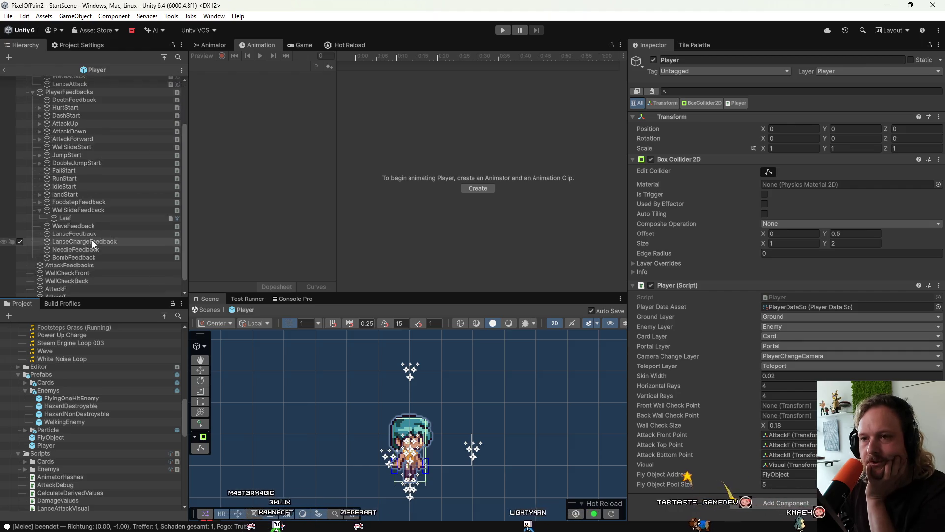
pyautogui.click(80, 198)
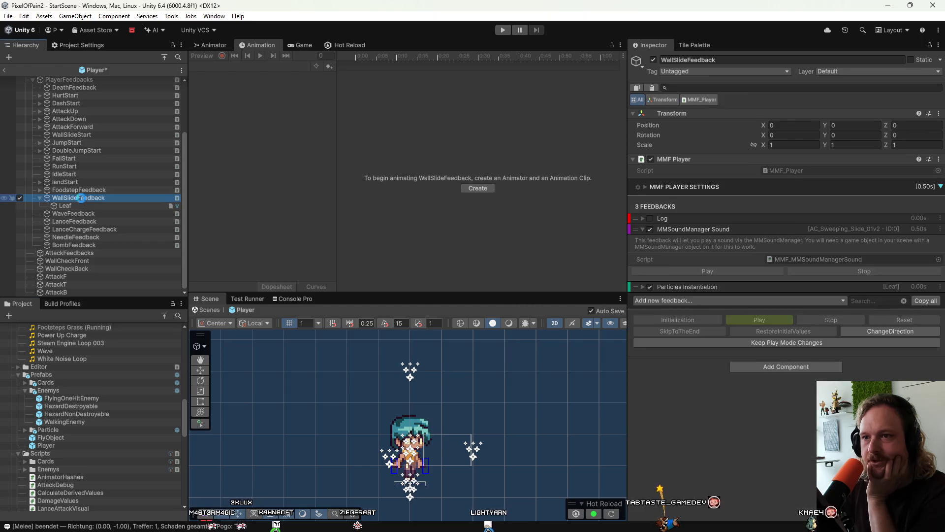
pyautogui.click(669, 229)
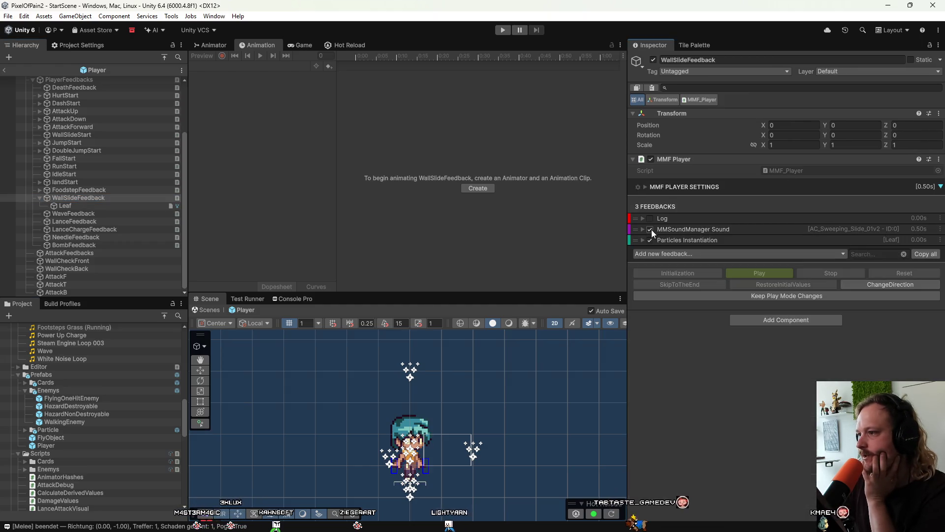
pyautogui.click(650, 230)
pyautogui.scroll(3, 102, 202)
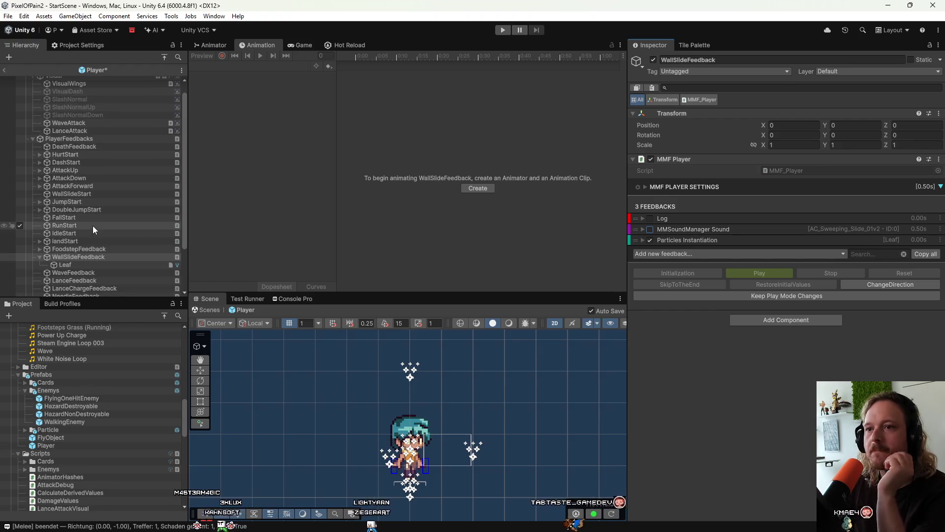
pyautogui.click(87, 195)
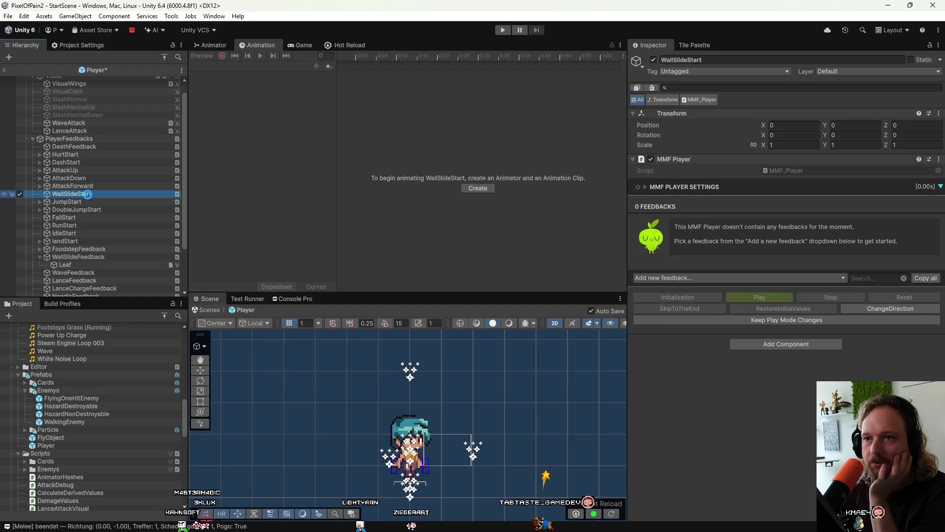
# Add an MMSoundManager Sound feedback to WallSlideStart, assign White Noise Loop as Sfx, lower minimum pitch
pyautogui.click(704, 277)
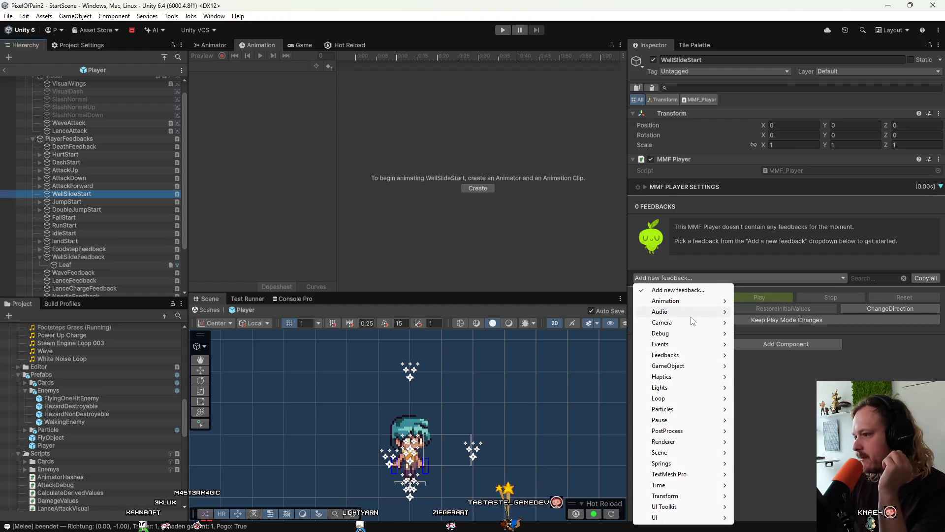
pyautogui.moveTo(692, 313)
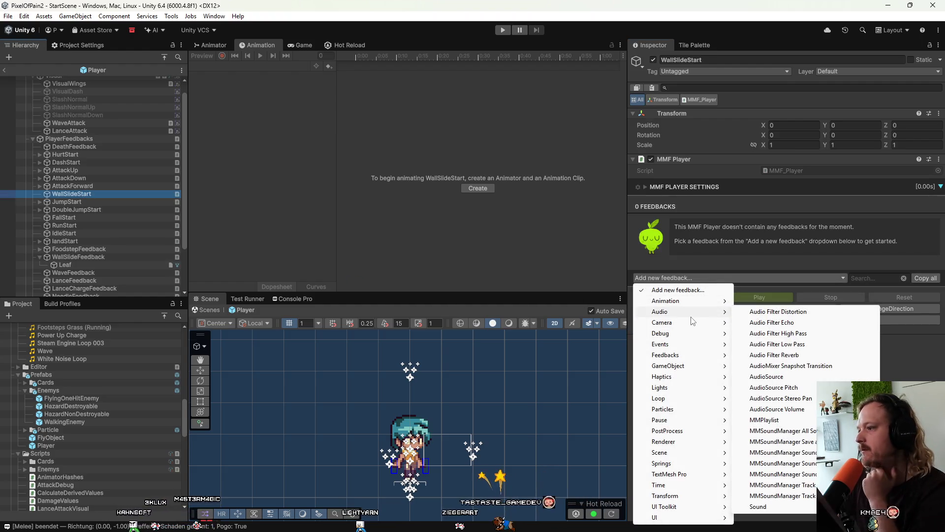
pyautogui.click(810, 454)
pyautogui.click(710, 220)
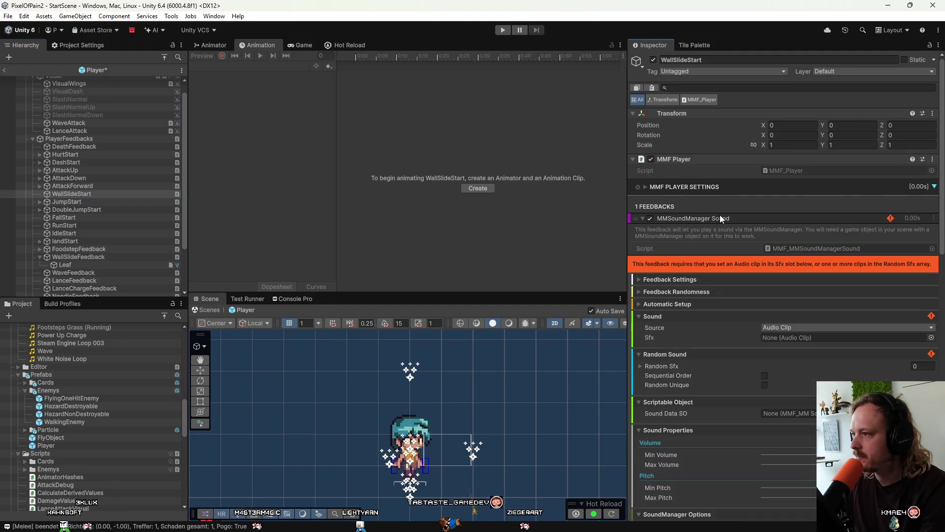
pyautogui.scroll(4, 63, 370)
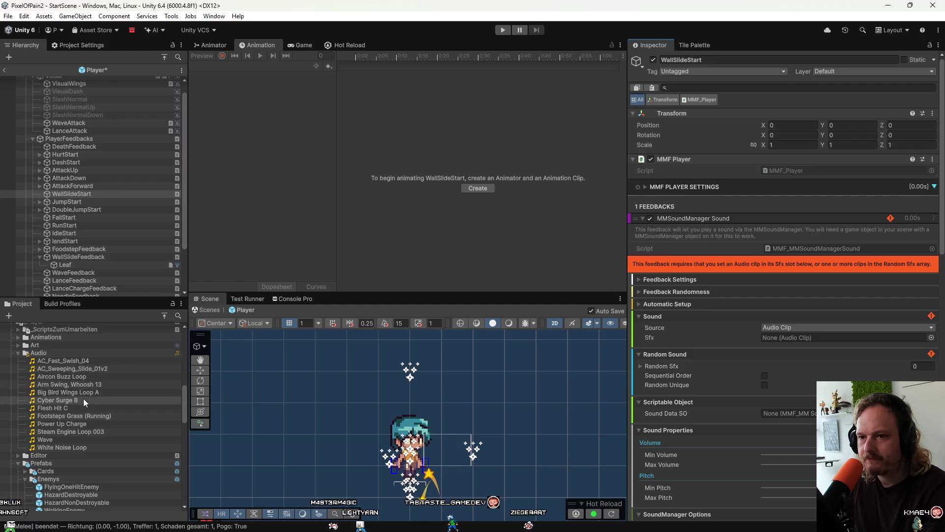
pyautogui.moveTo(78, 448)
pyautogui.mouseDown()
pyautogui.moveTo(369, 447)
pyautogui.moveTo(820, 339)
pyautogui.mouseUp()
pyautogui.scroll(-4, 670, 322)
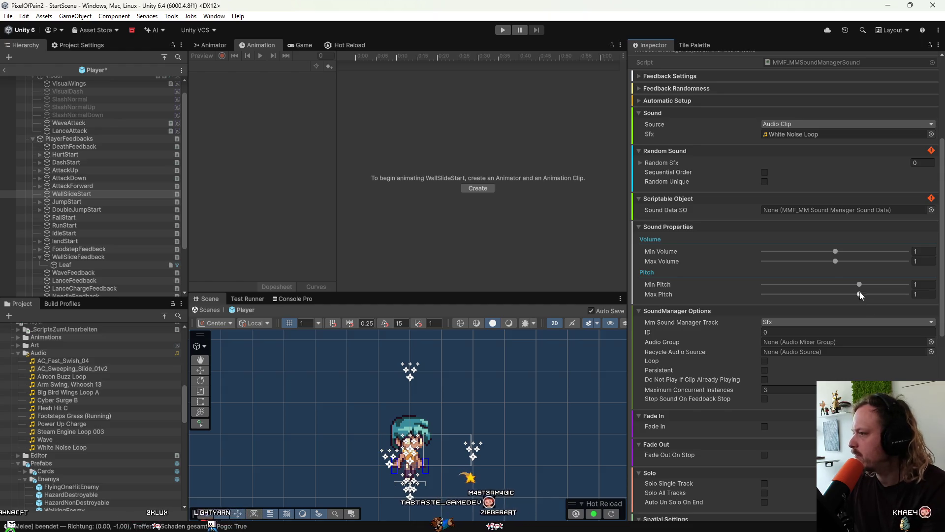
pyautogui.moveTo(859, 284)
pyautogui.mouseDown()
pyautogui.moveTo(839, 284)
pyautogui.moveTo(851, 295)
pyautogui.mouseUp()
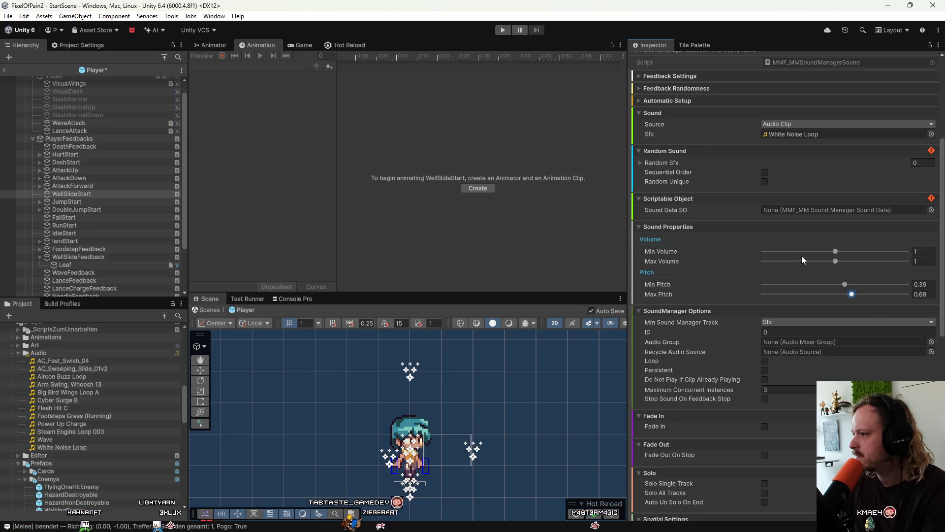
# Set the volume range to 0.521–0.63, adjust the pitch sliders, and preview the loop
pyautogui.scroll(-8, 808, 347)
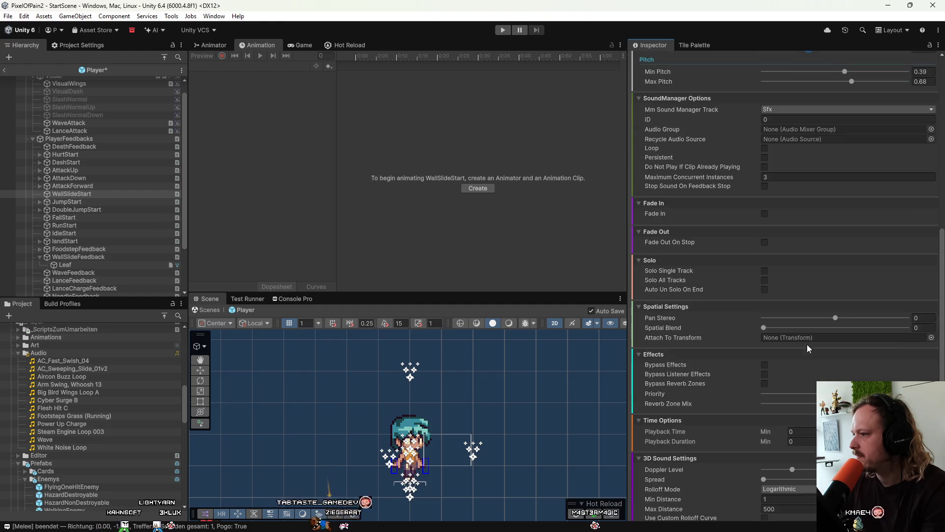
pyautogui.scroll(-4, 807, 344)
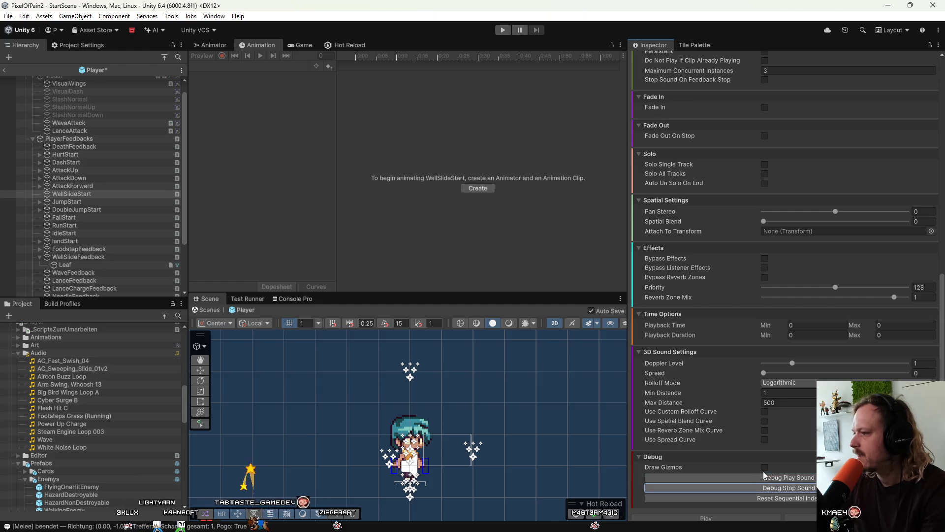
pyautogui.scroll(10, 753, 361)
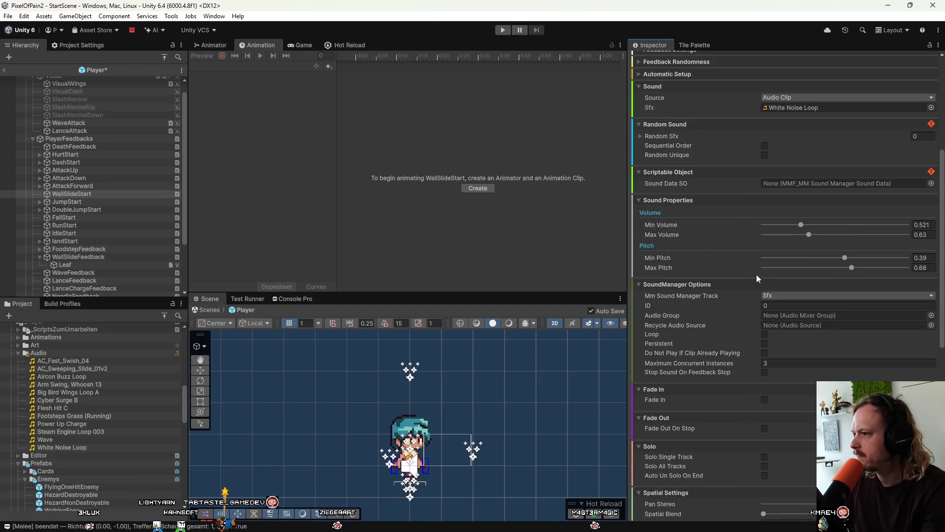
pyautogui.scroll(2, 755, 274)
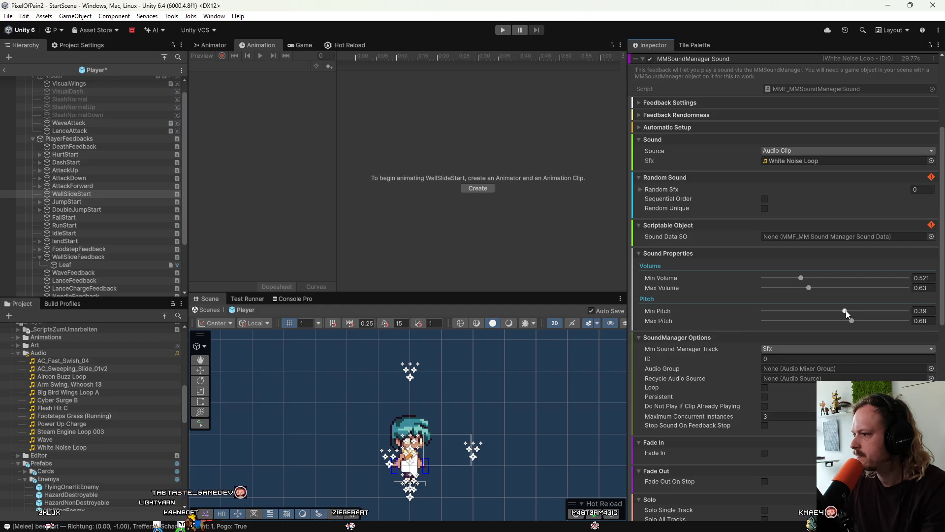
pyautogui.moveTo(847, 313)
pyautogui.mouseDown()
pyautogui.moveTo(885, 311)
pyautogui.moveTo(890, 320)
pyautogui.mouseUp()
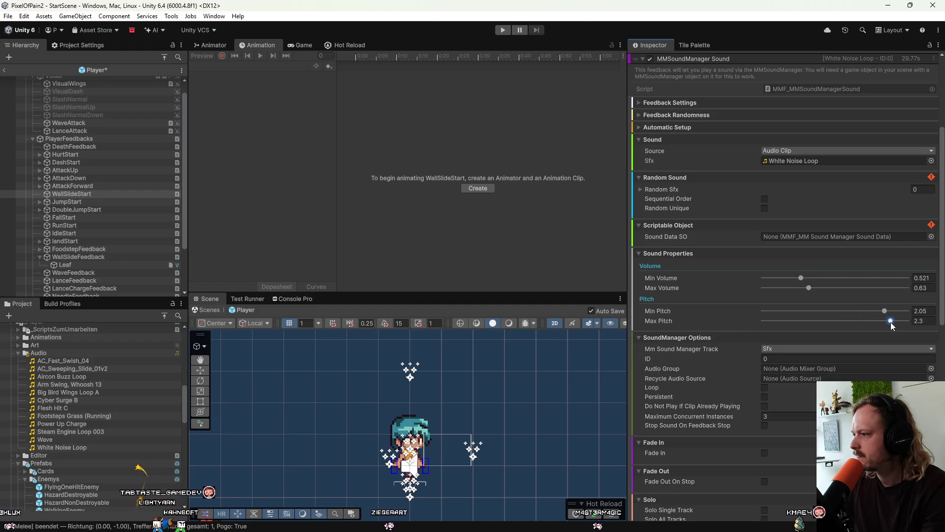
pyautogui.scroll(-6, 881, 340)
pyautogui.scroll(-6, 880, 340)
pyautogui.click(805, 462)
pyautogui.scroll(10, 811, 335)
pyautogui.moveTo(876, 229); pyautogui.dragTo(831, 244)
pyautogui.scroll(-12, 819, 253)
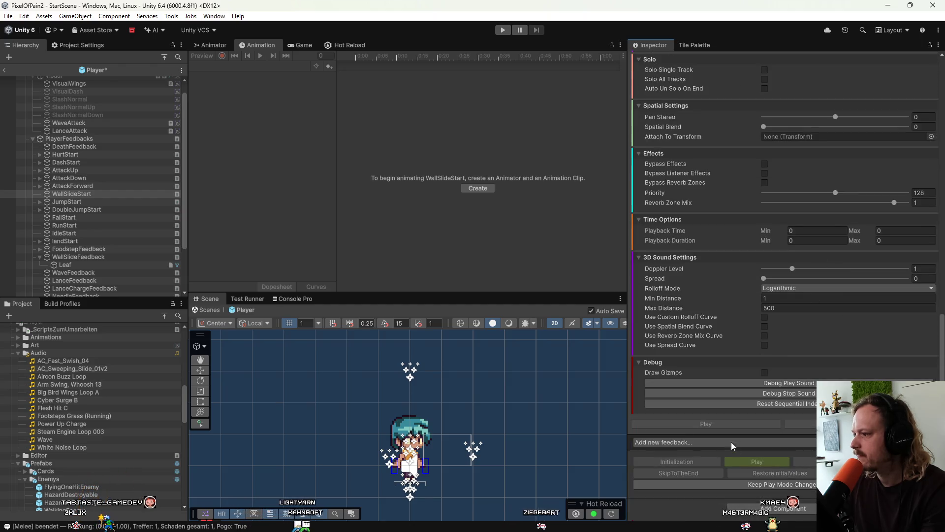
pyautogui.click(759, 383)
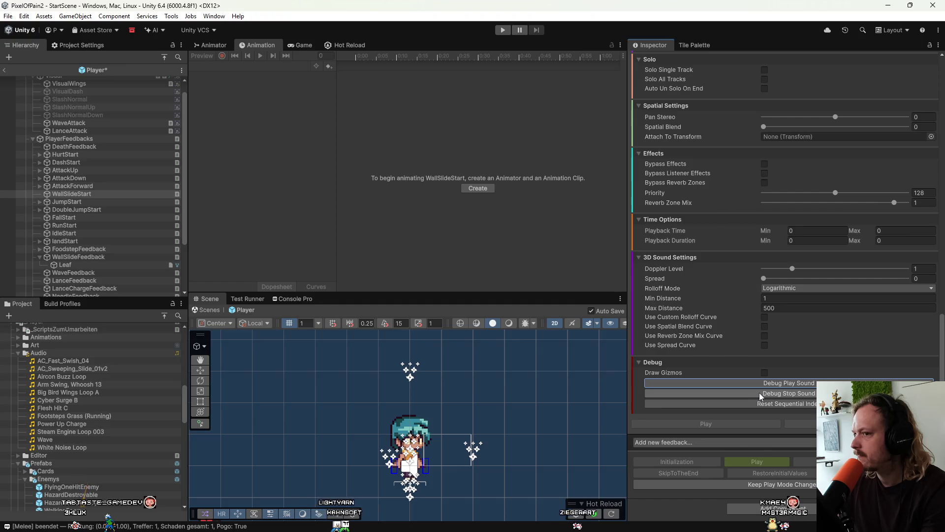
pyautogui.click(759, 393)
# Raise the minimum pitch to 0.18 and preview the loop repeatedly with Debug Play/Stop Sound
pyautogui.scroll(12, 769, 348)
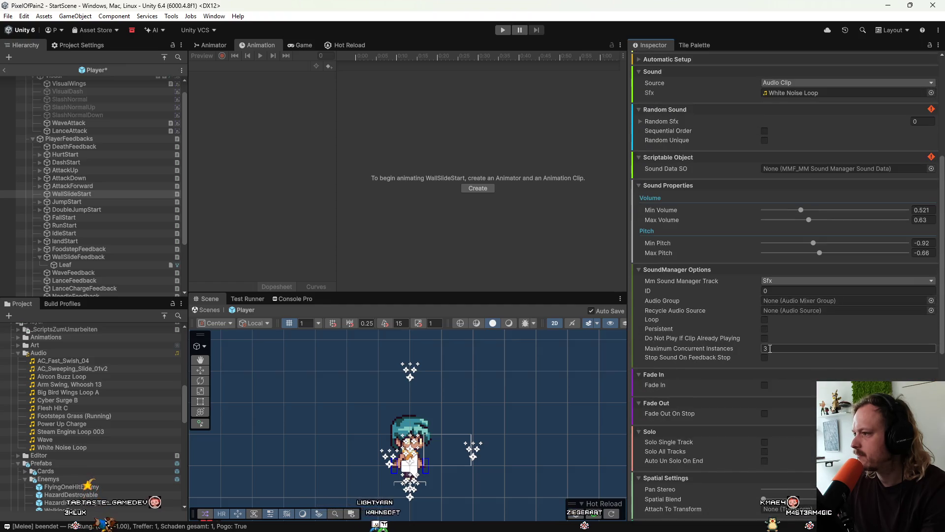
pyautogui.moveTo(820, 243); pyautogui.dragTo(840, 243)
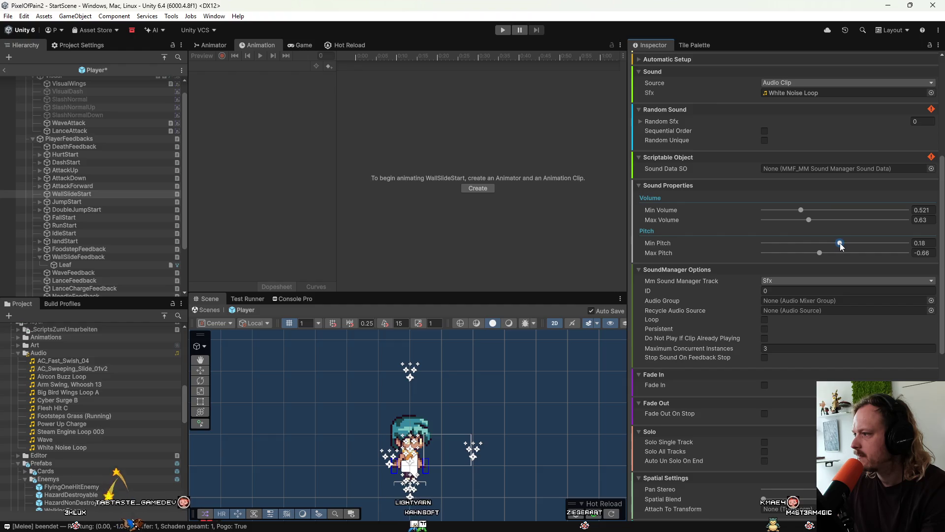
pyautogui.scroll(-10, 847, 317)
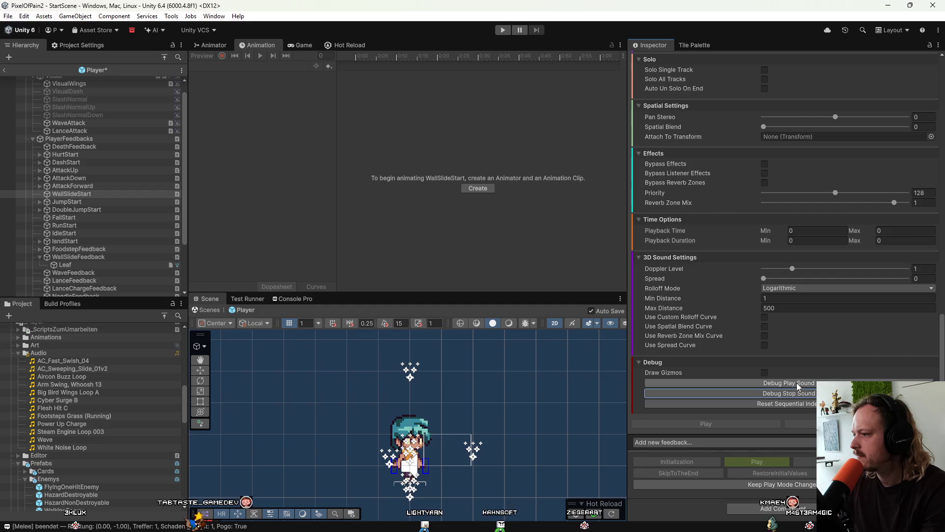
pyautogui.click(796, 384)
pyautogui.click(798, 391)
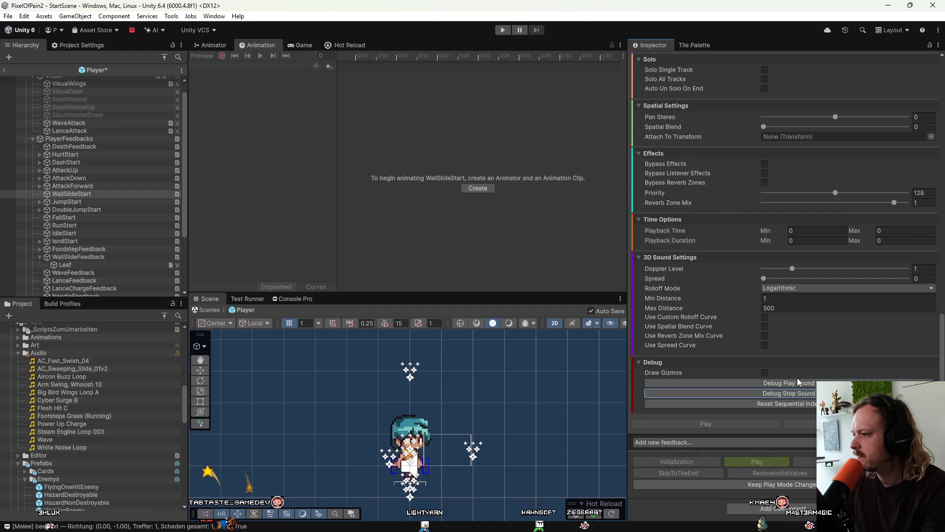
pyautogui.click(796, 383)
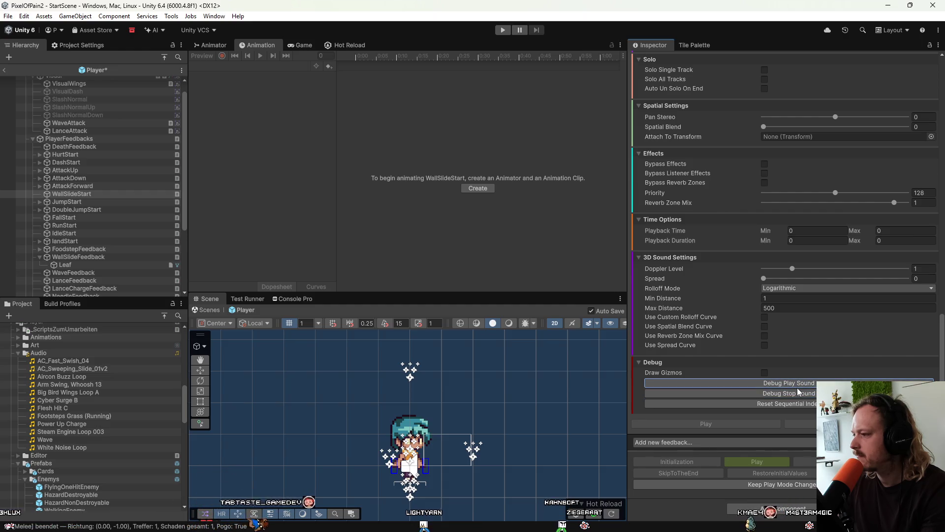
pyautogui.click(797, 391)
pyautogui.click(797, 386)
pyautogui.click(797, 393)
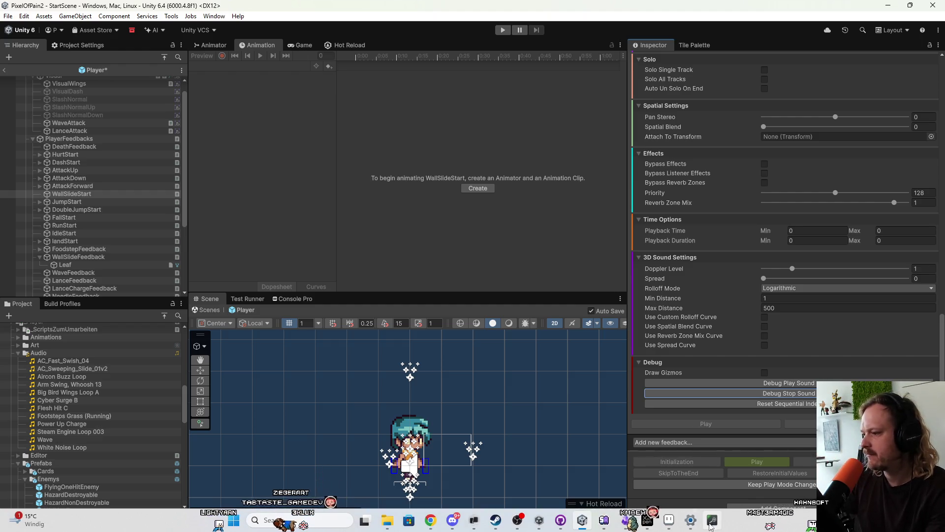
# Bring up the sound library and audition Brown Noise, Overdrive and Destroyed Wave loops
pyautogui.click(714, 523)
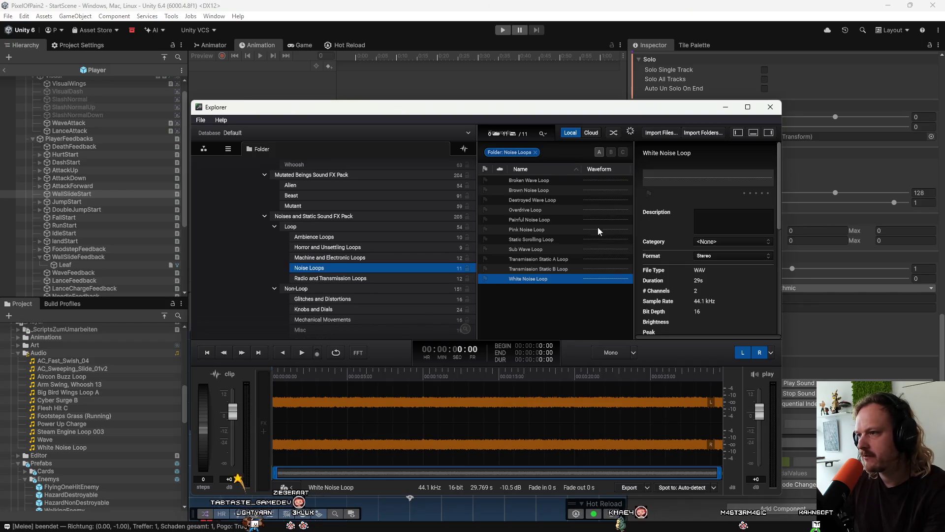
pyautogui.click(545, 190)
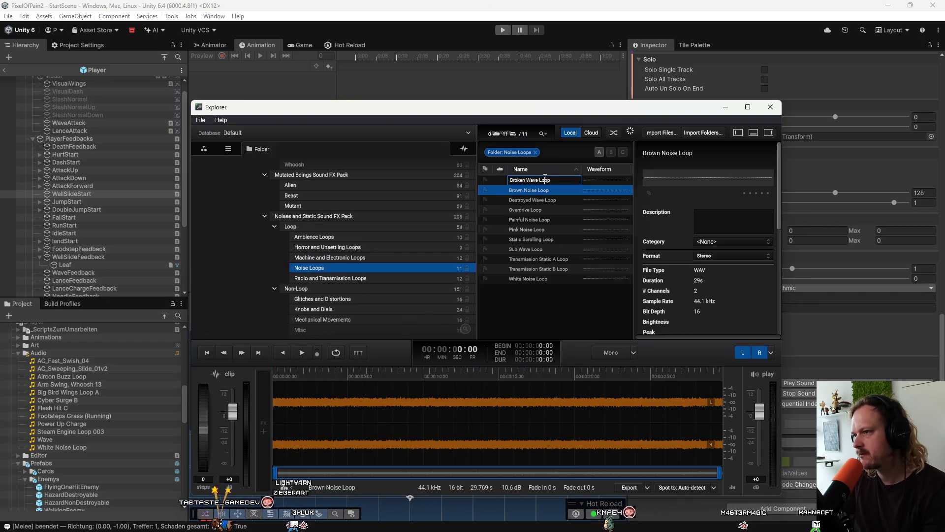
pyautogui.click(527, 230)
pyautogui.click(530, 213)
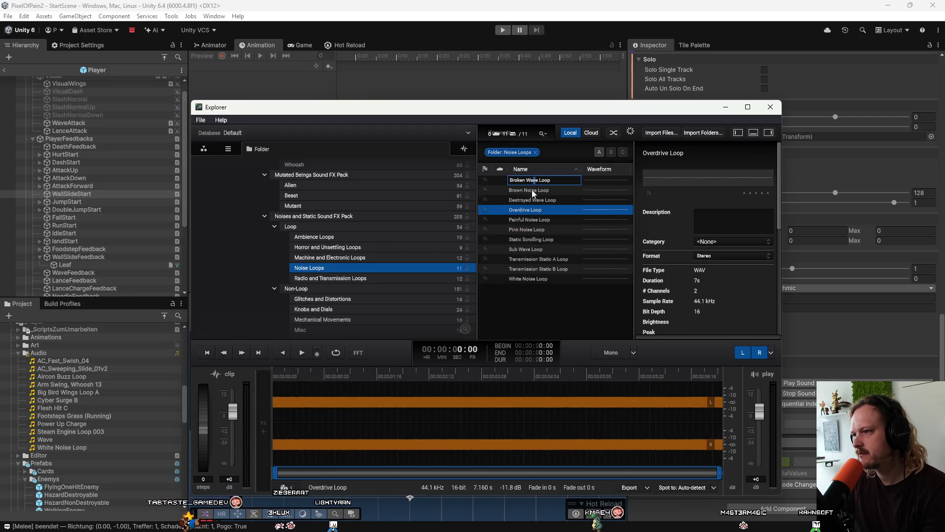
pyautogui.click(526, 191)
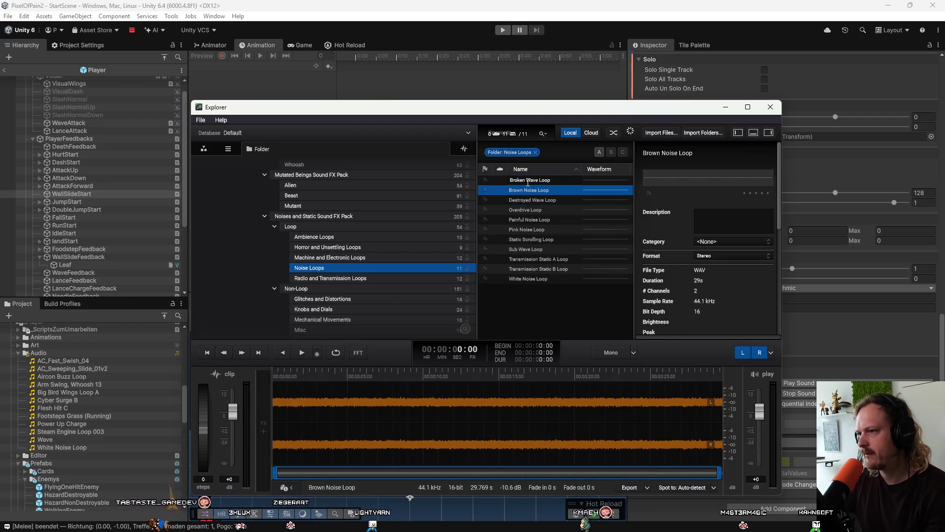
pyautogui.click(512, 201)
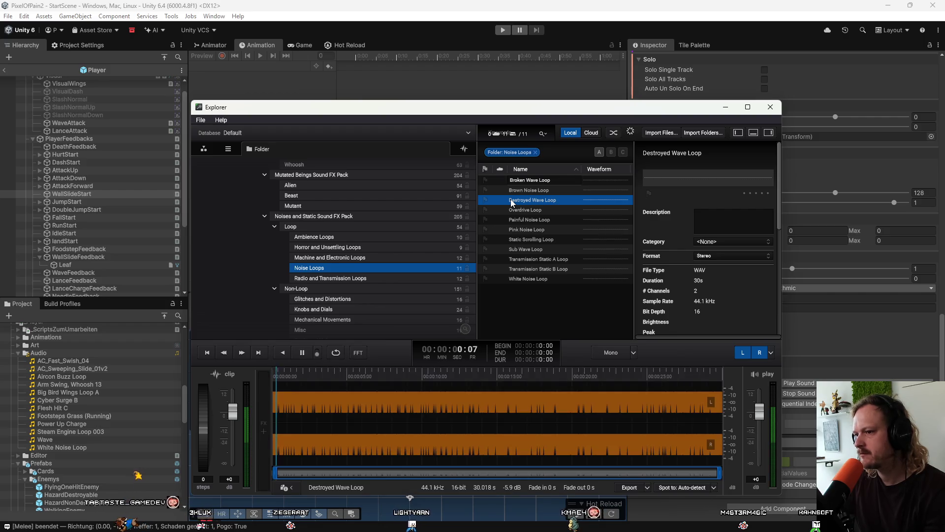
# Step through Overdrive, Pink Noise and Sub Wave to White Noise Loop, then stop playback
pyautogui.press('Down')
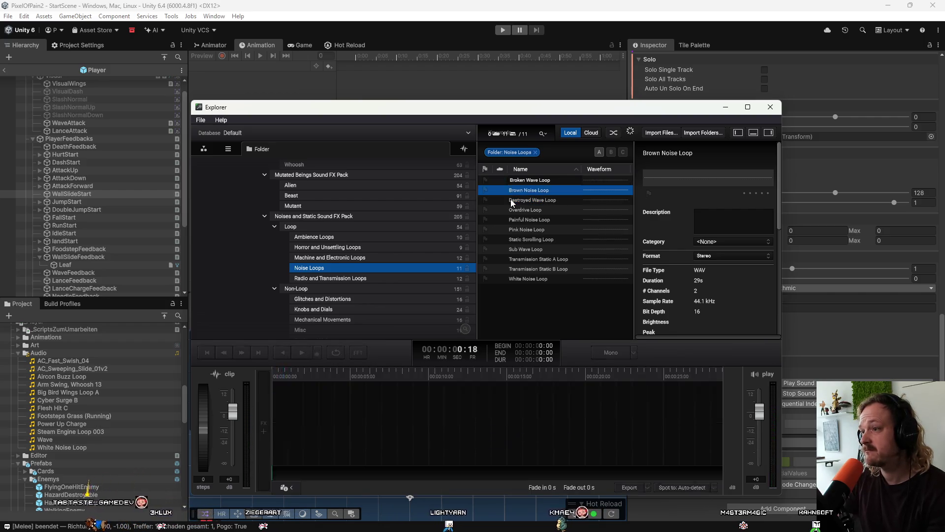
pyautogui.press('Down')
pyautogui.press('Down')
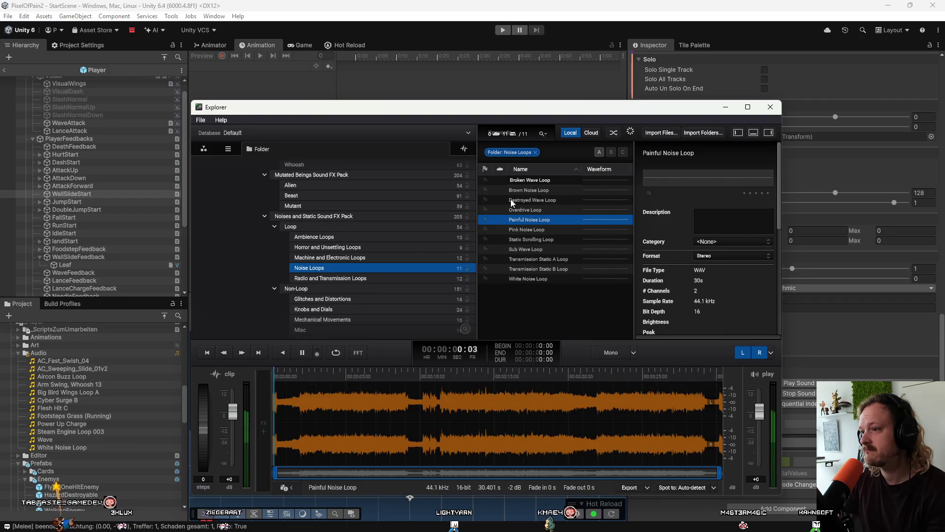
pyautogui.press('Down')
pyautogui.press('Down')
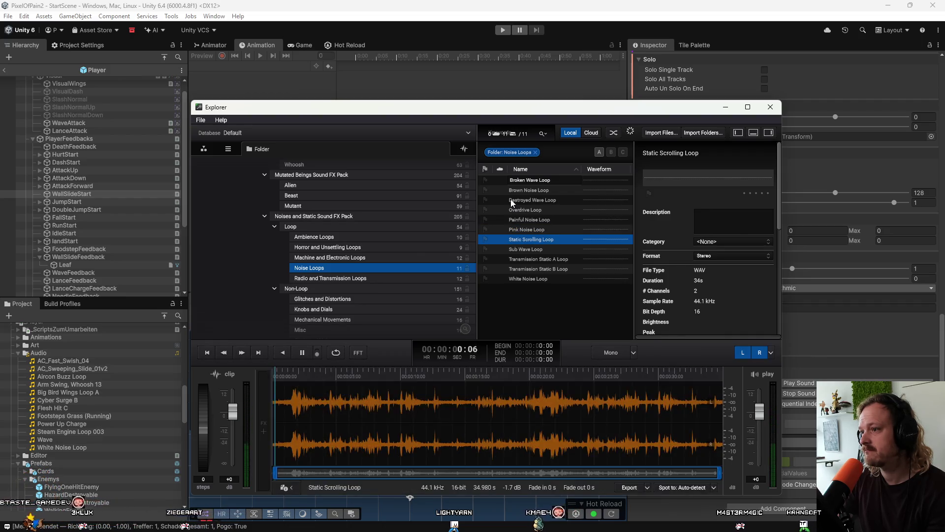
pyautogui.press('Down')
pyautogui.press('Down')
pyautogui.press('Down')
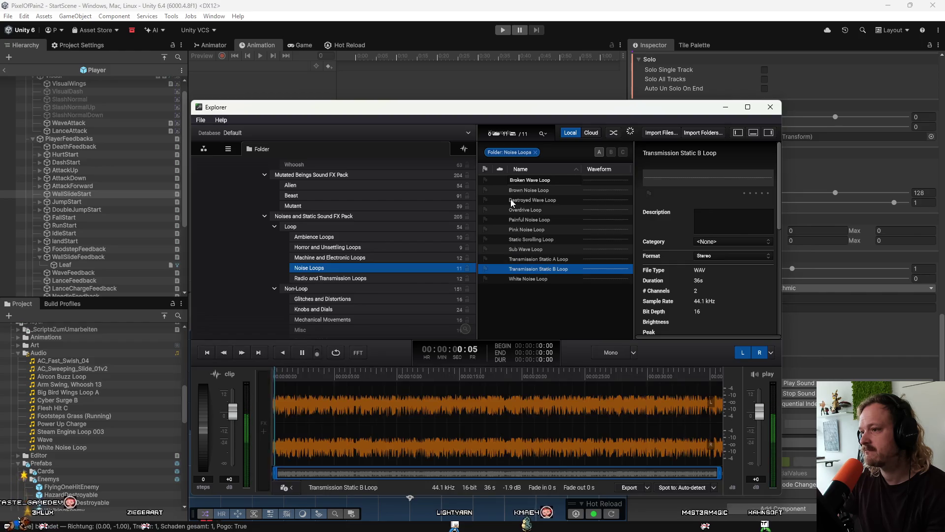
pyautogui.press('space')
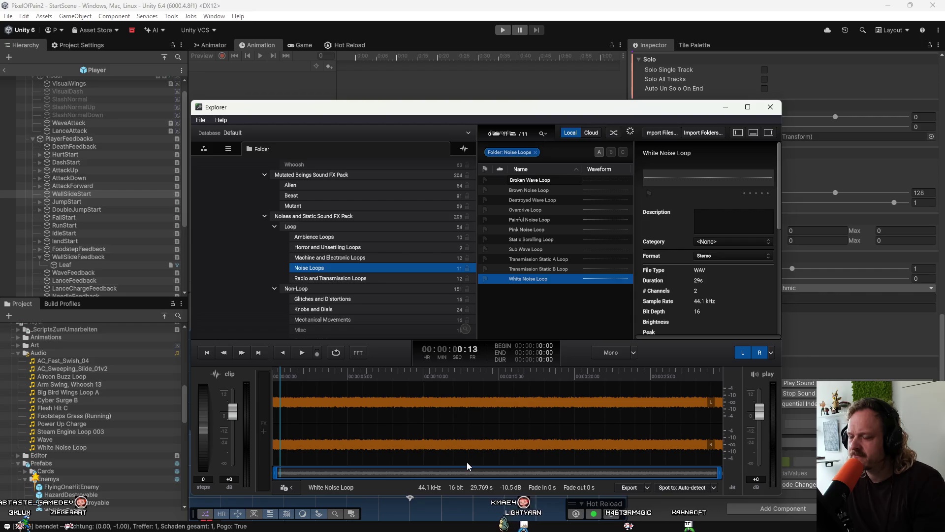
pyautogui.moveTo(542, 529)
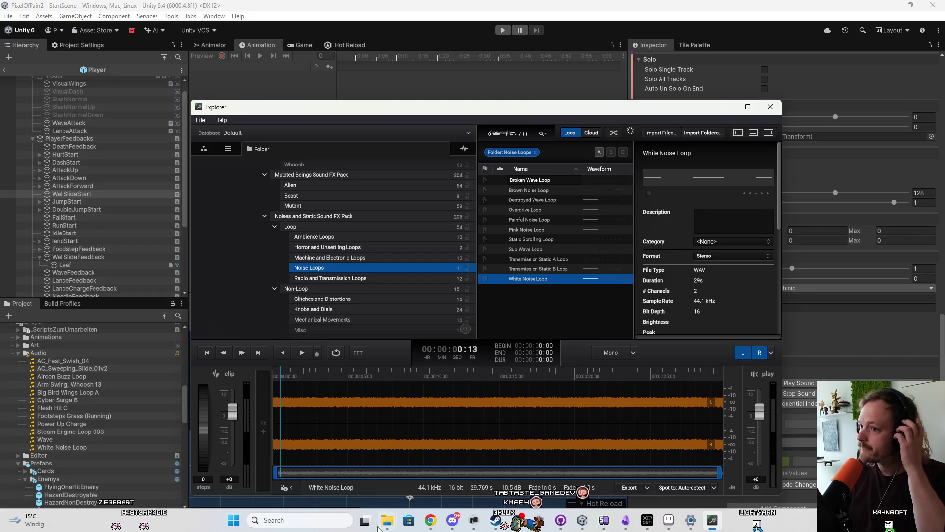
pyautogui.scroll(-5, 314, 221)
# Scroll the folder tree and list the GRASS footstep sounds
pyautogui.scroll(-10, 314, 220)
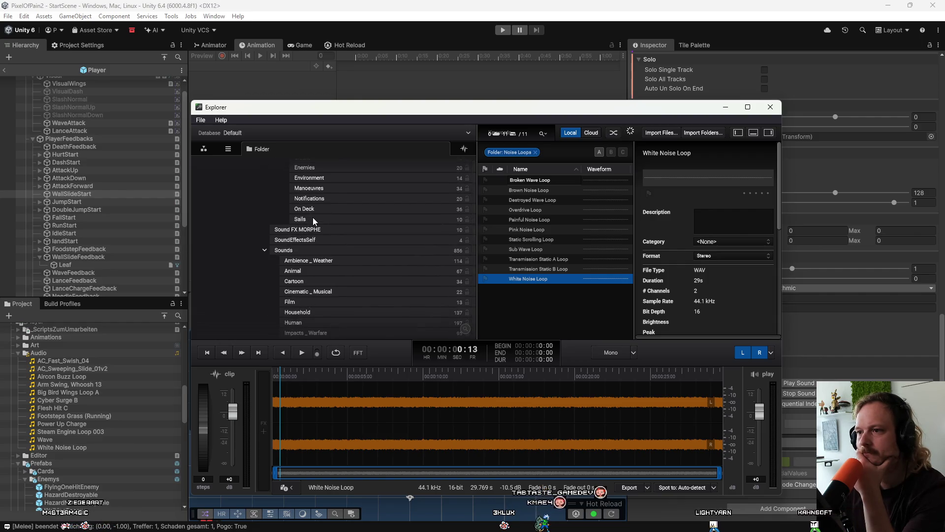
pyautogui.scroll(-10, 313, 217)
pyautogui.moveTo(471, 226); pyautogui.dragTo(481, 312)
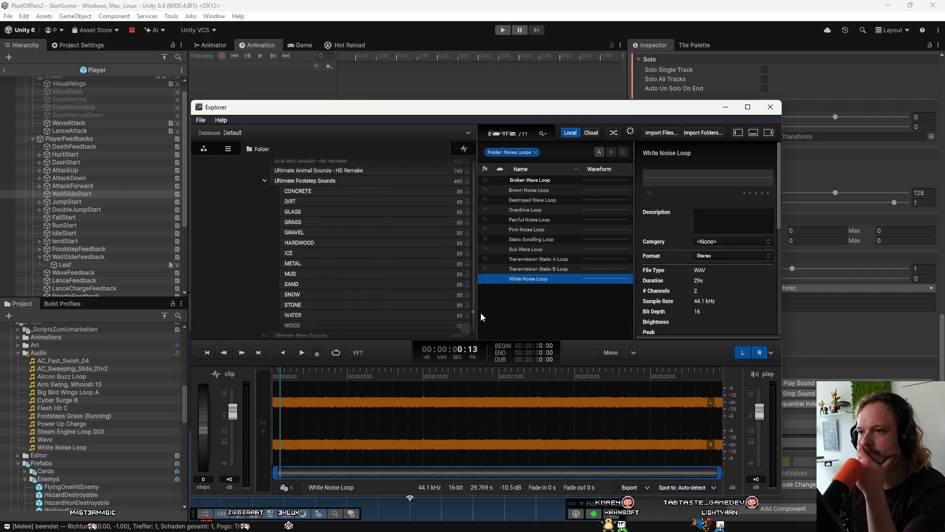
pyautogui.click(345, 226)
pyautogui.scroll(-5, 345, 228)
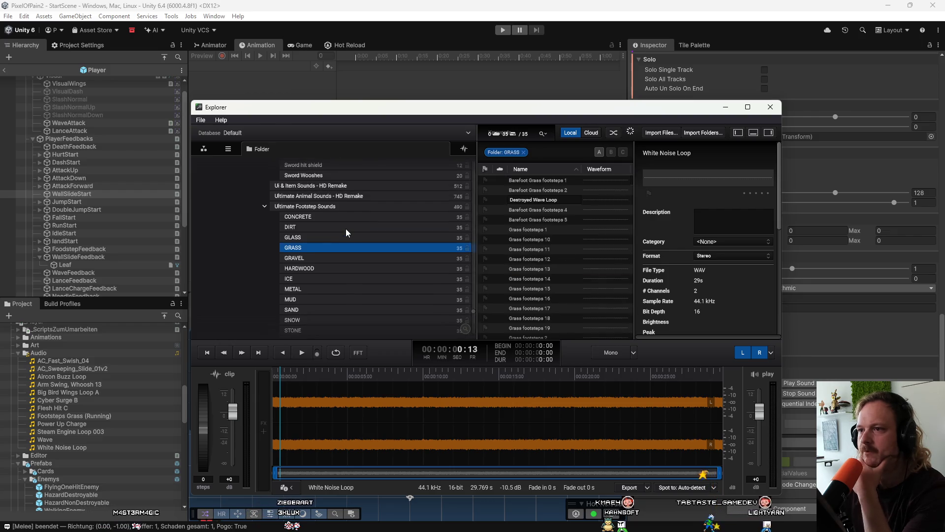
pyautogui.scroll(-3, 346, 228)
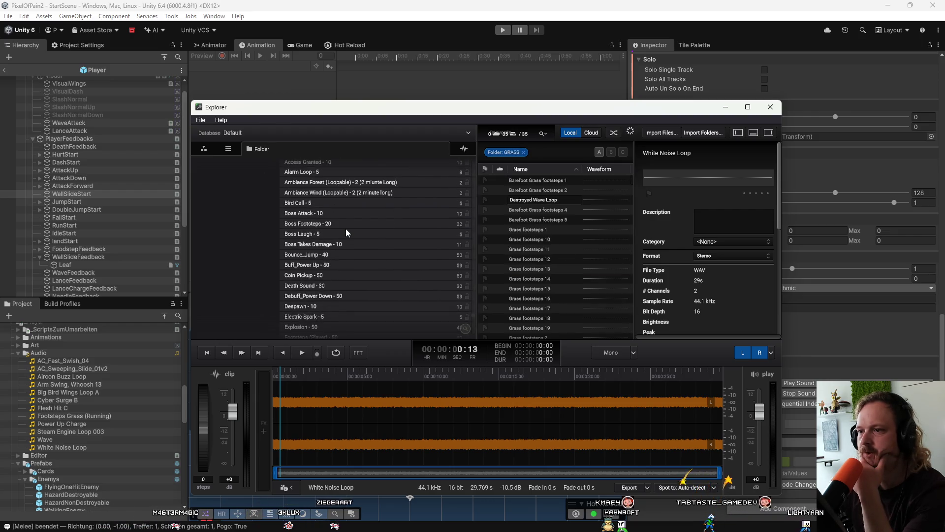
pyautogui.scroll(-3, 346, 229)
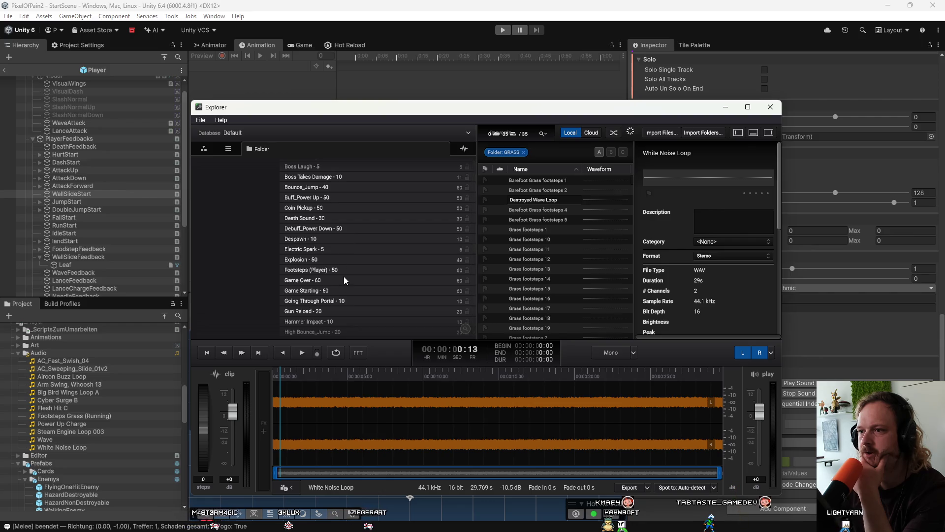
pyautogui.scroll(2, 344, 276)
# Browse Death Sound, Bounce_Jump, Alarm Loop and VoiceLines, then move on to VP+ SFX
pyautogui.click(344, 276)
pyautogui.click(346, 246)
pyautogui.scroll(2, 347, 245)
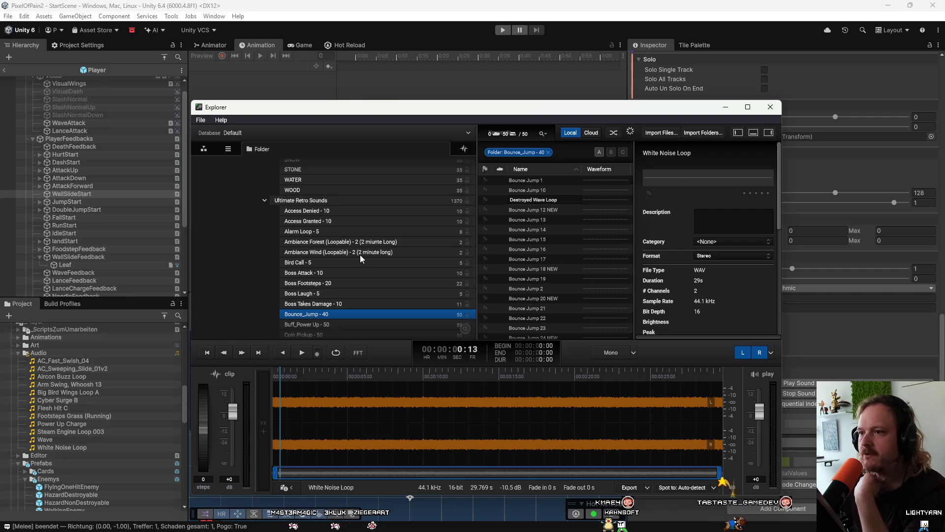
pyautogui.scroll(2, 359, 256)
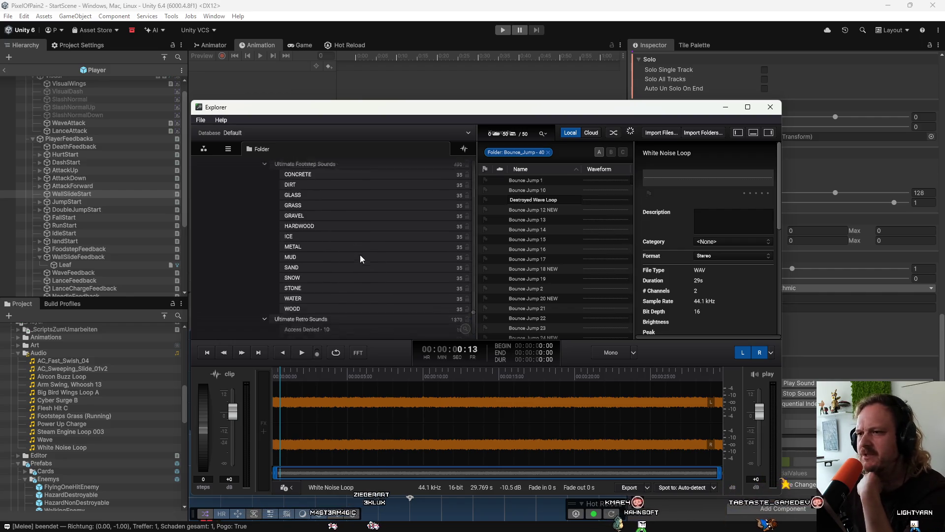
pyautogui.scroll(-2, 359, 255)
pyautogui.click(359, 255)
pyautogui.scroll(-10, 354, 259)
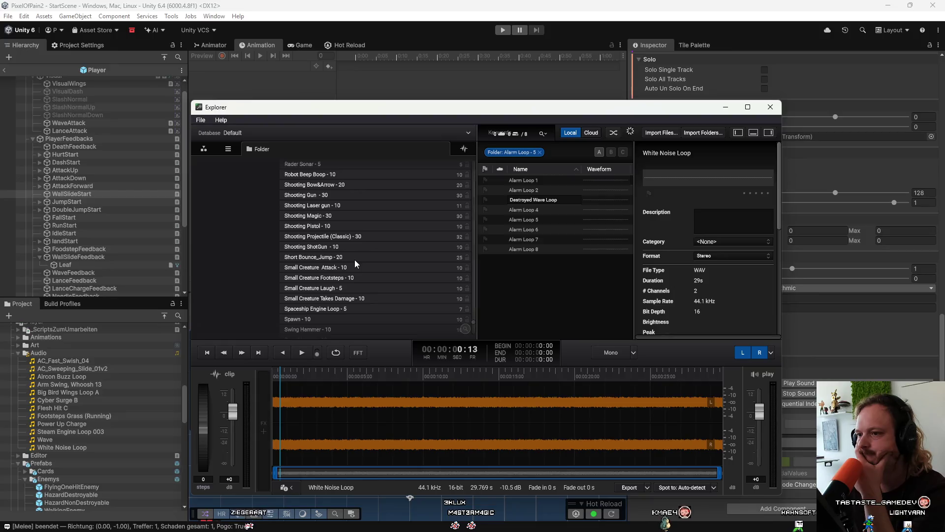
pyautogui.scroll(-5, 355, 260)
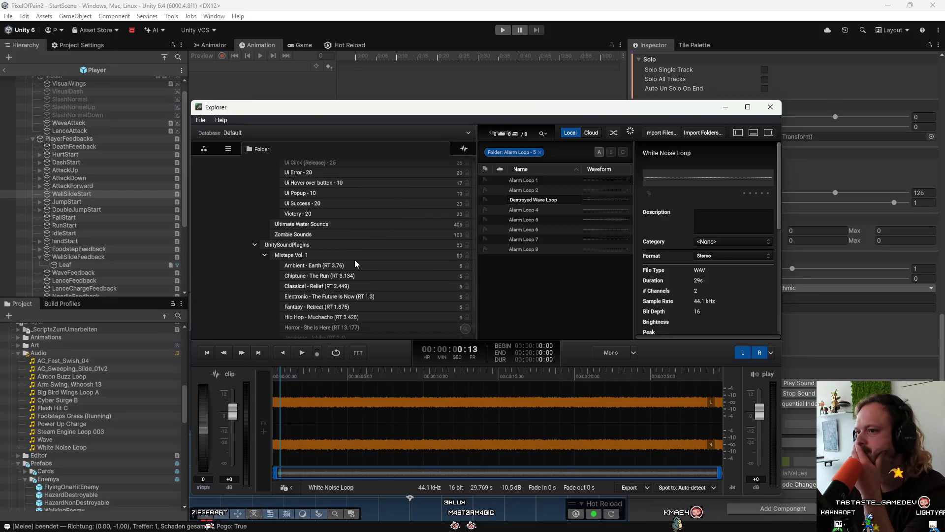
pyautogui.scroll(-5, 353, 253)
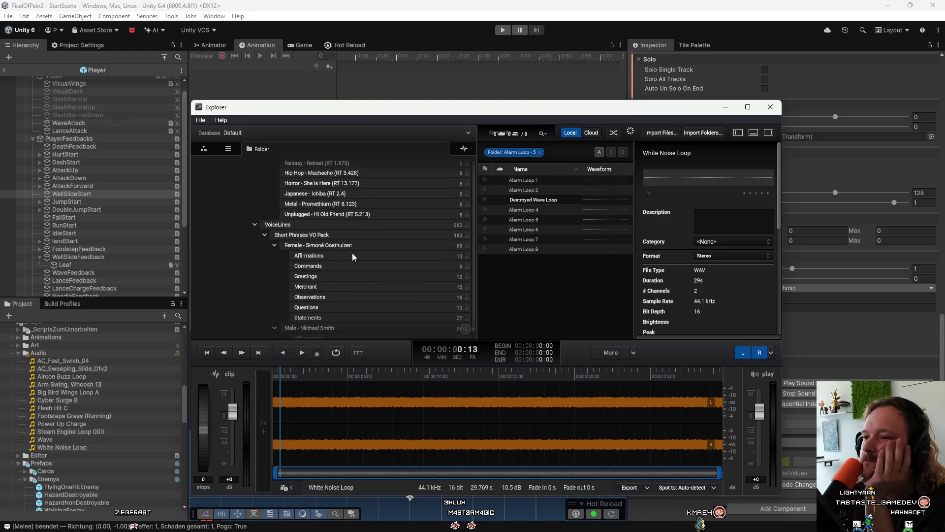
pyautogui.scroll(-1, 353, 253)
pyautogui.click(256, 191)
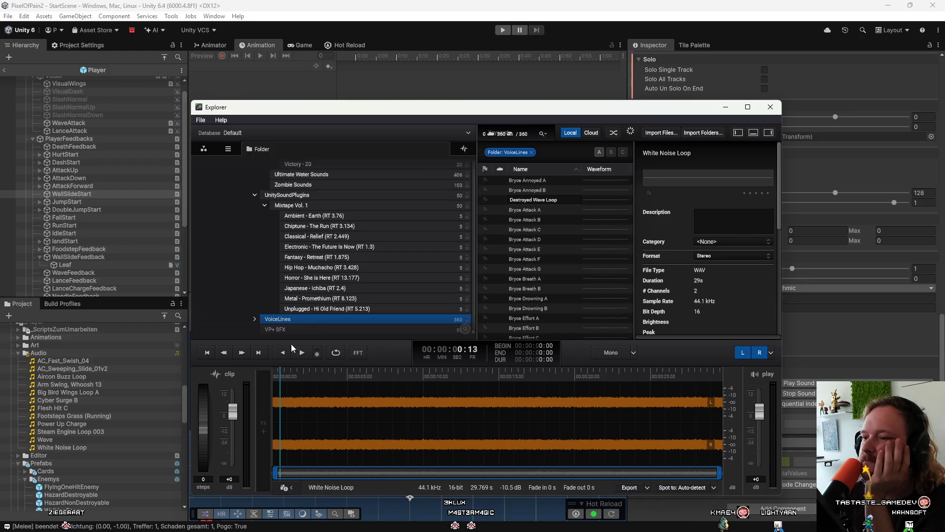
pyautogui.press('Down')
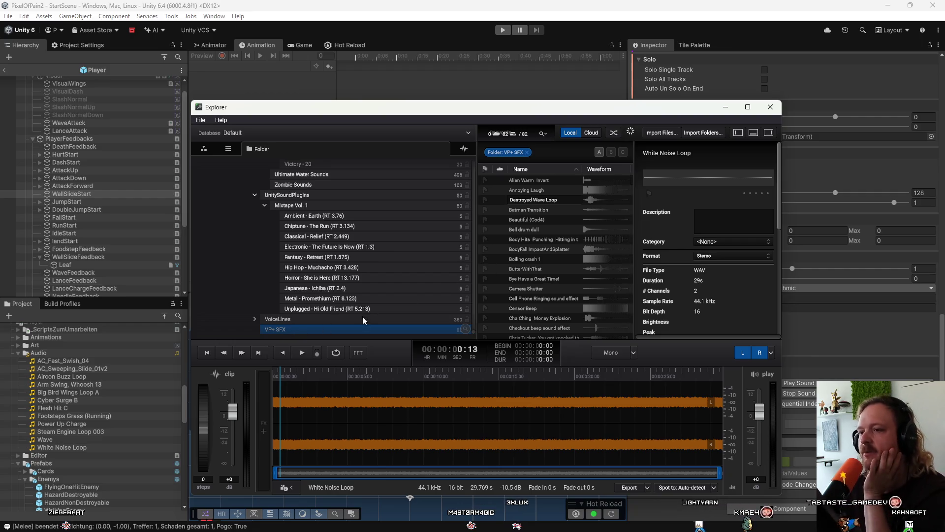
# Audition VP+ SFX sounds from Alien Warm Invert down to Checkout beep sound effect
pyautogui.click(542, 180)
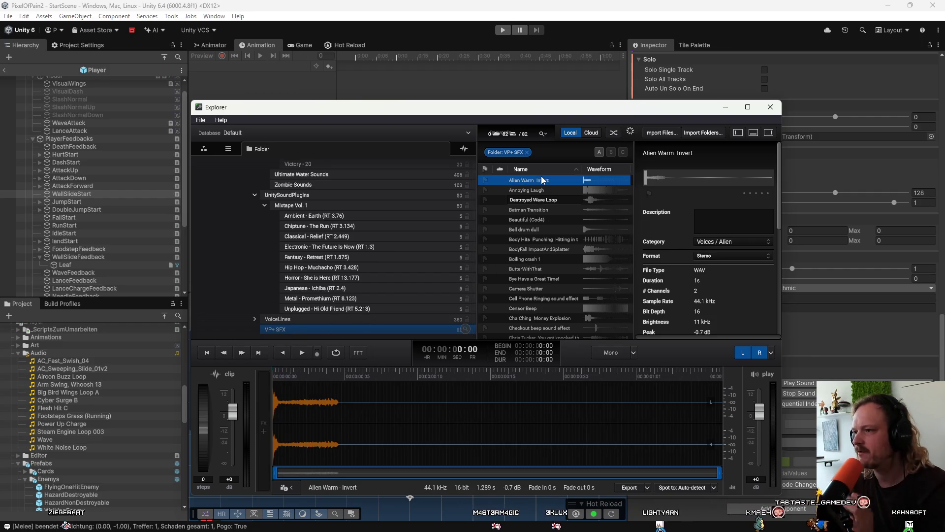
pyautogui.press('Down')
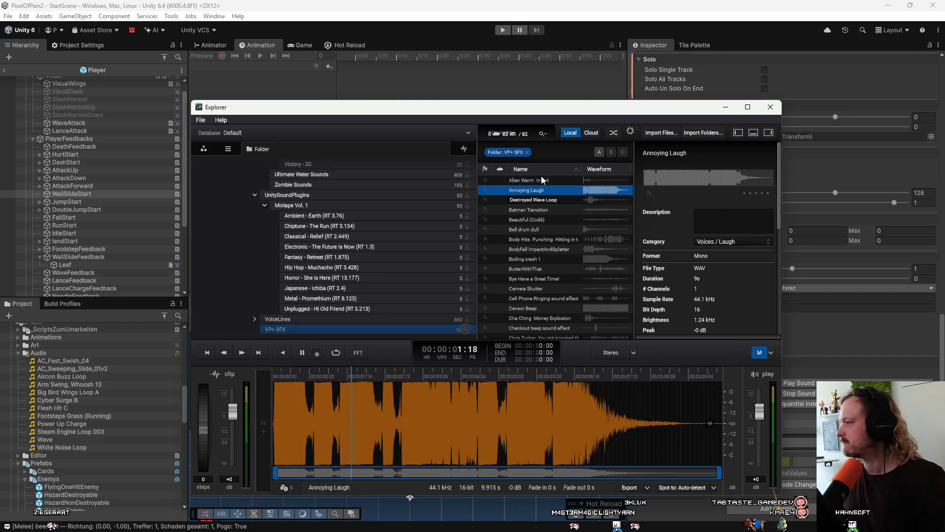
pyautogui.press('Down')
pyautogui.press('Down')
pyautogui.press('Down')
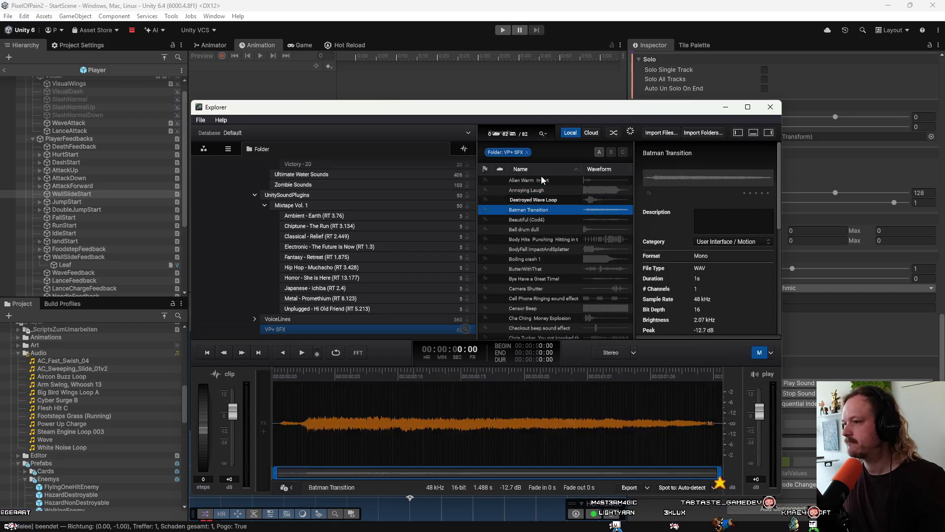
pyautogui.press('Down')
pyautogui.press('Down')
pyautogui.press('Down')
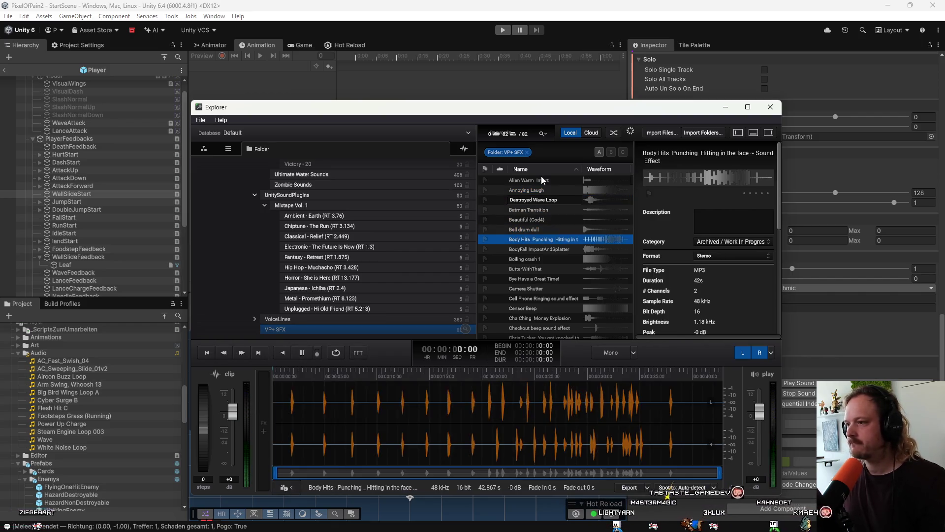
pyautogui.press('Down')
pyautogui.press('Down')
pyautogui.press('Down')
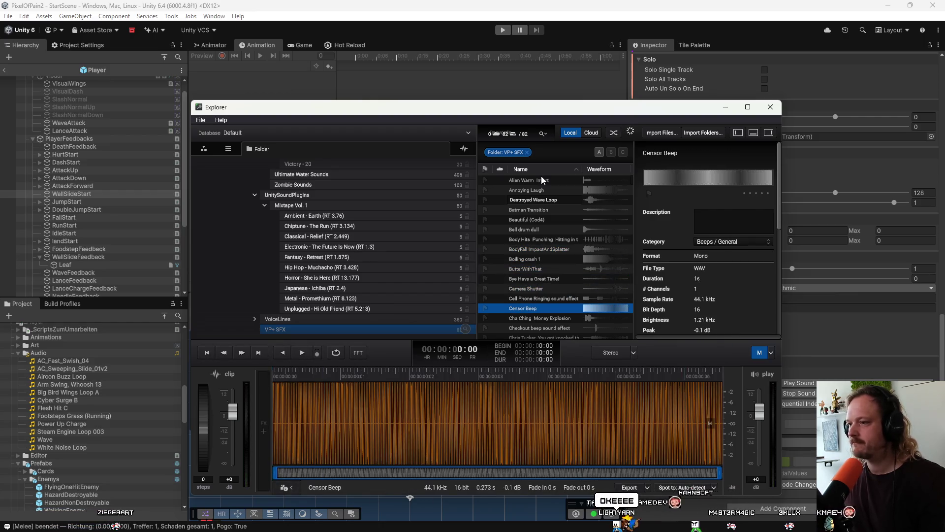
pyautogui.press('Up')
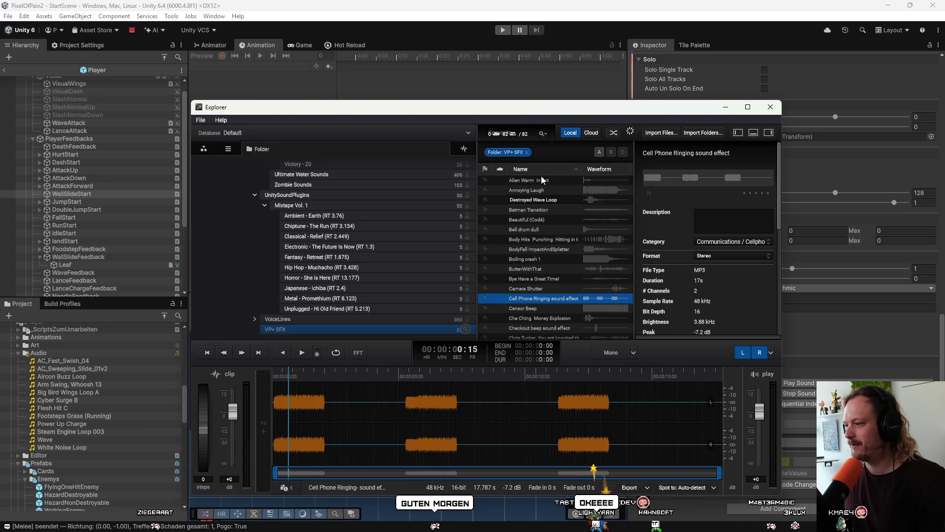
pyautogui.press('Down')
pyautogui.press('Down')
pyautogui.press('Down')
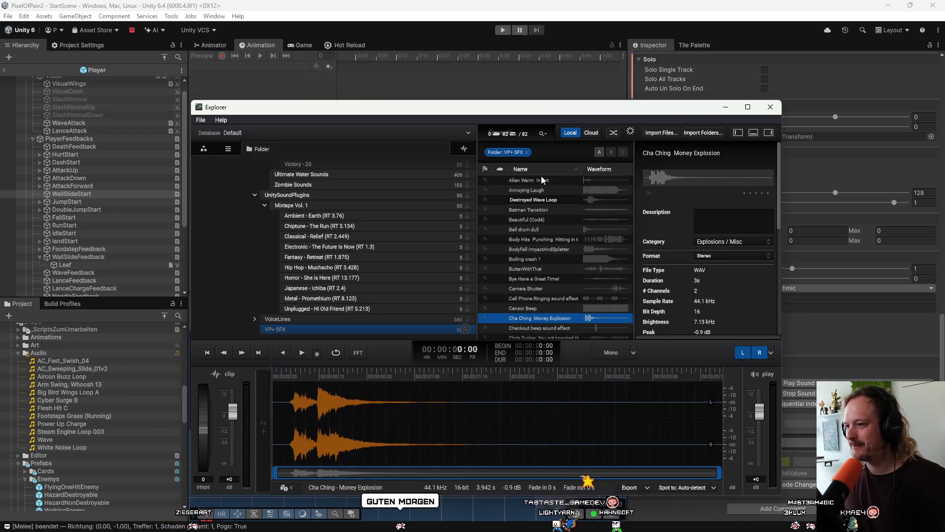
# Audition from Cinematic Bass Boom through Dramatic Event v1 and Fail Sound to intervention boltshit1
pyautogui.press('Down')
pyautogui.press('Down')
pyautogui.press('Up')
pyautogui.press('Down')
pyautogui.press('Down')
pyautogui.press('Down')
pyautogui.press('Down')
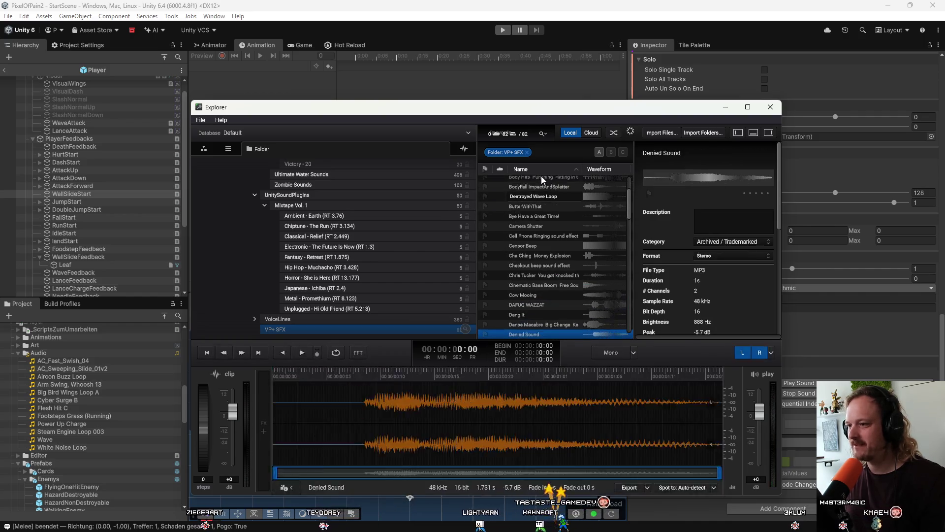
pyautogui.press('Up')
pyautogui.press('Up')
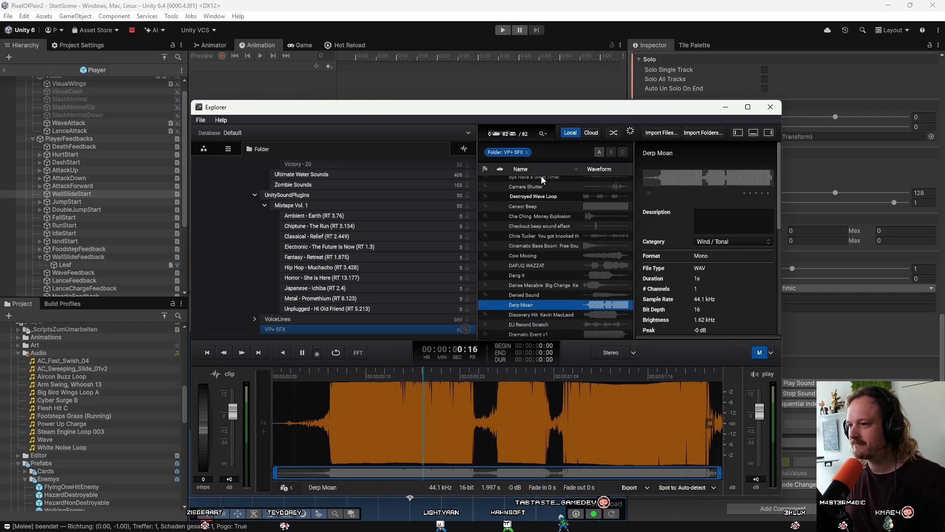
pyautogui.press('Down')
pyautogui.press('Down')
pyautogui.press('Down')
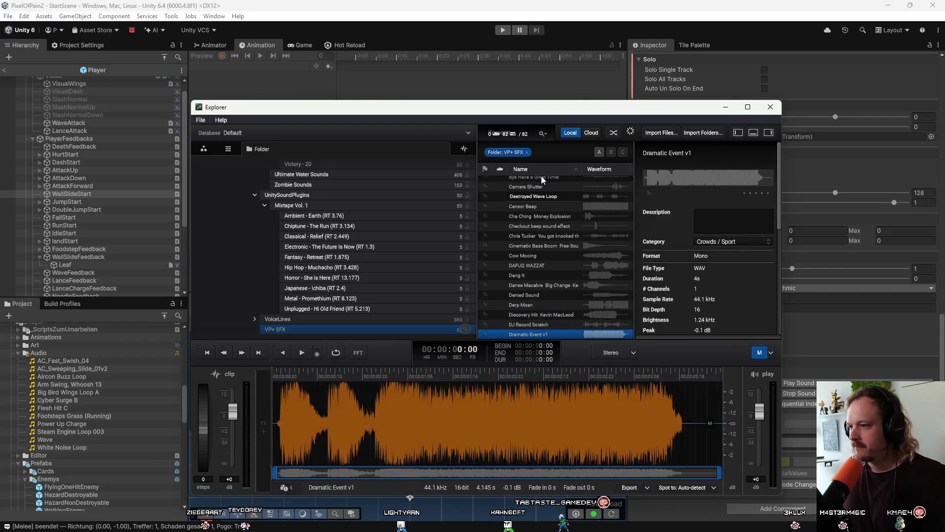
pyautogui.press('Down')
pyautogui.press('Up')
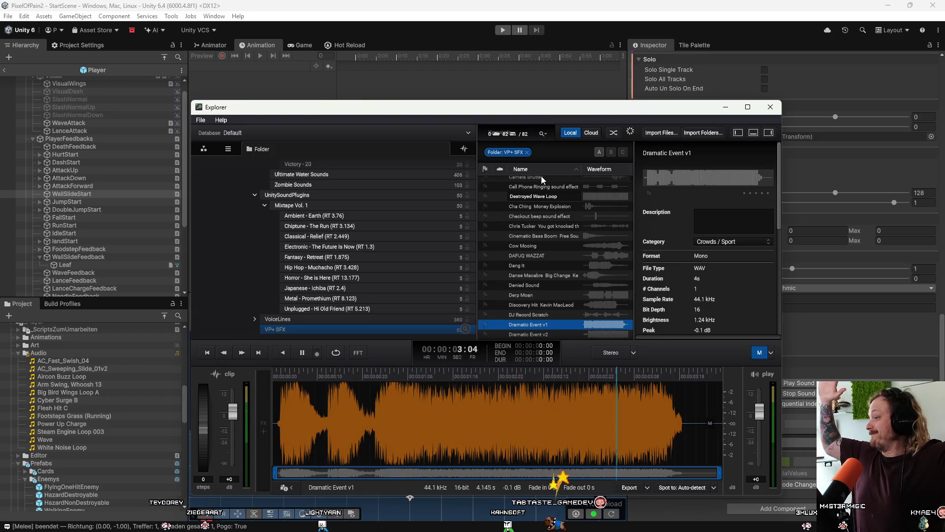
pyautogui.press('Down')
pyautogui.press('Down')
pyautogui.press('Down')
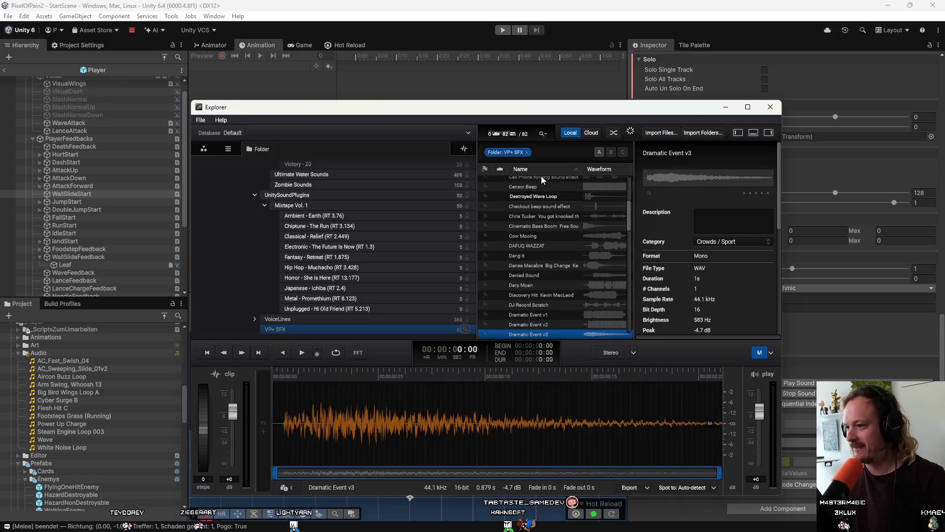
pyautogui.press('Down')
pyautogui.press('Down')
pyautogui.press('Down')
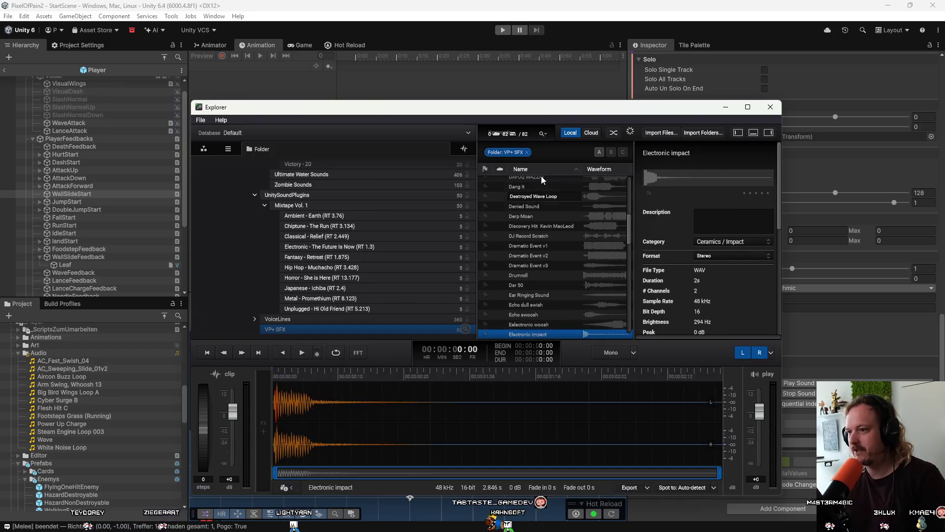
pyautogui.press('Down')
pyautogui.press('Down')
pyautogui.press('Down')
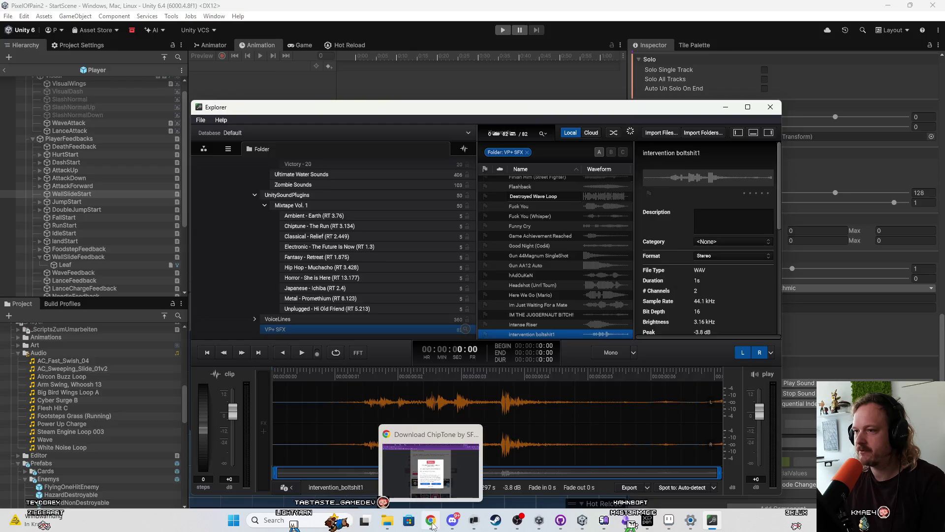
# Search Freesound for 'gravel' sounds
pyautogui.click(431, 525)
pyautogui.click(400, 38)
pyautogui.write('gr')
pyautogui.press('BackSpace')
pyautogui.press('BackSpace')
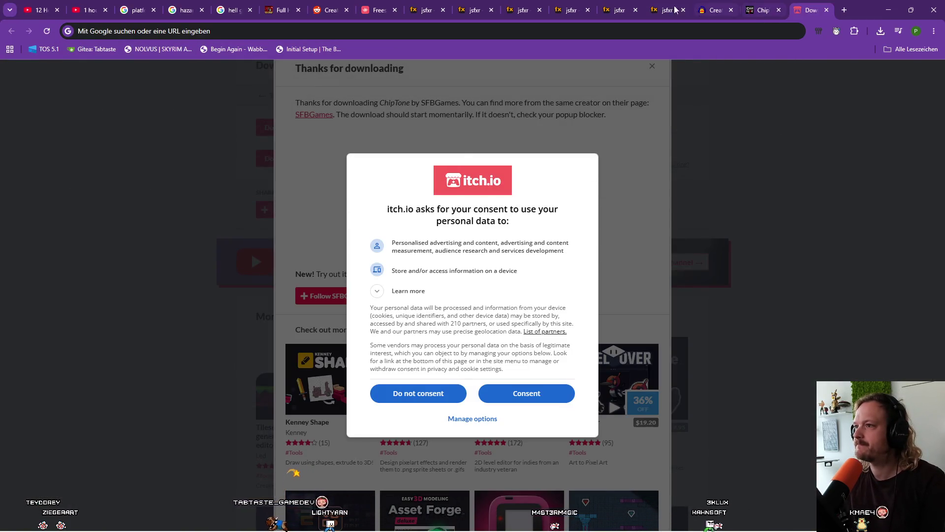
pyautogui.click(378, 10)
pyautogui.scroll(1, 537, 164)
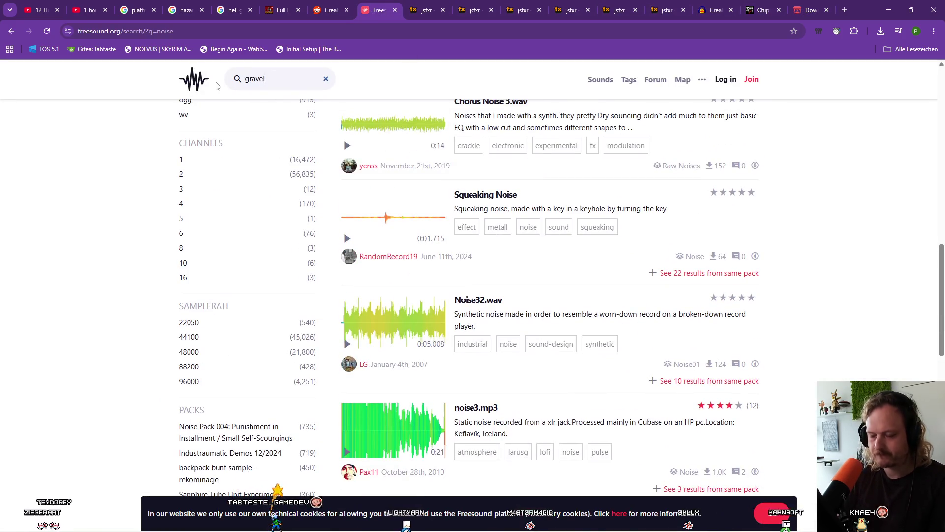
pyautogui.write('l')
pyautogui.press('Return')
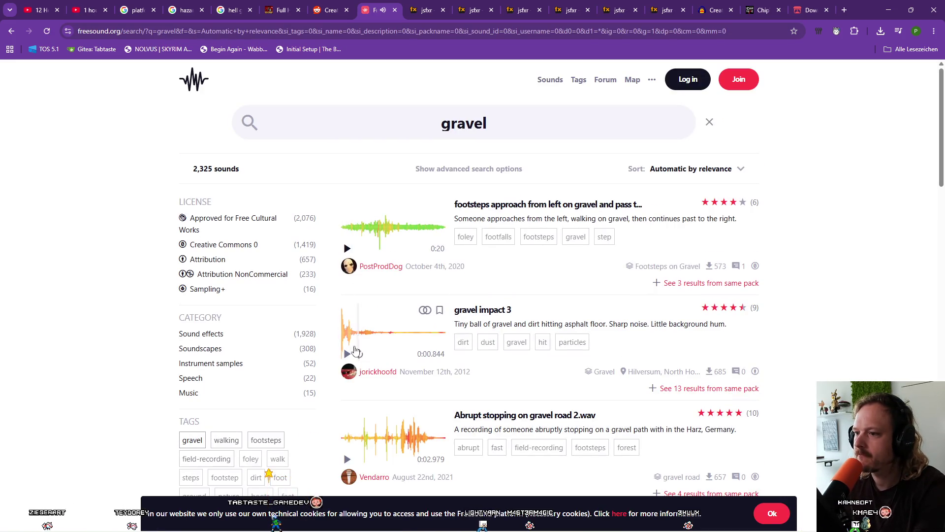
# Preview left_foot_gravel.wav, Walking on gravel.wav, gravel produced watersplashes.wav and Gravel.m4a
pyautogui.scroll(-3, 356, 325)
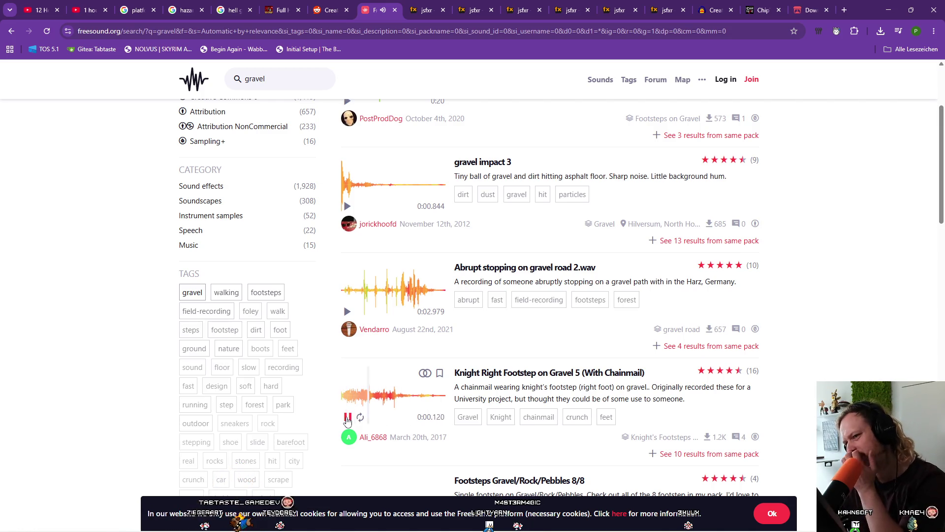
pyautogui.scroll(-7, 347, 420)
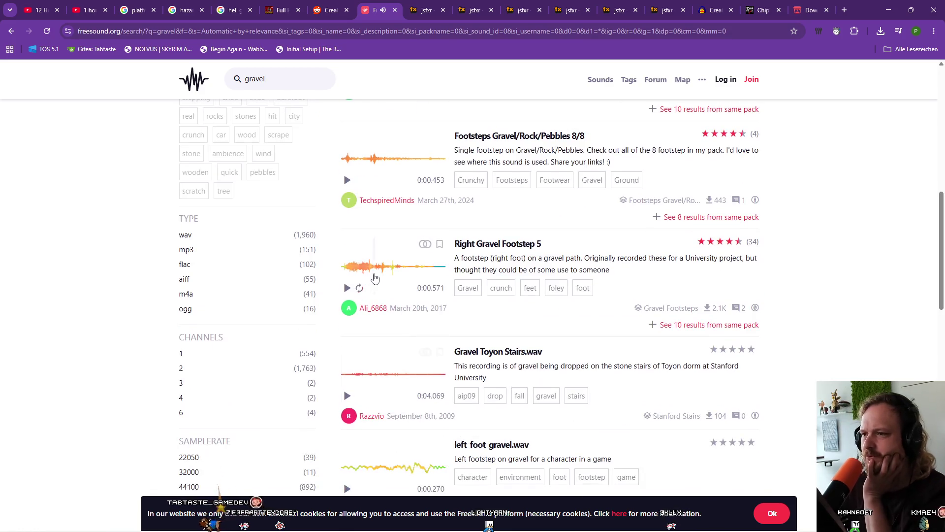
pyautogui.scroll(-4, 364, 325)
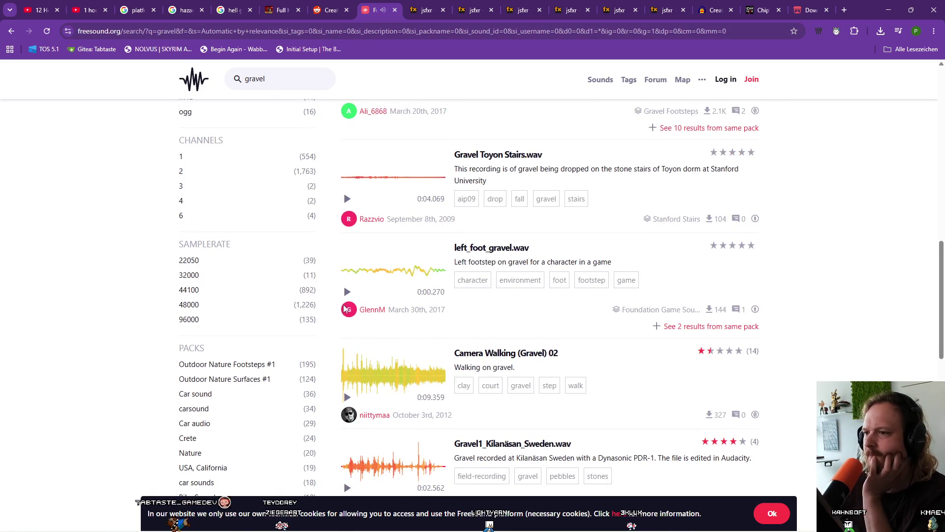
pyautogui.click(346, 293)
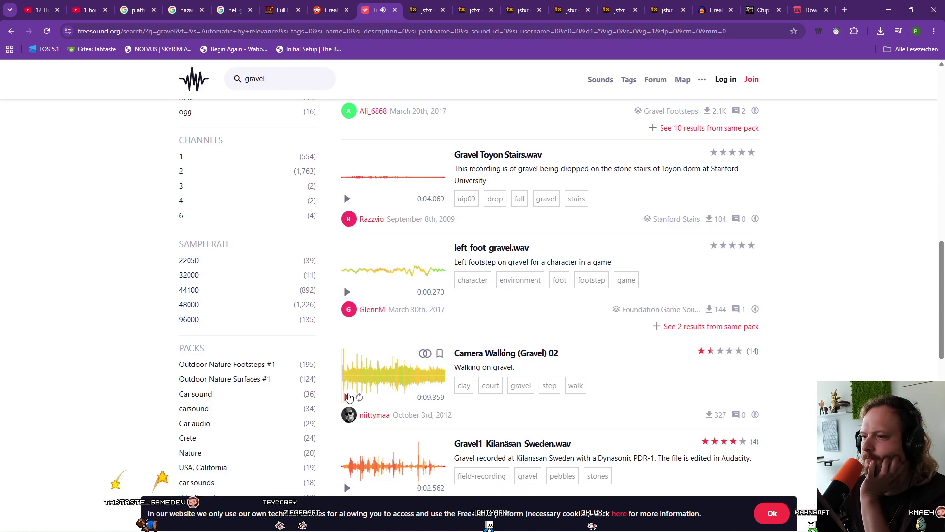
pyautogui.scroll(-5, 372, 366)
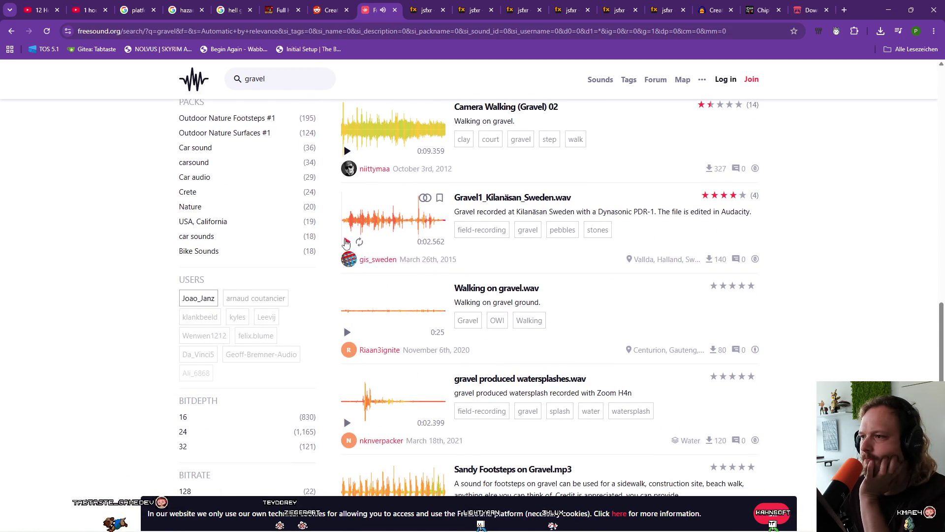
pyautogui.click(347, 243)
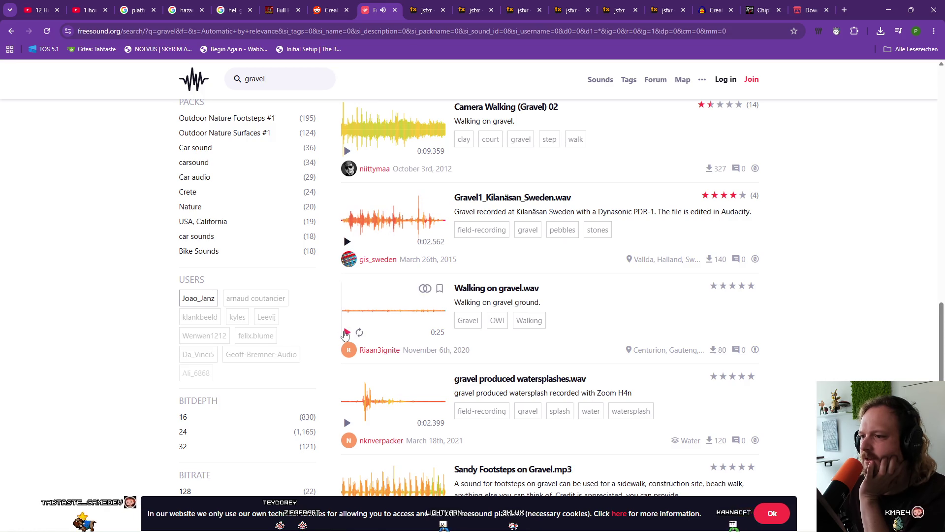
pyautogui.click(346, 335)
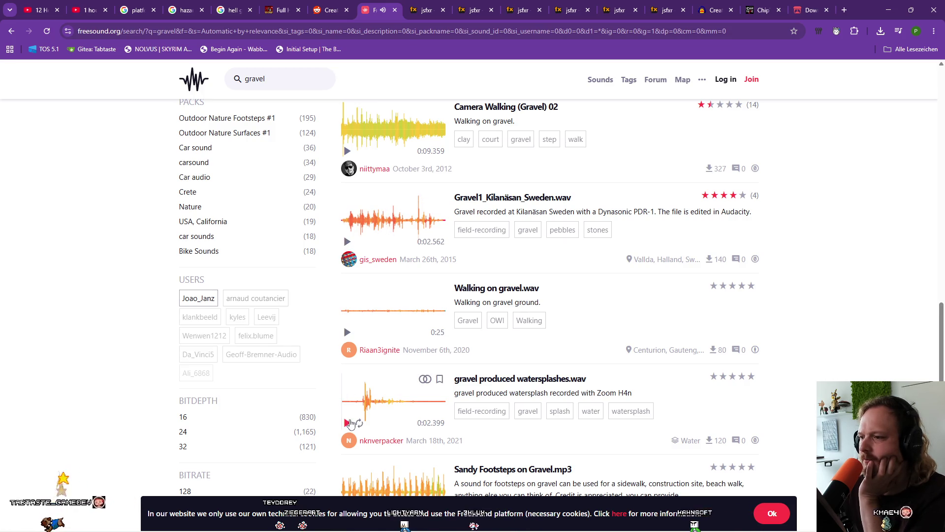
pyautogui.scroll(-6, 351, 424)
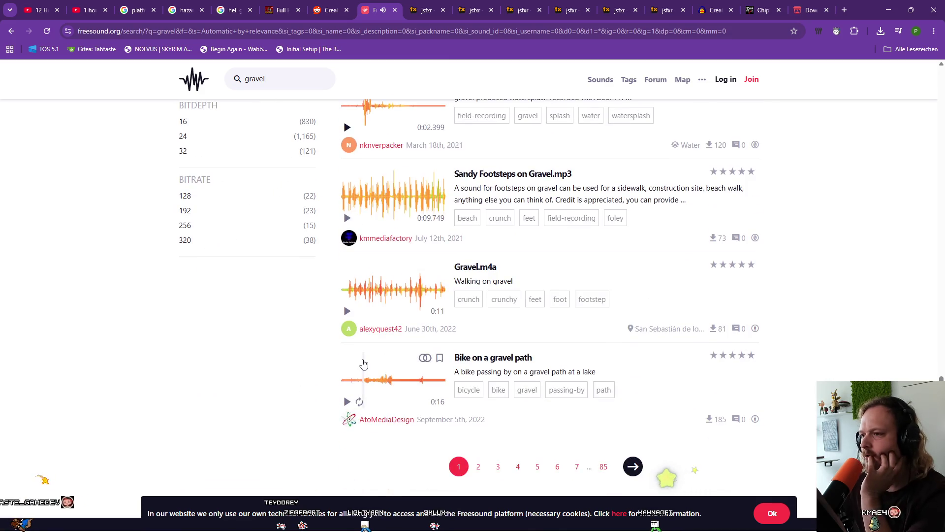
pyautogui.click(347, 311)
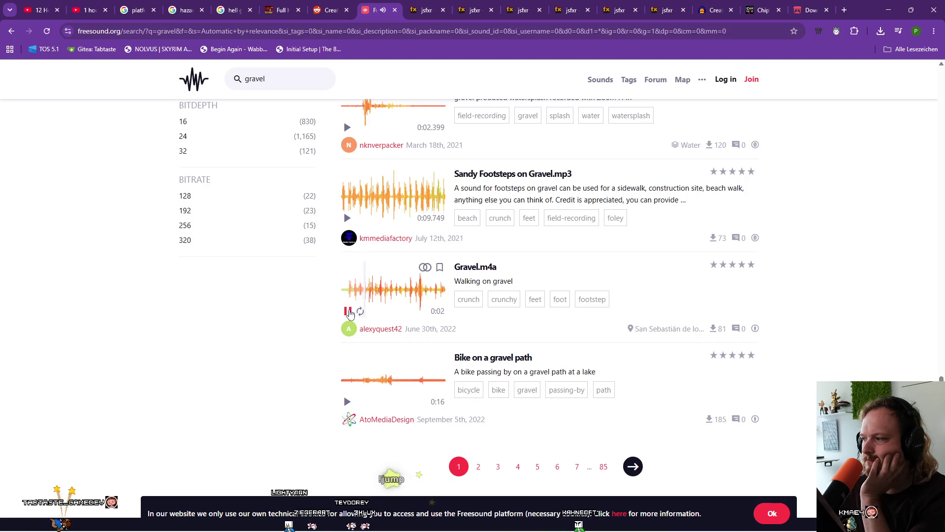
# Start a new web search for 'gravel scratch loop'
pyautogui.scroll(6, 357, 293)
pyautogui.scroll(2, 357, 293)
pyautogui.scroll(-7, 357, 293)
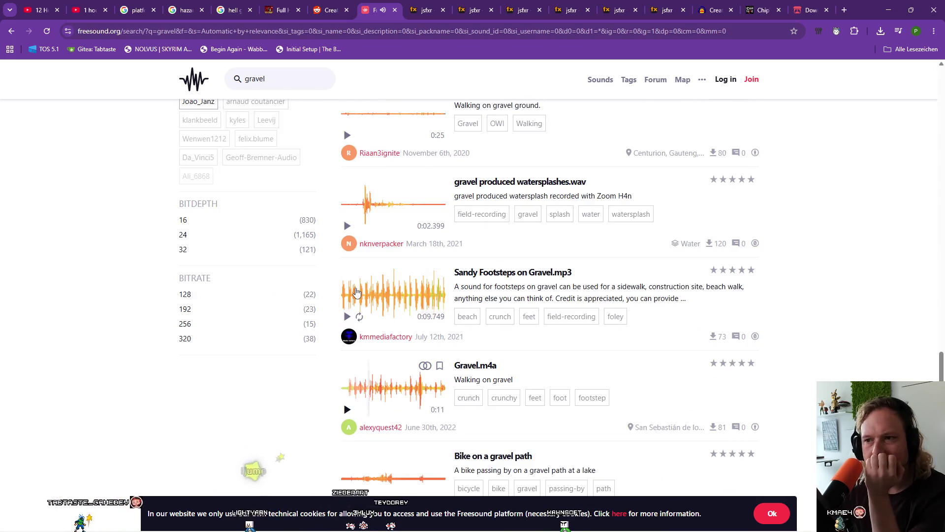
pyautogui.scroll(3, 357, 293)
pyautogui.scroll(15, 357, 293)
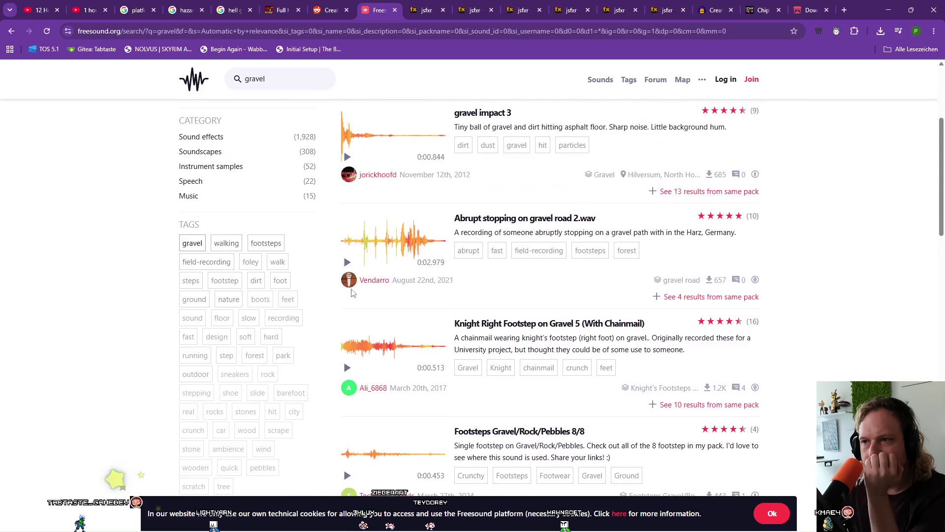
pyautogui.click(354, 32)
pyautogui.write('gr')
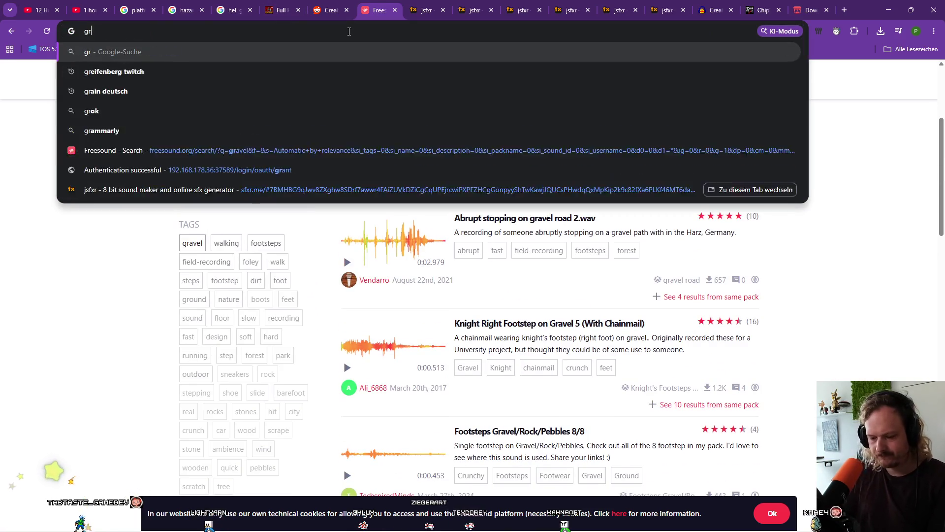
pyautogui.write('avel scratch loop')
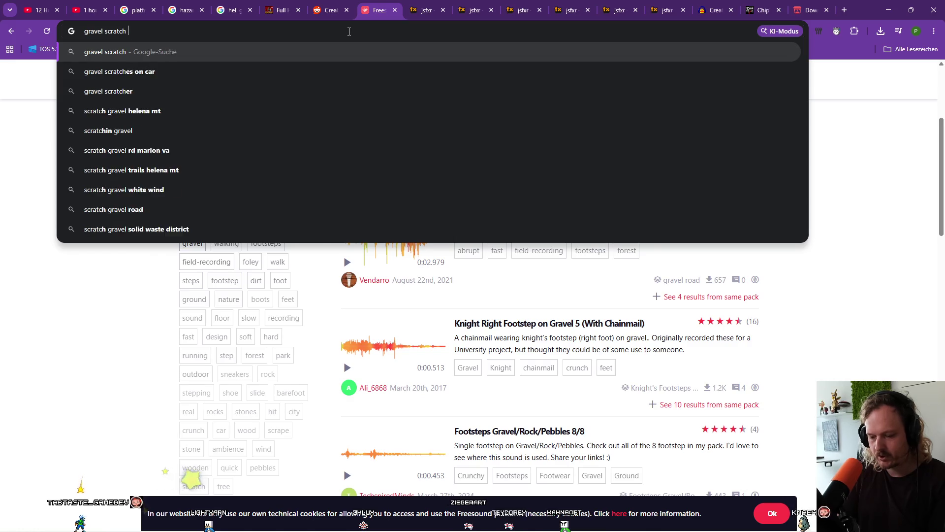
# Open Pixabay's gravel crunching results and preview Running on gravel, Crunching footsteps and boots on gravel
pyautogui.press('Return')
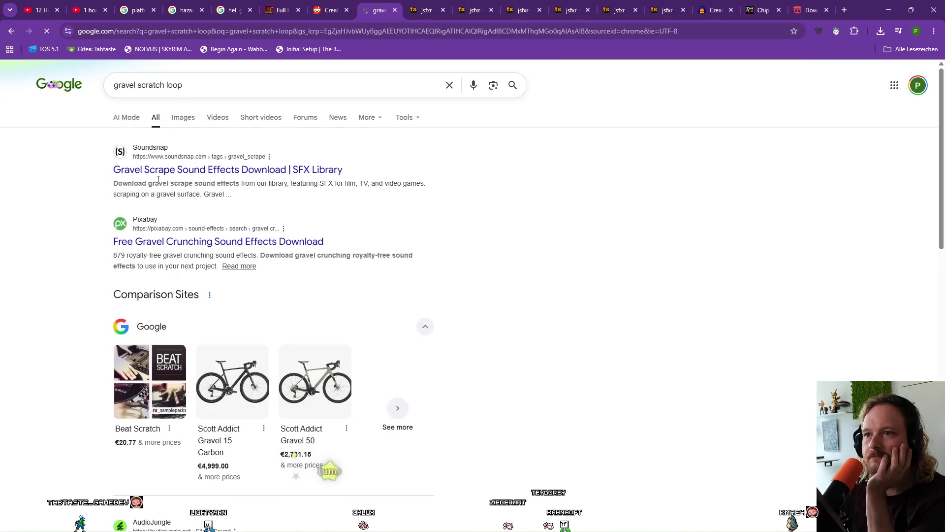
pyautogui.click(172, 249)
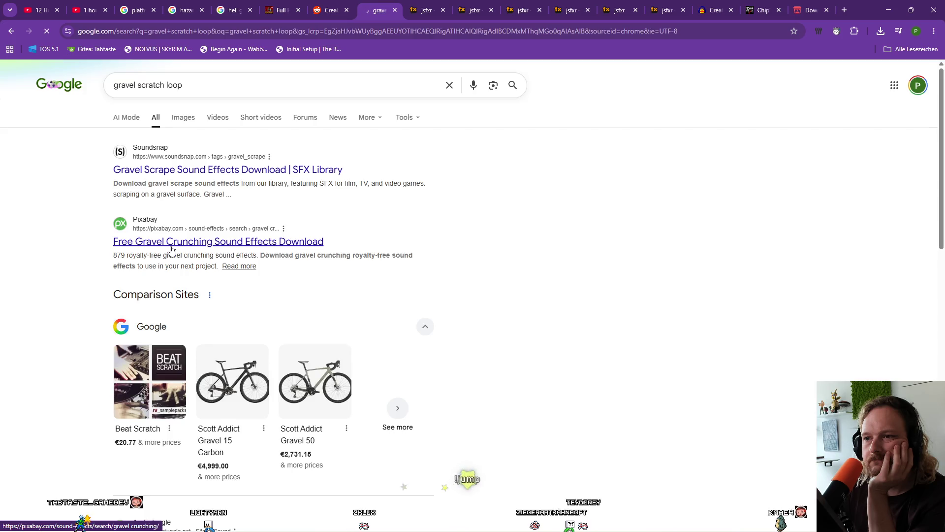
pyautogui.click(110, 272)
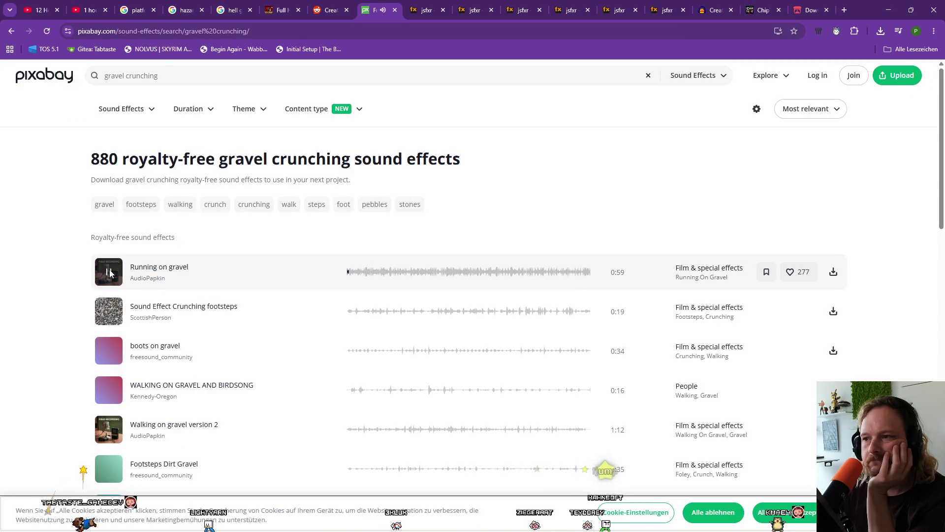
pyautogui.click(105, 310)
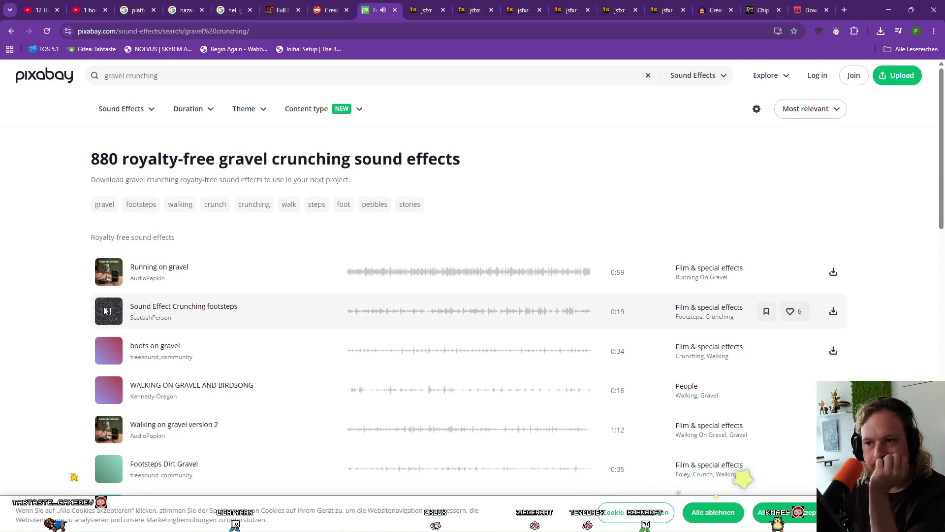
pyautogui.click(107, 351)
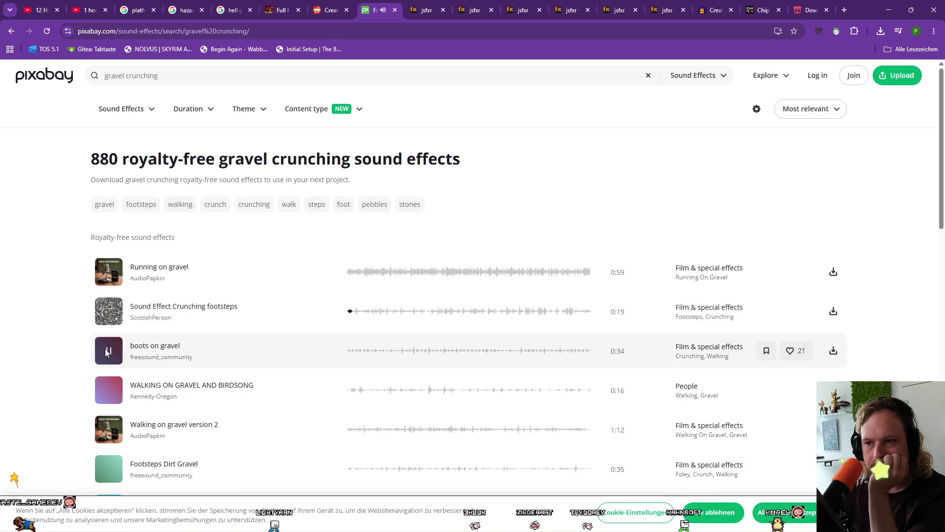
pyautogui.click(109, 390)
# Preview Footsteps Dirt Gravel, Boots Crunching on Gravel, Gravel road footsteps and Walking on gravel road
pyautogui.scroll(-3, 109, 390)
pyautogui.click(110, 322)
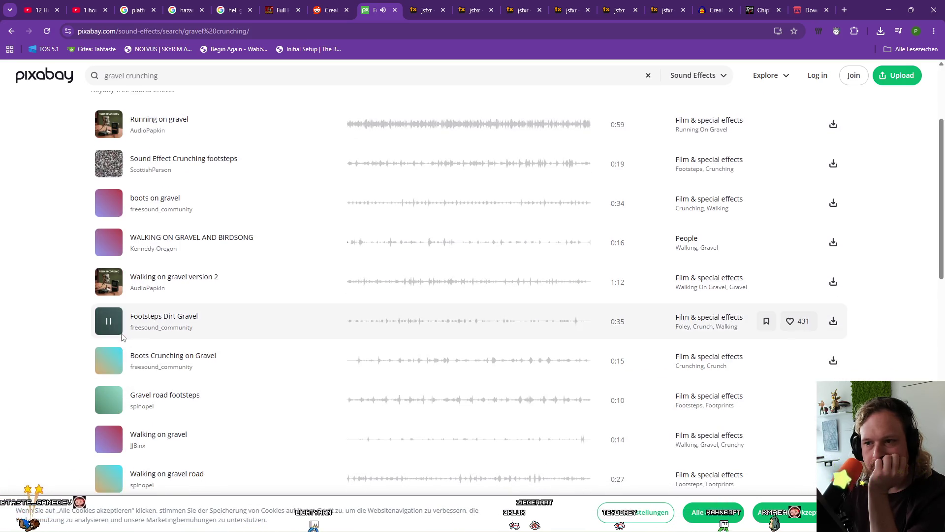
pyautogui.click(112, 361)
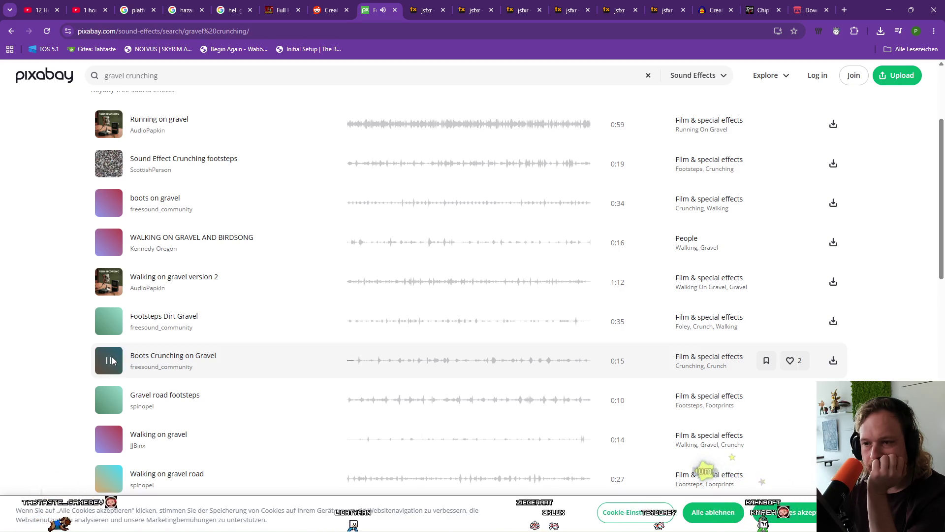
pyautogui.click(109, 400)
pyautogui.scroll(-2, 109, 345)
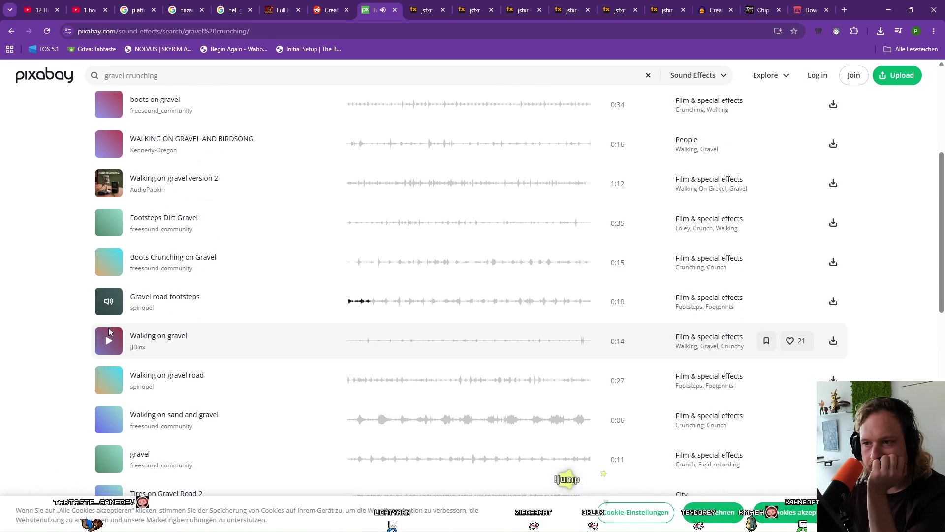
pyautogui.click(109, 339)
pyautogui.click(110, 381)
pyautogui.scroll(-3, 116, 403)
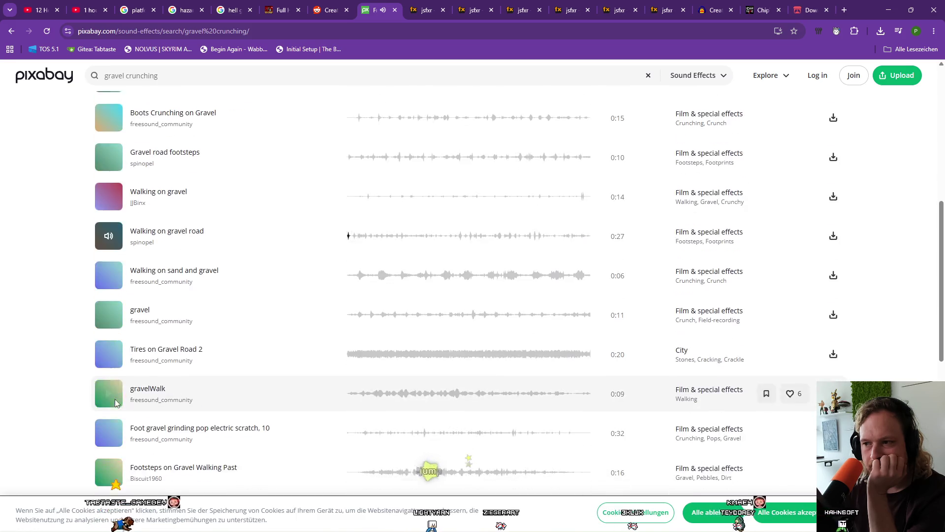
# Preview Tires on Gravel Road 2, gravelWalk, walking_in_gravel, Footsteps on gravel and marching-loop
pyautogui.click(108, 351)
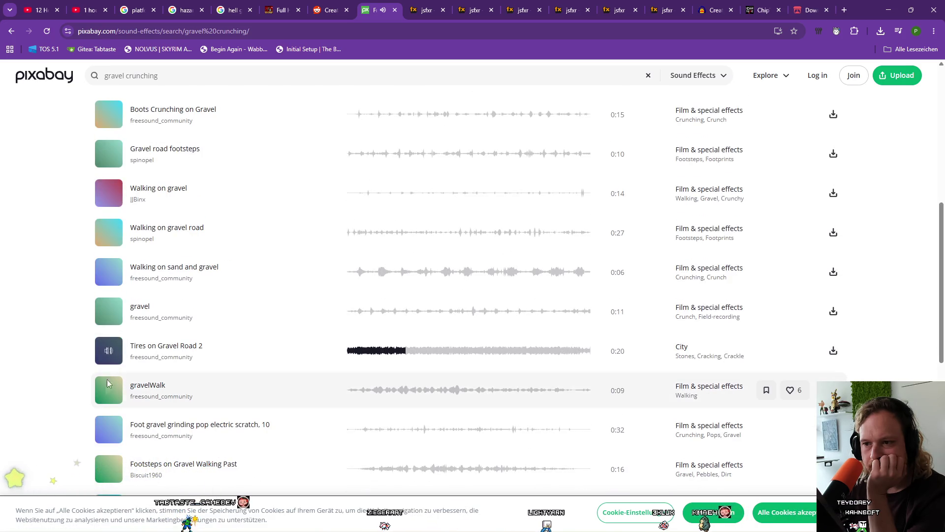
pyautogui.click(109, 390)
pyautogui.click(109, 469)
pyautogui.scroll(-4, 110, 462)
pyautogui.click(108, 312)
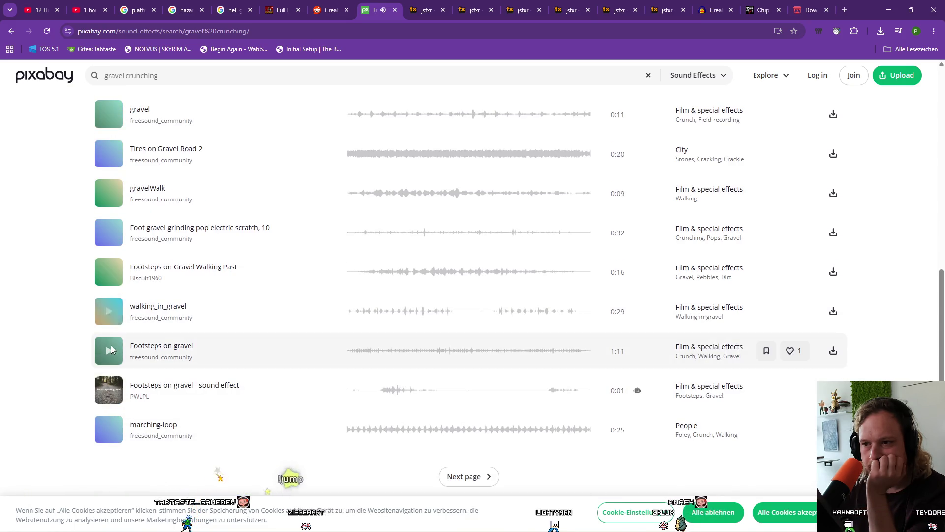
pyautogui.click(110, 354)
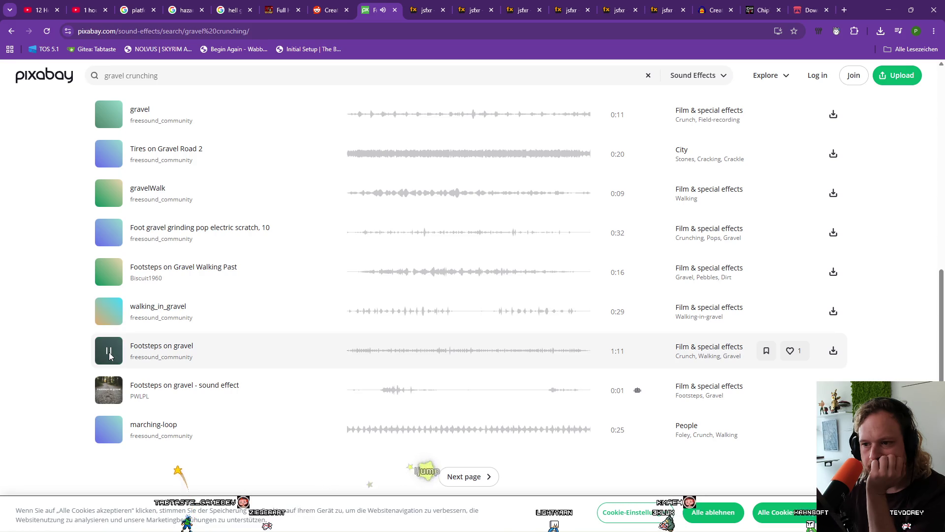
pyautogui.click(109, 429)
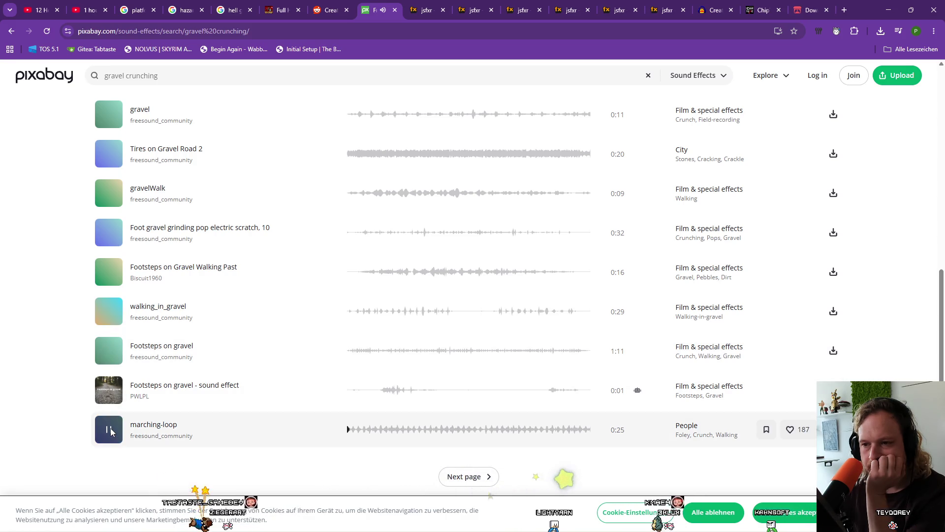
pyautogui.scroll(10, 186, 225)
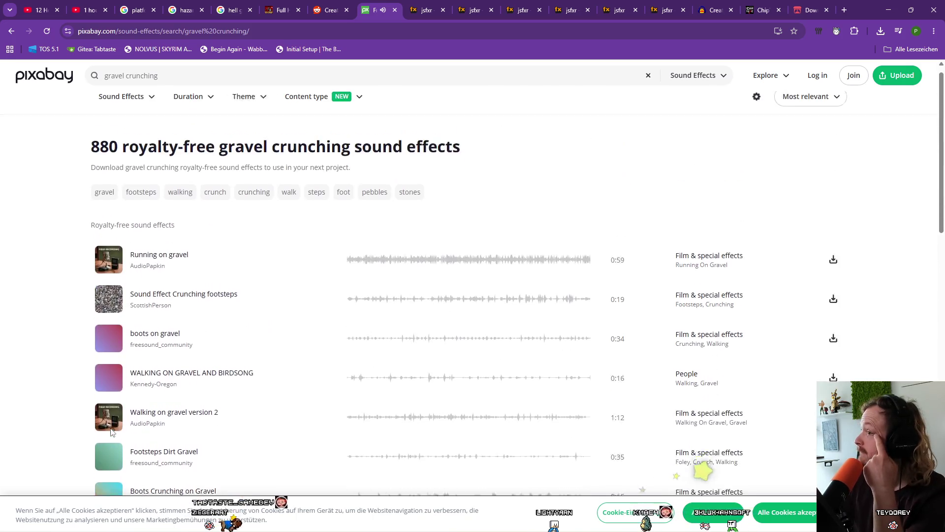
# Replace the Pixabay search terms with 'scratch loop'
pyautogui.click(81, 78)
pyautogui.hotkey('ctrl', 'a')
pyautogui.write('sc')
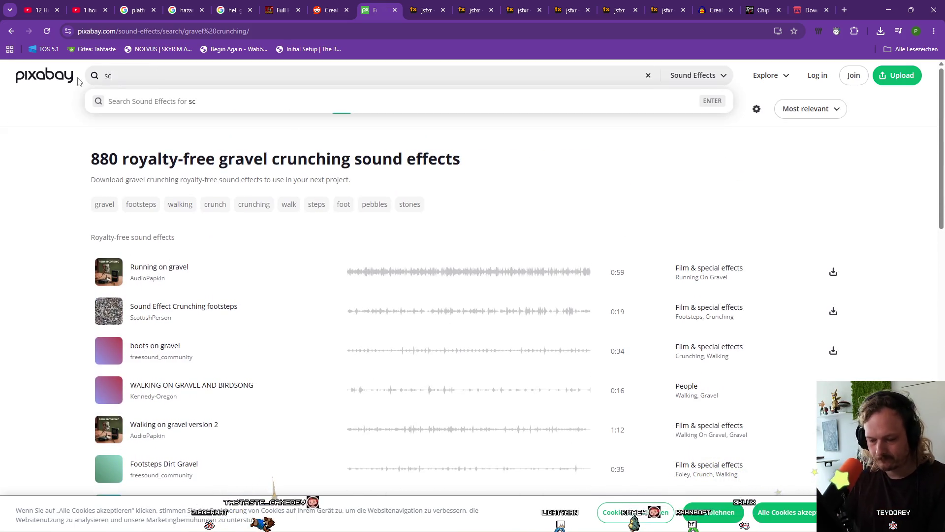
pyautogui.write('ratch loop')
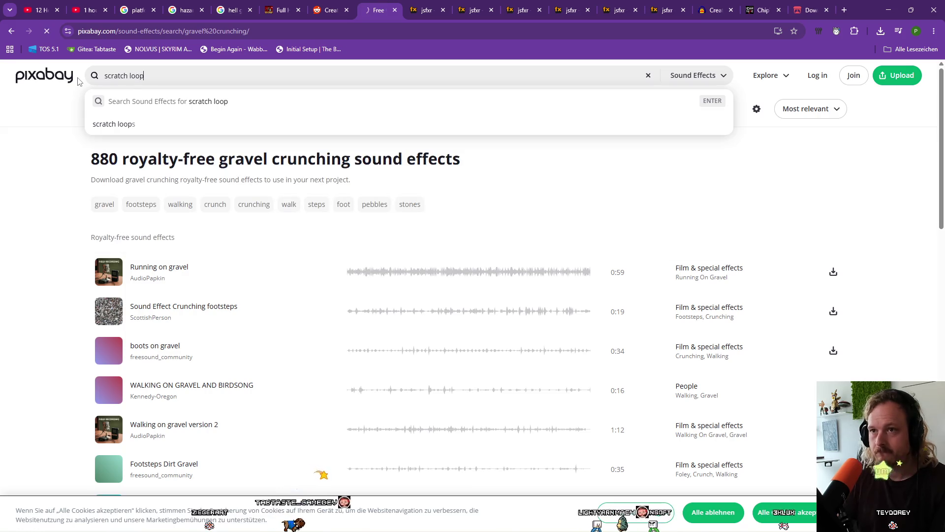
# Preview DJ Scratch Tool, Sampled Stuff, scratch2 and High Pitch Looping Vinyl Scratches, then open a new tab
pyautogui.click(105, 271)
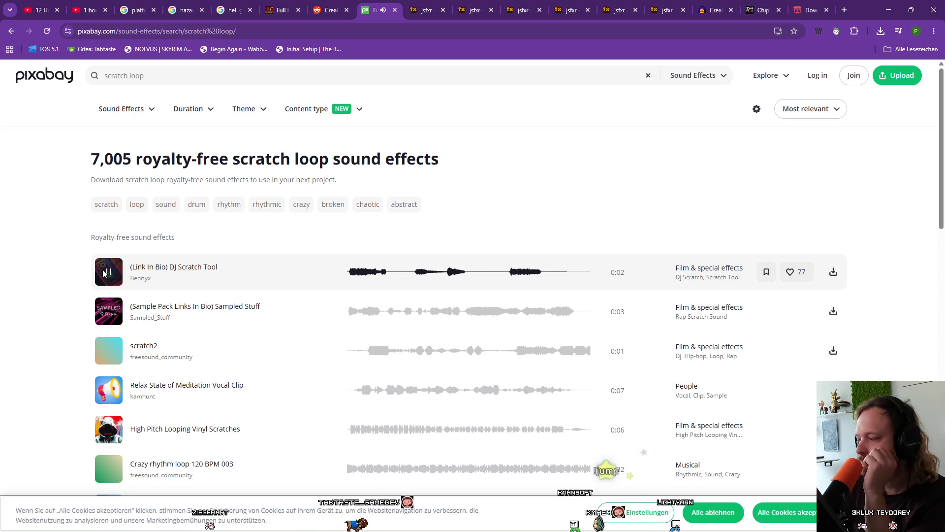
pyautogui.click(106, 315)
pyautogui.click(109, 350)
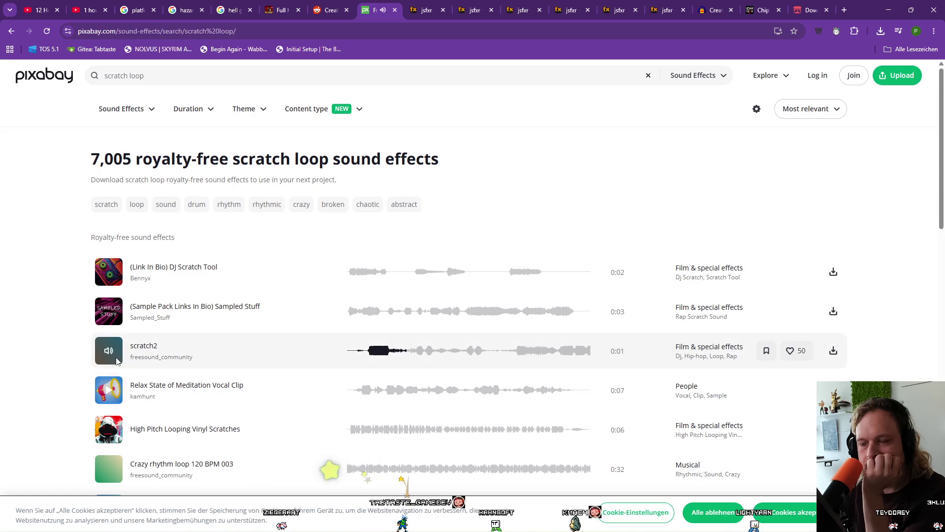
pyautogui.scroll(-1, 113, 362)
pyautogui.click(110, 381)
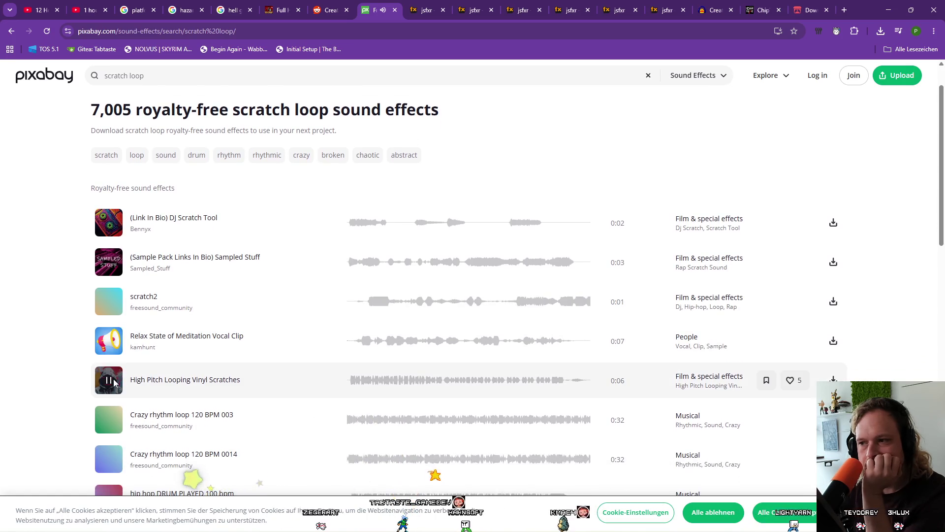
pyautogui.click(845, 10)
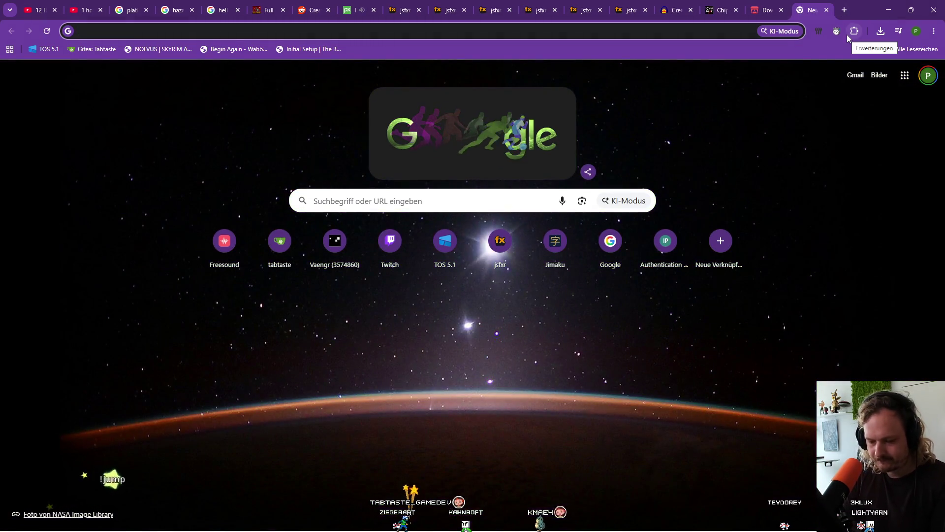
# Look up the English word for 'kratzen'
pyautogui.write('krat')
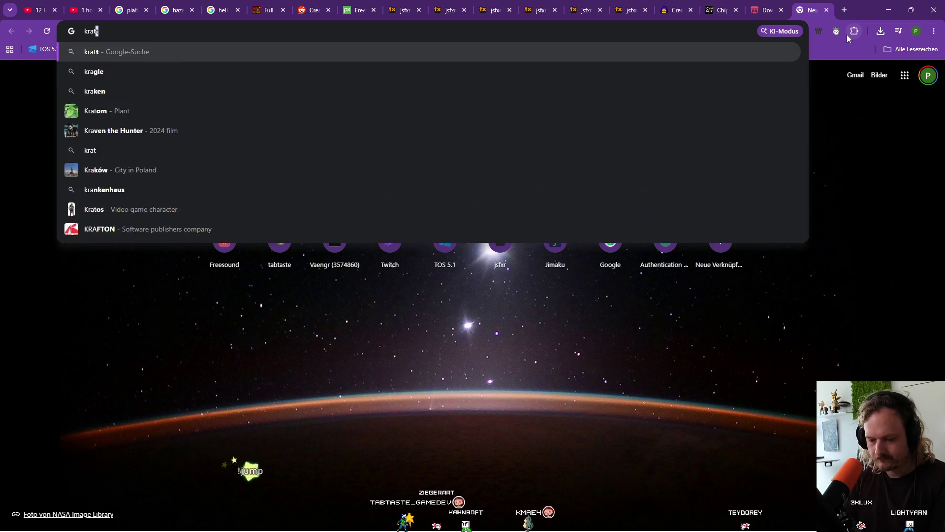
pyautogui.write('zen')
pyautogui.press('Down')
pyautogui.press('Return')
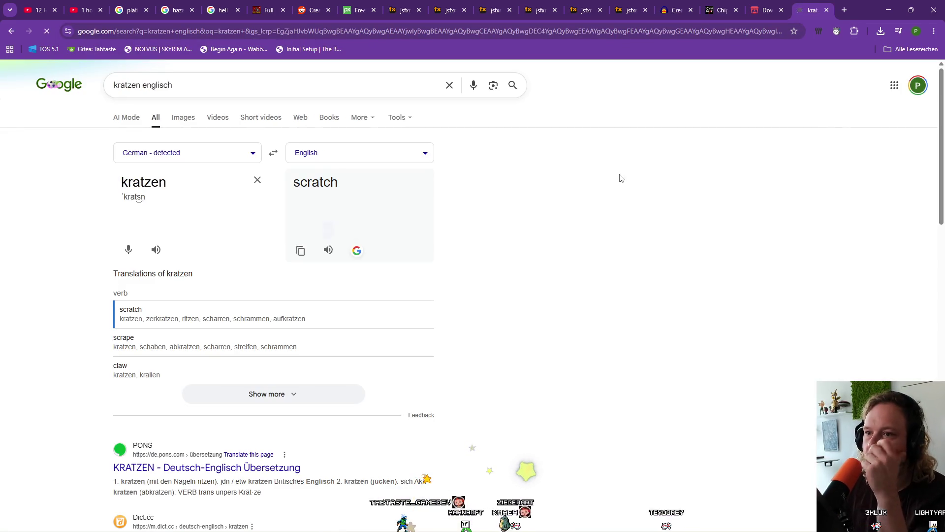
# Search Google for 'scratch on ground sound' and open Pixabay's scrape sound effects results
pyautogui.click(284, 31)
pyautogui.write('scratch')
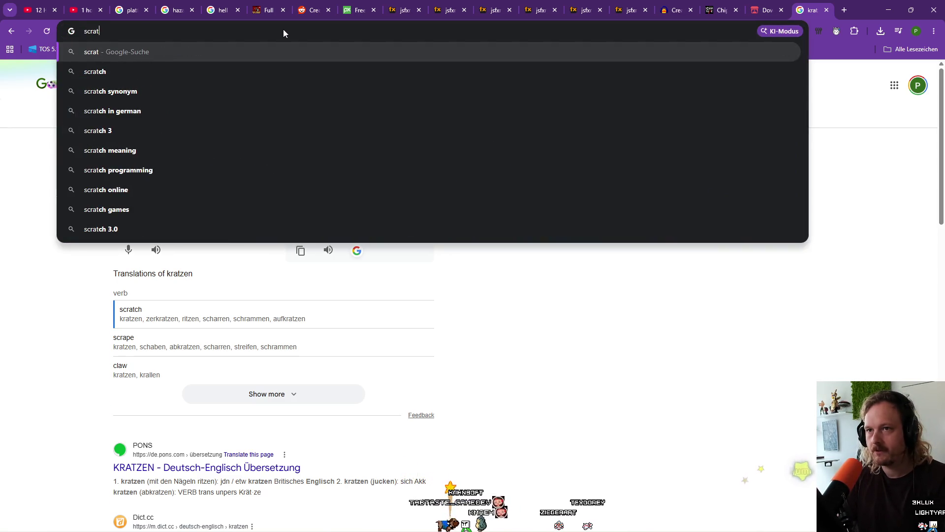
pyautogui.write('h on ')
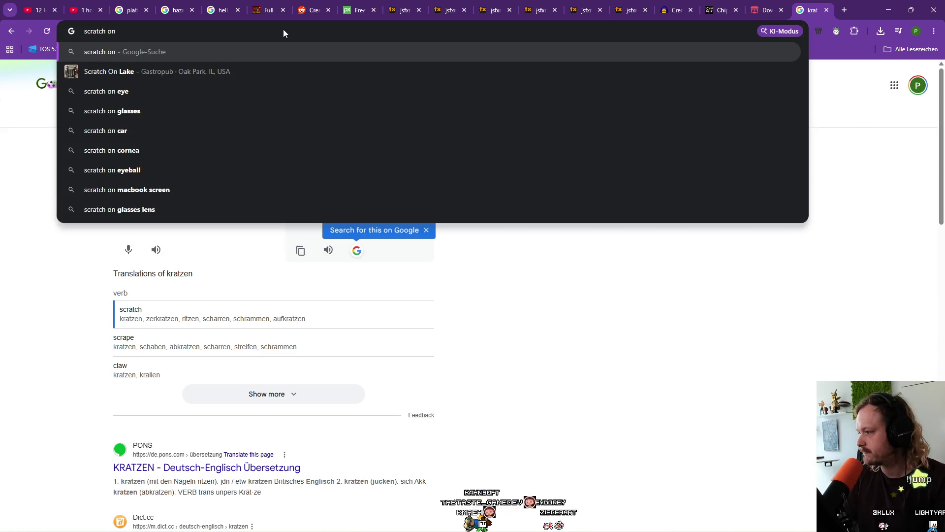
pyautogui.write('gro')
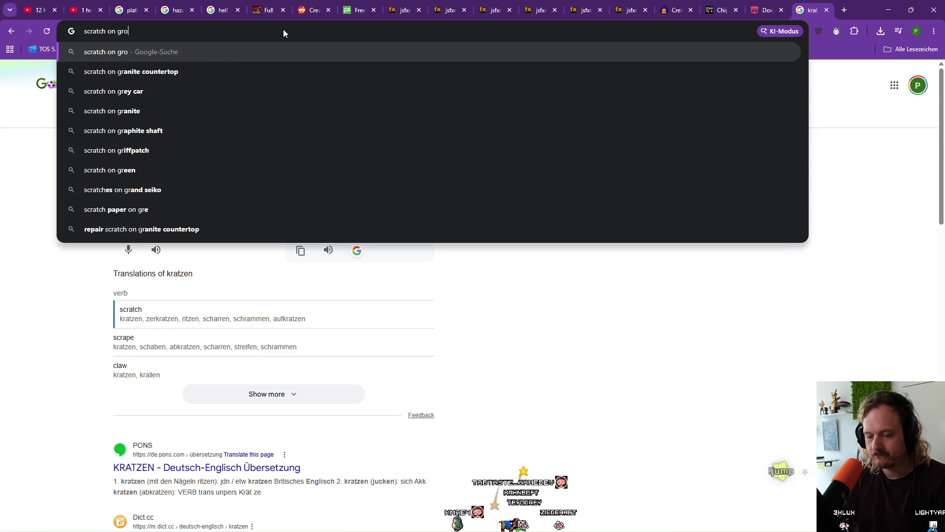
pyautogui.write('und sound so')
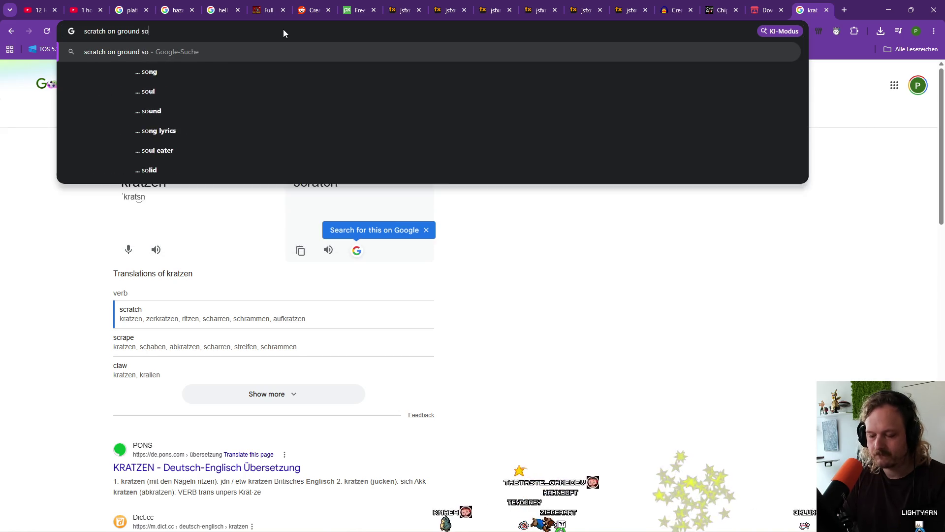
pyautogui.press('Return')
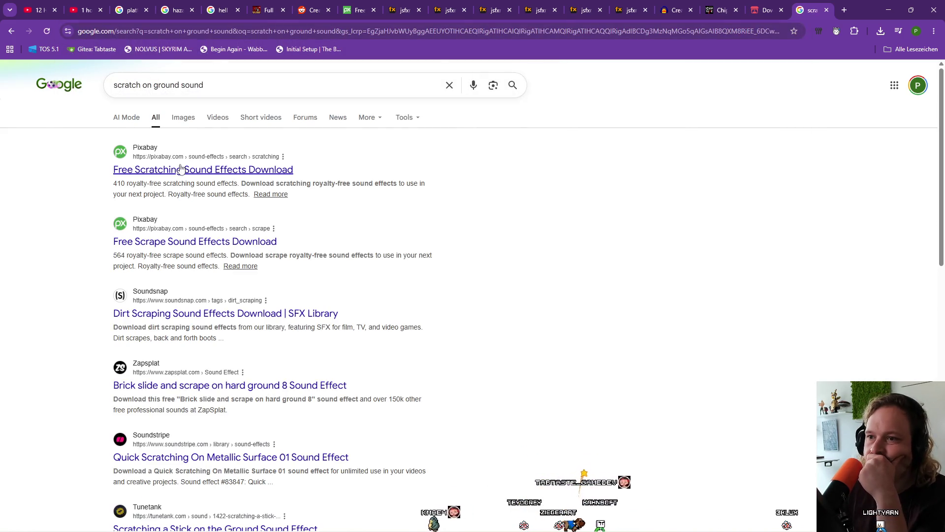
pyautogui.click(184, 243)
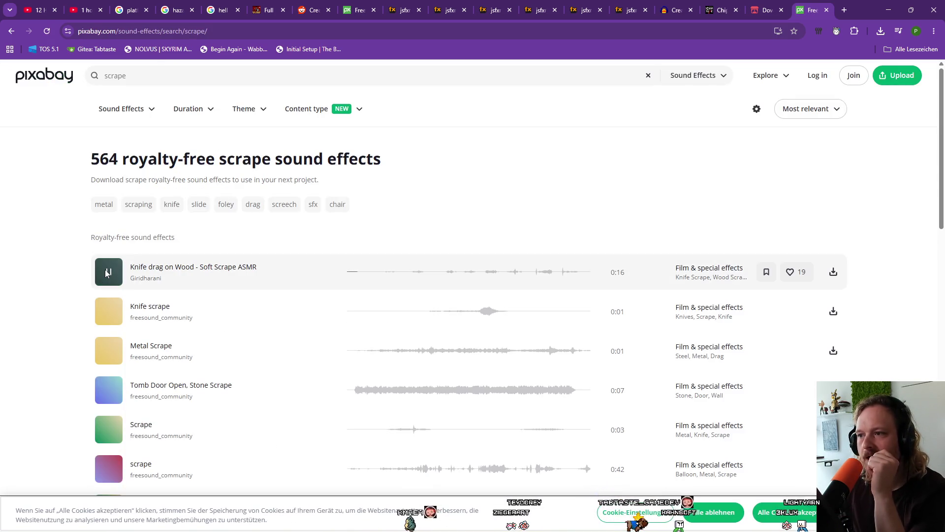
# Preview the Knife scrape and Metal Scrape sounds on Pixabay
pyautogui.click(108, 311)
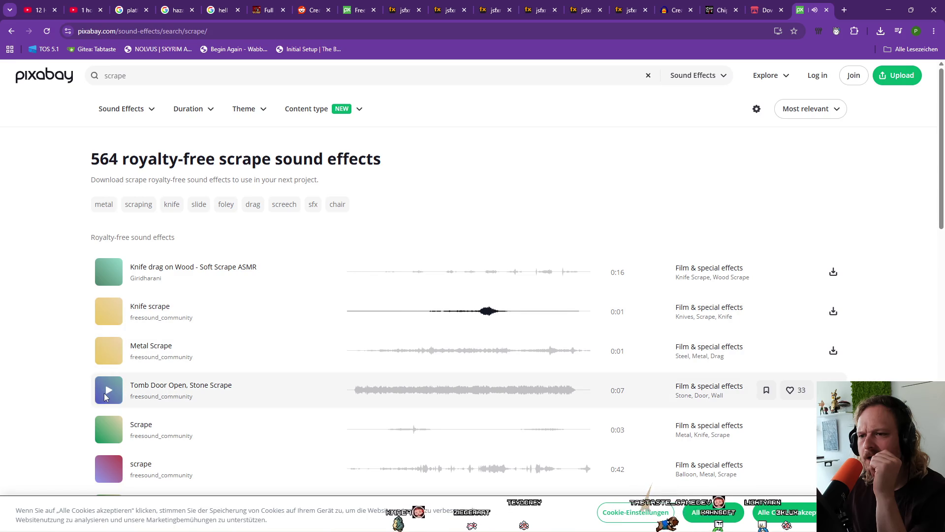
pyautogui.click(109, 352)
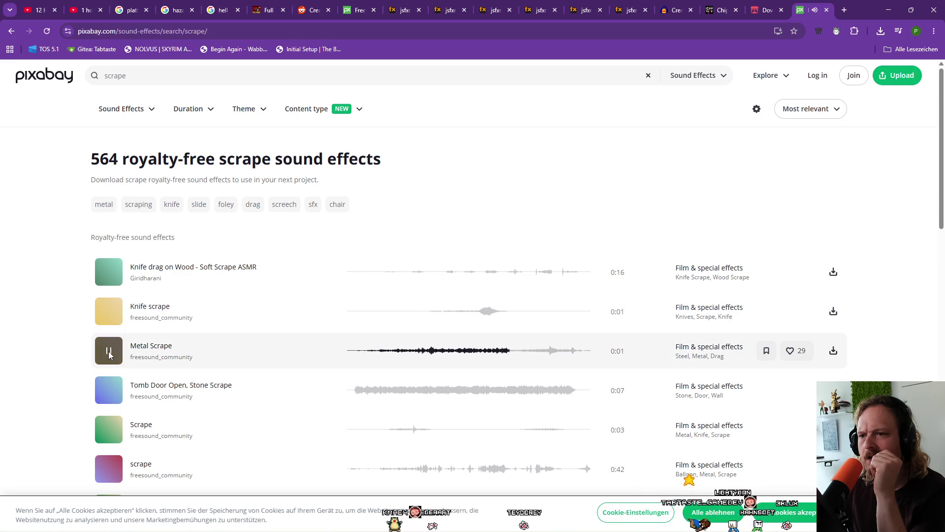
pyautogui.click(109, 361)
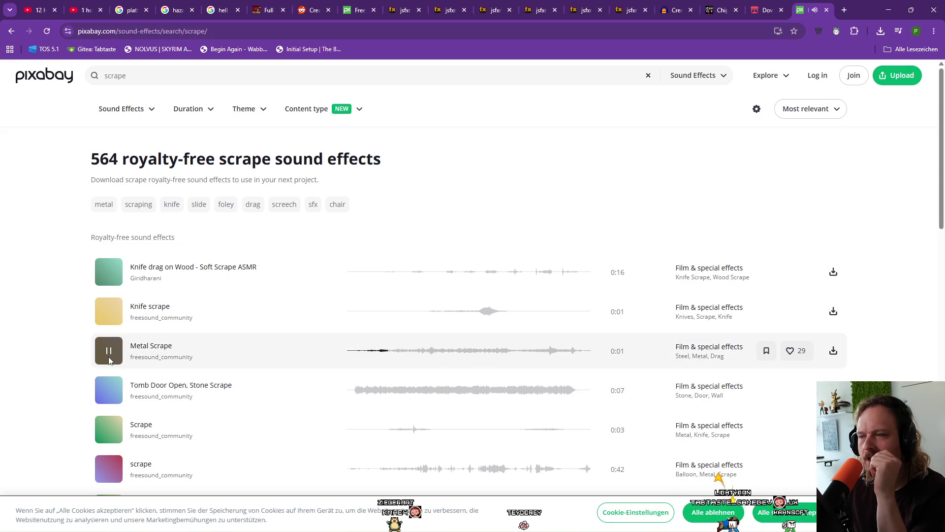
# Look up 'scrape deutsch' in a new tab
pyautogui.hotkey('ctrl', 't')
pyautogui.write('s')
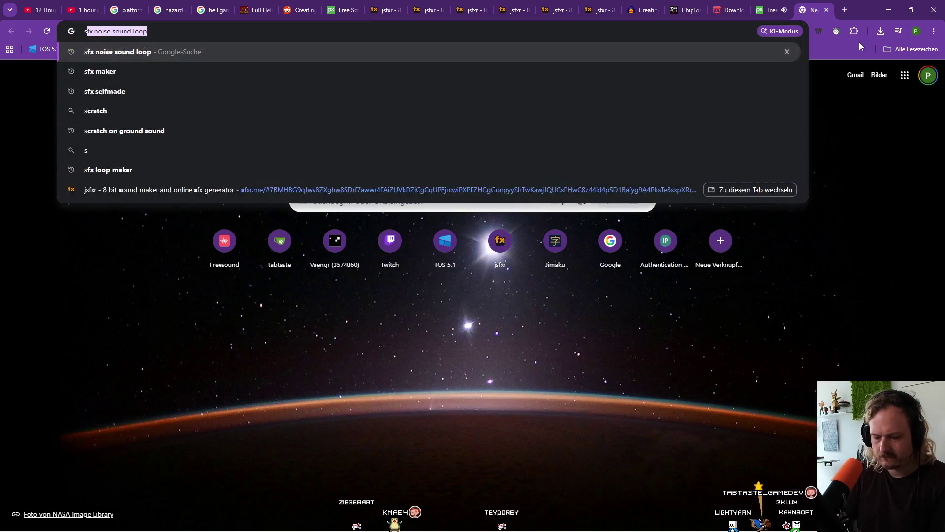
pyautogui.write('crape deutsch')
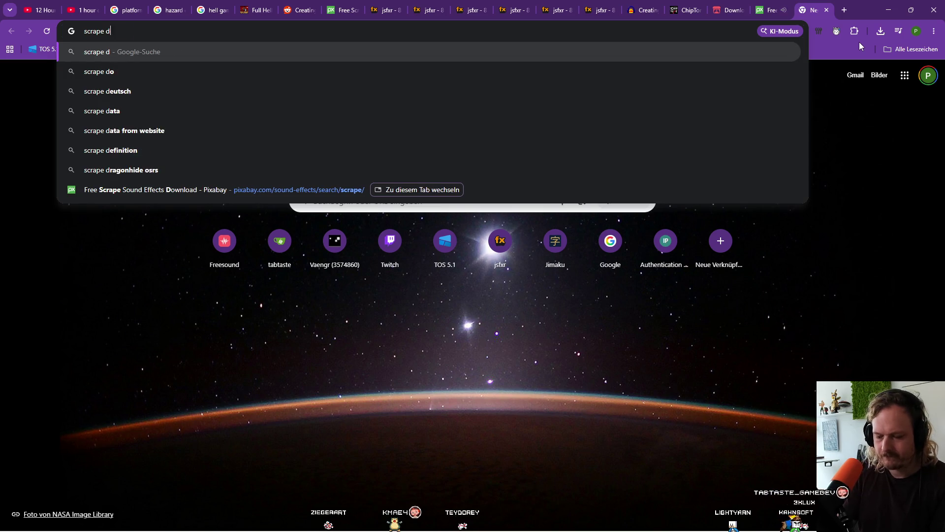
pyautogui.press('Return')
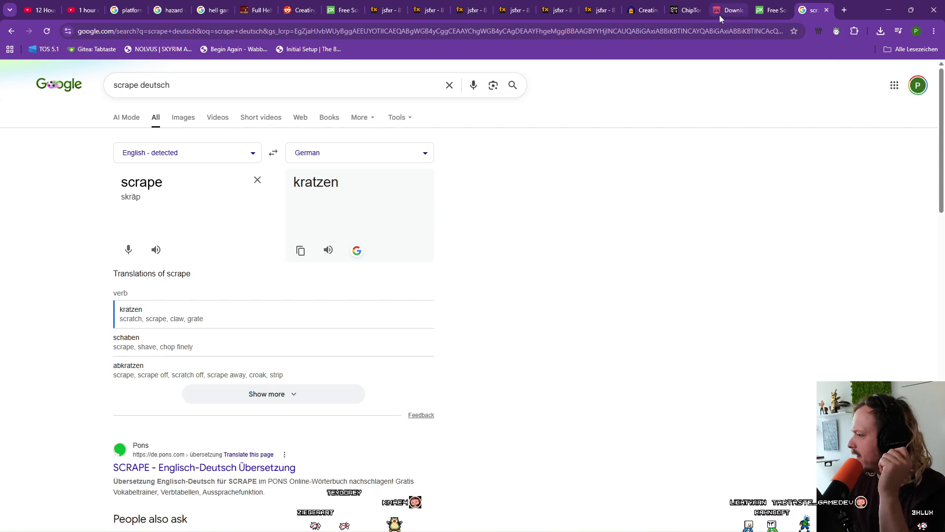
# Back on Pixabay, preview the 0:03 and 0:42 Scrape sounds
pyautogui.click(772, 9)
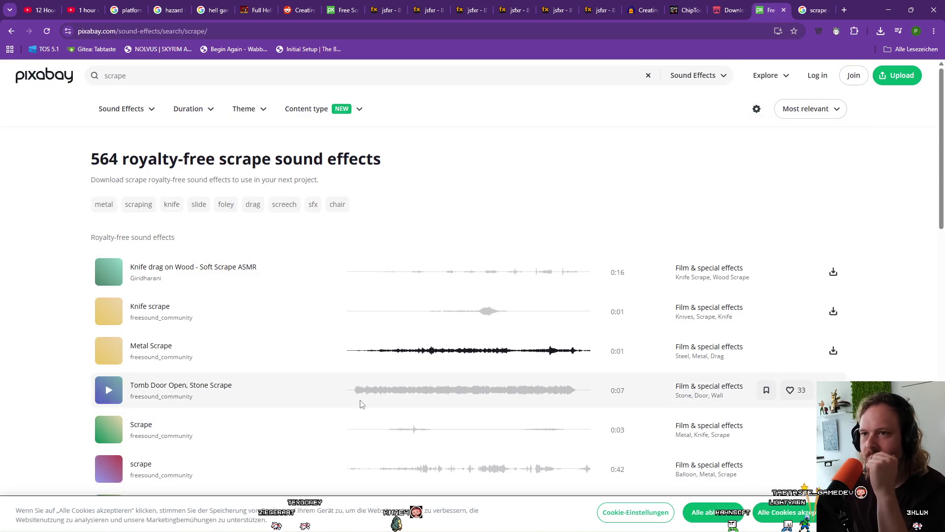
pyautogui.click(109, 431)
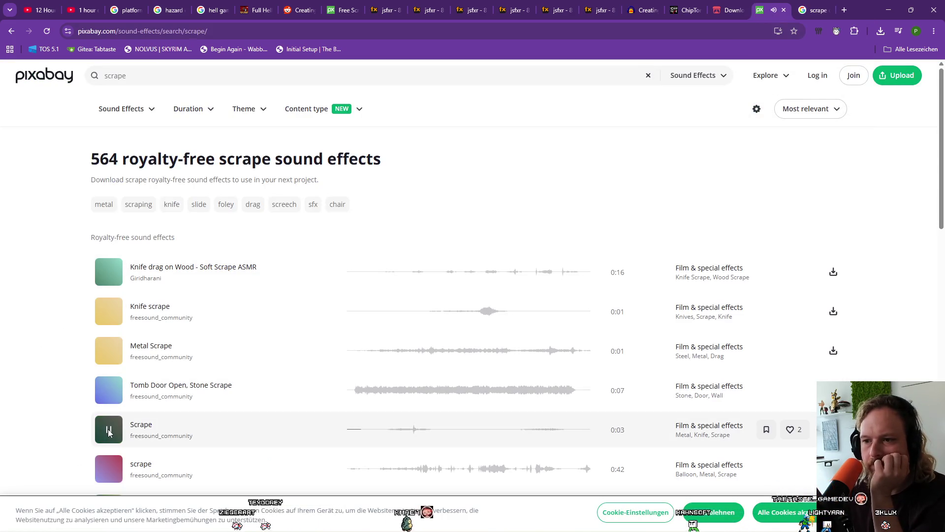
pyautogui.scroll(-4, 109, 431)
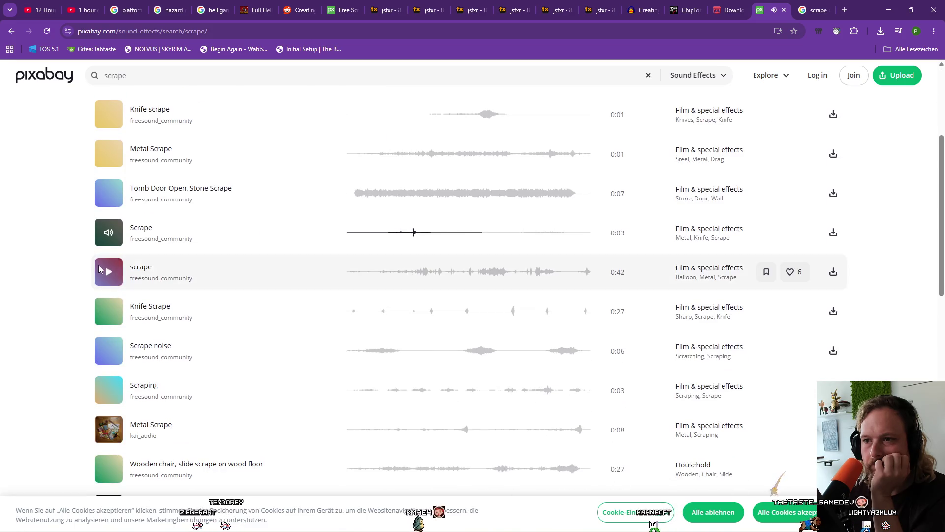
pyautogui.click(109, 271)
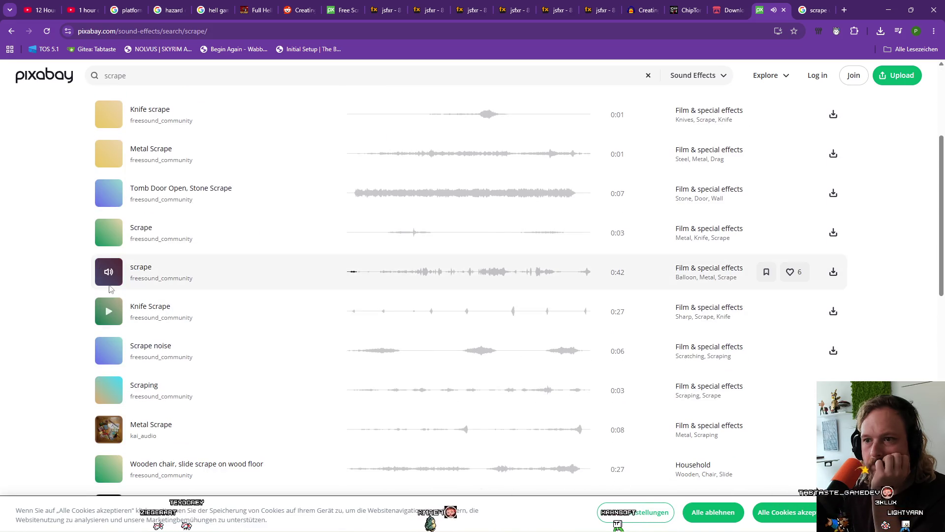
# Go to freesound.org and search it for 'scrape'
pyautogui.click(338, 6)
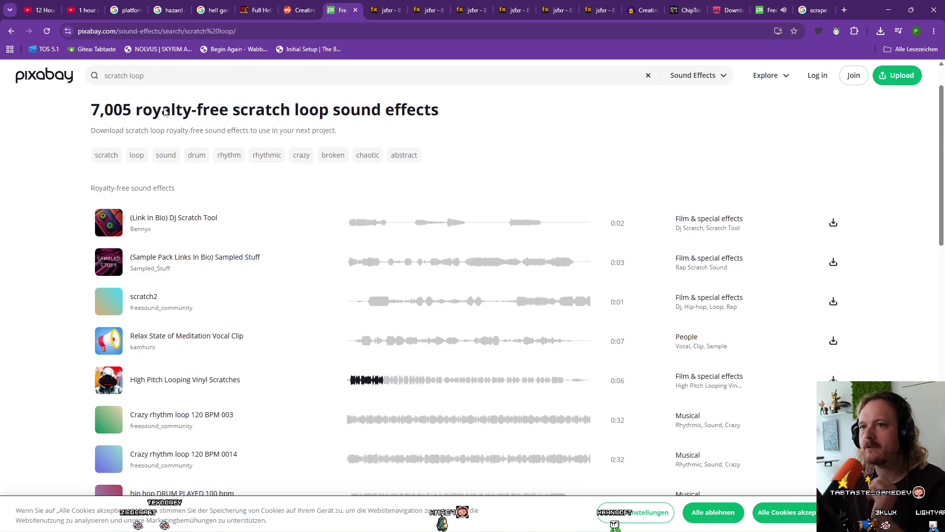
pyautogui.hotkey('ctrl', 'shift', 'Tab')
pyautogui.hotkey('ctrl', 'shift', 'Tab')
pyautogui.hotkey('ctrl', 'shift', 'Tab')
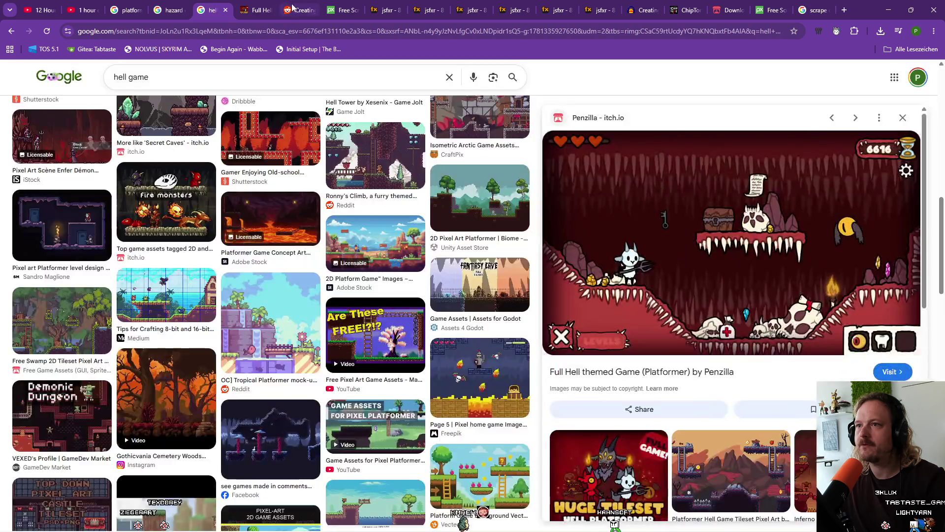
pyautogui.click(293, 7)
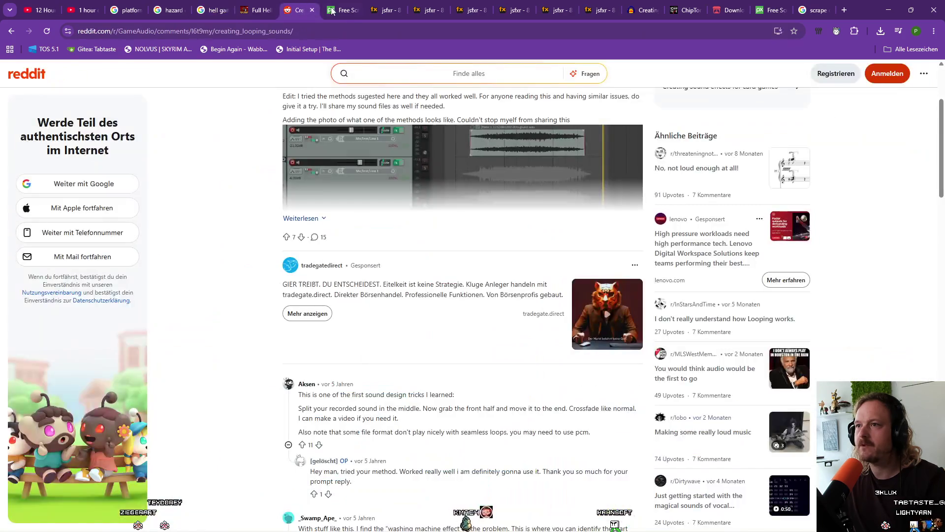
pyautogui.click(339, 7)
pyautogui.click(331, 27)
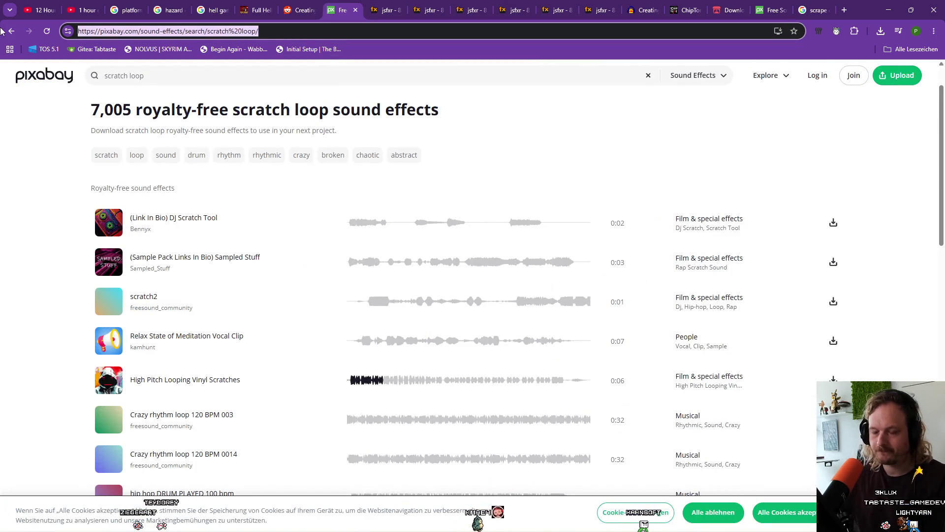
pyautogui.write('freeso')
pyautogui.press('Return')
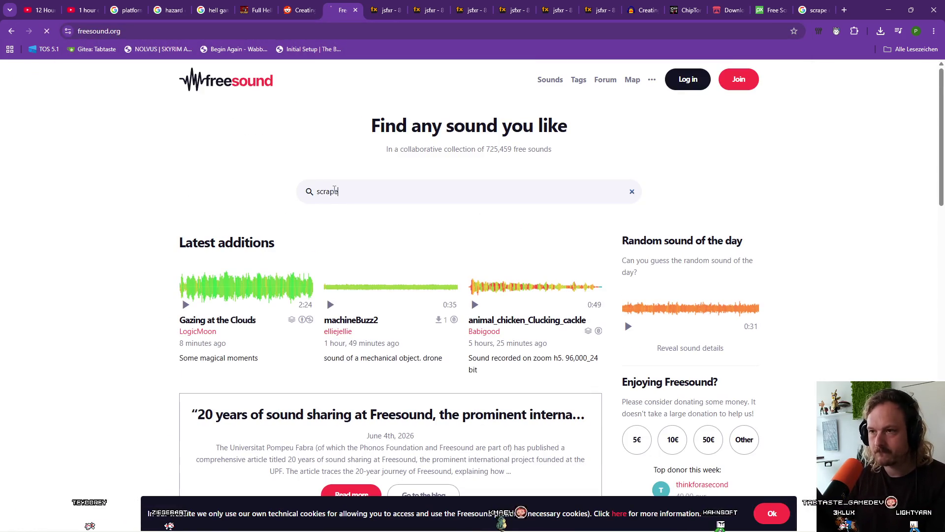
pyautogui.press('Return')
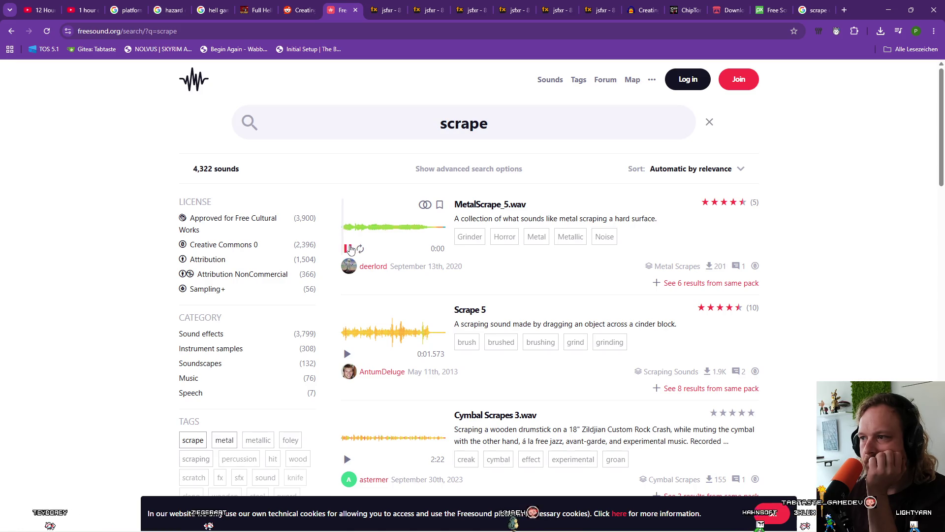
# Stop the MetalScrape_5.wav preview and filter the scrape results to Creative Commons 0
pyautogui.click(349, 248)
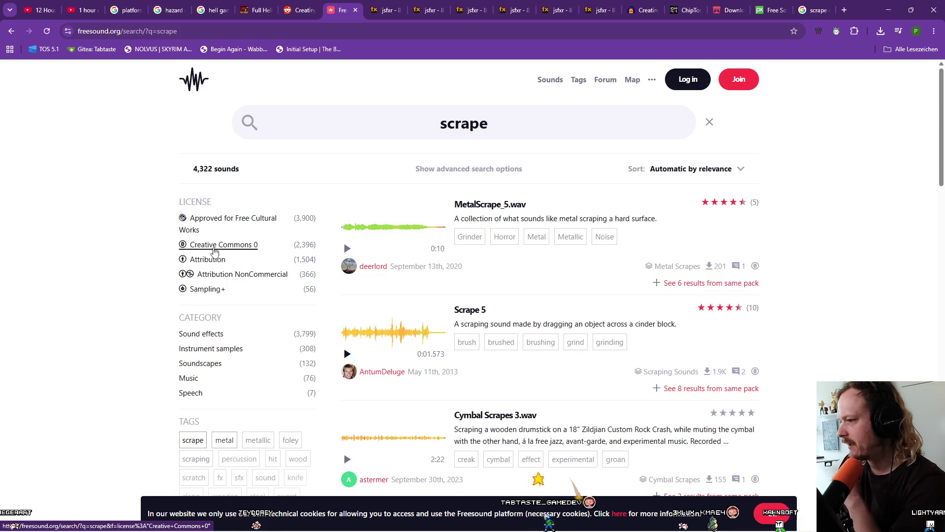
pyautogui.scroll(-10, 232, 353)
pyautogui.scroll(6, 199, 350)
pyautogui.scroll(4, 199, 350)
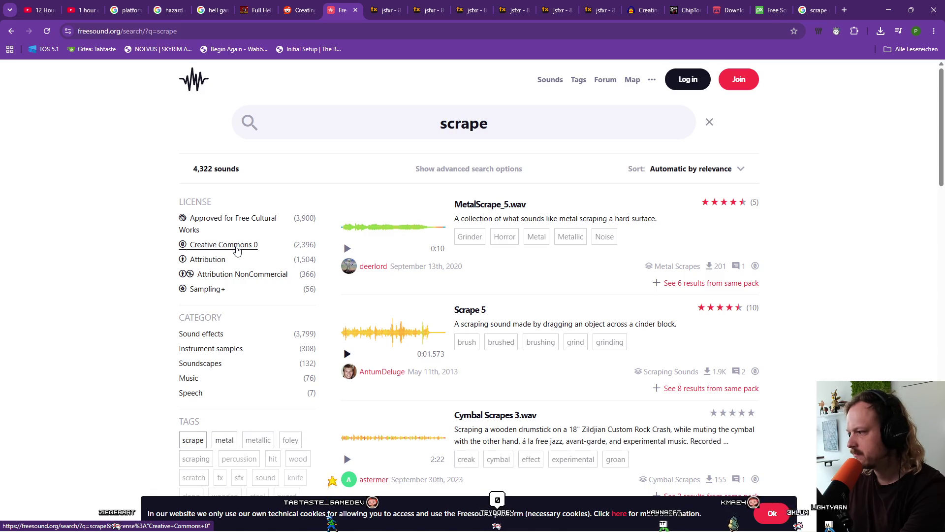
pyautogui.click(237, 246)
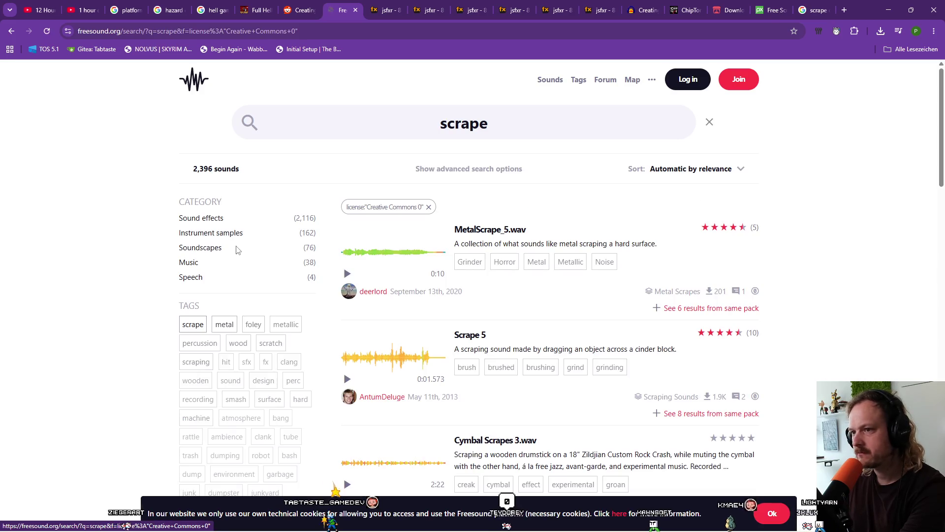
# Preview Scrape 5, Cymbal Scrapes 3.wav and Fork scraping metal 5
pyautogui.click(347, 379)
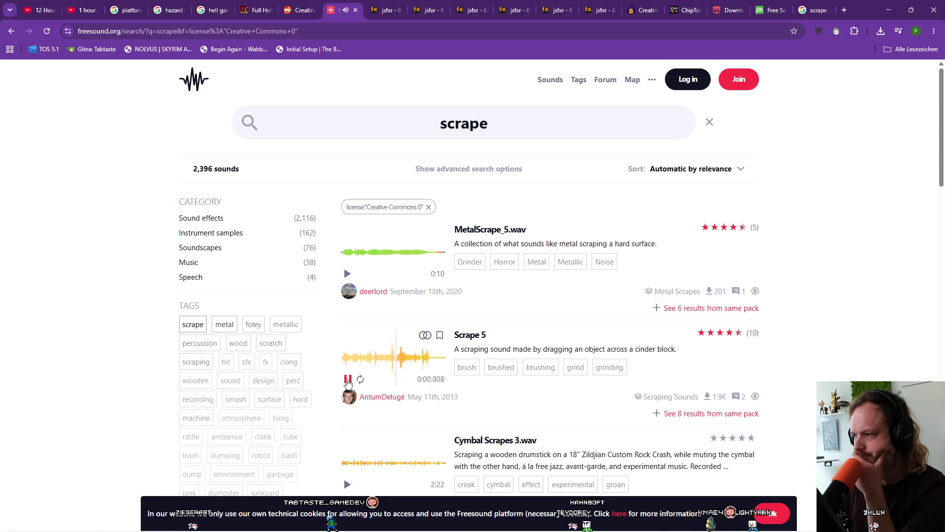
pyautogui.scroll(-3, 356, 344)
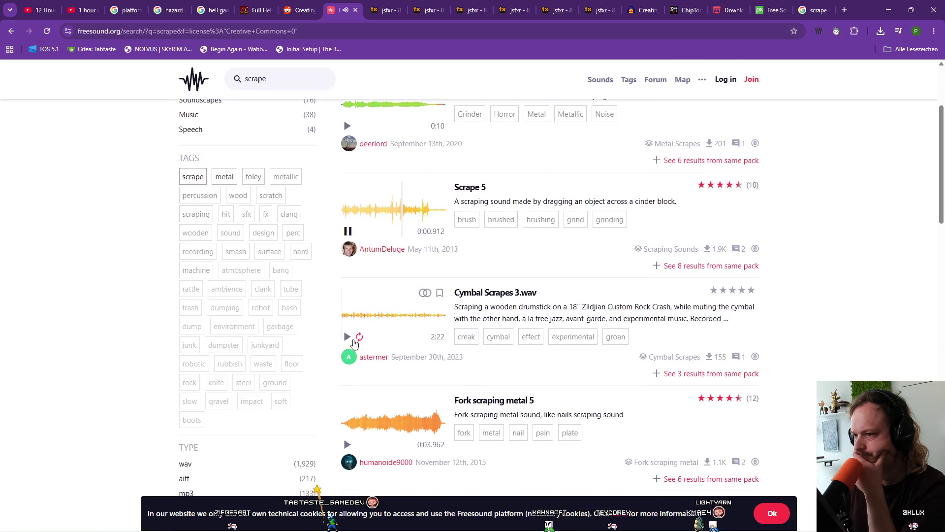
pyautogui.click(348, 337)
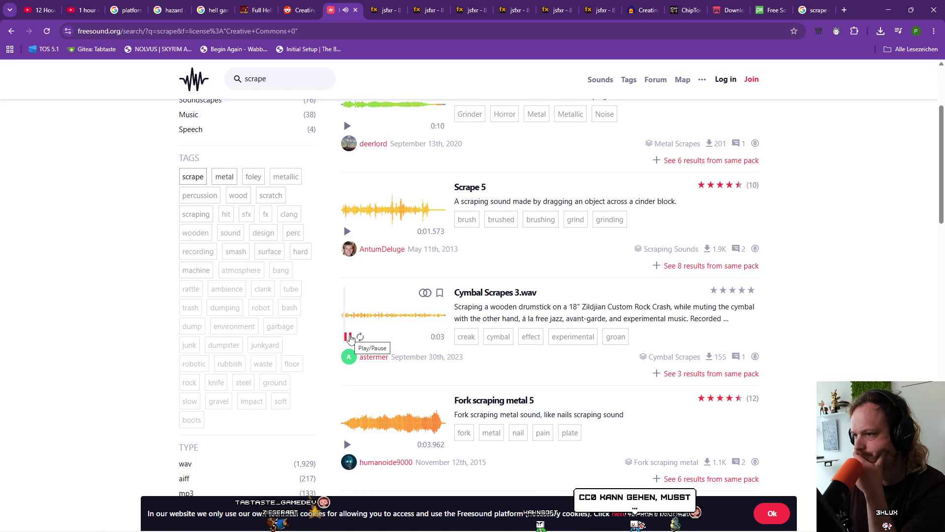
pyautogui.click(349, 337)
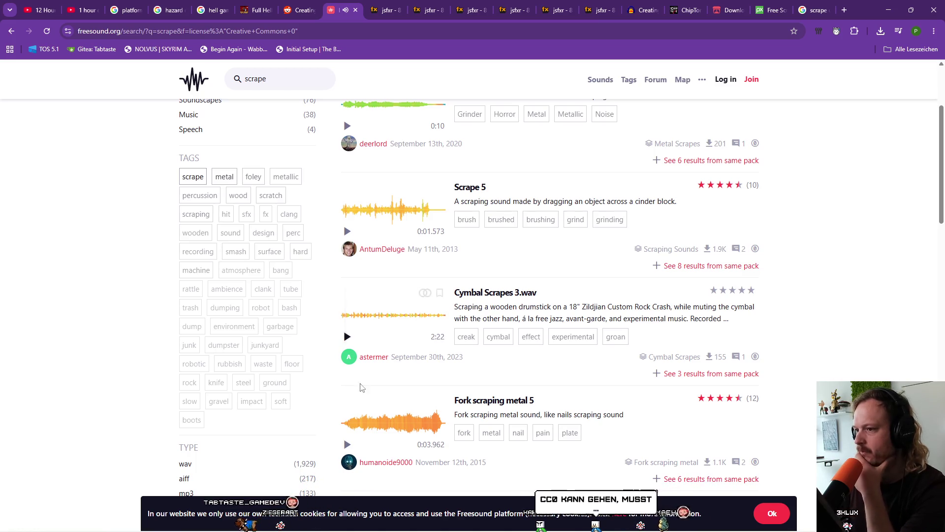
pyautogui.click(344, 447)
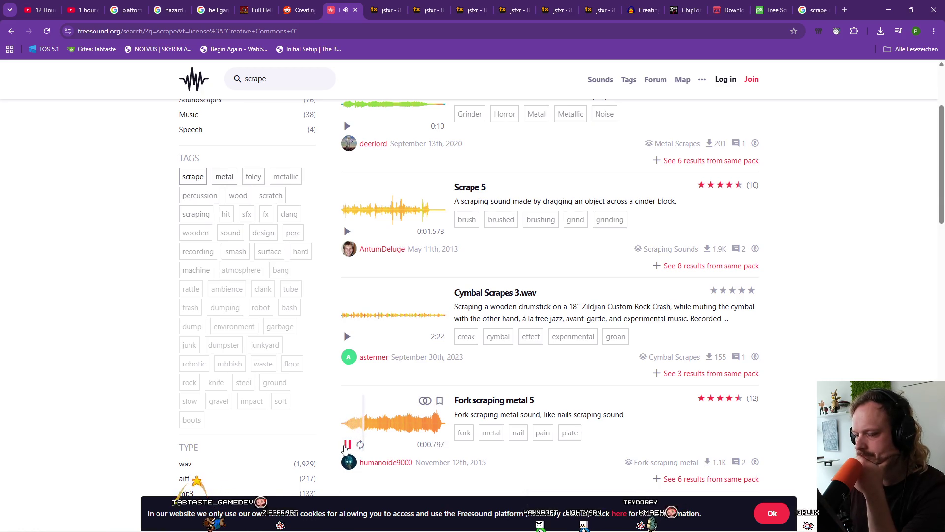
# Replay the Scrape 5 preview and open its sound page
pyautogui.scroll(-4, 344, 449)
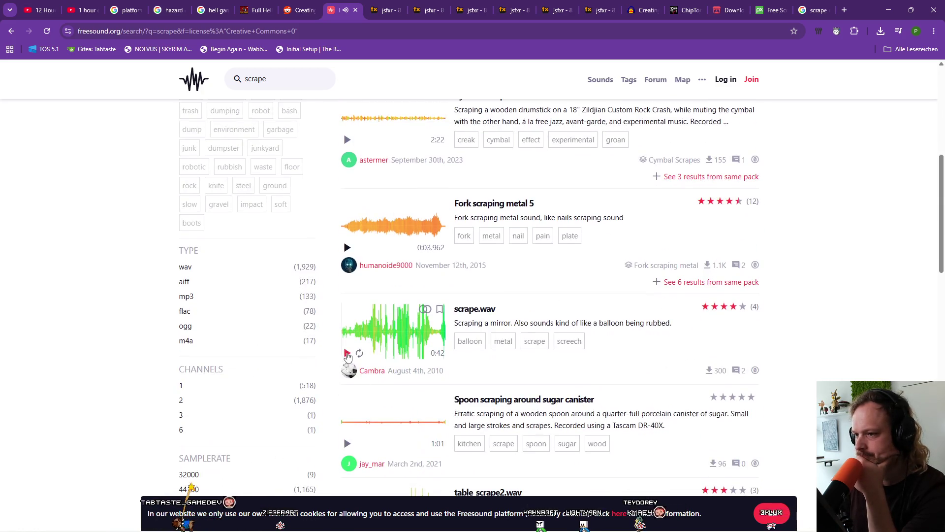
pyautogui.scroll(5, 348, 355)
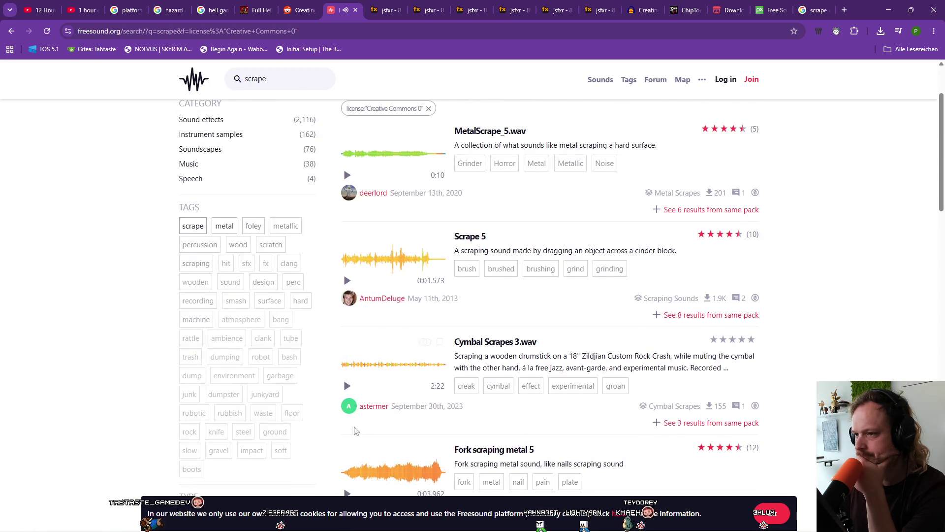
pyautogui.scroll(-4, 347, 384)
pyautogui.scroll(4, 347, 398)
pyautogui.click(348, 281)
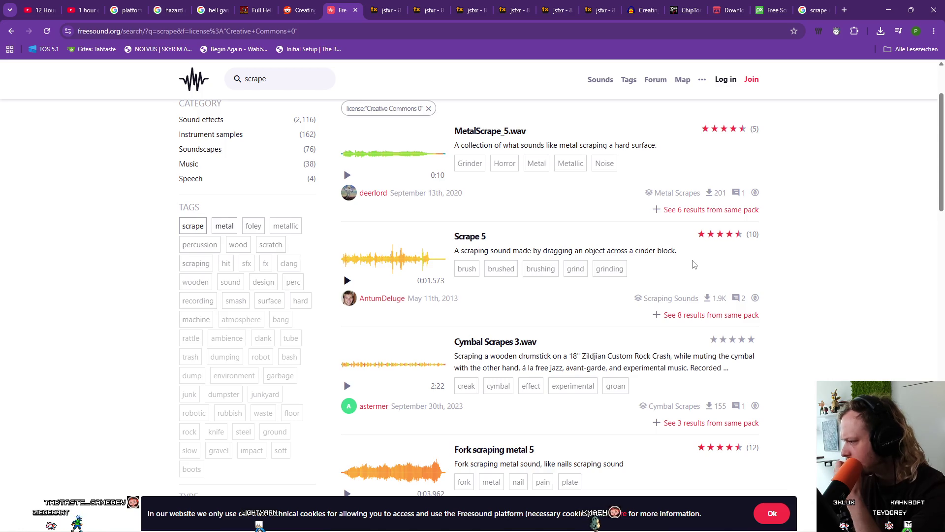
pyautogui.scroll(2, 694, 264)
pyautogui.scroll(-2, 694, 264)
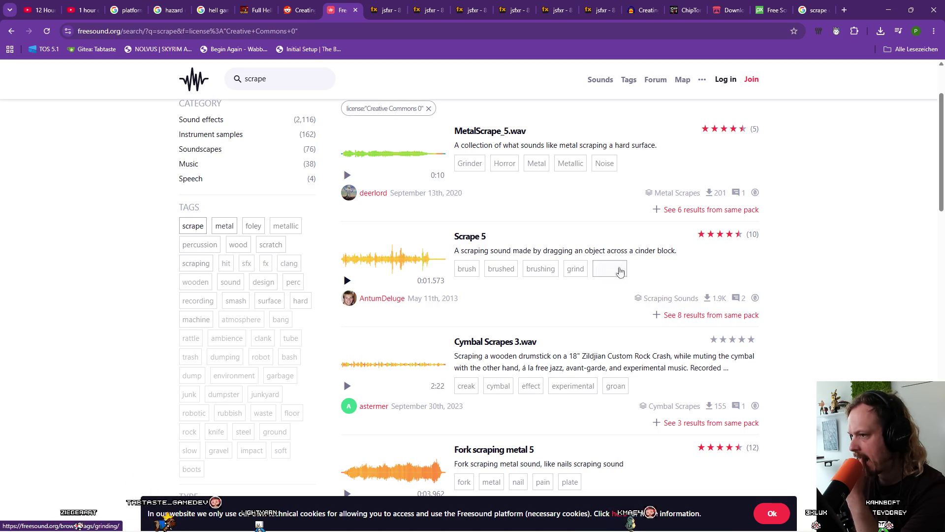
pyautogui.click(463, 237)
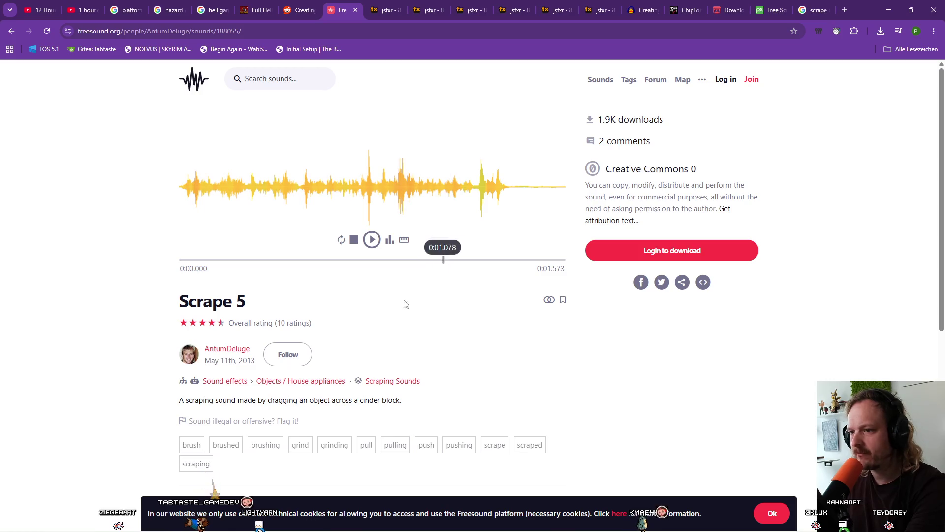
# Read the licence information on the Scrape 5 page
pyautogui.scroll(-5, 404, 310)
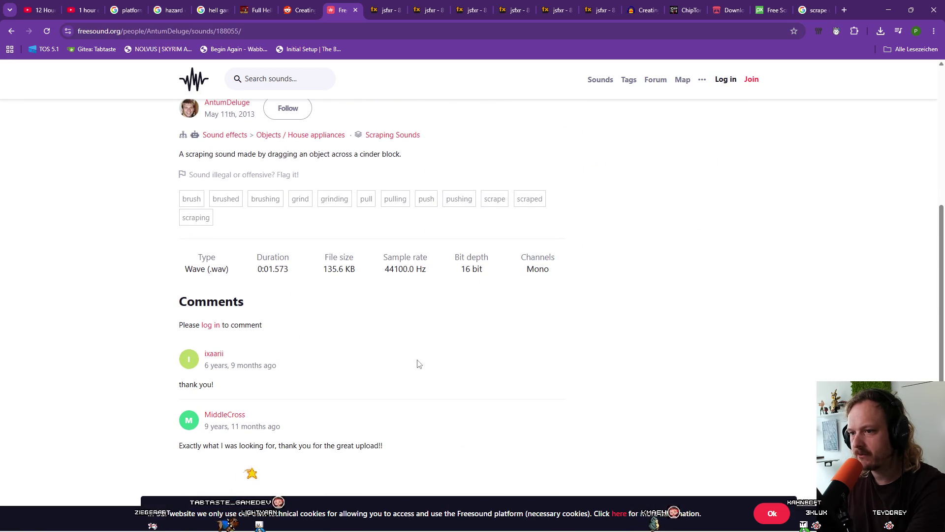
pyautogui.scroll(1, 419, 363)
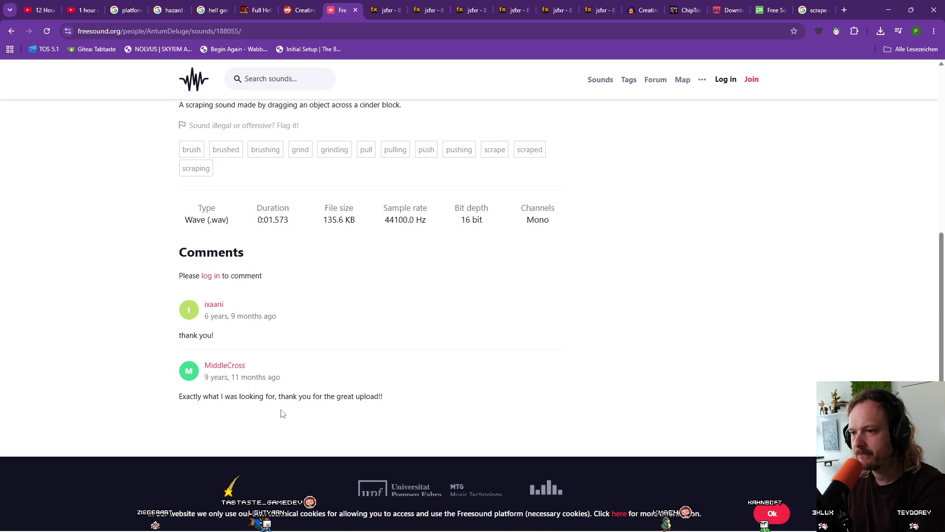
pyautogui.scroll(1, 308, 391)
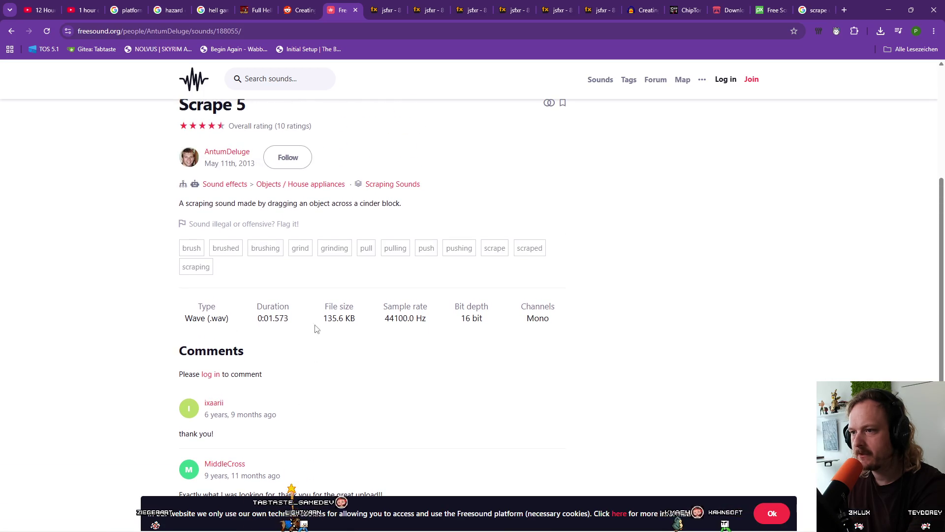
pyautogui.scroll(2, 332, 330)
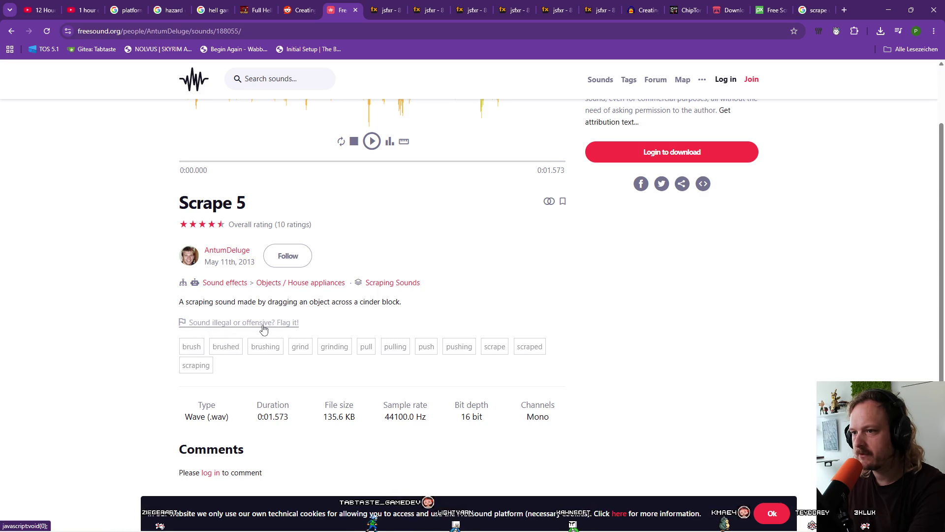
pyautogui.scroll(2, 458, 295)
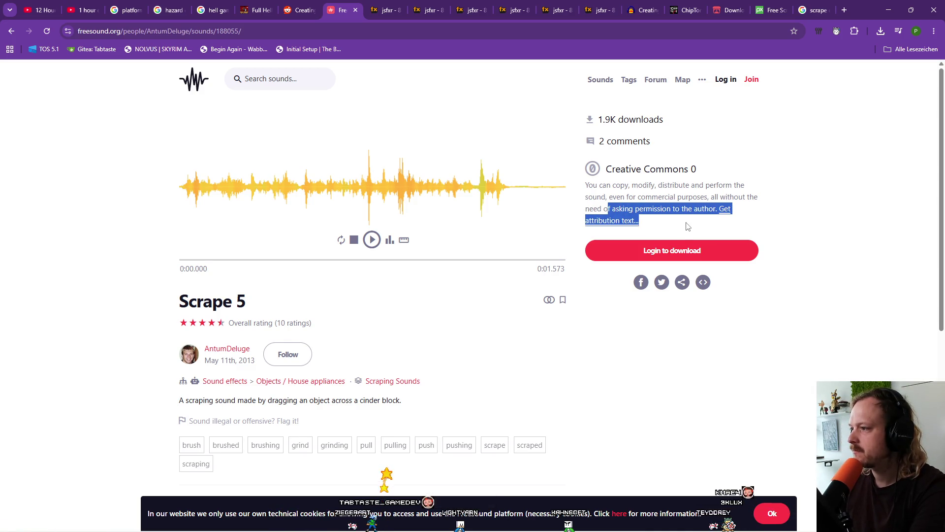
pyautogui.click(800, 208)
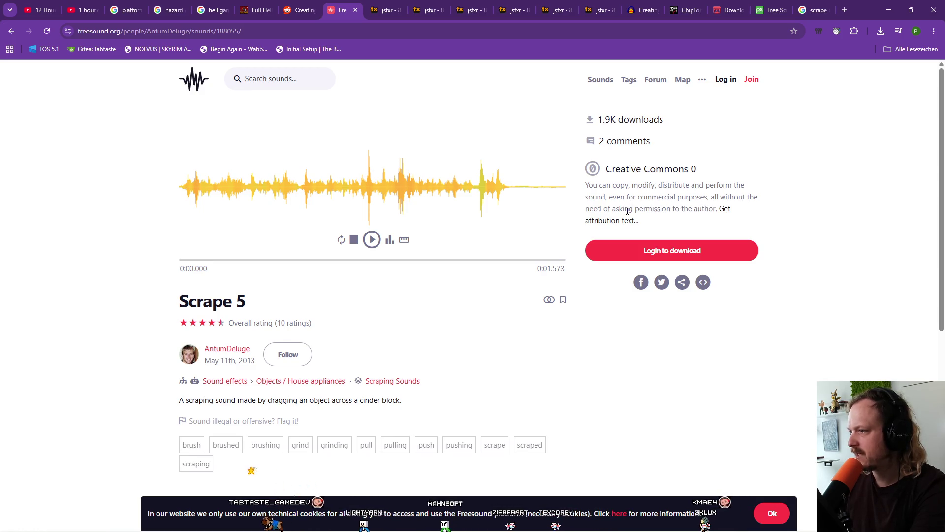
pyautogui.moveTo(592, 209); pyautogui.dragTo(710, 209)
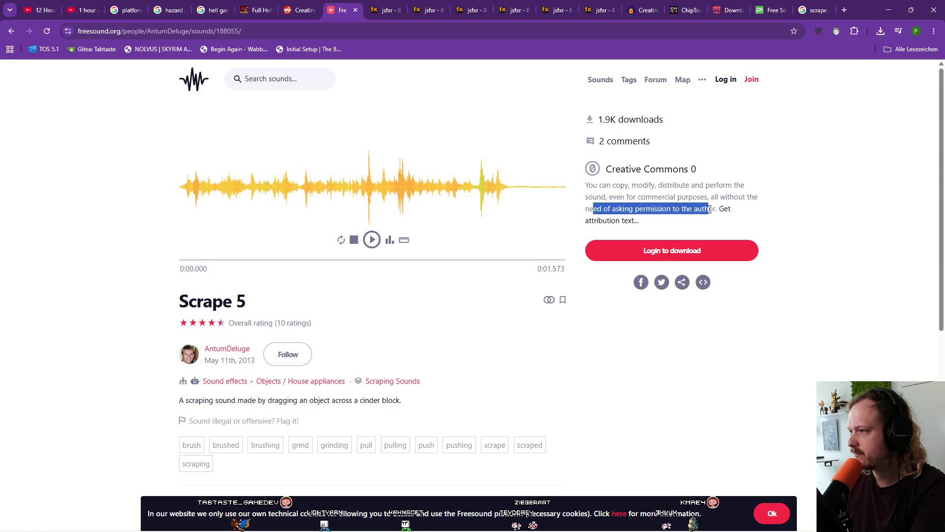
pyautogui.click(837, 217)
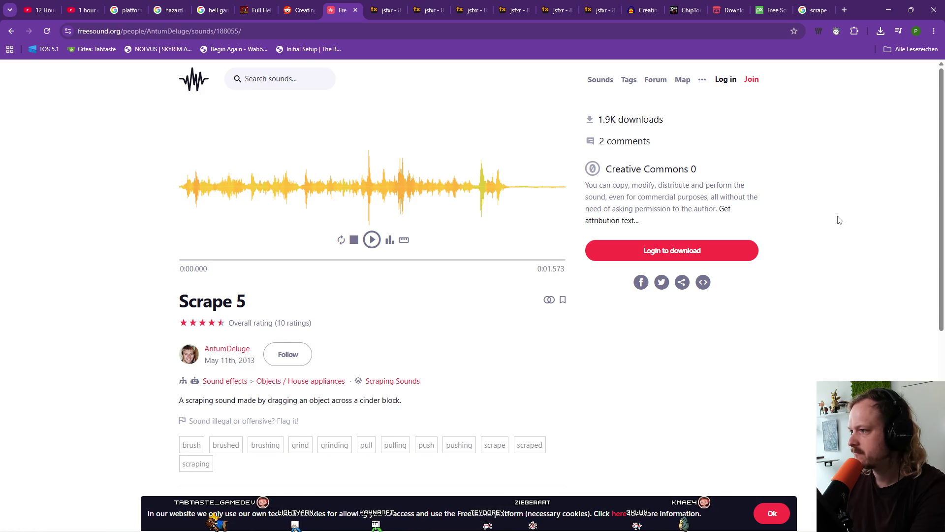
# Log in to Freesound and download 188055__antumdeluge__scrape-5.wav
pyautogui.click(668, 250)
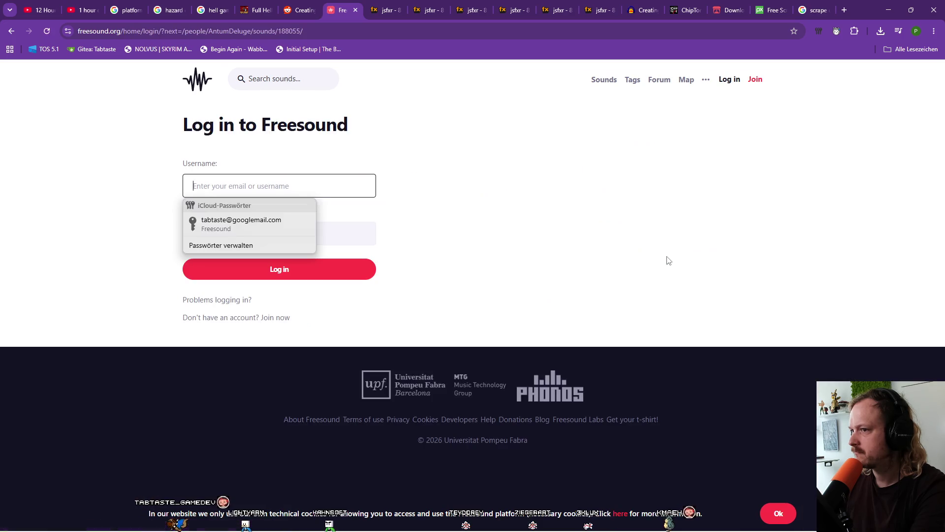
pyautogui.click(300, 229)
pyautogui.click(294, 270)
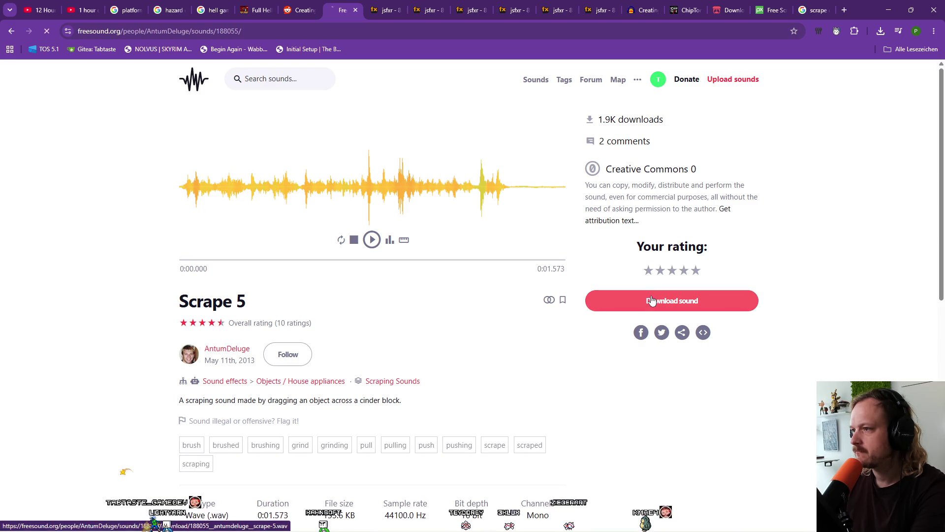
pyautogui.click(652, 300)
pyautogui.moveTo(787, 64)
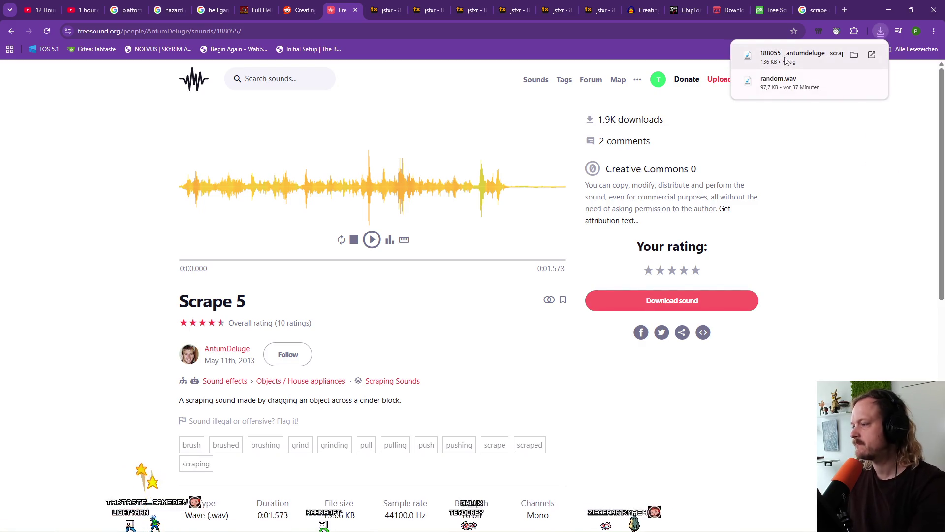
pyautogui.moveTo(359, 529)
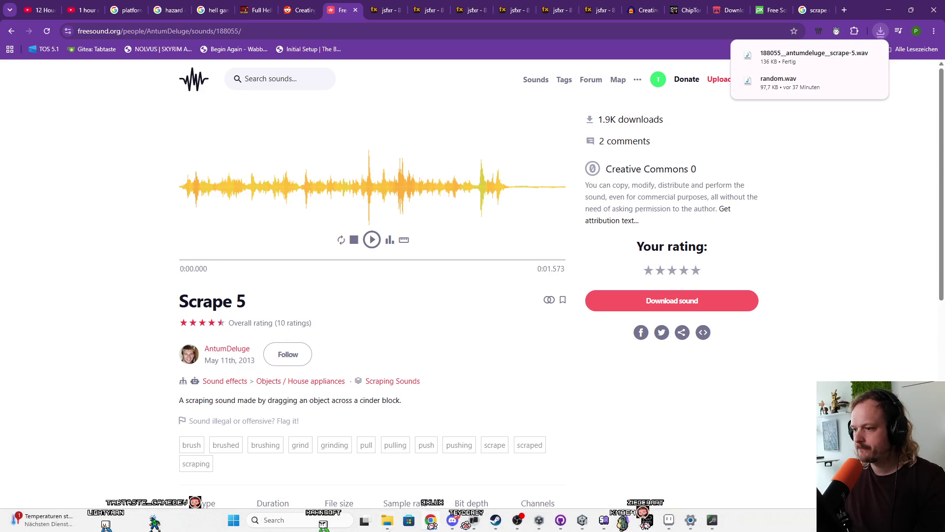
pyautogui.click(586, 522)
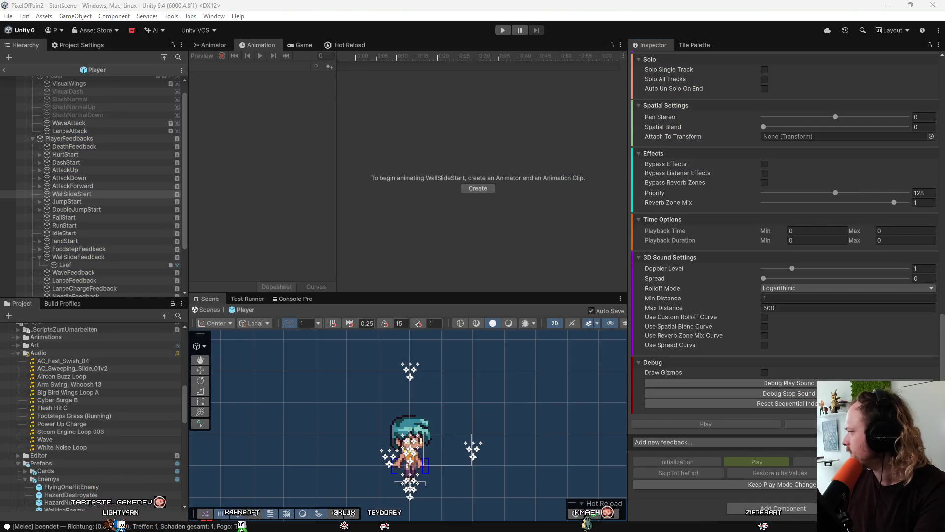
# Drag the 188055__antumdeluge__scrape-5 clip into WallSlideStart's Sfx field, replacing White Noise Loop
pyautogui.click(52, 362)
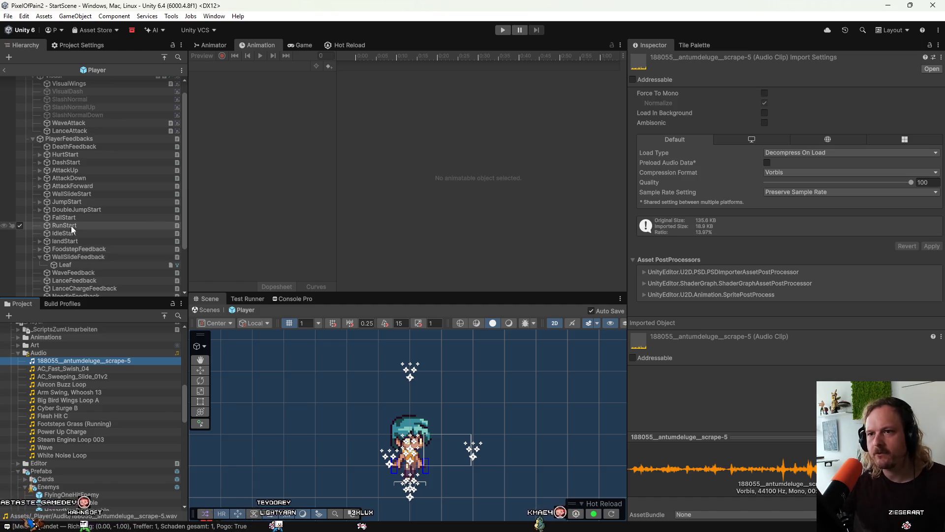
pyautogui.click(78, 193)
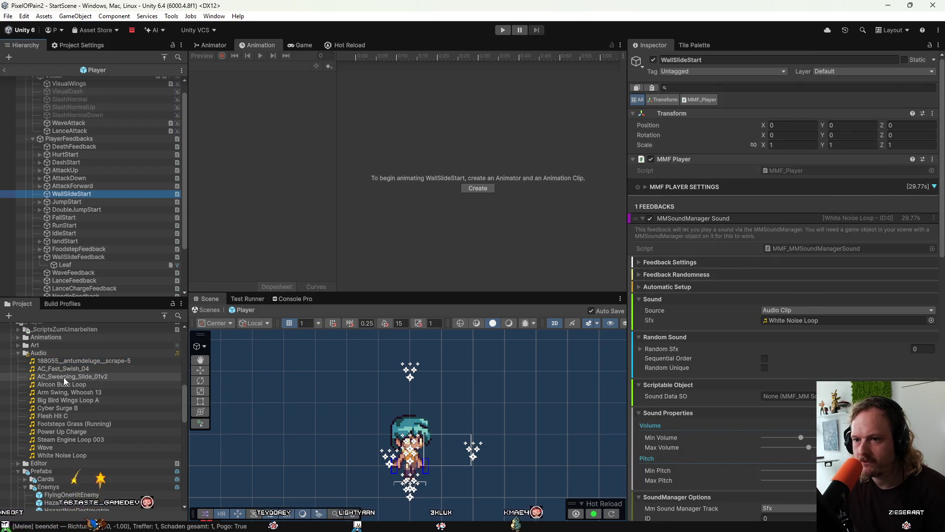
pyautogui.moveTo(60, 377)
pyautogui.mouseDown()
pyautogui.moveTo(359, 380)
pyautogui.moveTo(929, 290)
pyautogui.mouseUp()
pyautogui.moveTo(839, 325); pyautogui.dragTo(840, 320)
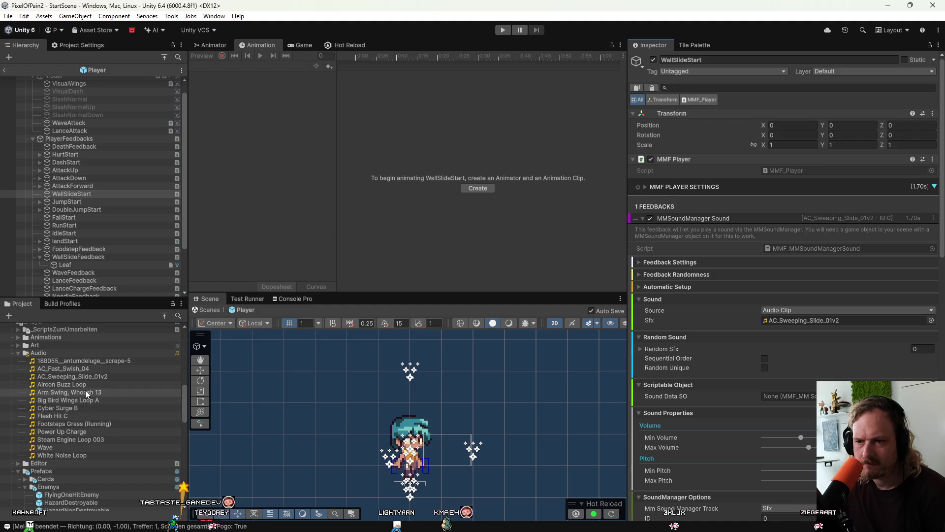
pyautogui.moveTo(83, 361); pyautogui.dragTo(847, 321)
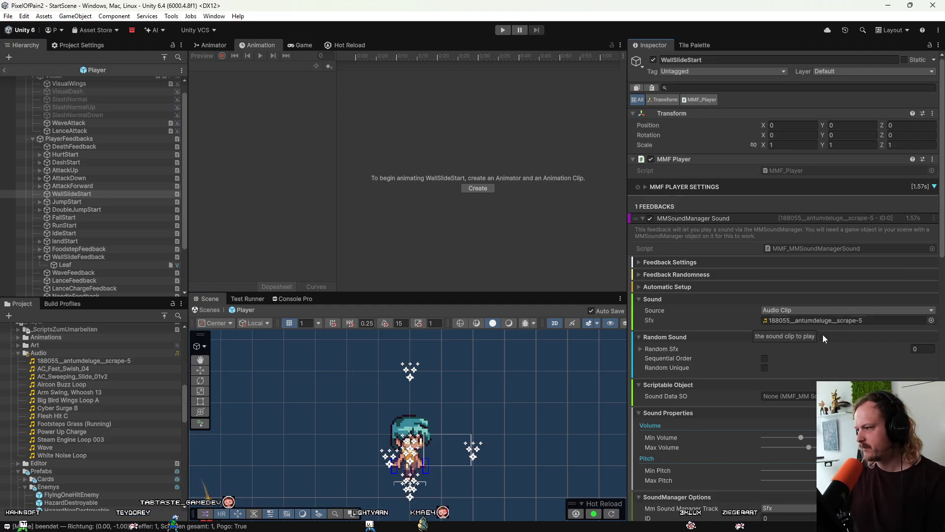
# Raise the scrape sound's minimum pitch and preview the wall-slide sound several times
pyautogui.scroll(-10, 828, 332)
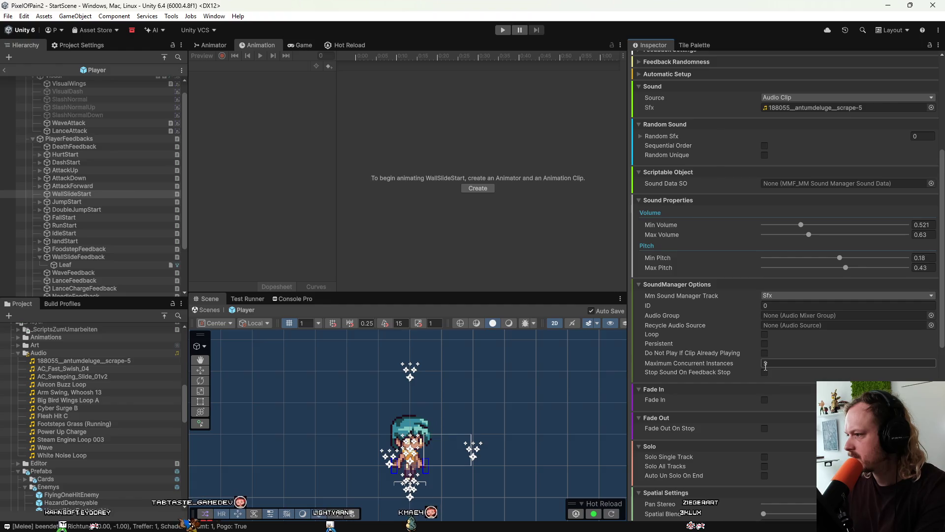
pyautogui.moveTo(841, 258)
pyautogui.mouseDown()
pyautogui.moveTo(870, 259)
pyautogui.moveTo(864, 271)
pyautogui.moveTo(880, 274)
pyautogui.mouseUp()
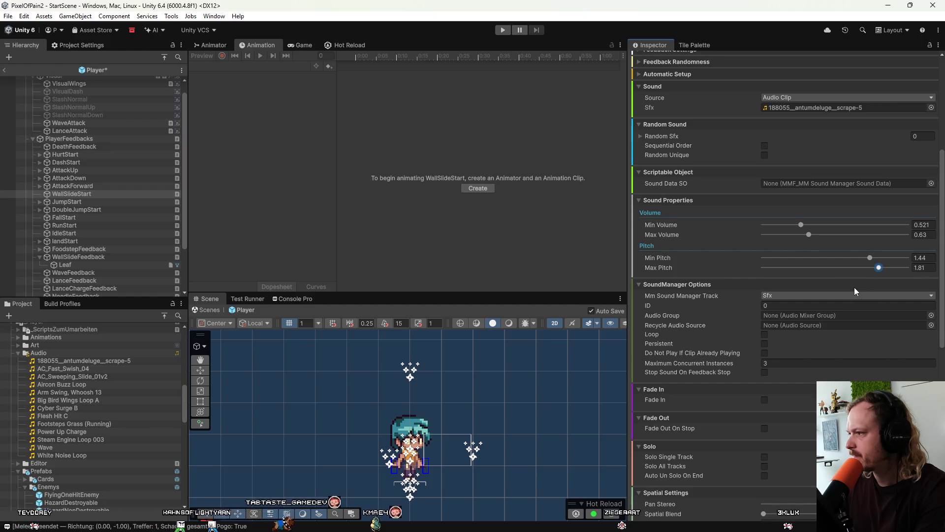
pyautogui.scroll(-5, 854, 288)
pyautogui.scroll(-6, 794, 421)
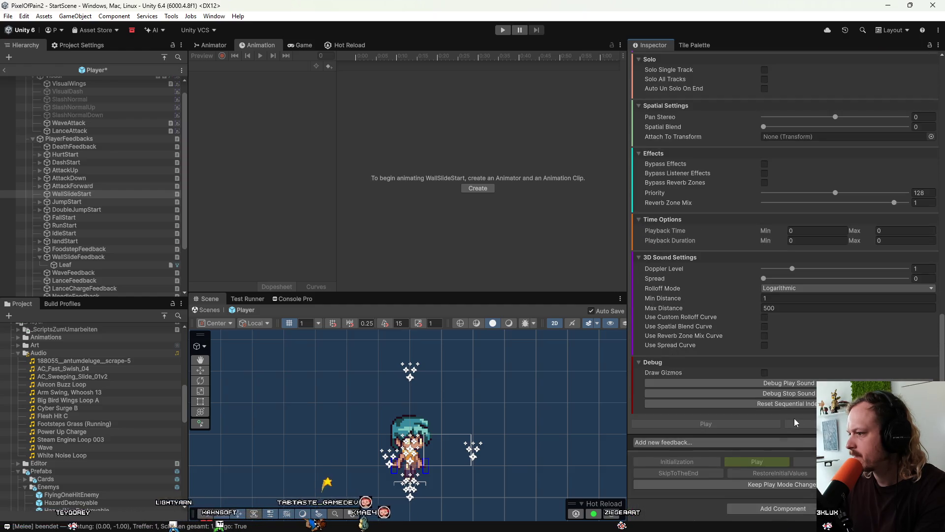
pyautogui.click(800, 383)
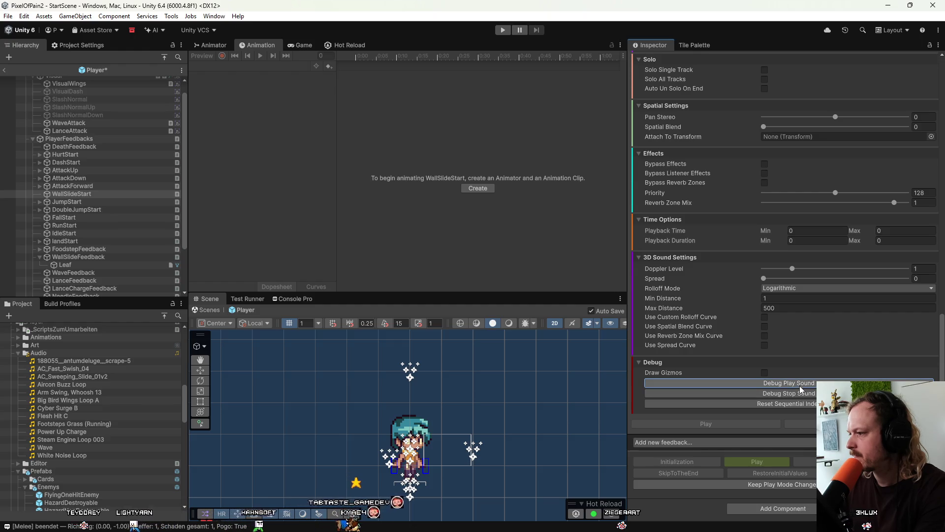
pyautogui.click(800, 385)
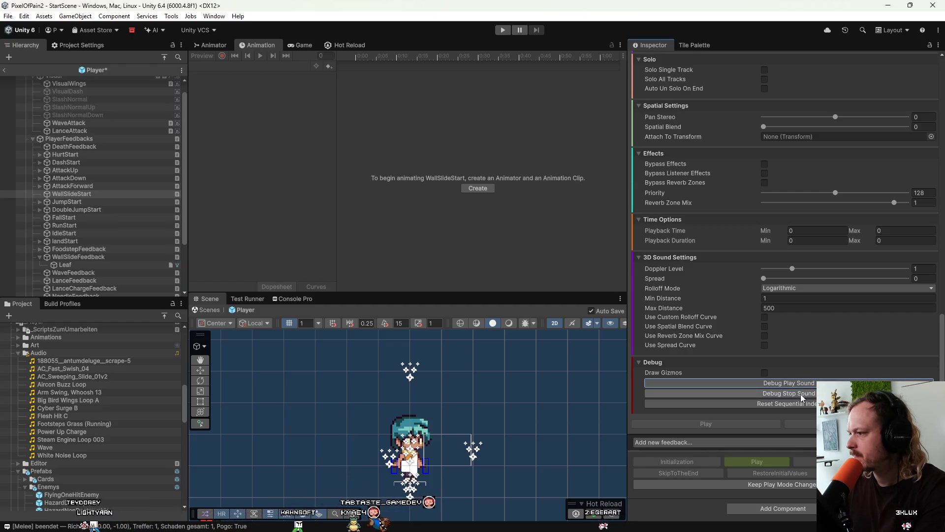
pyautogui.click(802, 383)
pyautogui.click(802, 393)
# Adjust the pitch range toward 0.86–0.92 and replay the scrape sound preview
pyautogui.scroll(10, 811, 311)
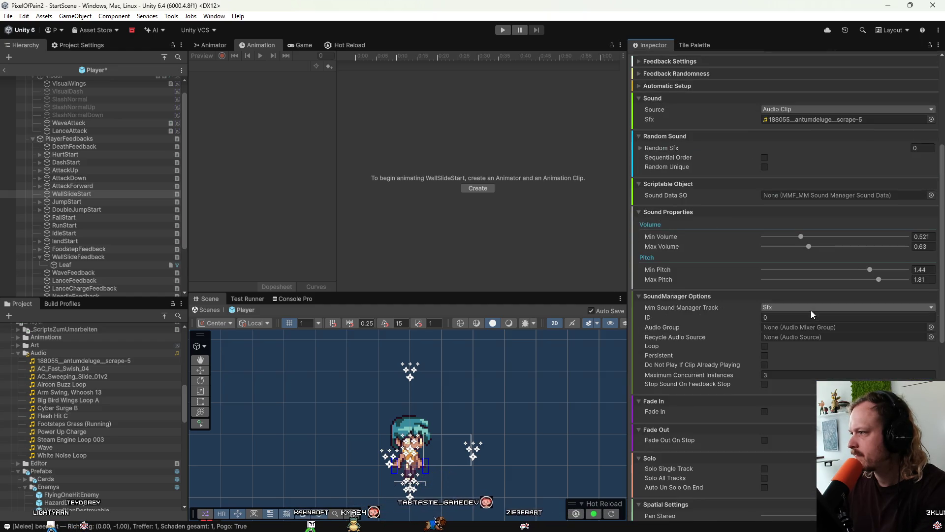
pyautogui.moveTo(869, 272); pyautogui.dragTo(899, 279)
pyautogui.scroll(-10, 861, 309)
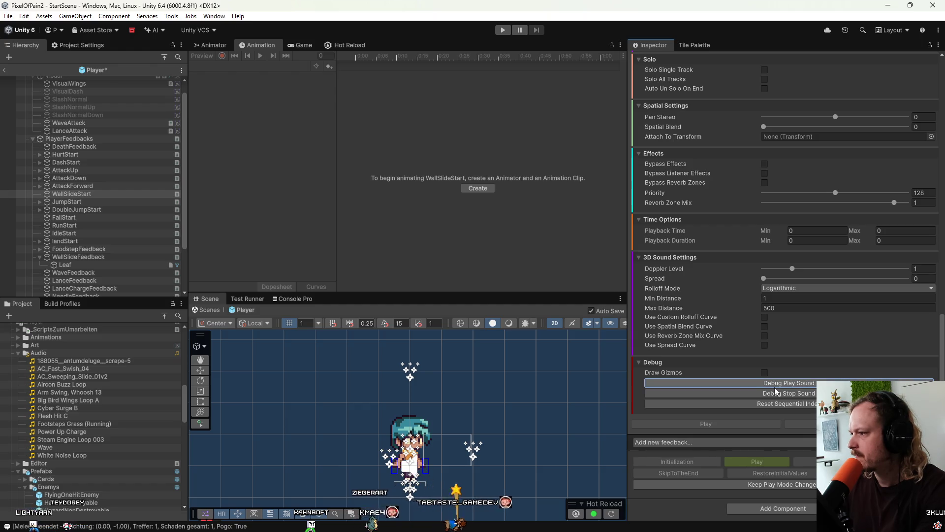
pyautogui.click(776, 387)
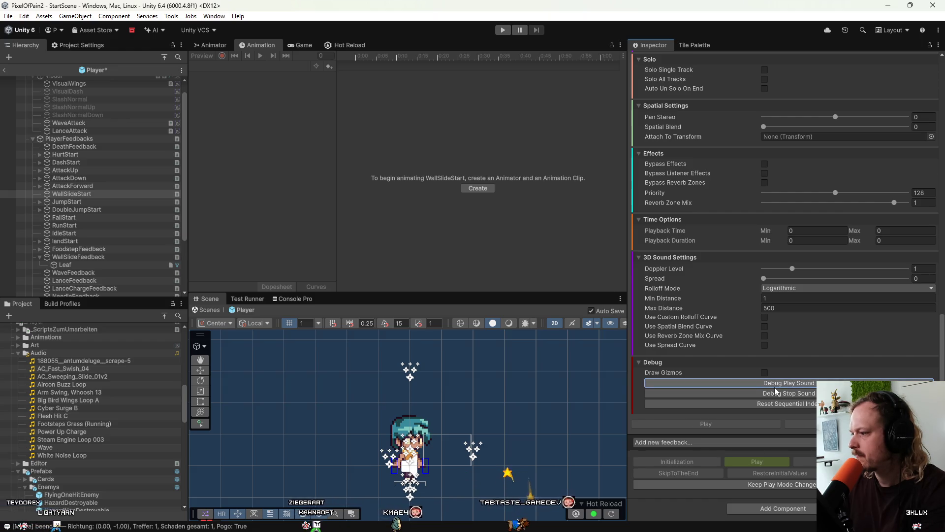
pyautogui.click(775, 389)
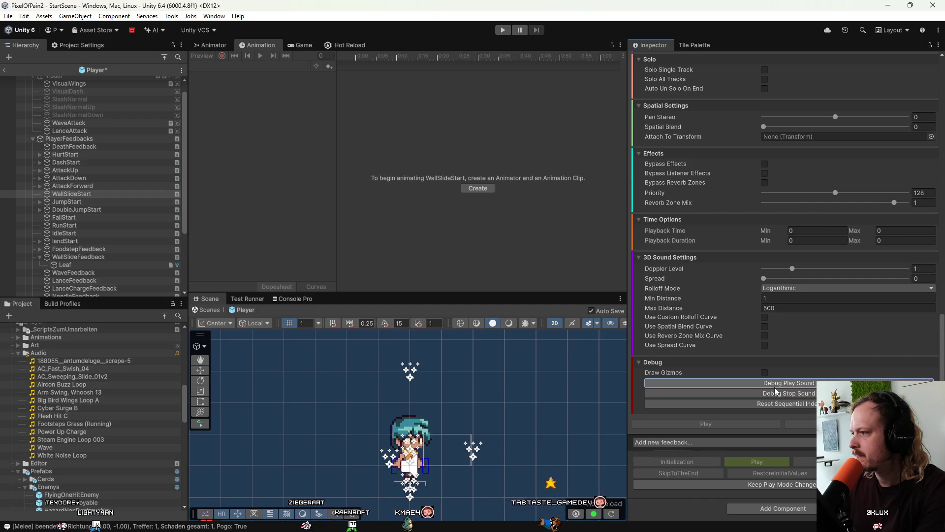
pyautogui.click(775, 389)
# Preview the scrape sound twice more, then collapse the sound feedback's settings
pyautogui.scroll(10, 775, 387)
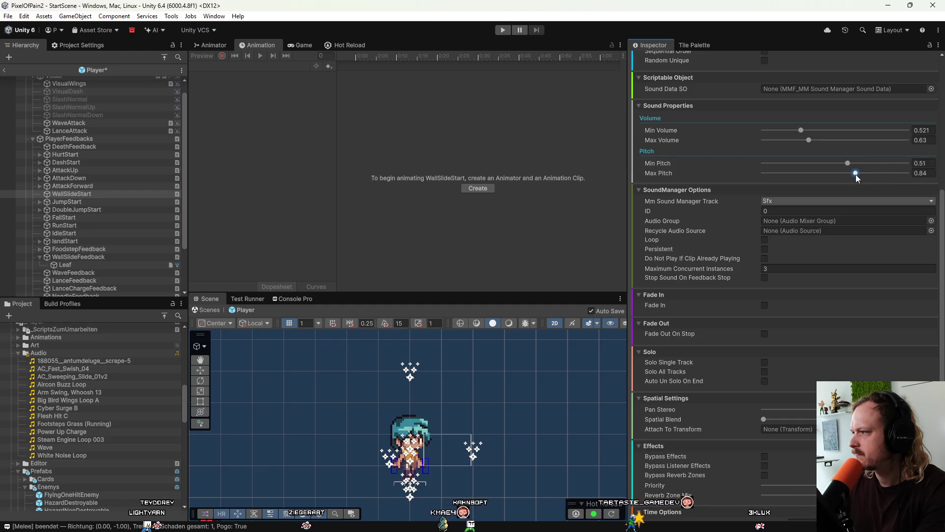
pyautogui.scroll(-10, 835, 277)
pyautogui.click(779, 386)
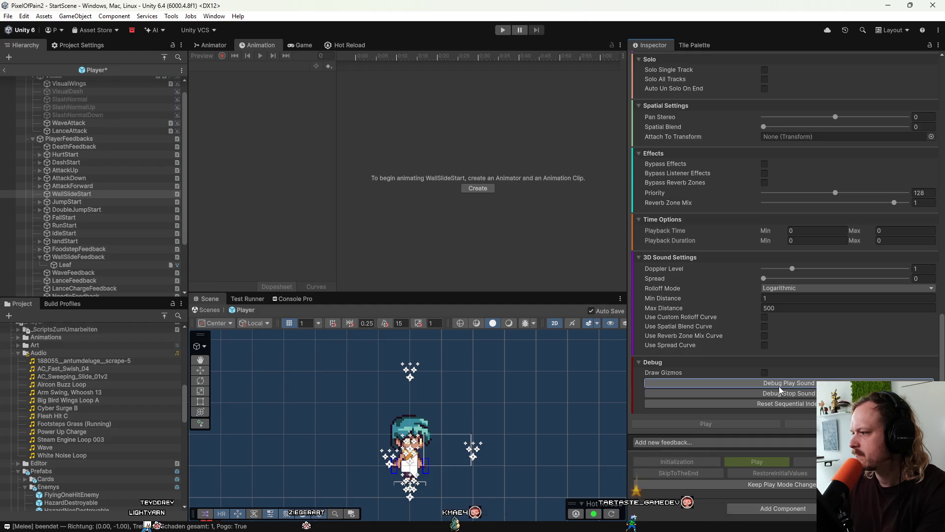
pyautogui.click(779, 386)
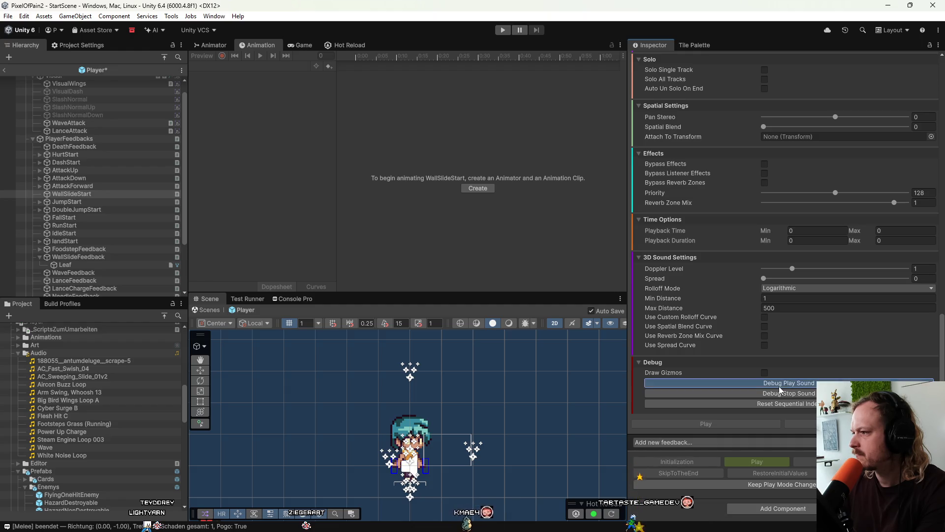
pyautogui.scroll(8, 779, 334)
pyautogui.scroll(8, 779, 334)
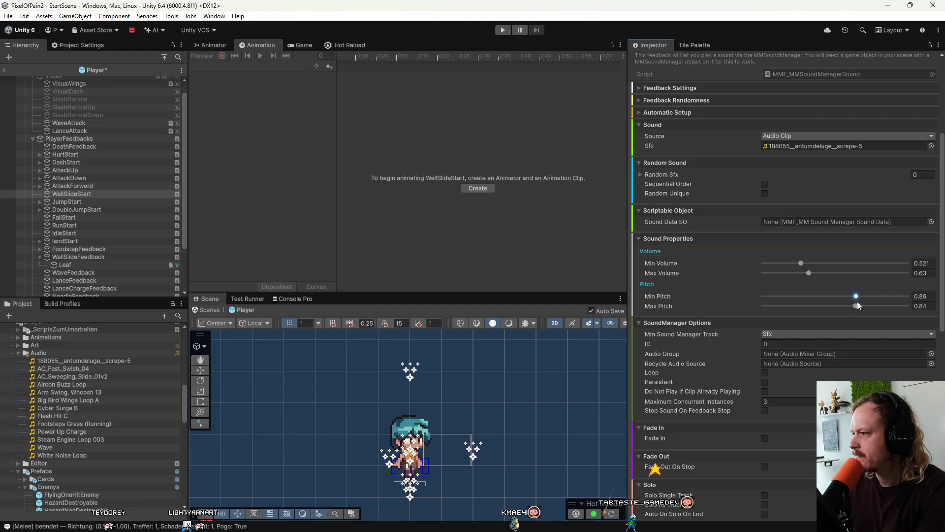
pyautogui.scroll(-15, 847, 335)
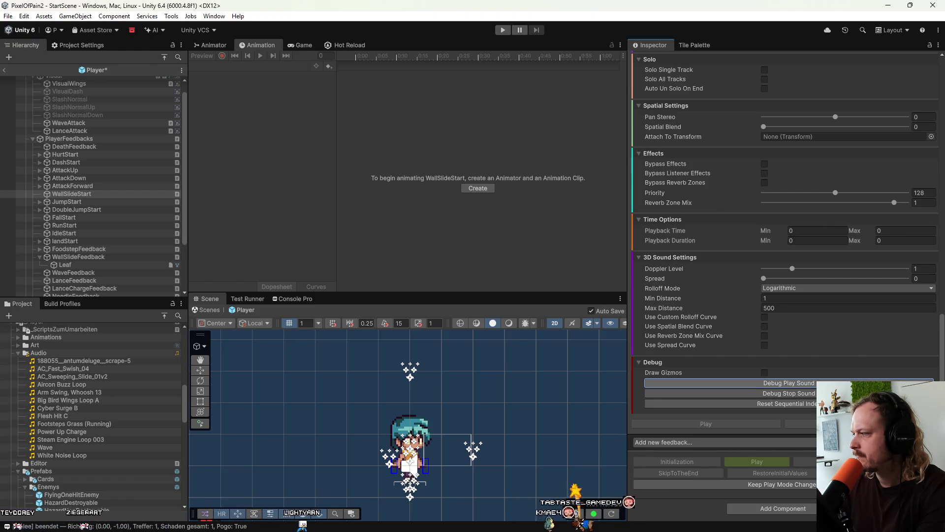
pyautogui.scroll(10, 747, 345)
pyautogui.scroll(12, 713, 318)
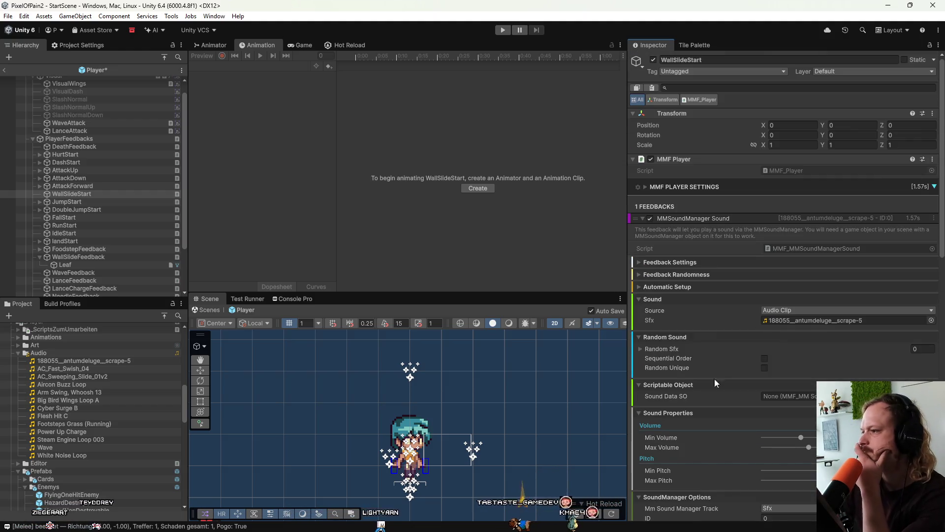
pyautogui.click(712, 218)
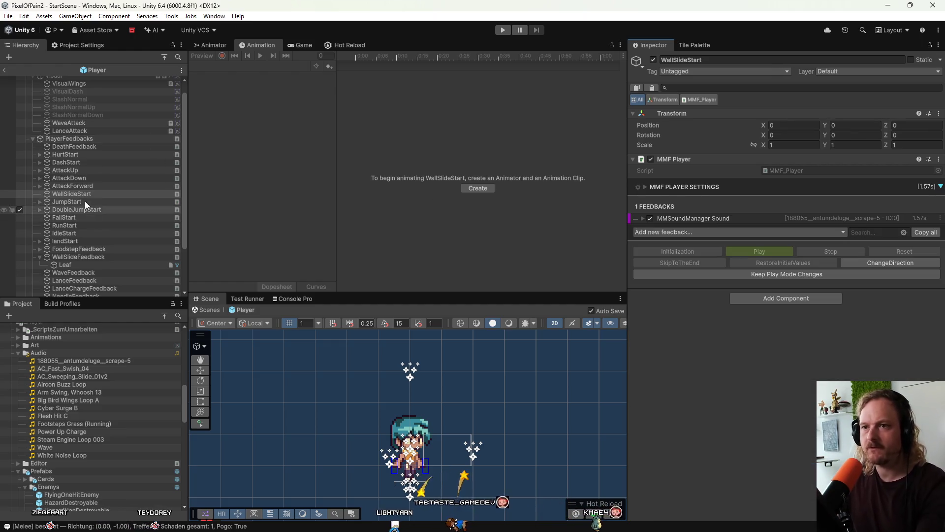
# Leave the Player prefab, test-play a level from the game menu, then stop play mode
pyautogui.click(8, 69)
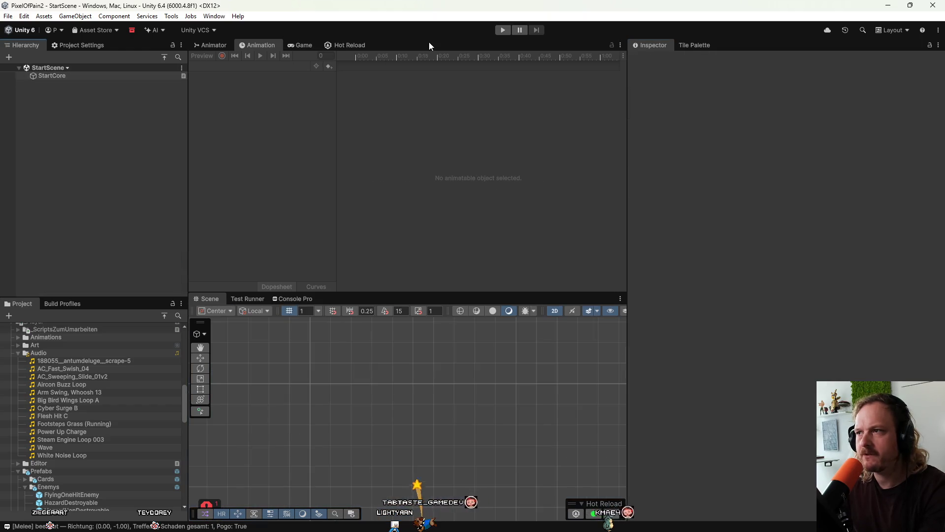
pyautogui.click(502, 30)
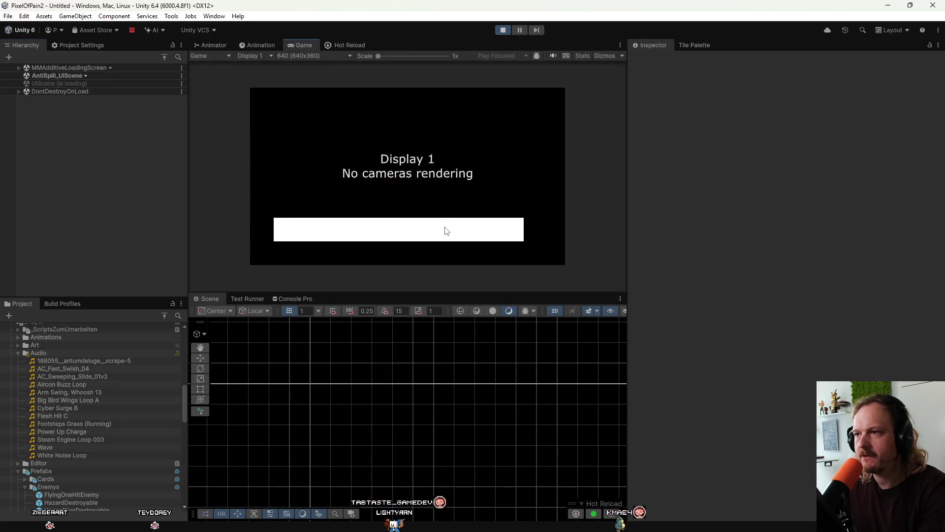
pyautogui.click(410, 197)
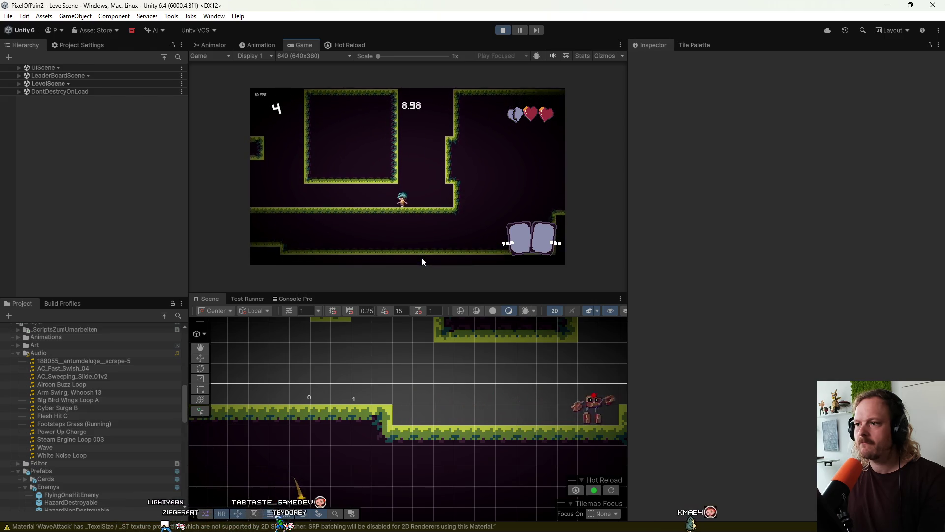
pyautogui.click(501, 33)
pyautogui.scroll(-5, 41, 440)
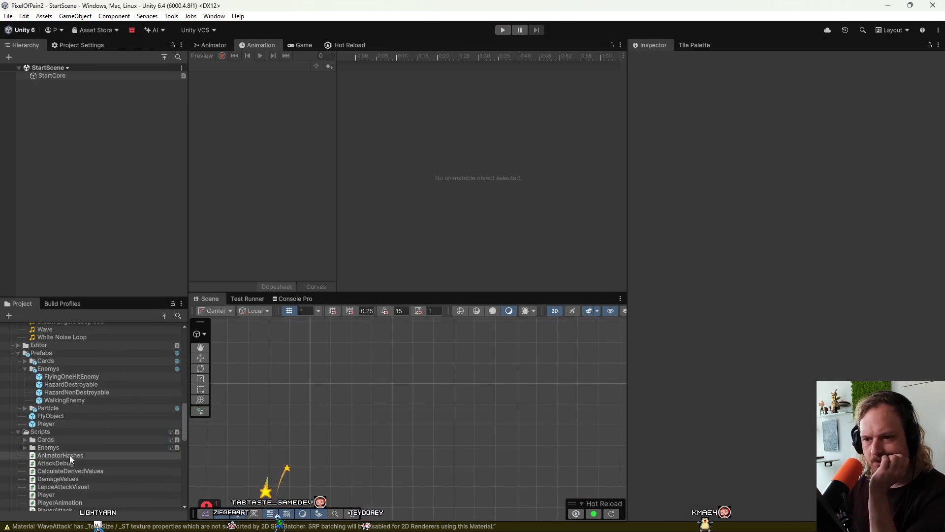
# Enable Stop Sound On Feedback Stop and Do Not Play If Clip Already Playing on WallSlideStart, then play
pyautogui.doubleClick(57, 424)
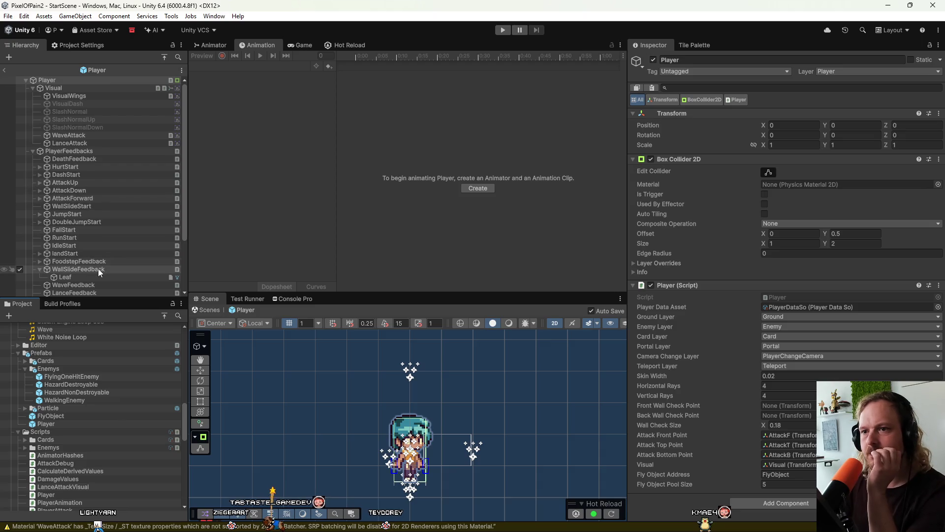
pyautogui.click(87, 208)
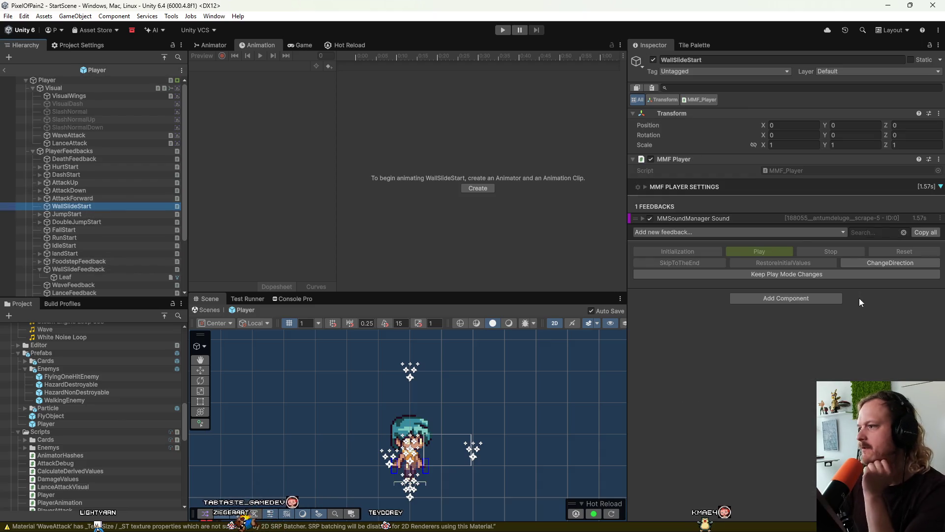
pyautogui.click(723, 216)
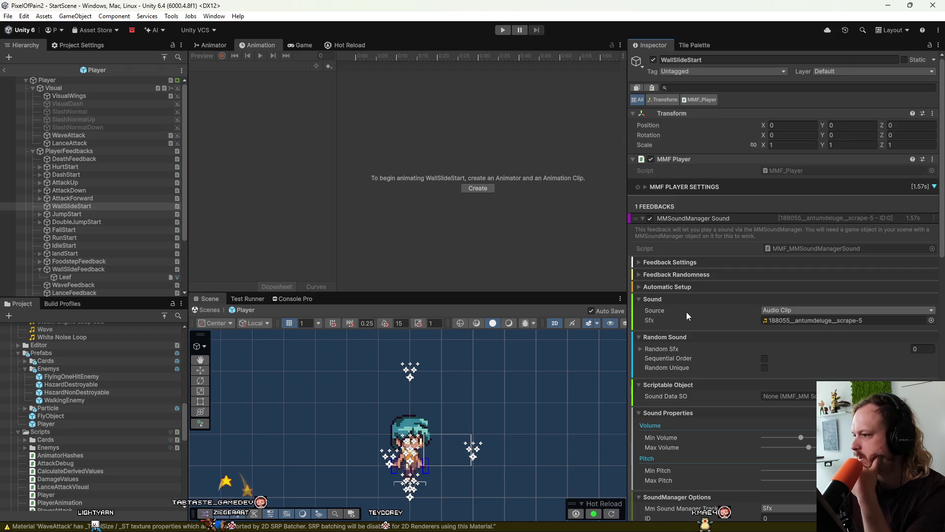
pyautogui.scroll(-3, 686, 312)
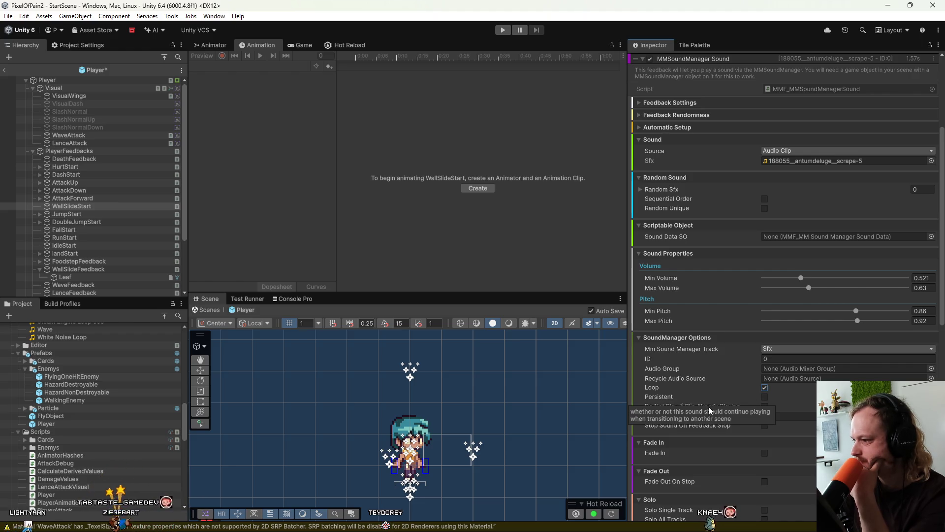
pyautogui.click(764, 426)
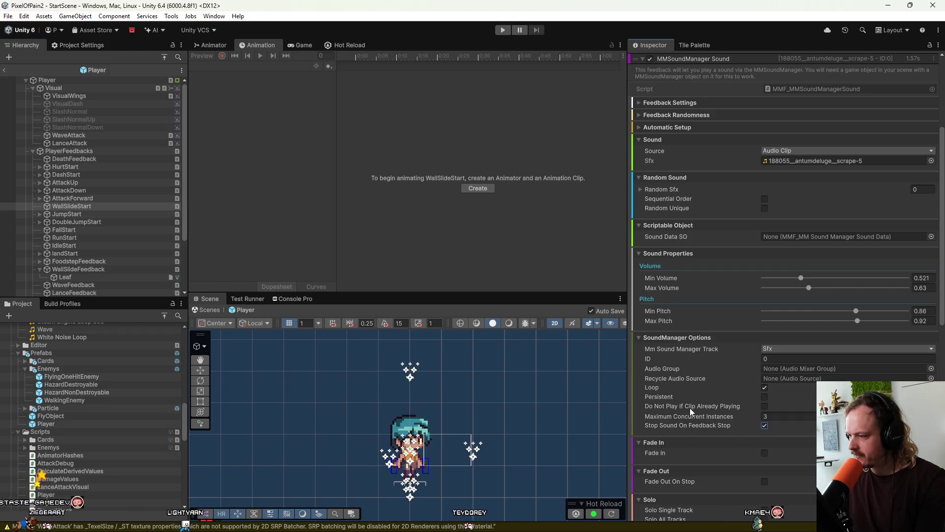
pyautogui.click(765, 407)
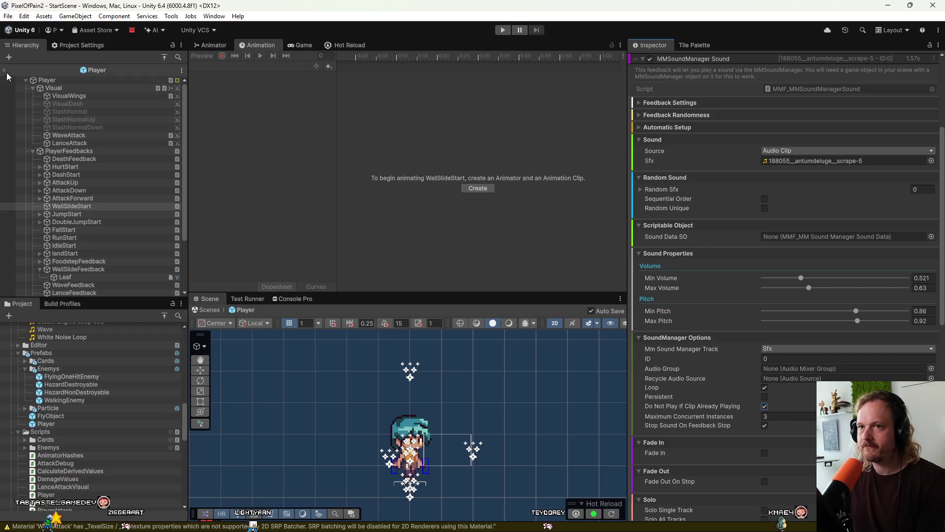
pyautogui.click(6, 72)
pyautogui.click(500, 30)
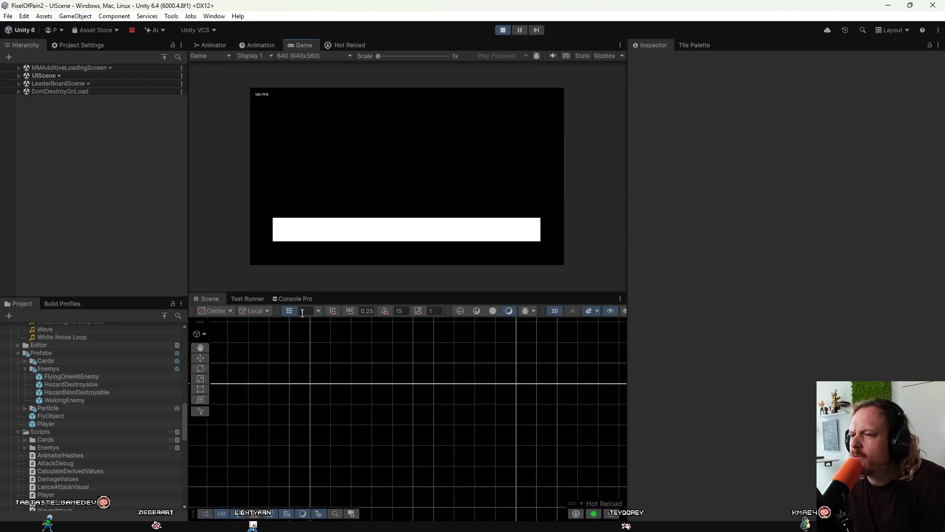
# Start the level from the game menu, test wall sliding, then stop play mode
pyautogui.click(398, 203)
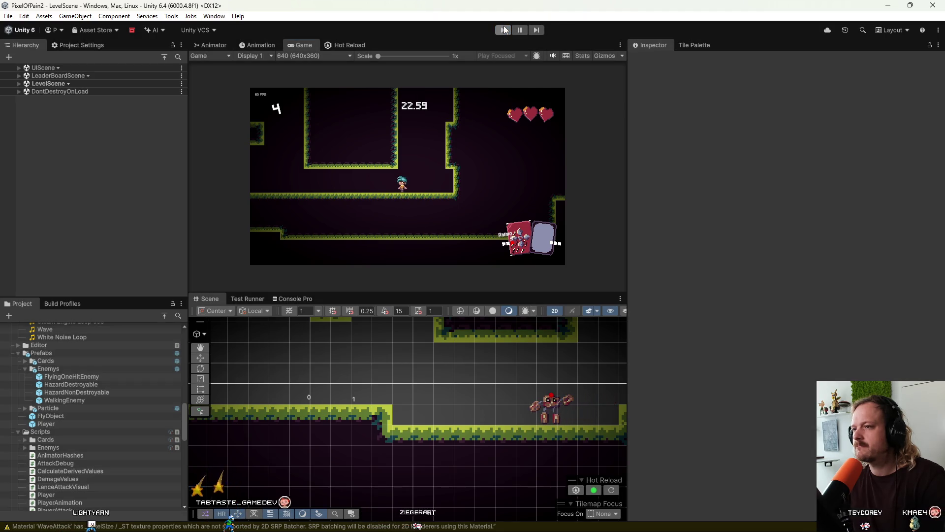
pyautogui.click(504, 30)
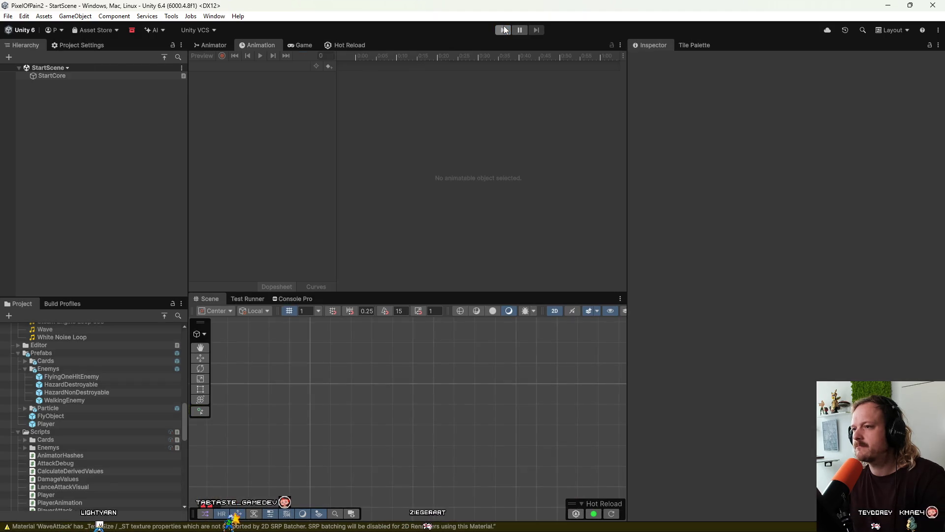
pyautogui.moveTo(545, 530)
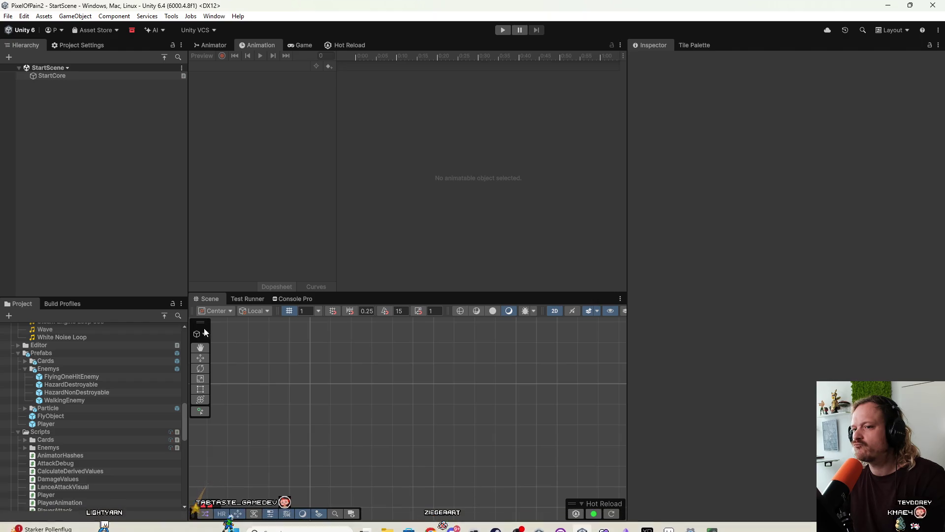
# Open the Player prefab, select PlayerFeedbacks, and locate its PlayerFeedbacks.cs script in the project
pyautogui.click(90, 424)
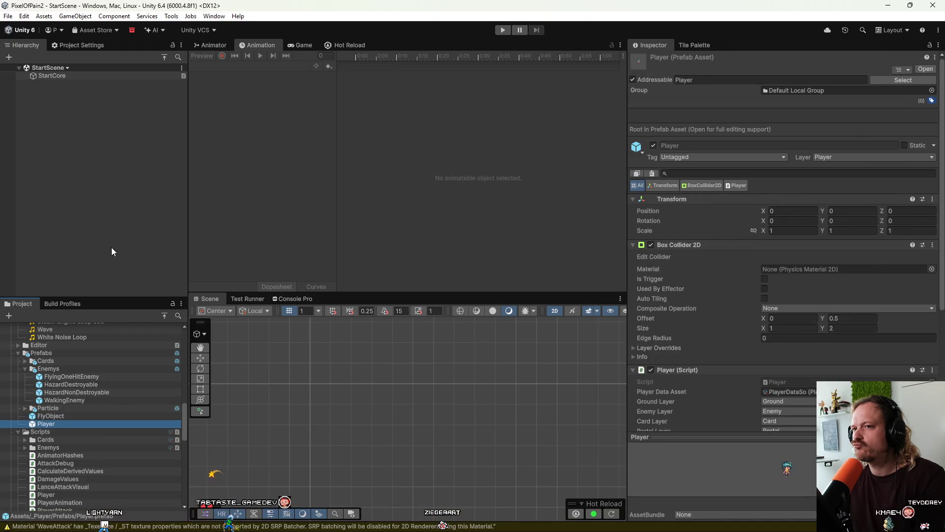
pyautogui.doubleClick(81, 424)
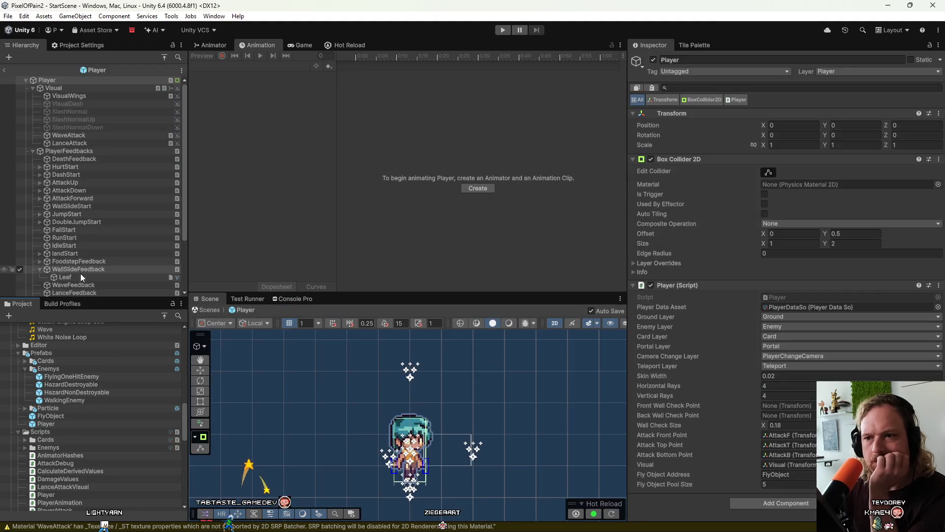
pyautogui.click(93, 145)
pyautogui.click(92, 152)
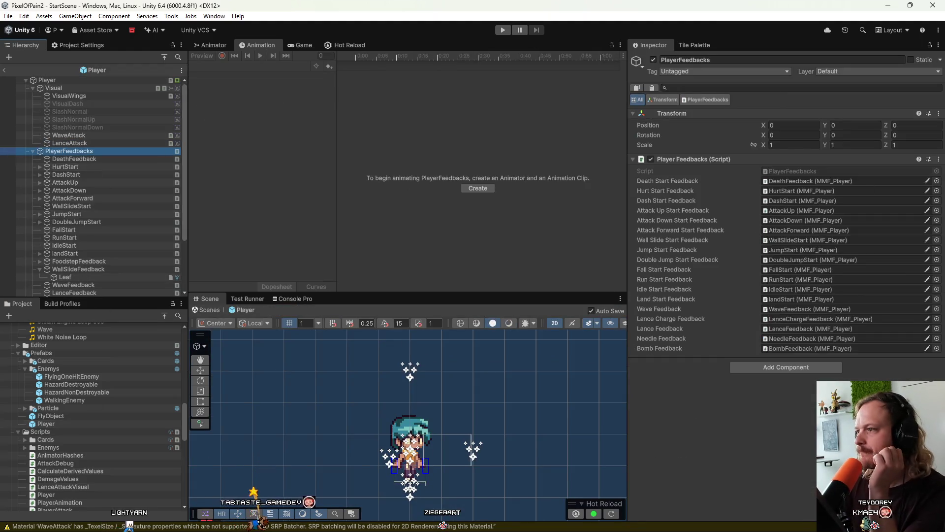
pyautogui.click(847, 171)
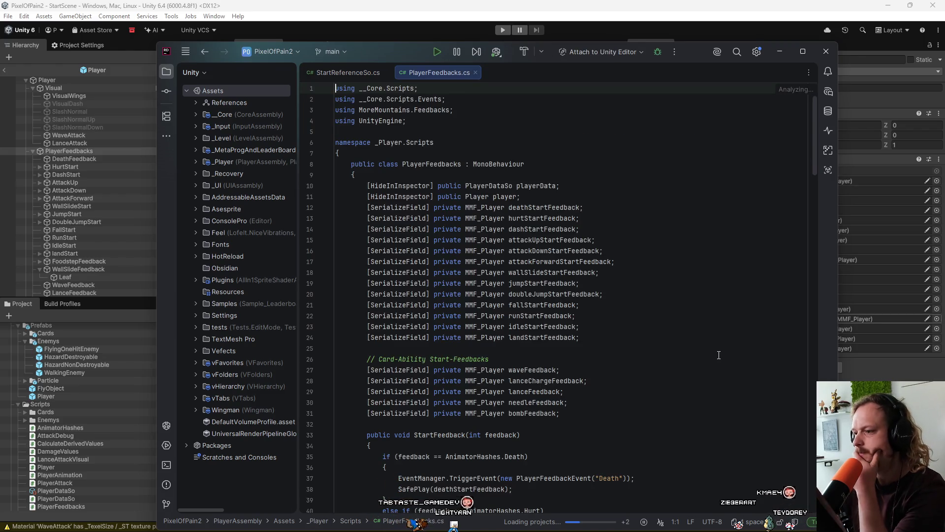
pyautogui.scroll(-10, 704, 354)
pyautogui.scroll(-5, 704, 355)
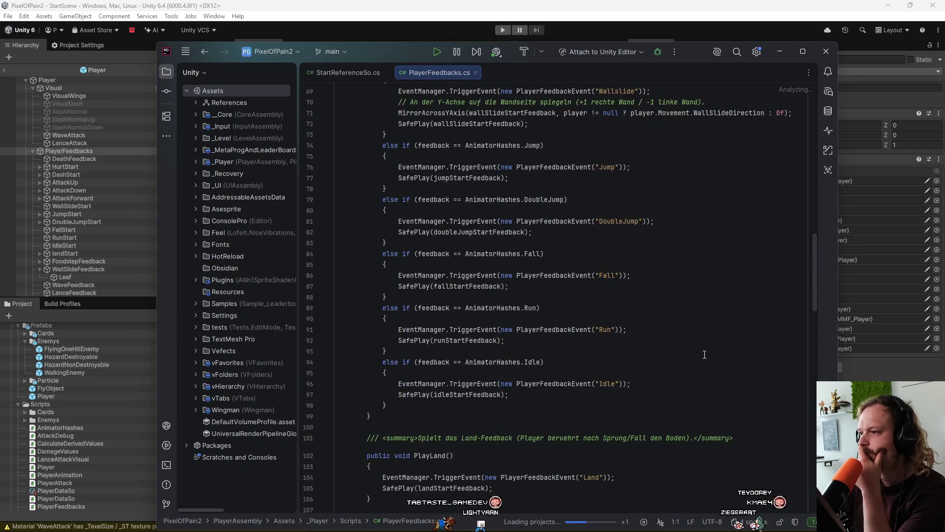
pyautogui.scroll(-9, 699, 356)
pyautogui.scroll(-8, 696, 358)
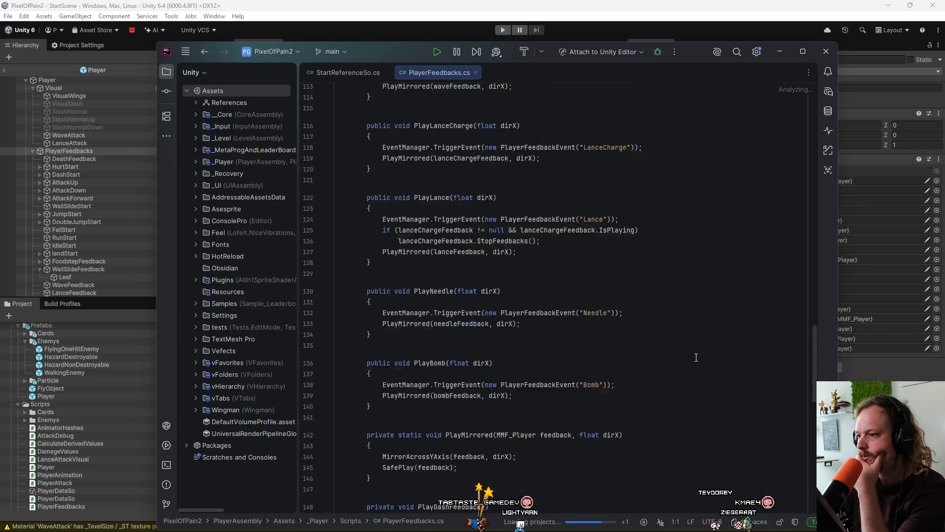
pyautogui.scroll(-1, 697, 357)
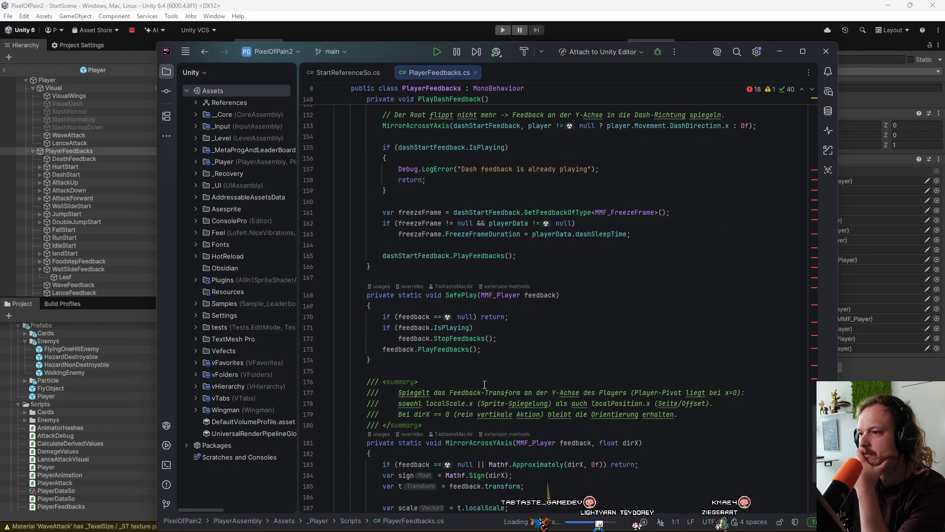
pyautogui.scroll(4, 435, 362)
pyautogui.scroll(1, 459, 403)
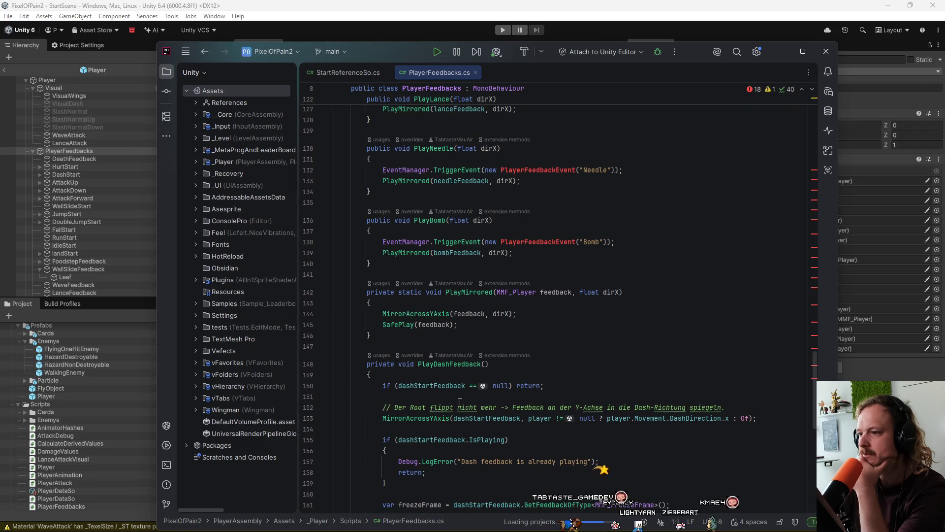
pyautogui.scroll(3, 467, 383)
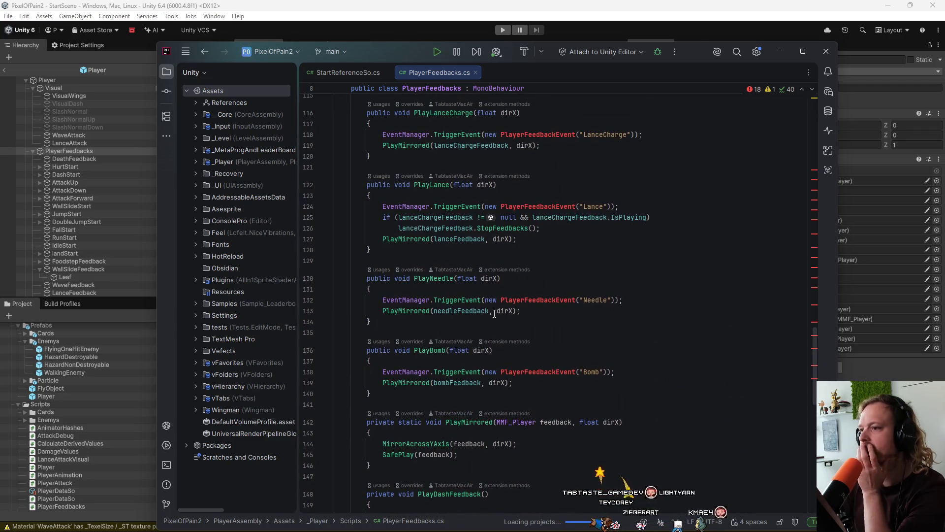
pyautogui.scroll(2, 548, 333)
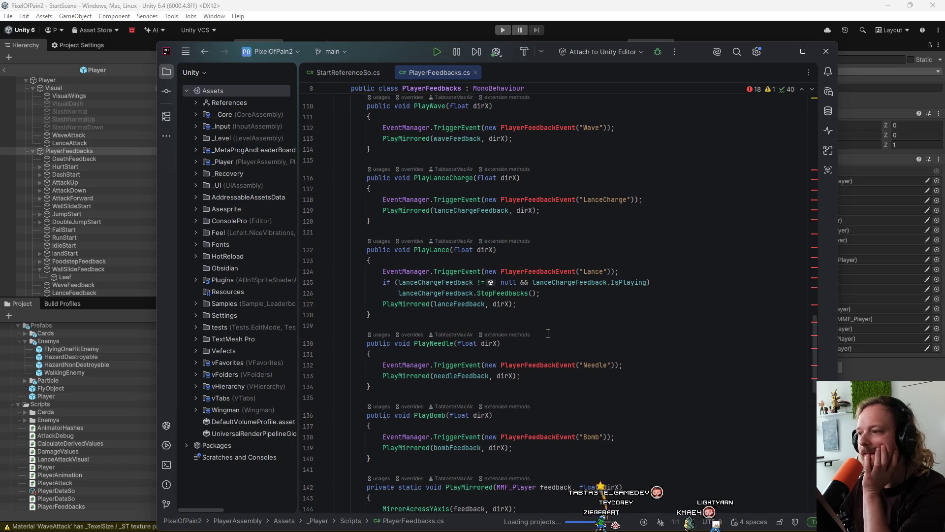
pyautogui.scroll(3, 548, 333)
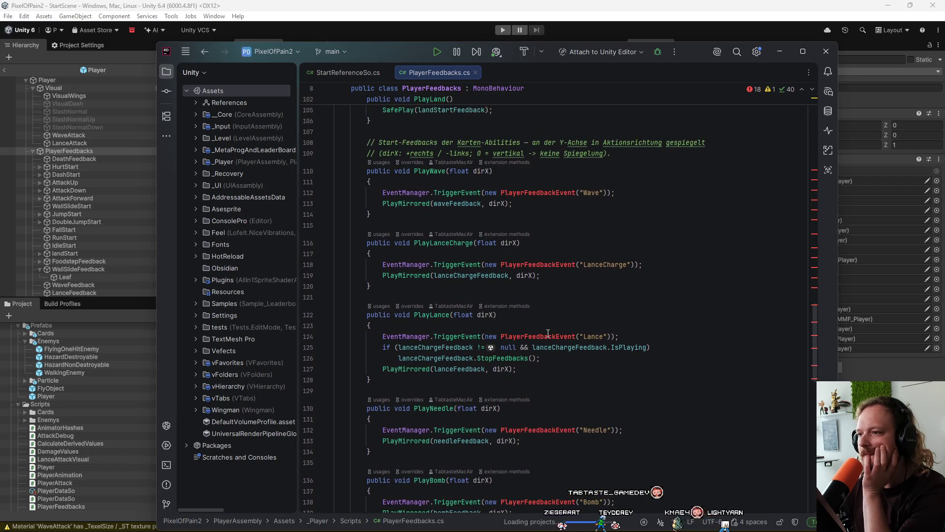
pyautogui.scroll(5, 548, 334)
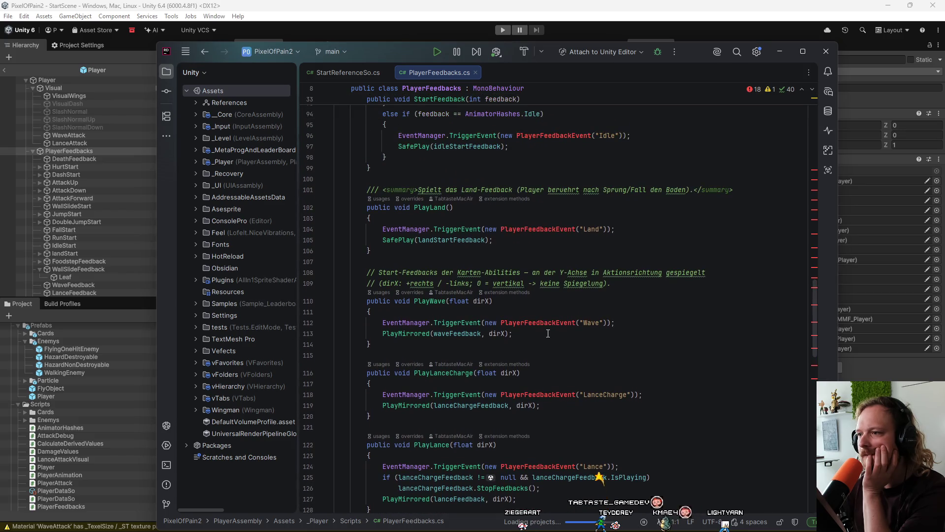
pyautogui.scroll(3, 548, 334)
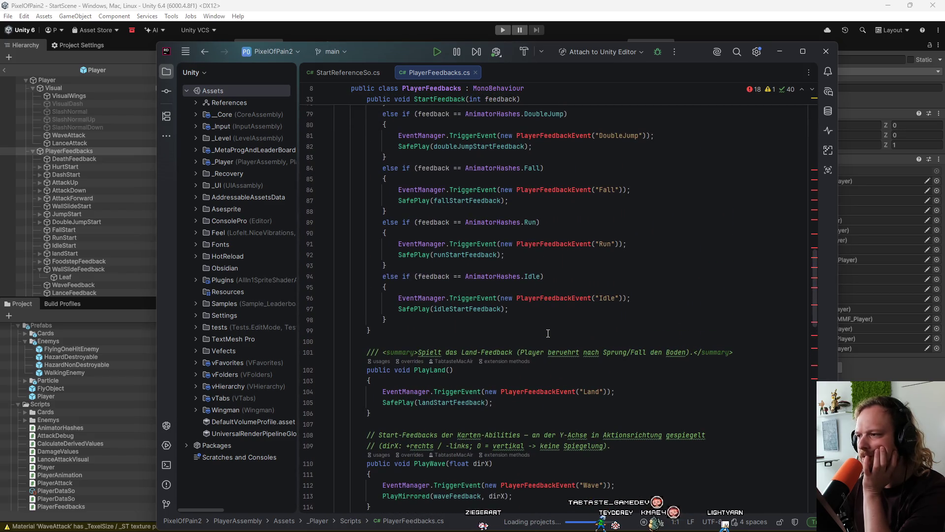
pyautogui.scroll(4, 548, 333)
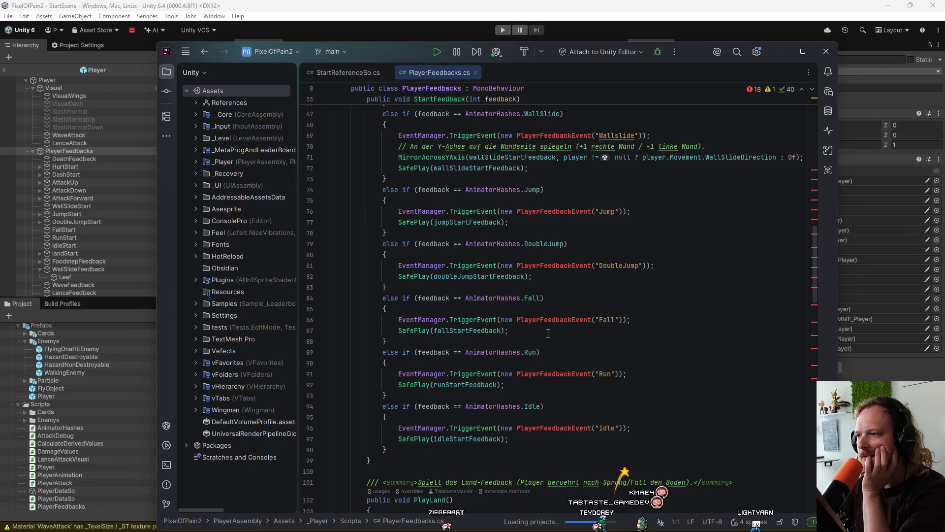
pyautogui.scroll(3, 548, 333)
pyautogui.scroll(12, 548, 334)
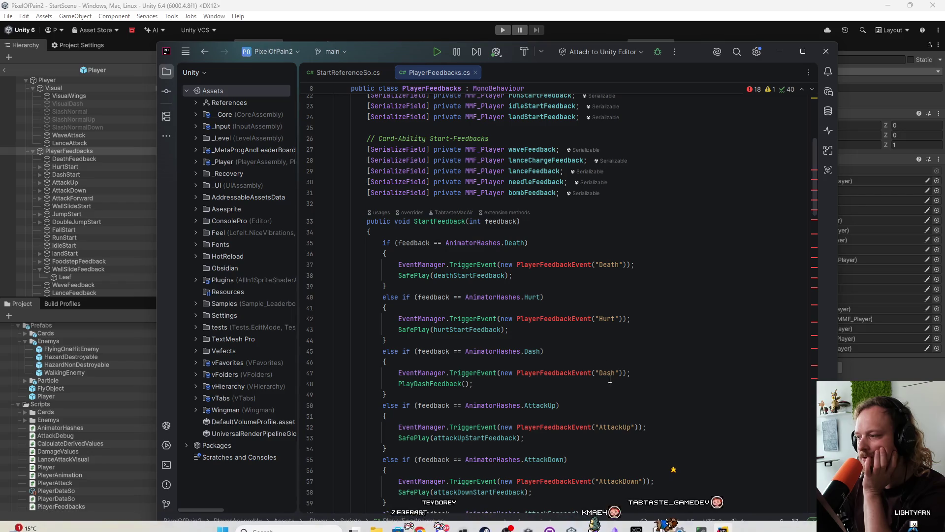
pyautogui.scroll(3, 624, 309)
pyautogui.scroll(2, 624, 309)
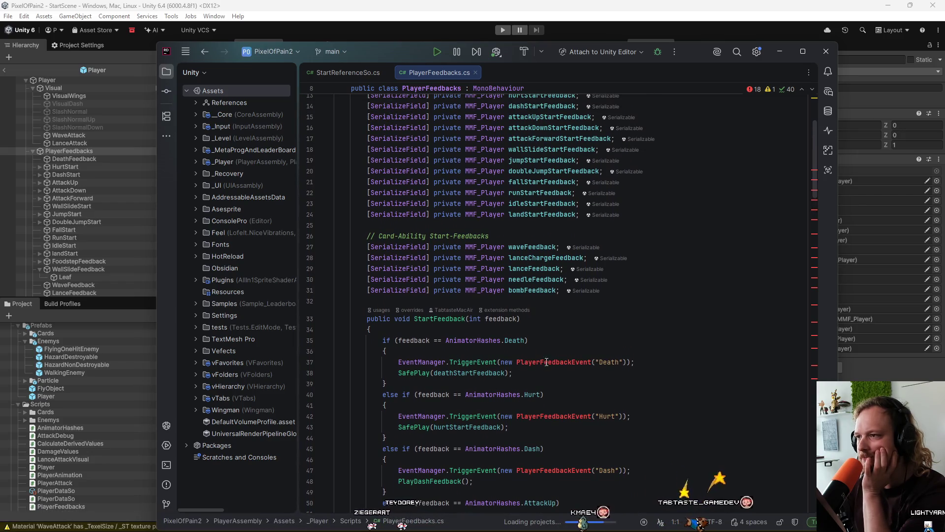
pyautogui.scroll(3, 544, 322)
pyautogui.scroll(-5, 543, 322)
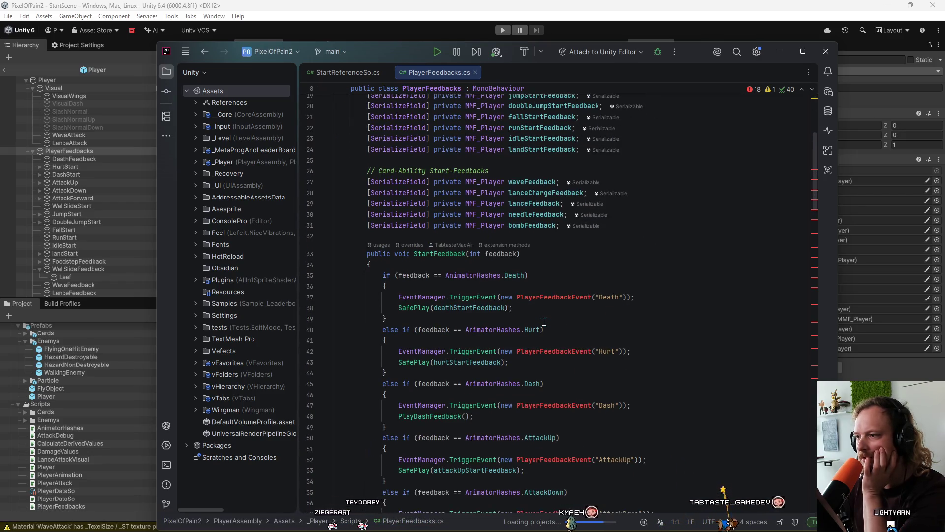
pyautogui.scroll(5, 544, 322)
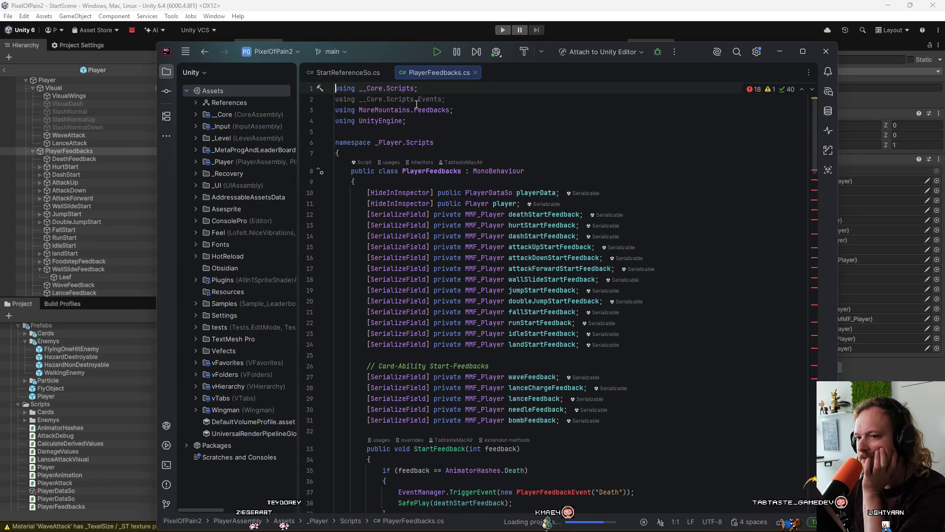
pyautogui.moveTo(678, 56); pyautogui.dragTo(683, 33)
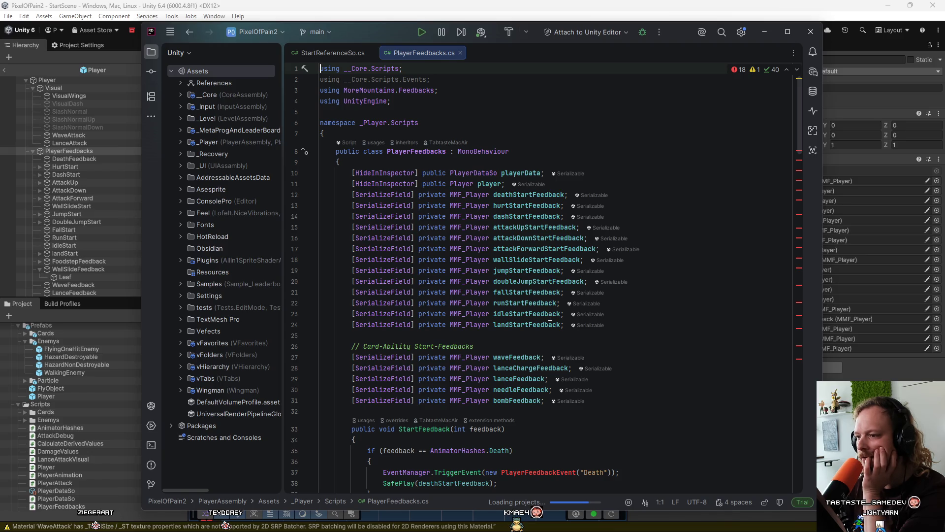
pyautogui.scroll(-5, 550, 316)
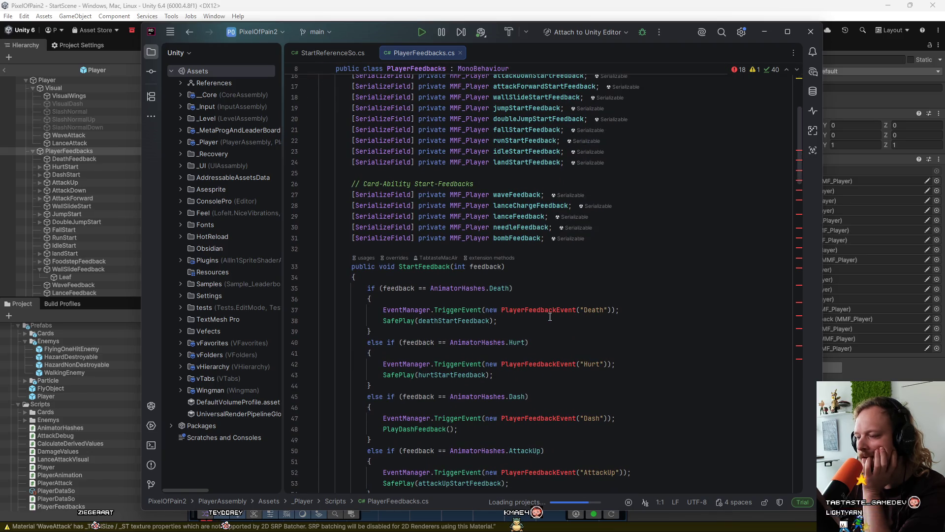
pyautogui.scroll(-14, 550, 316)
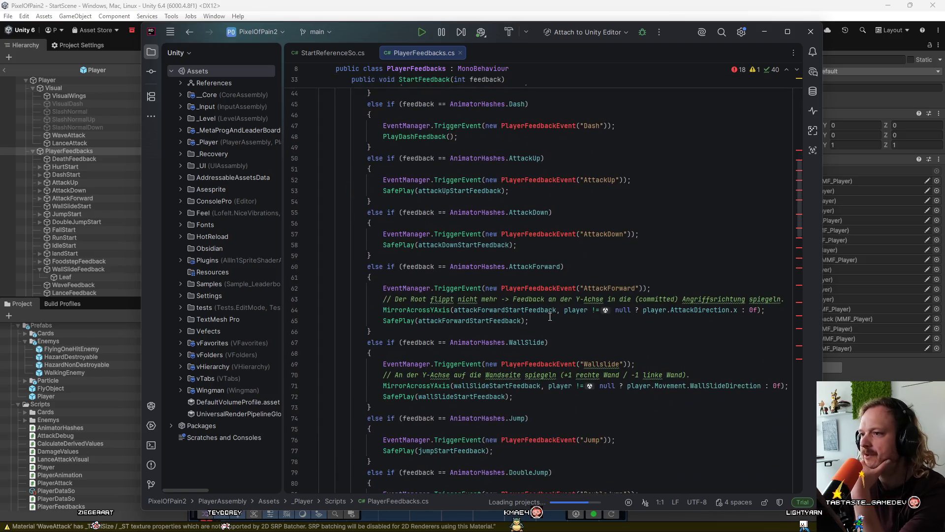
pyautogui.scroll(-7, 550, 317)
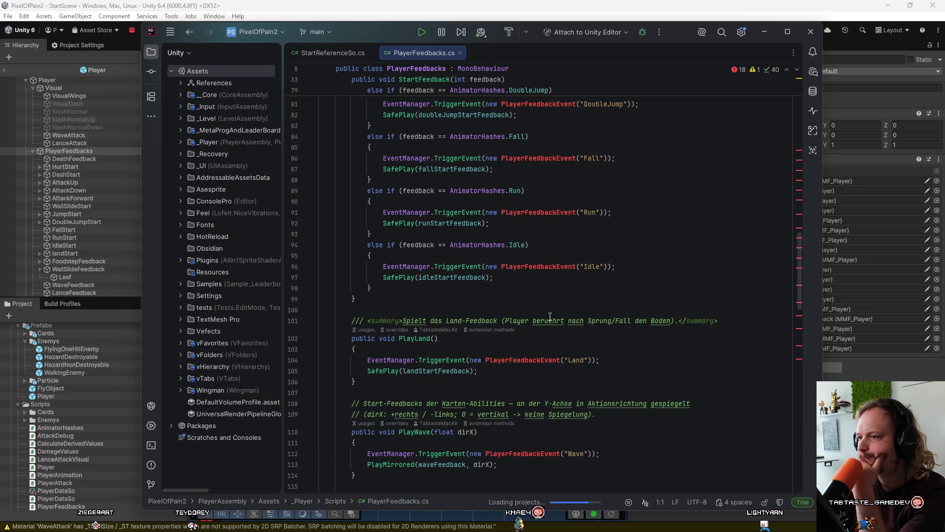
pyautogui.scroll(15, 550, 317)
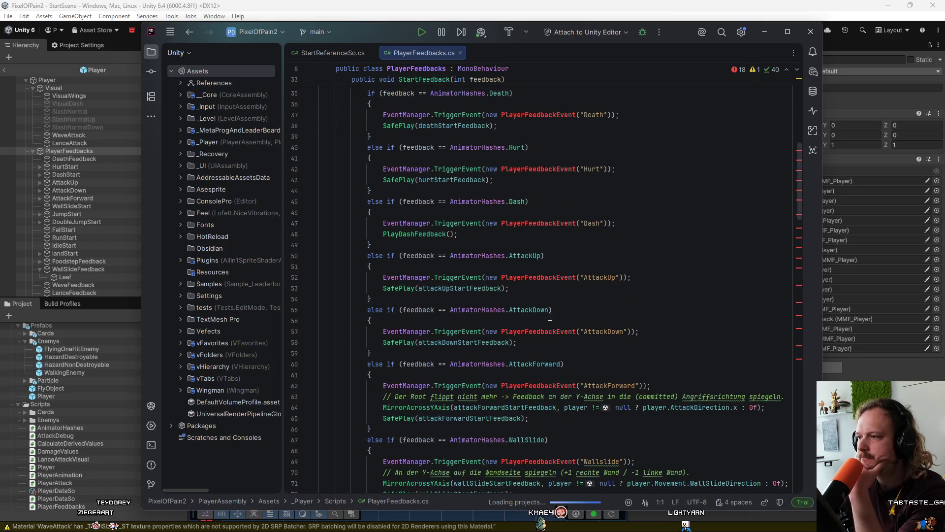
pyautogui.scroll(3, 550, 317)
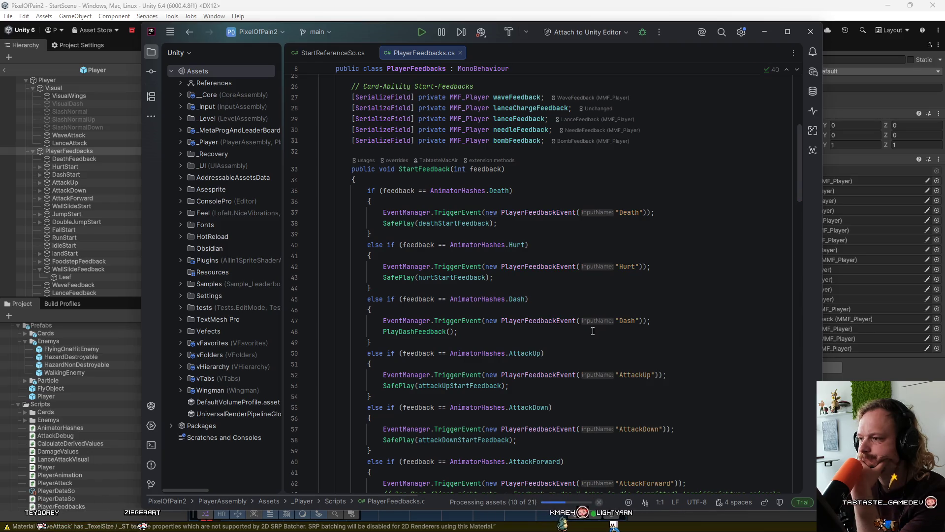
pyautogui.scroll(-5, 688, 329)
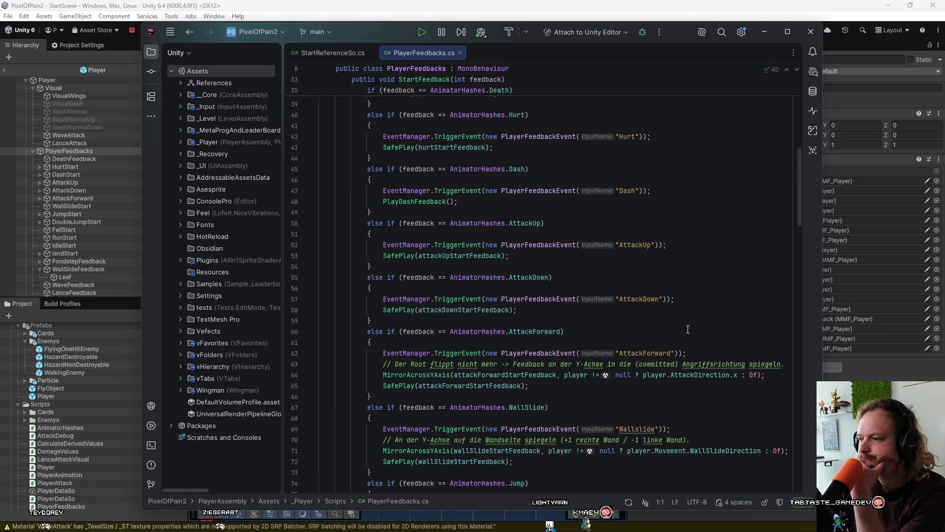
pyautogui.scroll(-4, 688, 330)
pyautogui.scroll(-4, 688, 329)
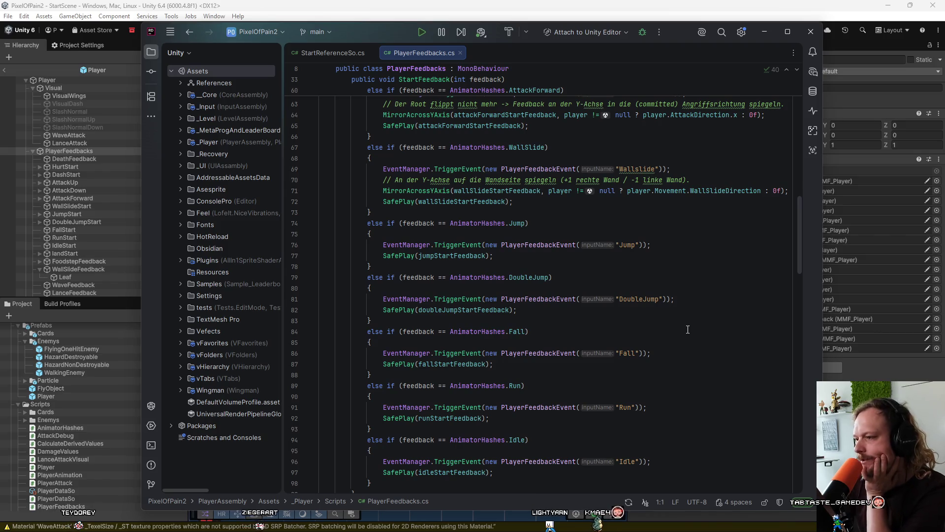
pyautogui.scroll(-3, 688, 330)
pyautogui.scroll(-2, 688, 329)
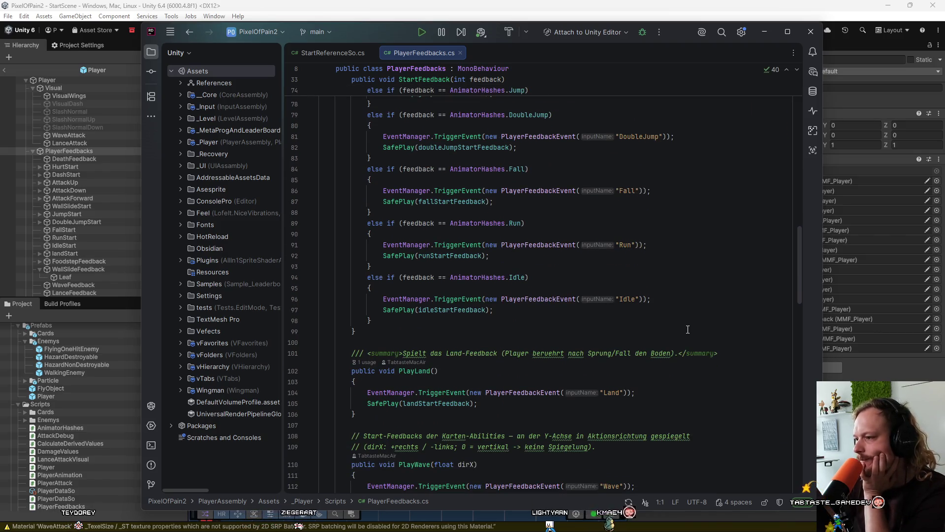
pyautogui.scroll(18, 688, 329)
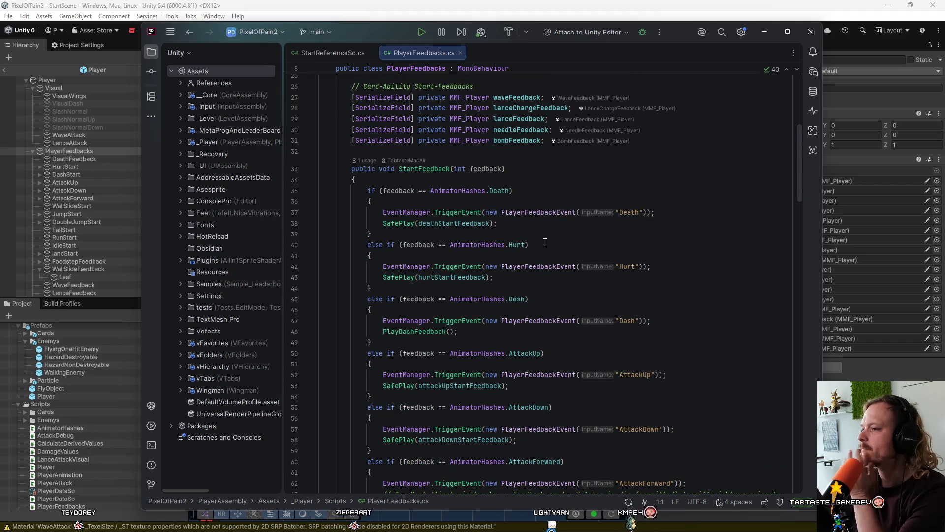
pyautogui.scroll(-1, 543, 288)
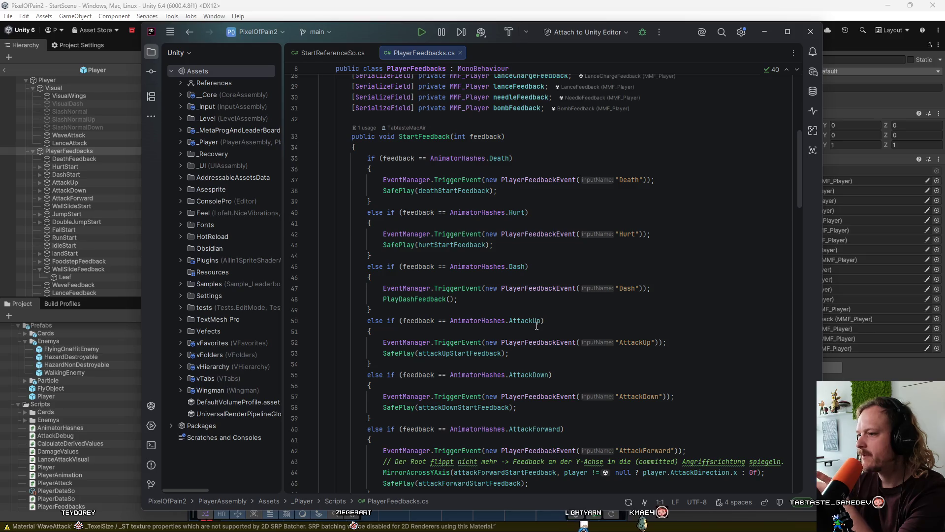
pyautogui.scroll(-1, 537, 325)
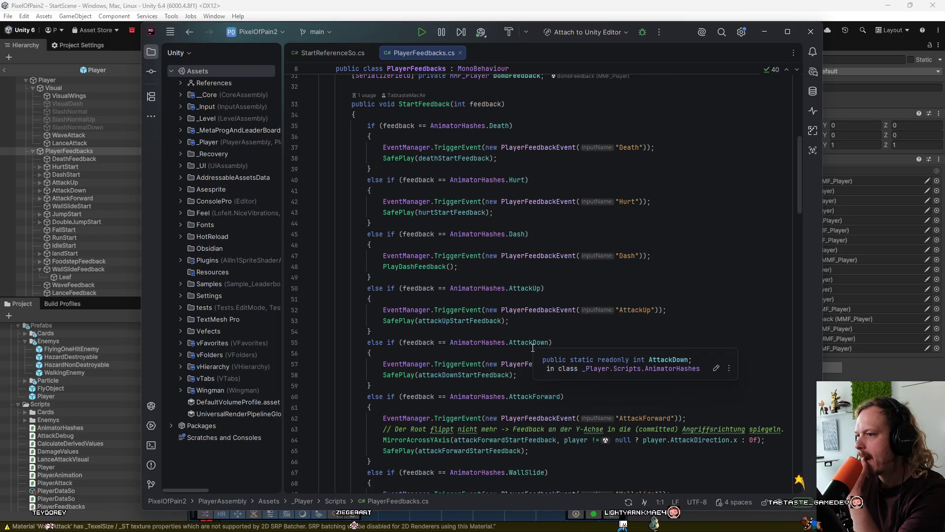
pyautogui.scroll(-2, 533, 346)
pyautogui.scroll(-8, 533, 344)
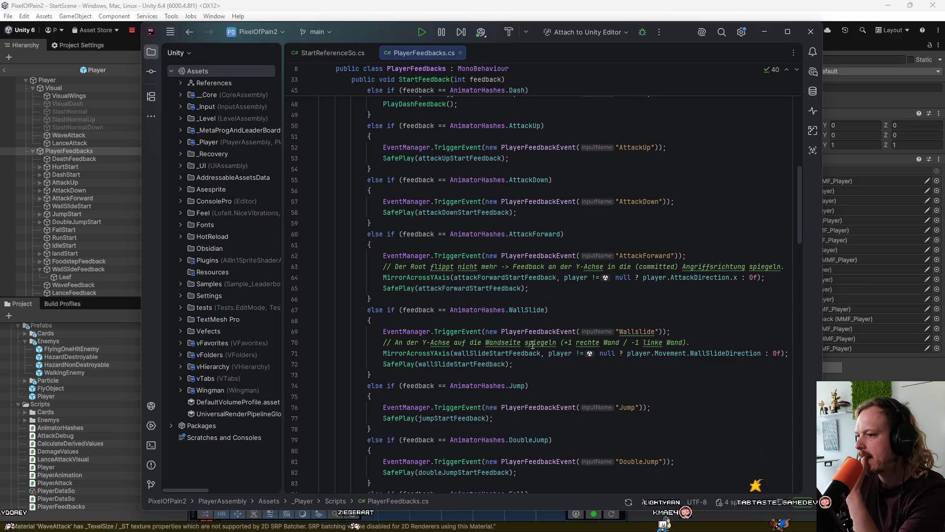
pyautogui.scroll(-4, 532, 344)
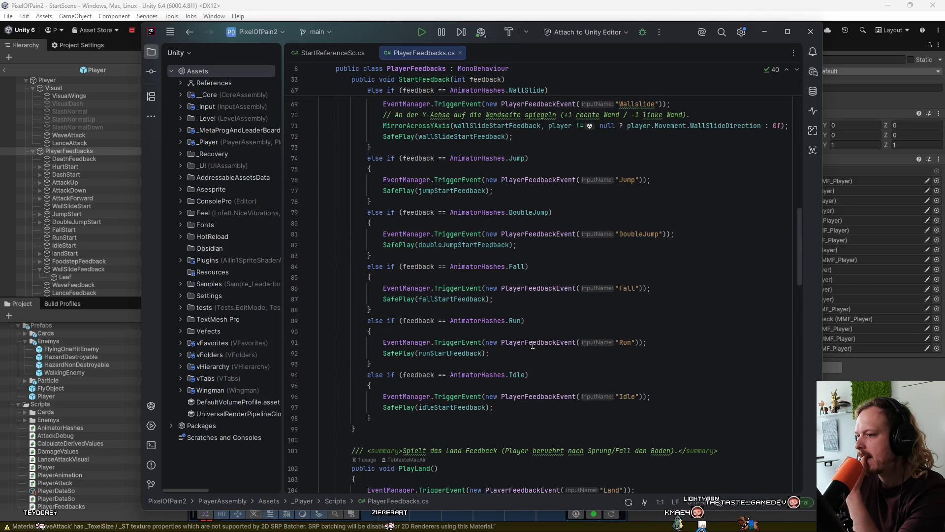
pyautogui.scroll(-4, 445, 313)
pyautogui.scroll(-18, 444, 312)
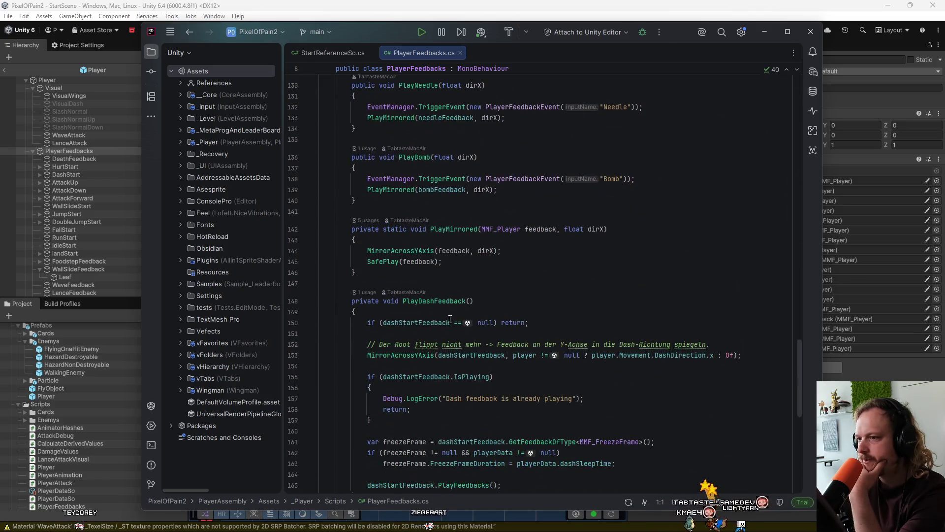
pyautogui.scroll(-5, 450, 319)
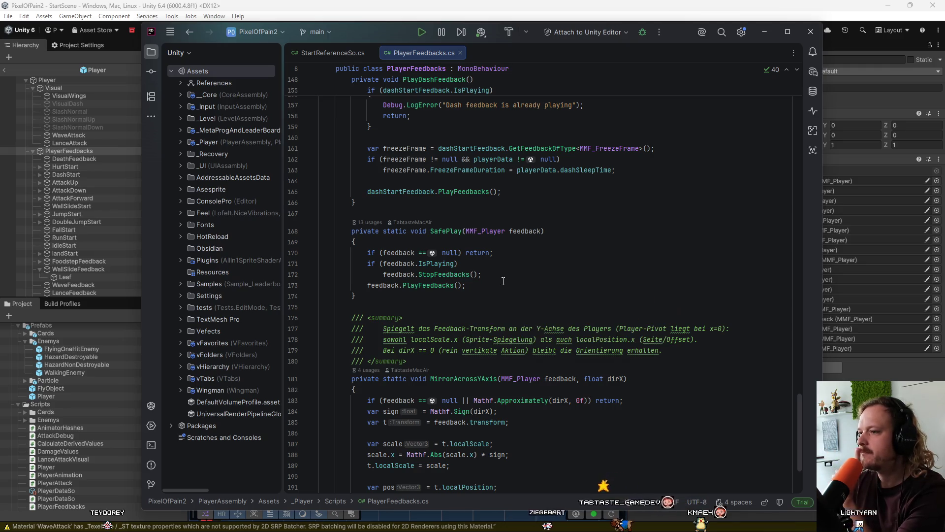
pyautogui.scroll(12, 493, 280)
pyautogui.scroll(20, 503, 281)
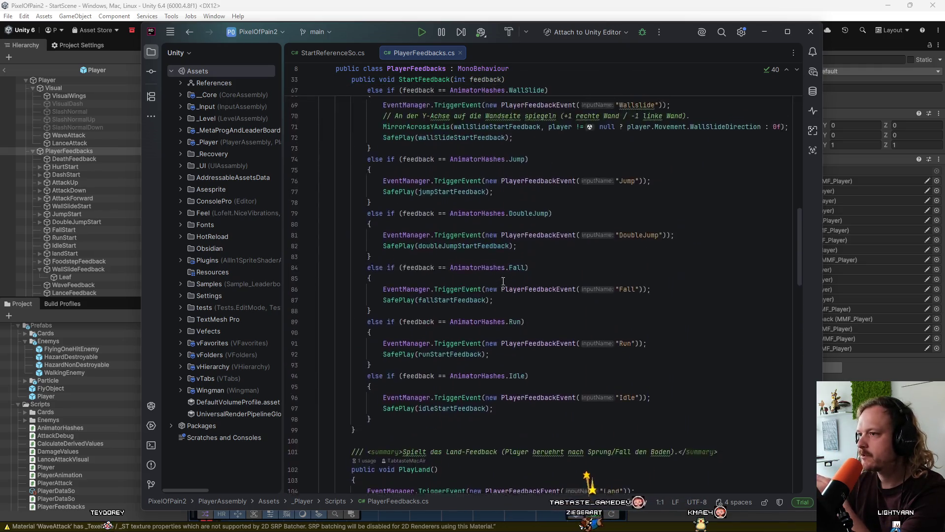
pyautogui.scroll(10, 503, 281)
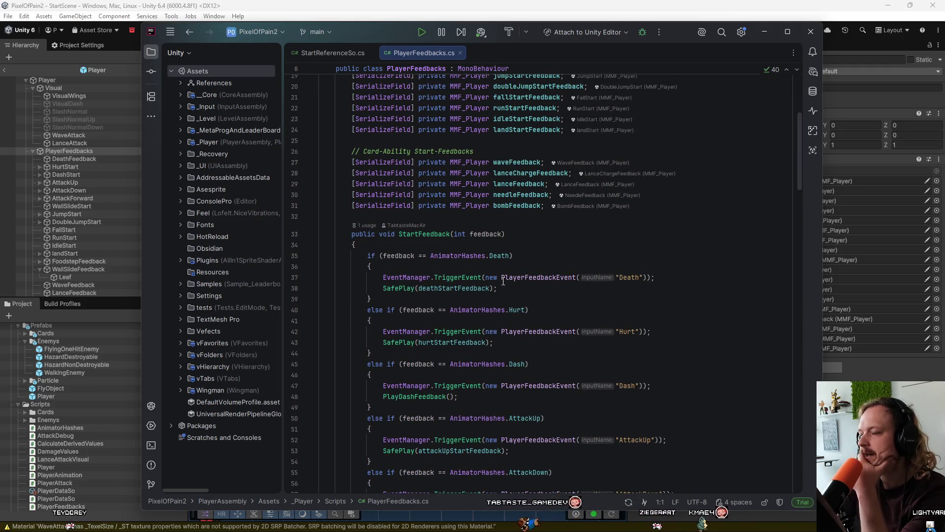
pyautogui.scroll(-1, 504, 281)
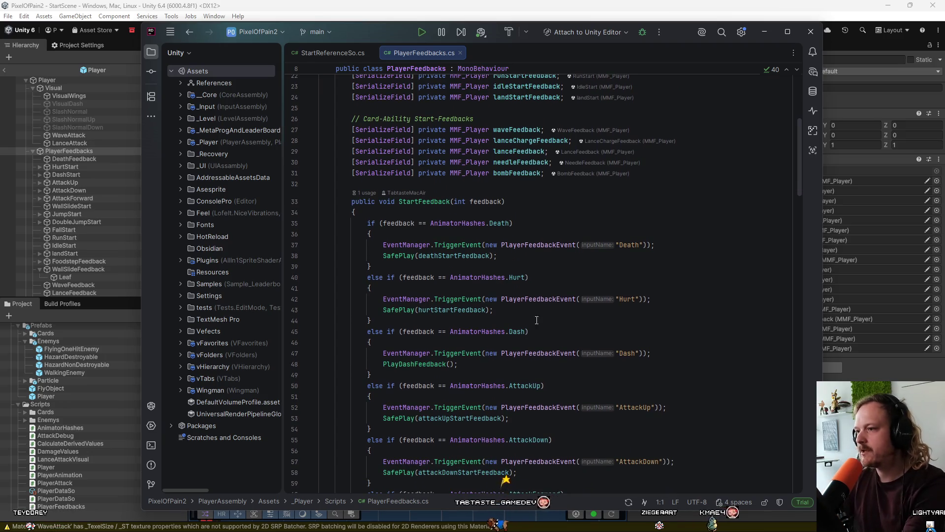
pyautogui.moveTo(533, 278); pyautogui.dragTo(494, 223)
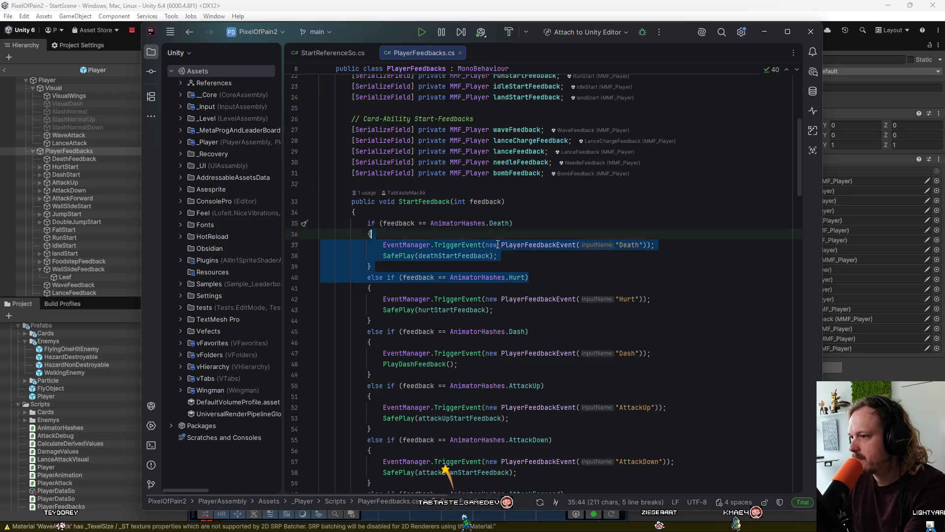
pyautogui.doubleClick(513, 277)
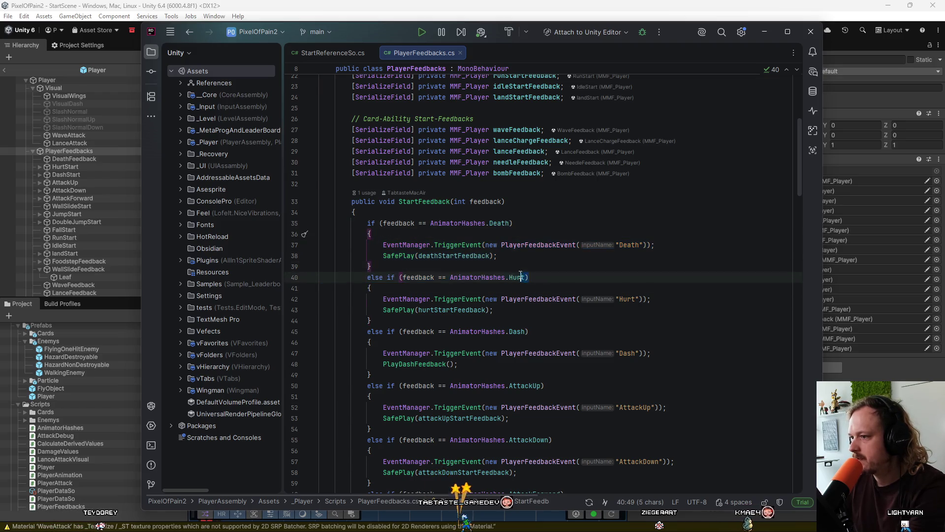
pyautogui.press('Down')
pyautogui.scroll(-3, 544, 197)
pyautogui.press('Down')
pyautogui.press('Down')
pyautogui.press('Down')
pyautogui.click(538, 187)
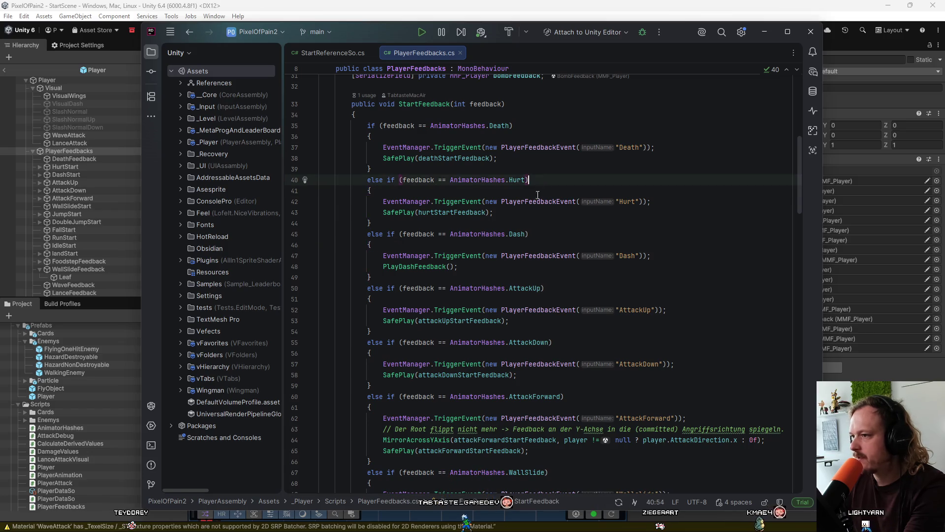
pyautogui.press('Down')
pyautogui.press('Down')
pyautogui.press('Down')
pyautogui.scroll(-2, 552, 261)
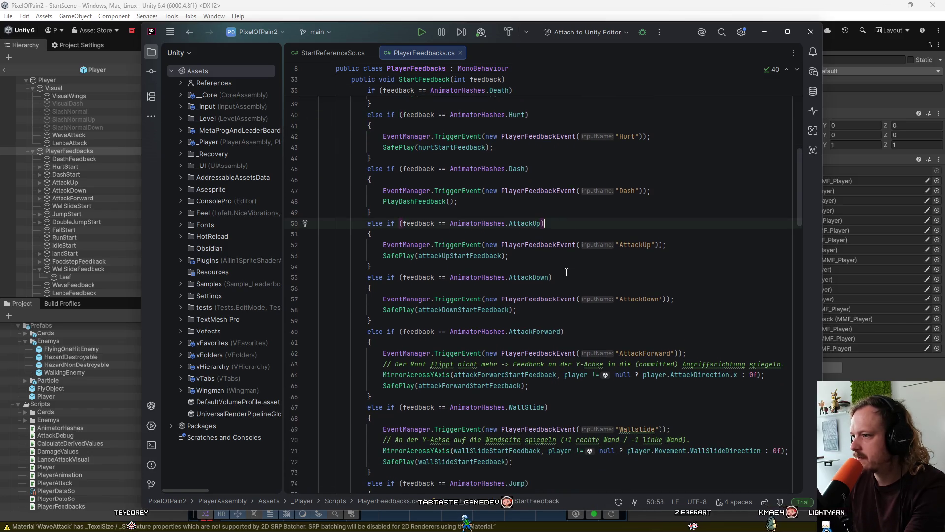
pyautogui.scroll(-2, 576, 285)
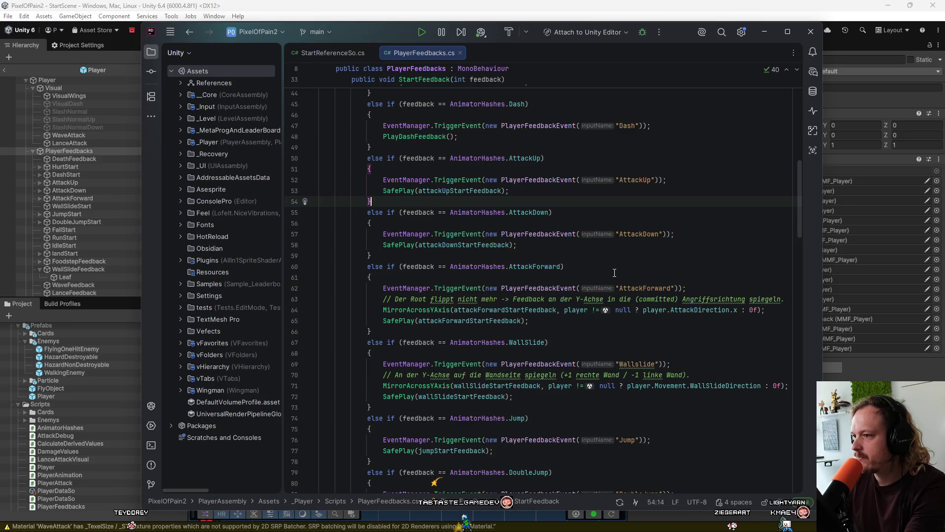
pyautogui.scroll(-2, 614, 272)
pyautogui.scroll(-1, 574, 283)
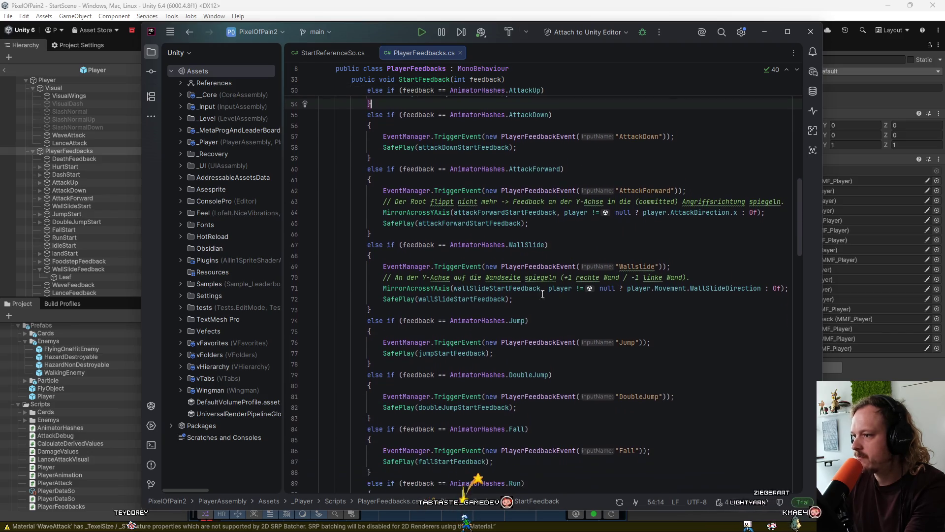
pyautogui.click(542, 321)
pyautogui.hotkey('ctrl', 'shift', 'Left')
pyautogui.scroll(-2, 547, 319)
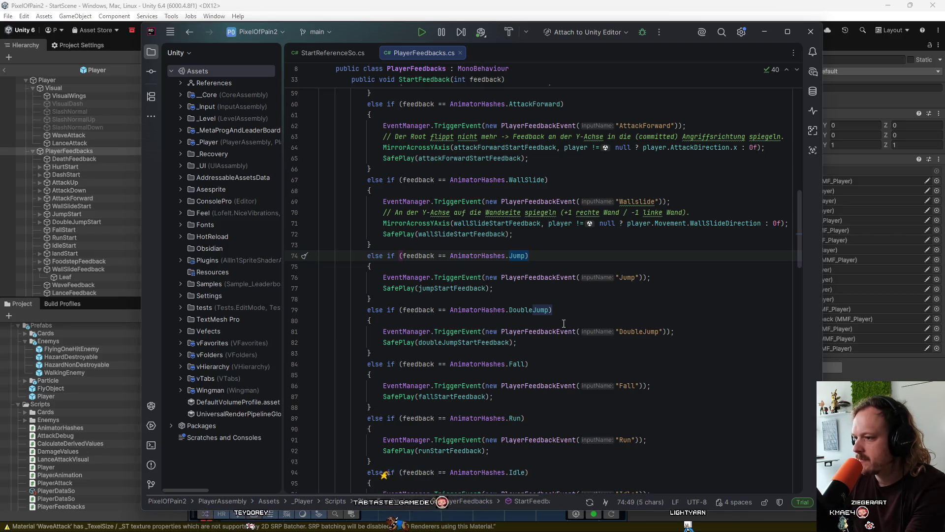
pyautogui.scroll(-2, 529, 266)
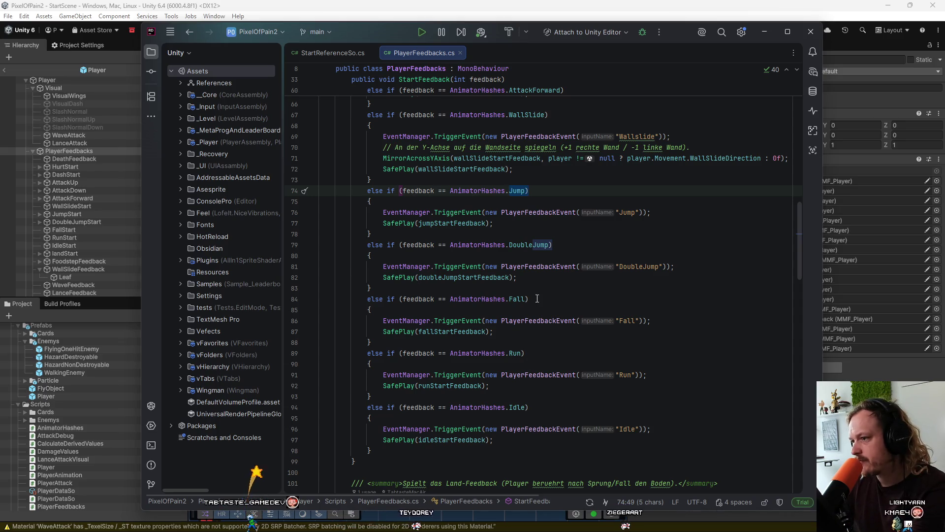
pyautogui.moveTo(537, 299); pyautogui.dragTo(494, 299)
pyautogui.moveTo(418, 332); pyautogui.dragTo(494, 331)
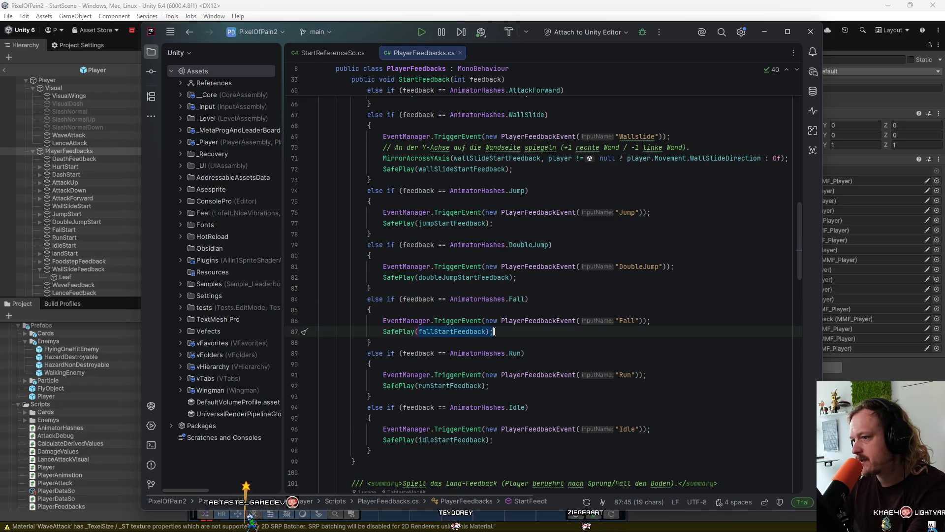
pyautogui.click(517, 331)
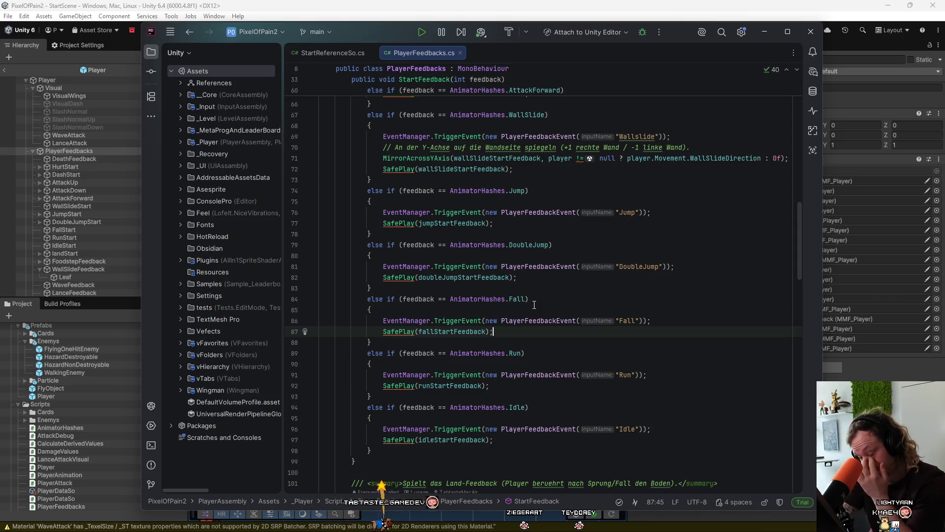
pyautogui.scroll(10, 534, 305)
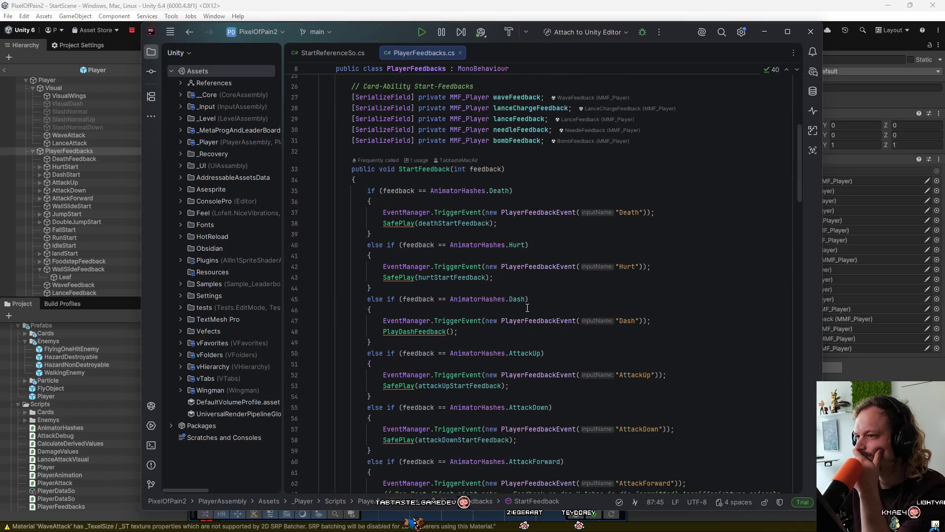
pyautogui.click(406, 150)
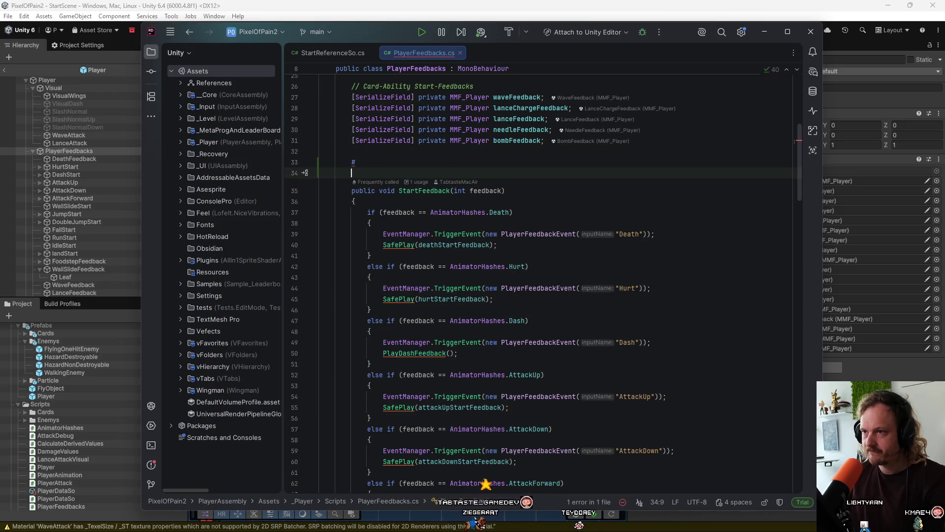
# Add a private StopOnNextFeedbackStart() method that calls wallSlideStartFeedback.StopFeedbacks()
pyautogui.press('Return')
pyautogui.hotkey('ctrl', 'Return')
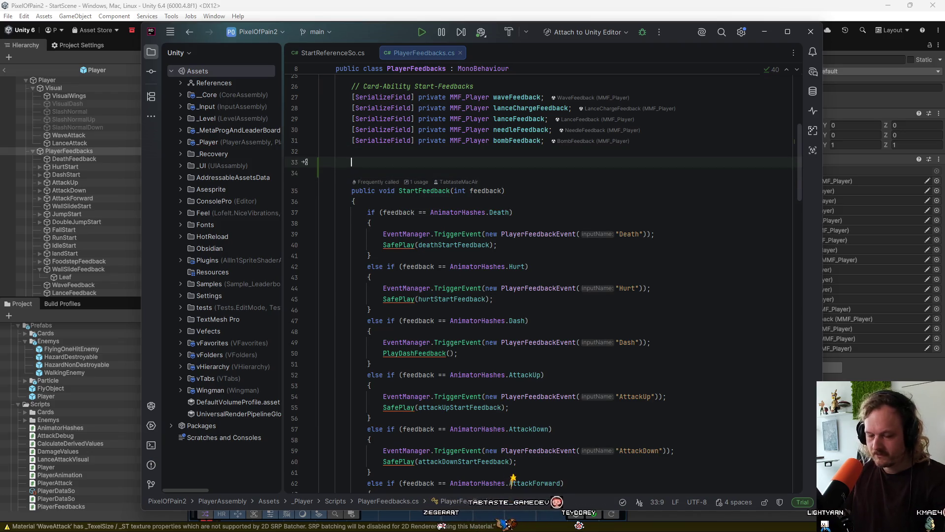
pyautogui.write('private void Stop ')
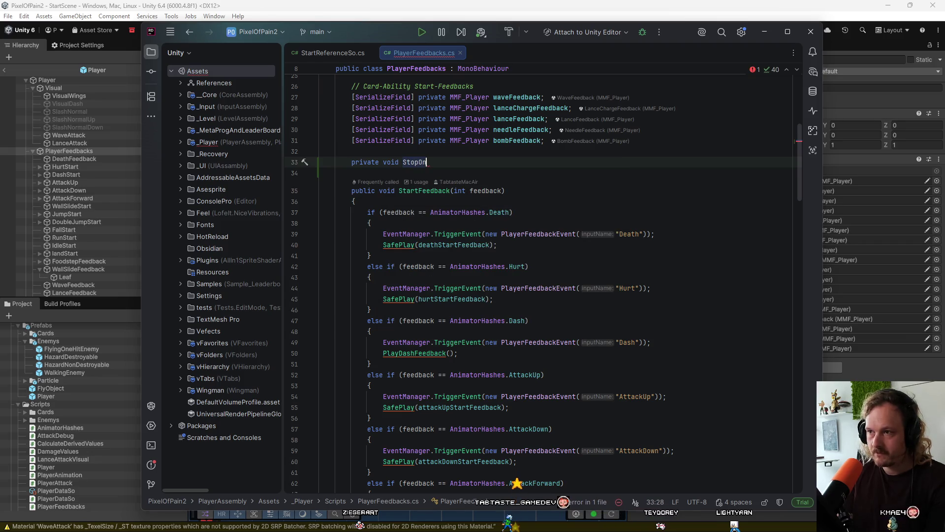
pyautogui.write('FeedbackStaRT')
pyautogui.press('BackSpace')
pyautogui.press('BackSpace')
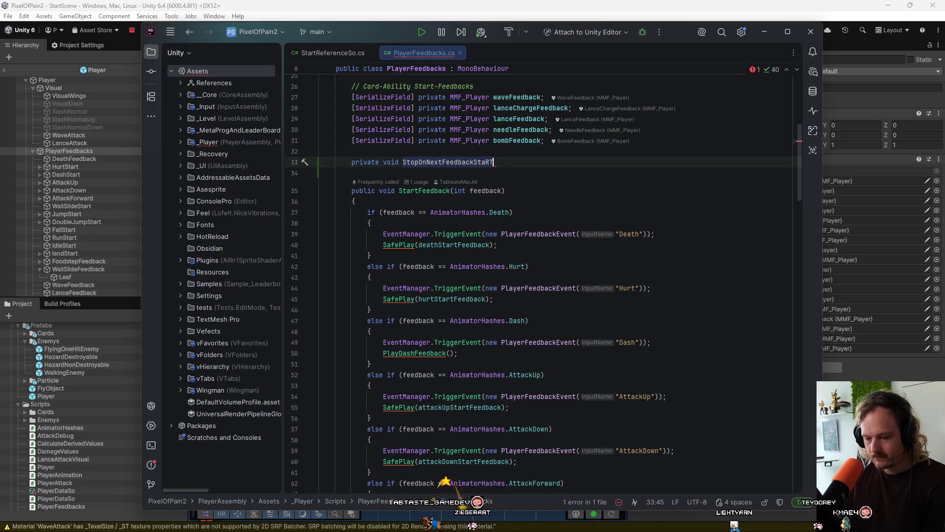
pyautogui.write('rt()7')
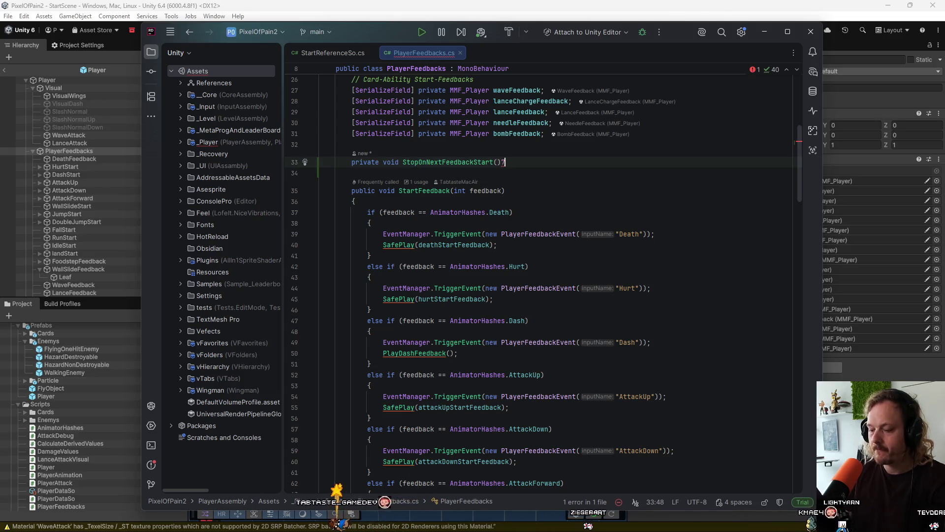
pyautogui.write('{')
pyautogui.press('Return')
pyautogui.scroll(1, 359, 187)
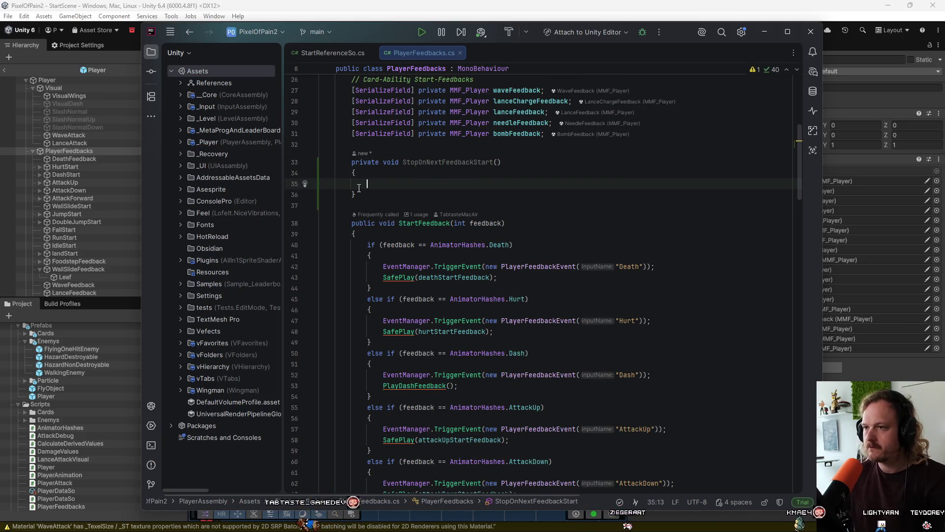
pyautogui.write('wall')
pyautogui.press('Return')
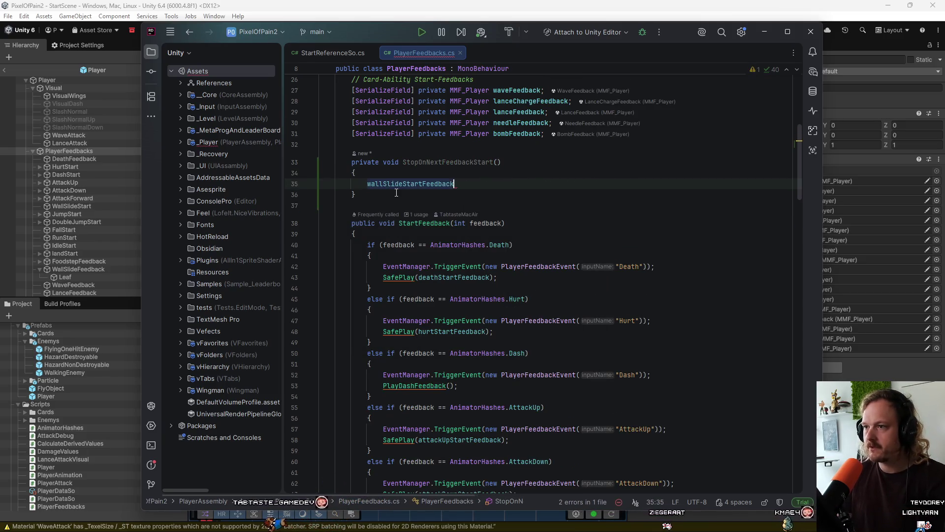
pyautogui.press('Tab')
# Call StopOnNextFeedbackStart(); on the first line inside StartFeedback
pyautogui.click(474, 232)
pyautogui.press('Return')
pyautogui.write('stop')
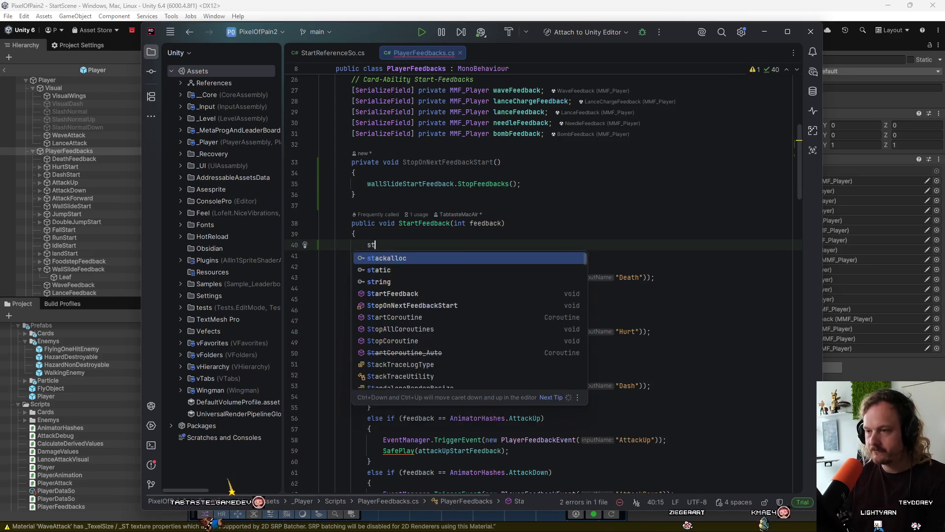
pyautogui.press('Return')
pyautogui.write(';')
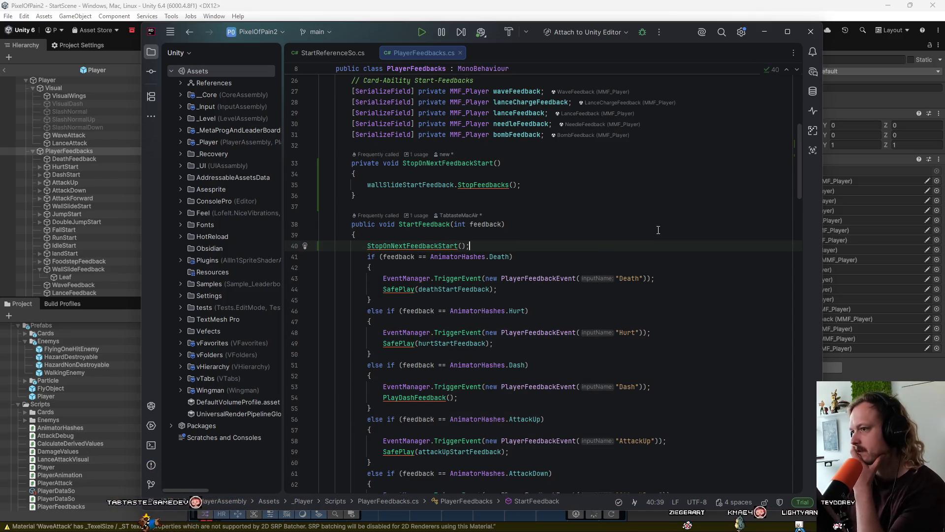
# Review the edited script and bring up the list of StartFeedback's usages
pyautogui.scroll(1, 640, 237)
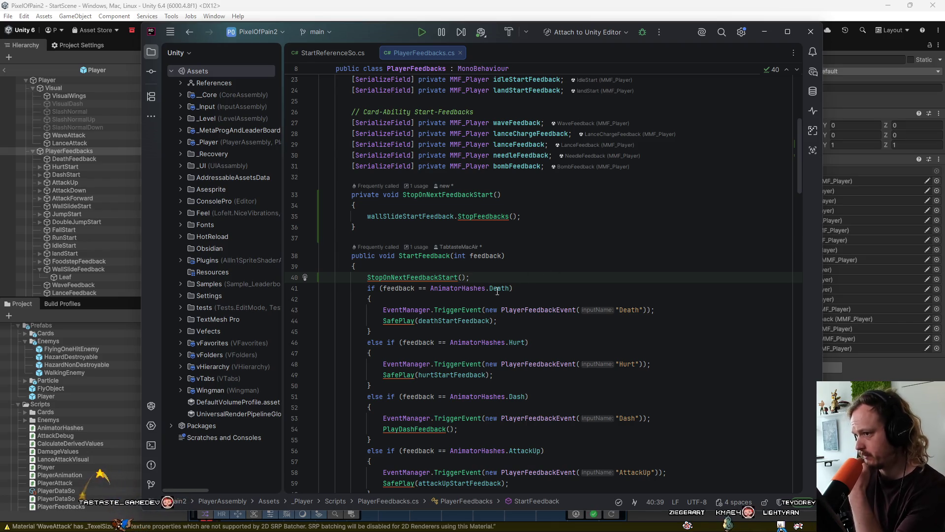
pyautogui.click(559, 230)
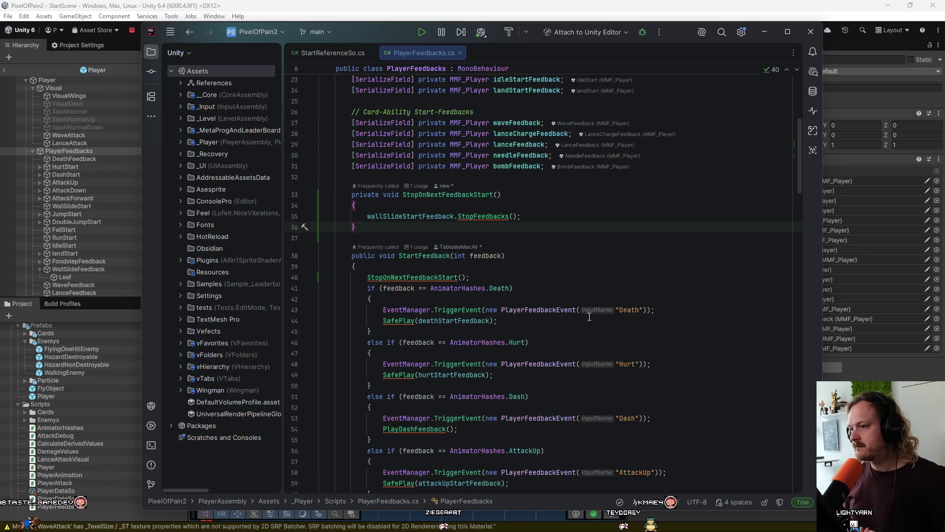
pyautogui.scroll(-8, 589, 317)
pyautogui.scroll(-3, 558, 393)
pyautogui.scroll(-3, 557, 394)
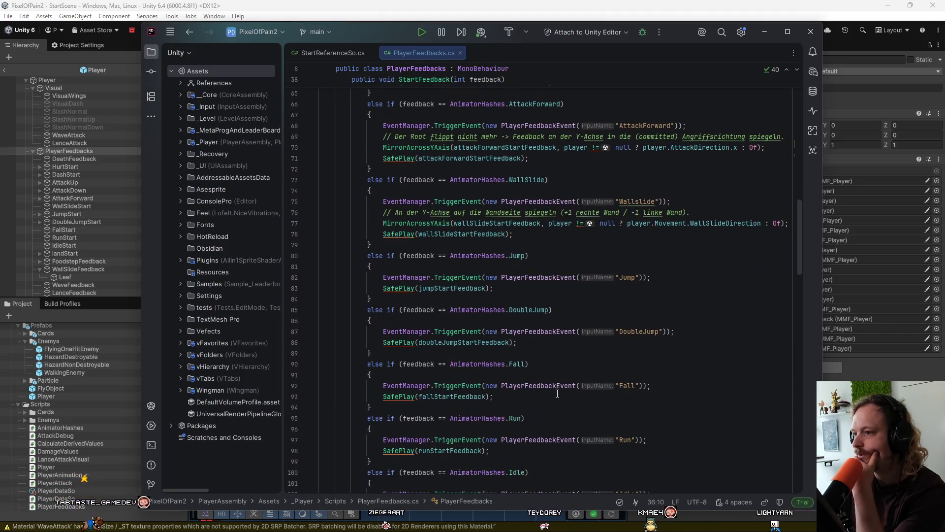
pyautogui.scroll(-9, 558, 393)
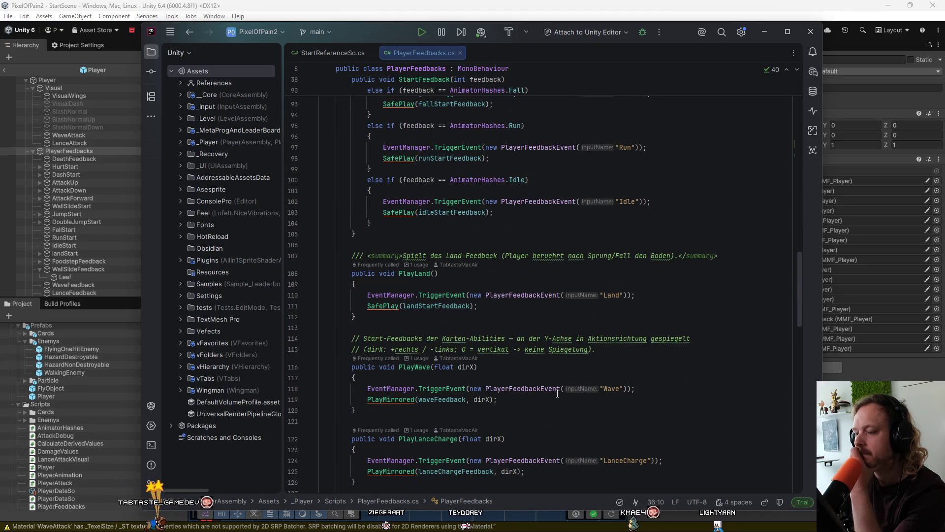
pyautogui.scroll(20, 558, 393)
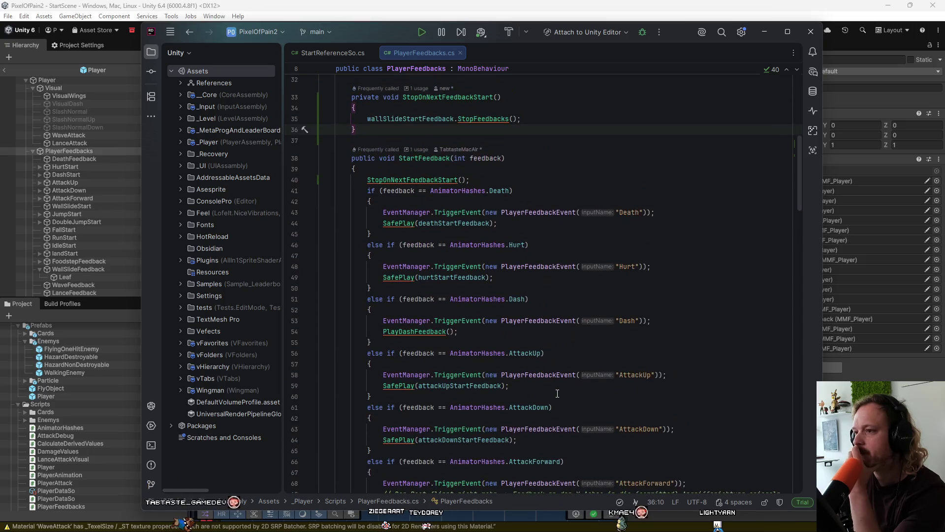
pyautogui.scroll(2, 557, 394)
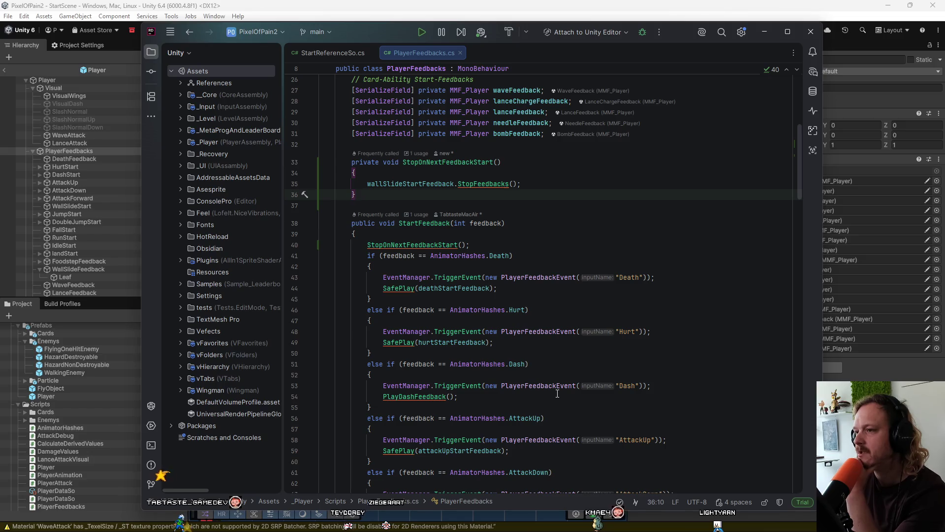
pyautogui.scroll(1, 557, 394)
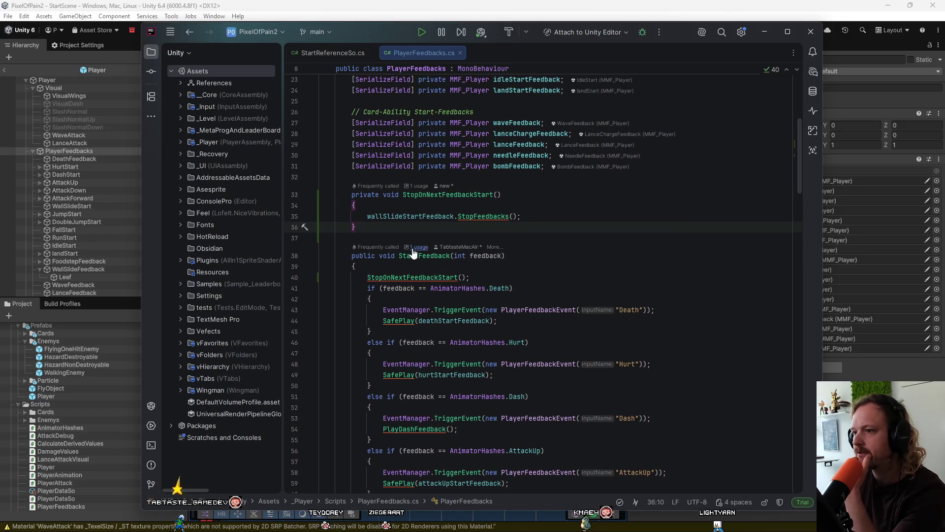
pyautogui.click(418, 247)
# Open PlayerAnimation.cs at the StartFeedback call, return to PlayerFeedbacks.cs, then switch to Unity
pyautogui.click(456, 294)
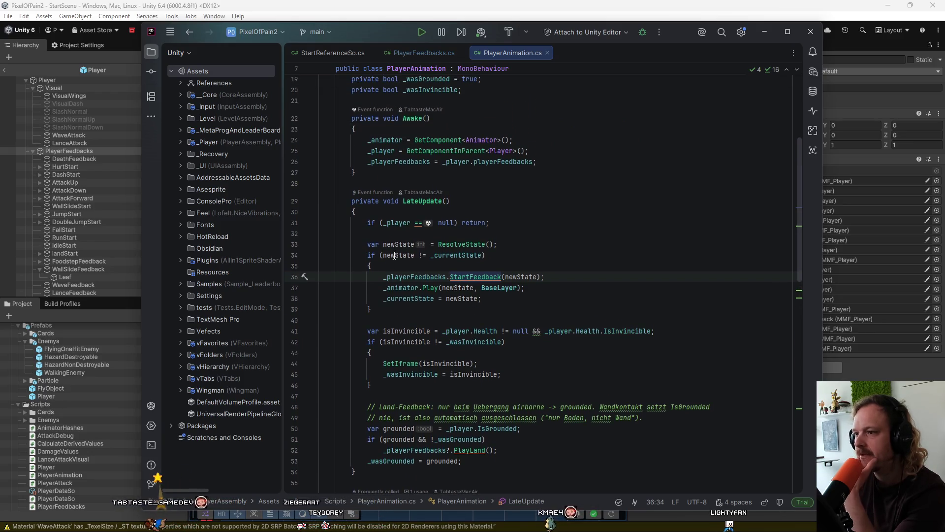
pyautogui.moveTo(390, 258)
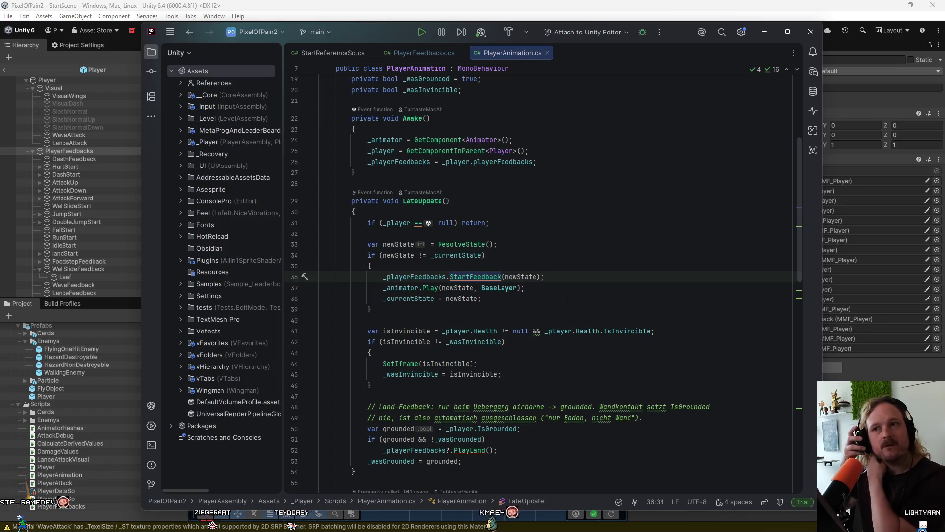
pyautogui.keyDown('ctrl'); pyautogui.click(465, 281); pyautogui.keyUp('ctrl')
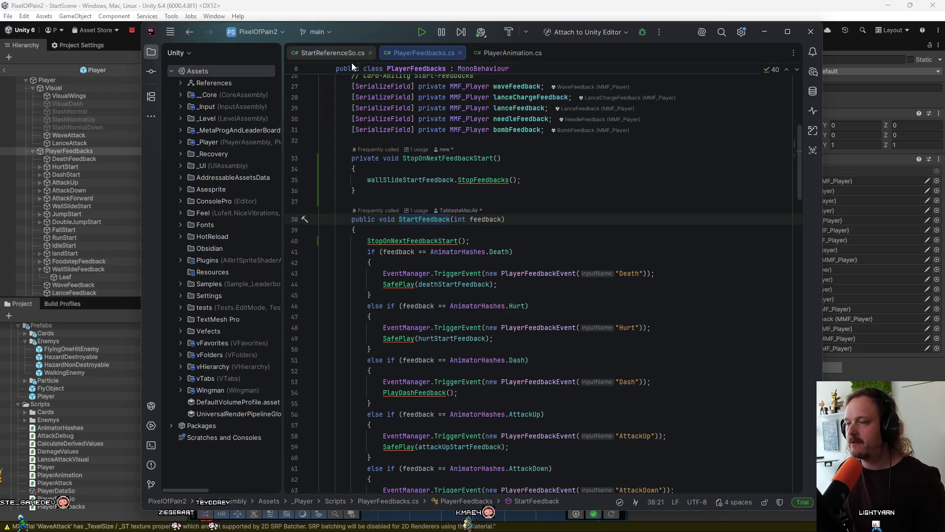
pyautogui.click(357, 5)
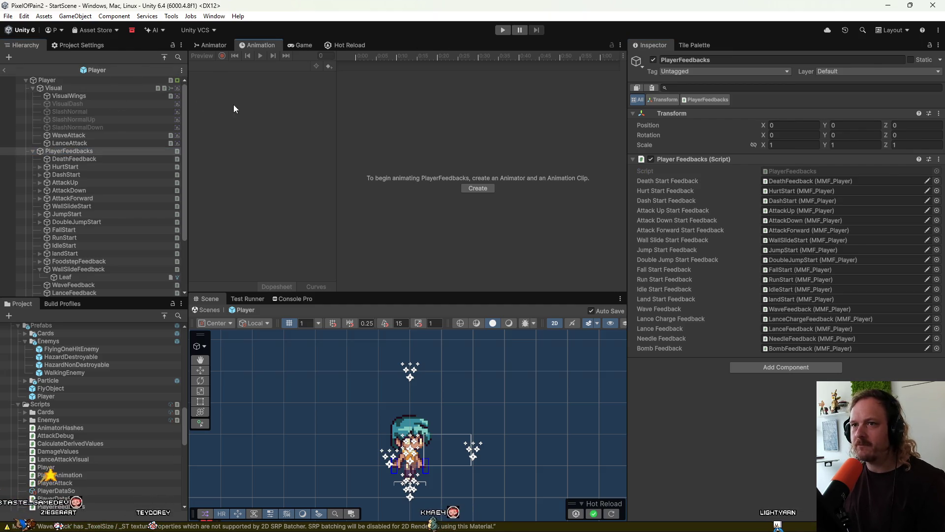
# Return to StartScene, enter Play mode, and load a level from the game menu
pyautogui.click(5, 70)
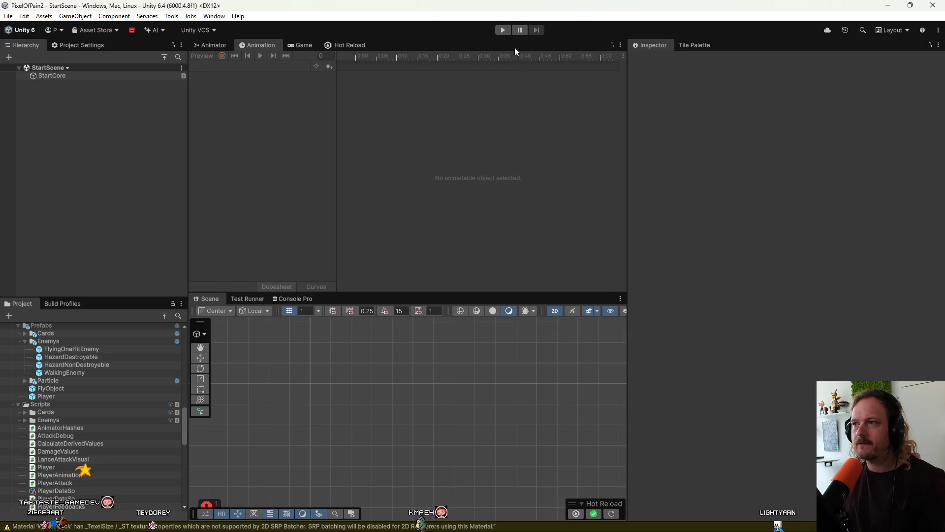
pyautogui.click(503, 30)
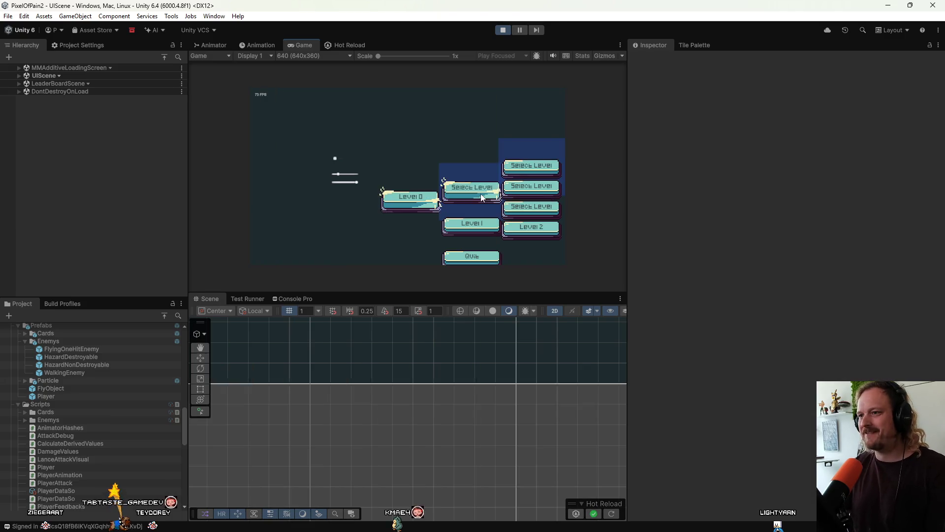
pyautogui.click(394, 200)
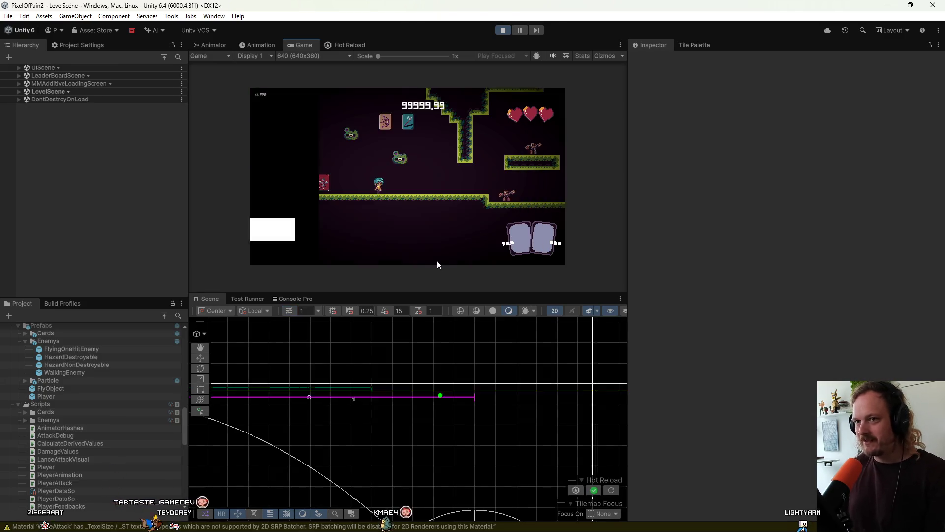
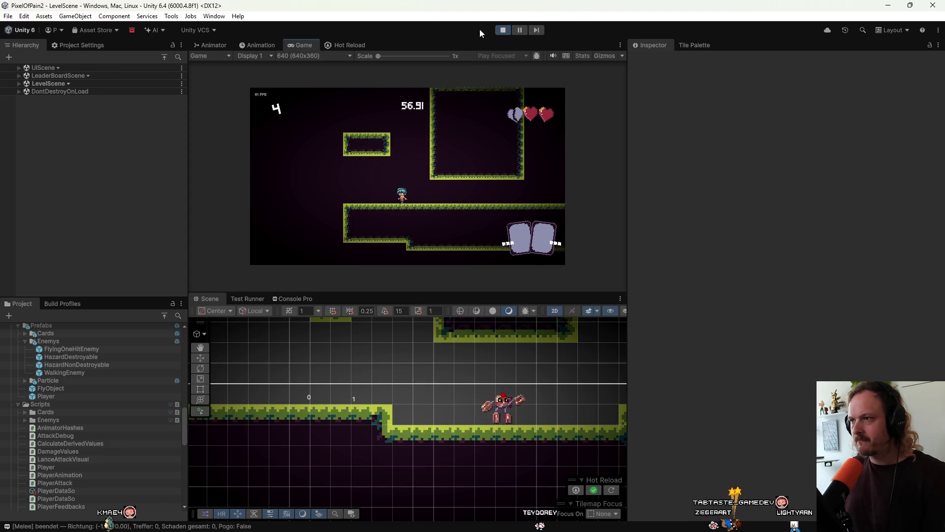
# Stop Play mode, open the Player prefab with JumpStart expanded, and bring up the Explorer sound browser
pyautogui.click(503, 29)
pyautogui.doubleClick(49, 396)
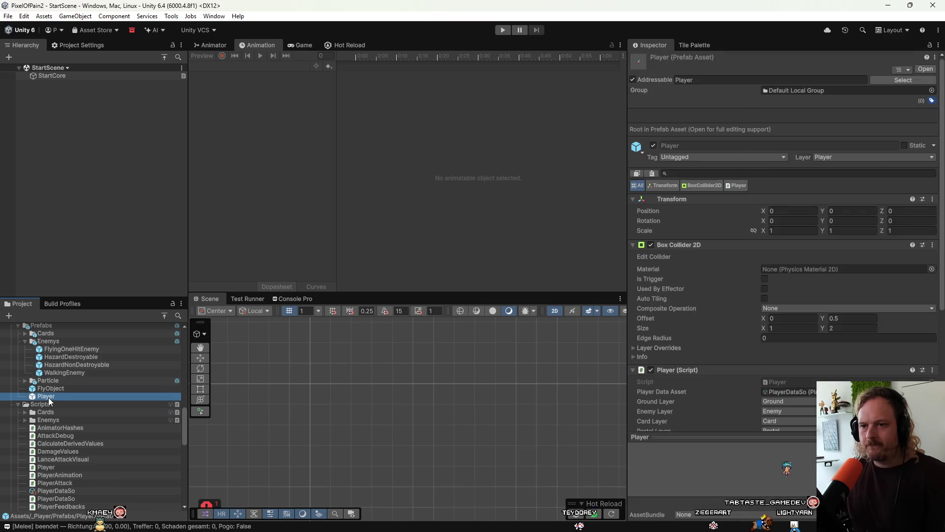
pyautogui.click(87, 214)
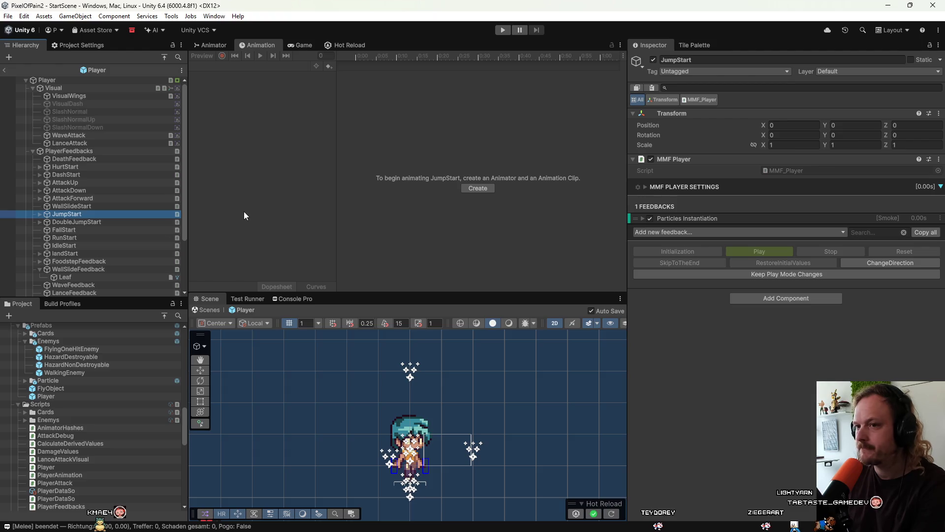
pyautogui.click(39, 215)
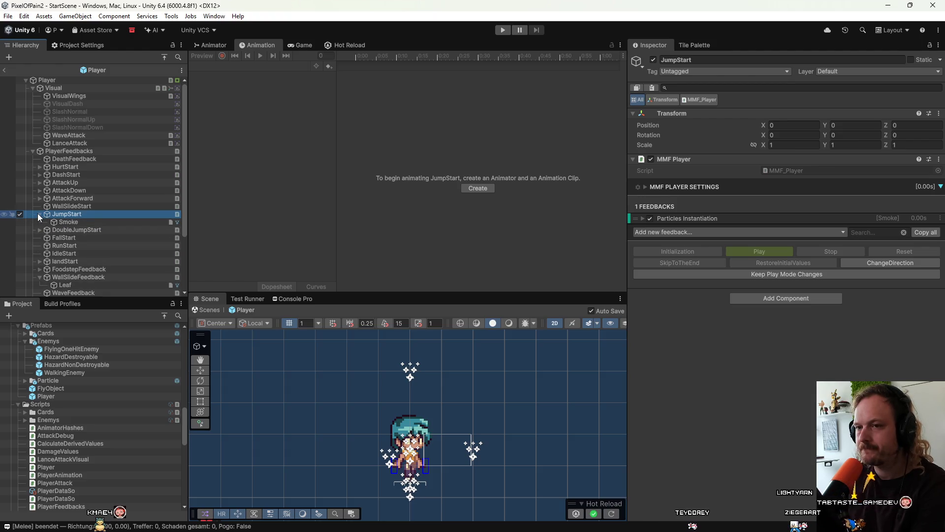
pyautogui.click(722, 526)
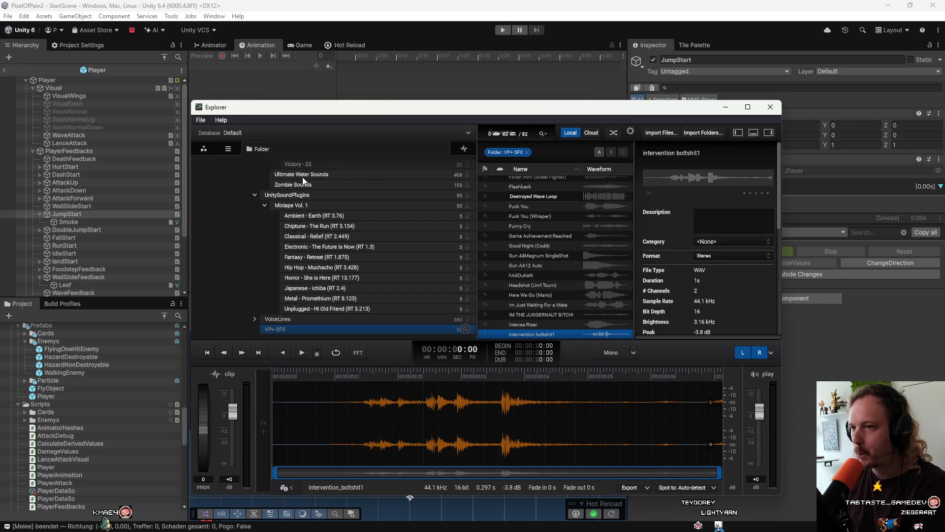
# Open the Footsteps - Essentials collection in the SFX sound library
pyautogui.scroll(10, 302, 177)
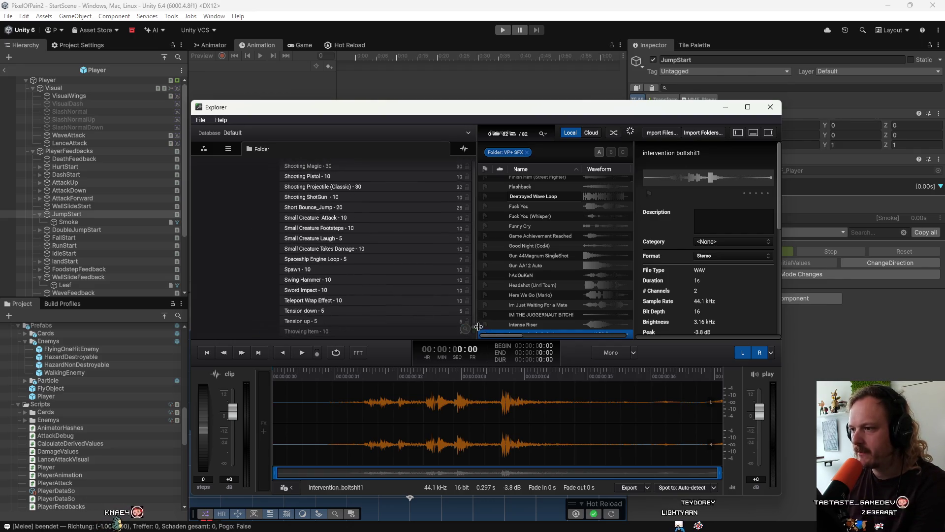
pyautogui.moveTo(472, 327); pyautogui.dragTo(480, 159)
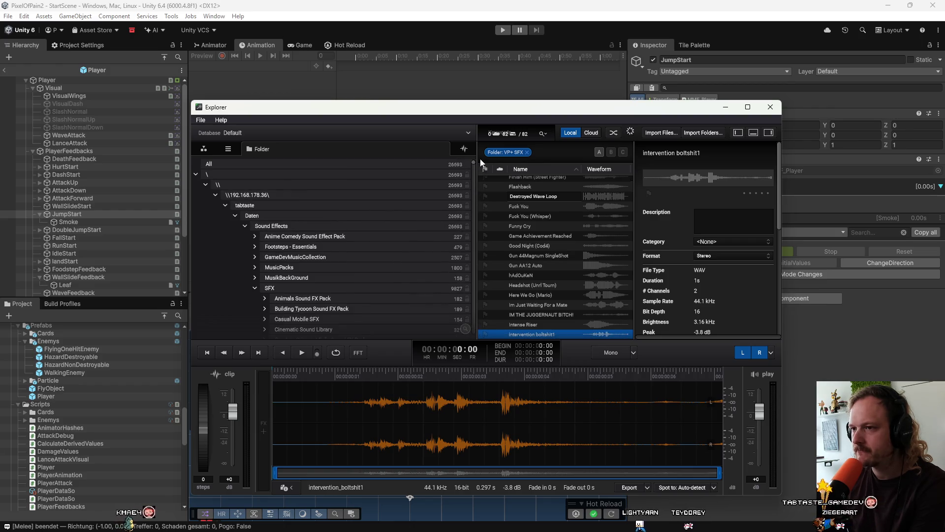
pyautogui.click(254, 288)
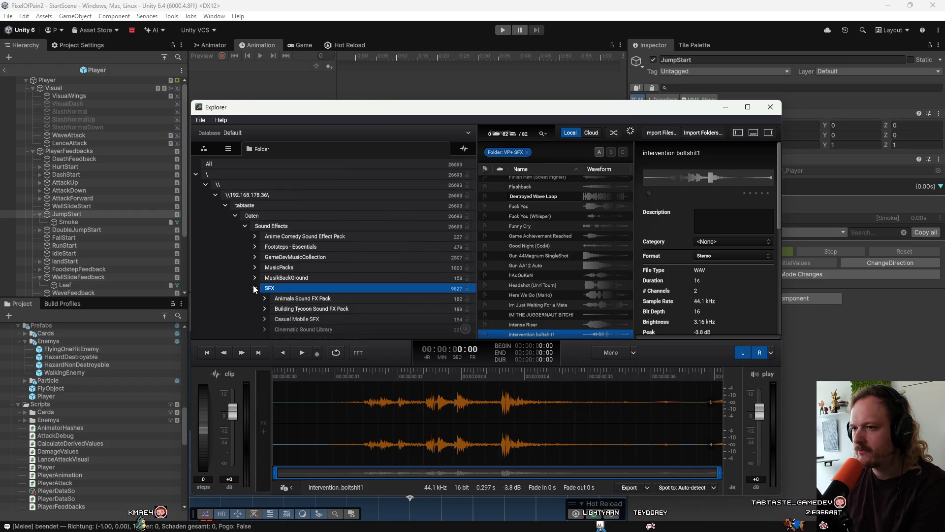
pyautogui.click(255, 288)
pyautogui.click(279, 246)
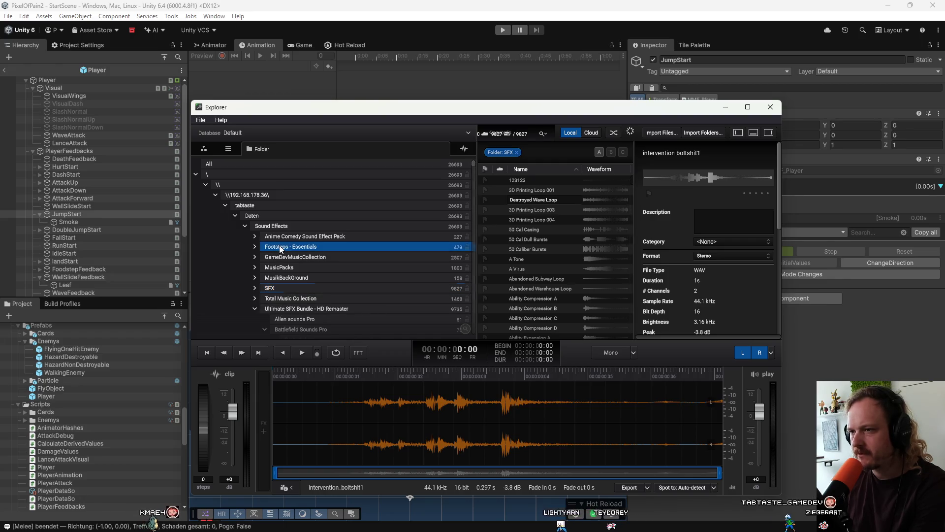
pyautogui.click(279, 246)
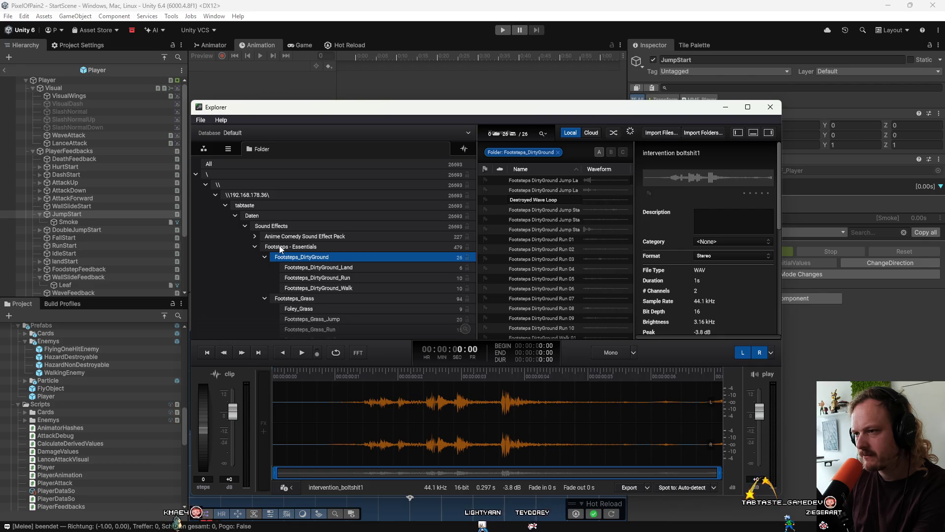
# Browse to Footsteps_Gravel_Jump and audition its jump land and jump start clips
pyautogui.press('Left')
pyautogui.press('Down')
pyautogui.press('Left')
pyautogui.press('Down')
pyautogui.press('Left')
pyautogui.press('Down')
pyautogui.press('Left')
pyautogui.press('Up')
pyautogui.press('Right')
pyautogui.press('Down')
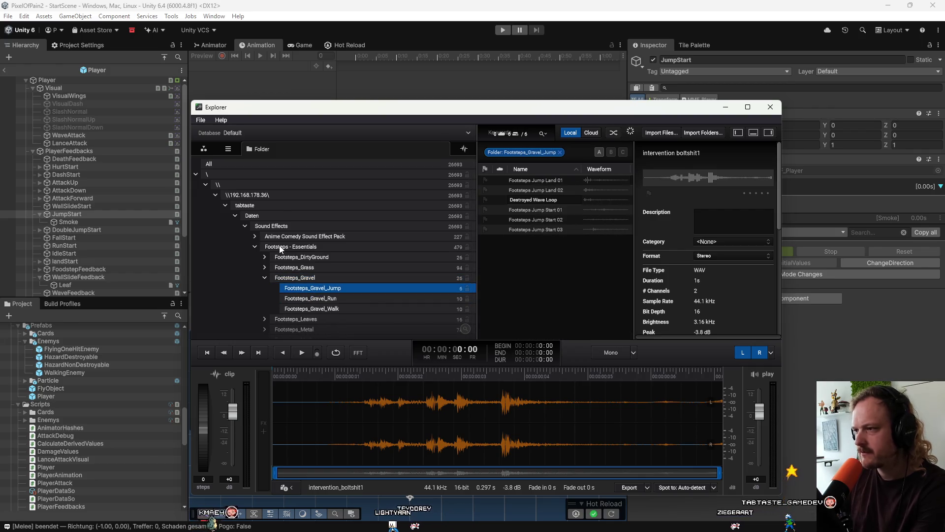
pyautogui.click(555, 180)
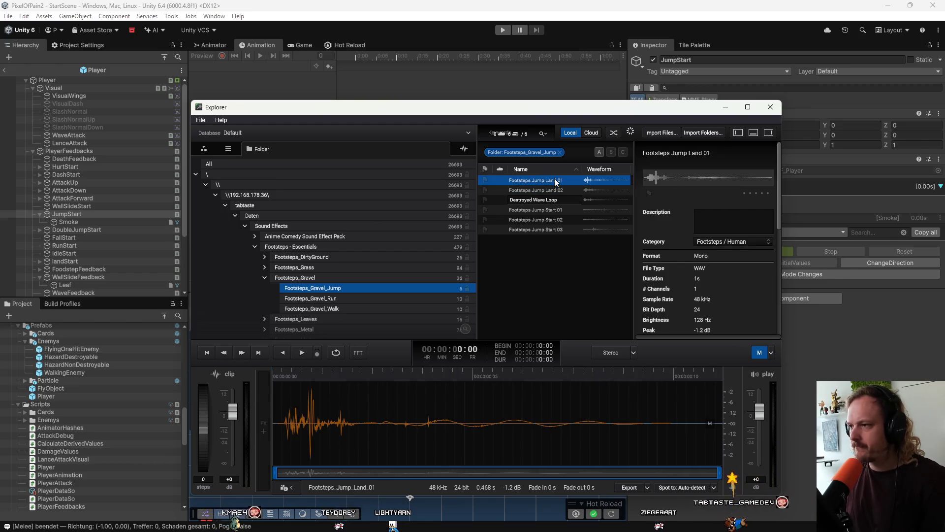
pyautogui.press('Down')
pyautogui.press('Down')
pyautogui.press('Down')
pyautogui.press('Down')
pyautogui.press('Down')
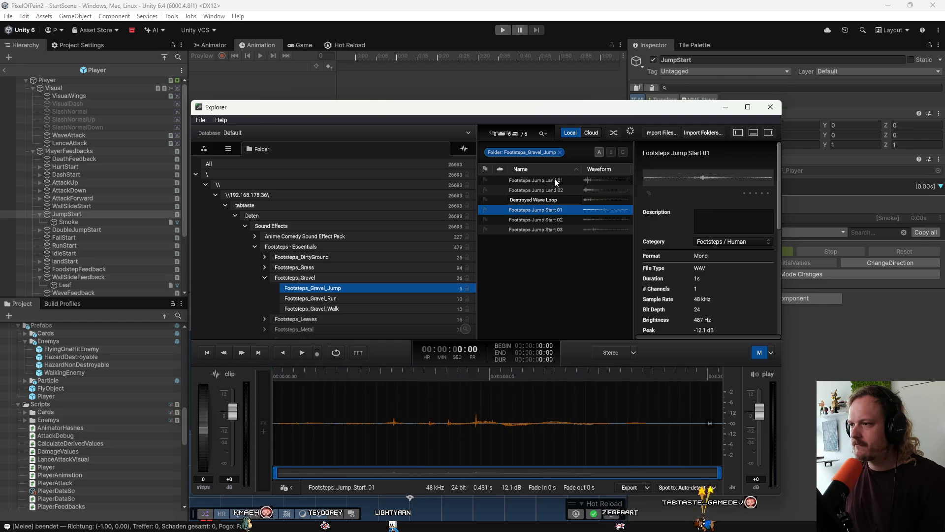
pyautogui.press('Up')
pyautogui.press('Up')
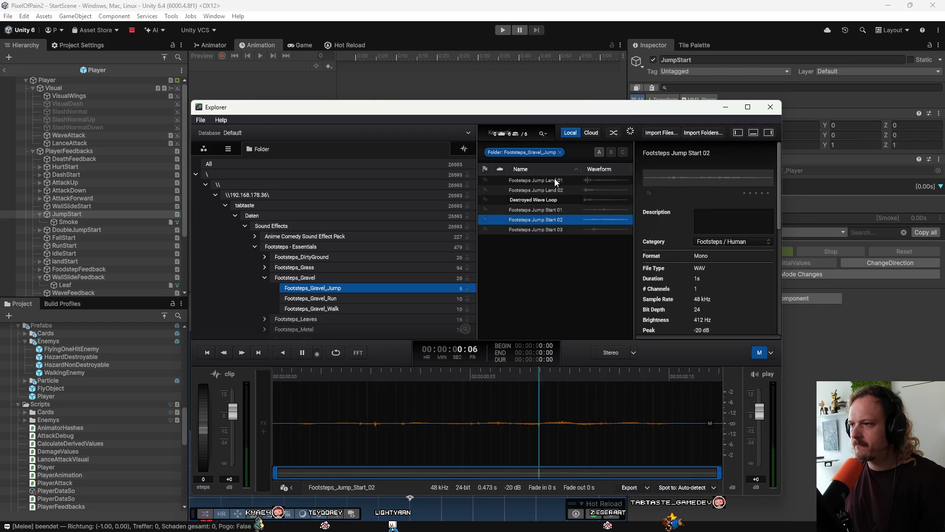
# Audition the leaves jump sounds and the rock walking footsteps
pyautogui.scroll(-2, 356, 215)
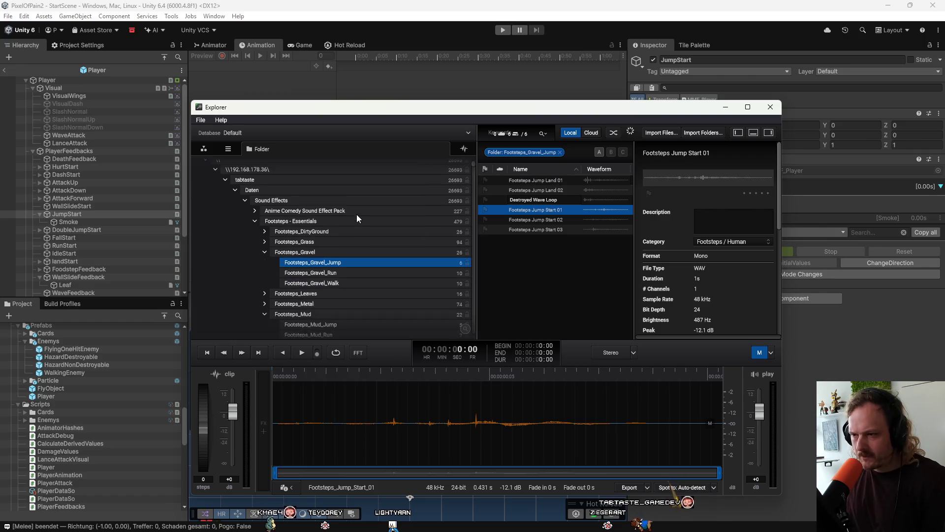
pyautogui.click(299, 259)
pyautogui.click(265, 259)
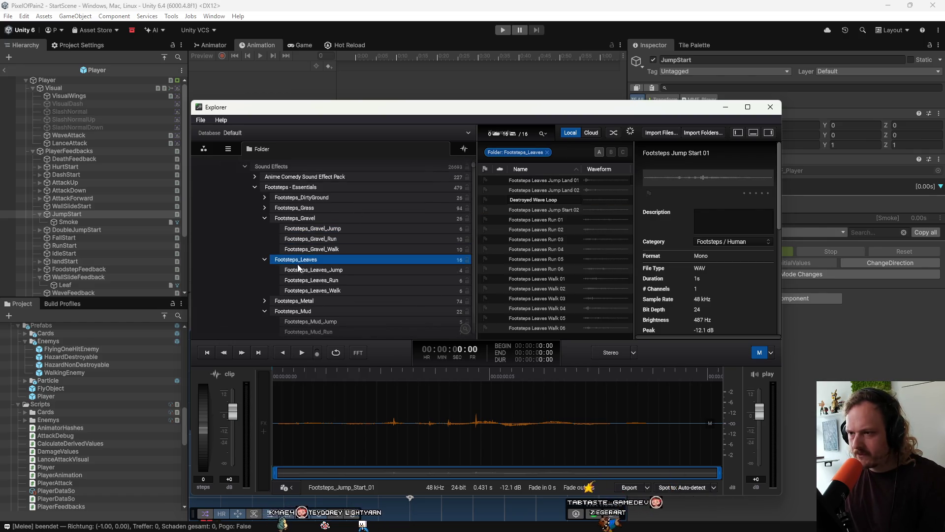
pyautogui.click(298, 269)
pyautogui.click(560, 178)
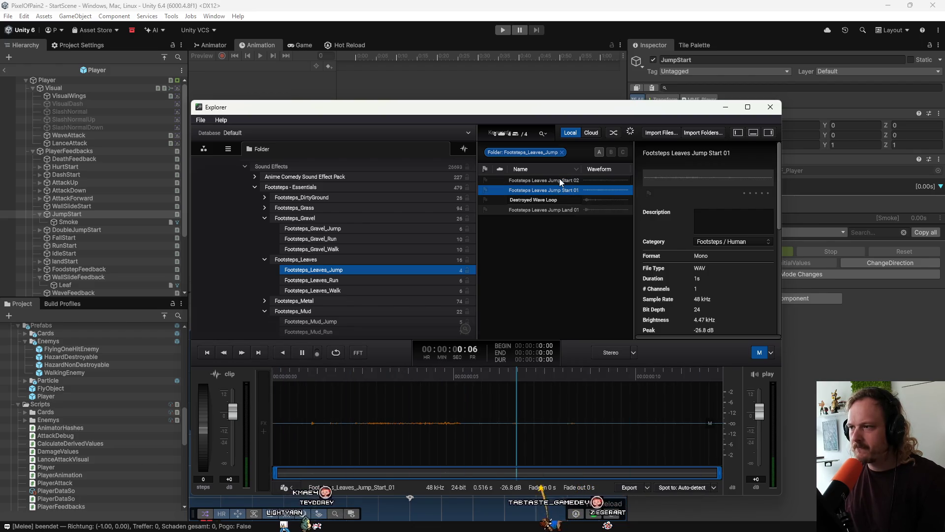
pyautogui.press('Down')
pyautogui.press('Down')
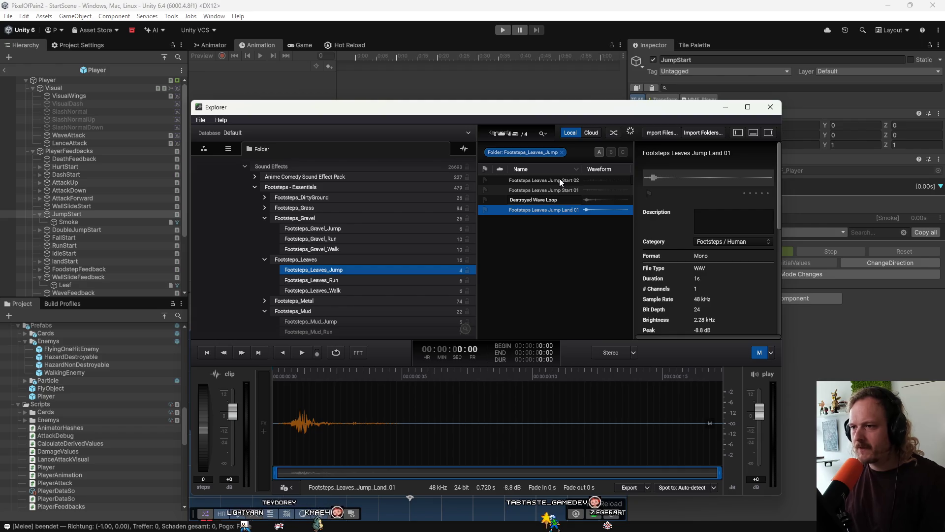
pyautogui.scroll(-3, 384, 276)
pyautogui.click(382, 298)
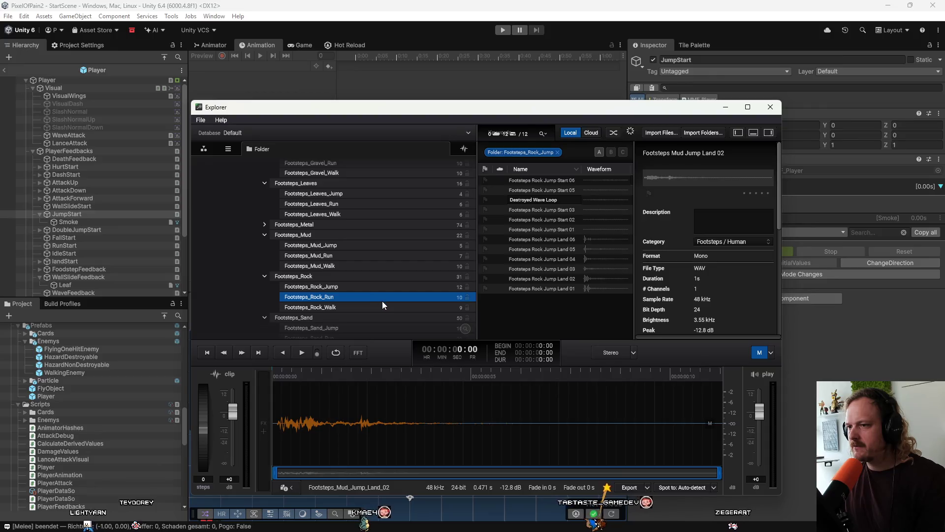
pyautogui.click(385, 305)
pyautogui.click(549, 229)
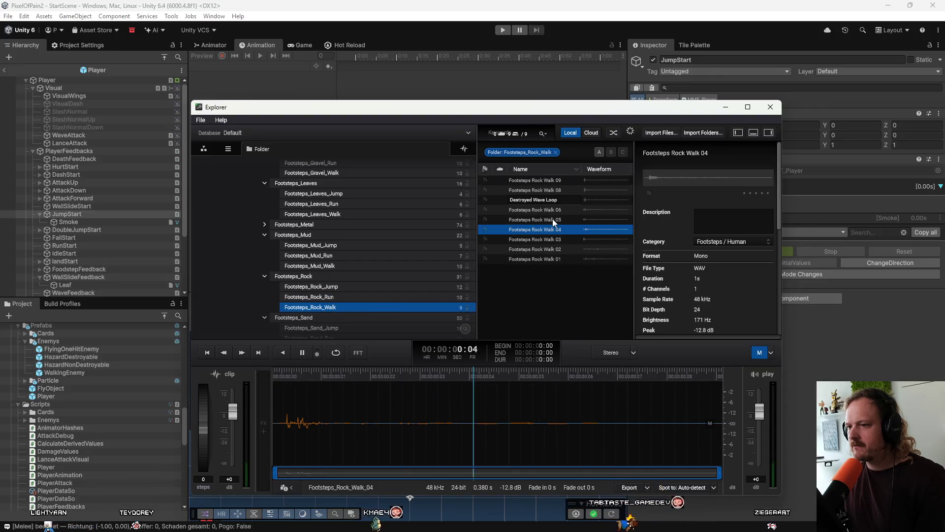
pyautogui.click(553, 208)
pyautogui.click(551, 180)
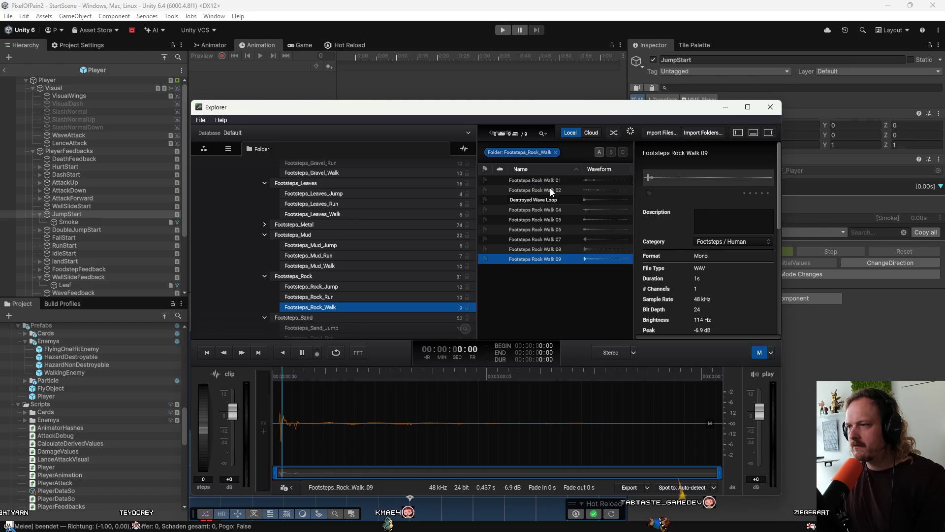
# Audition the tile jump start sounds
pyautogui.scroll(-3, 333, 283)
pyautogui.scroll(-3, 332, 283)
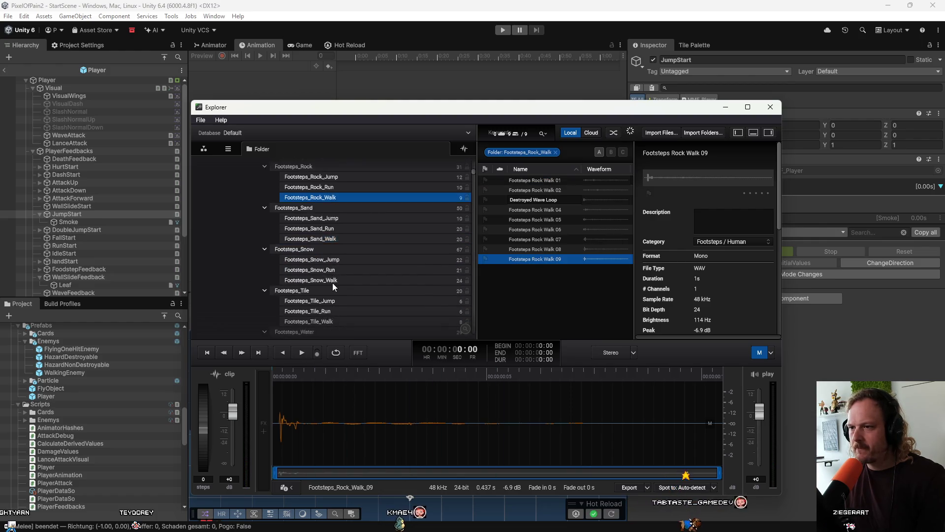
pyautogui.scroll(-2, 333, 282)
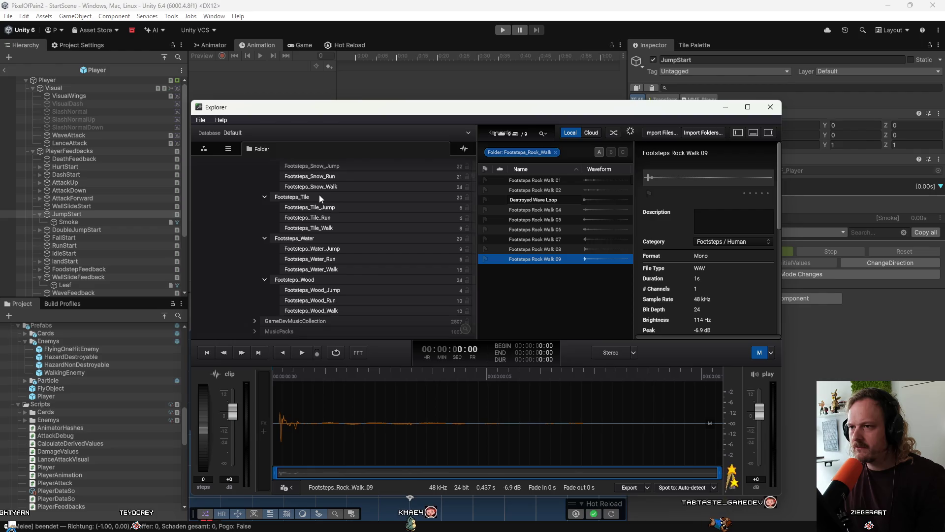
pyautogui.click(318, 205)
pyautogui.click(551, 215)
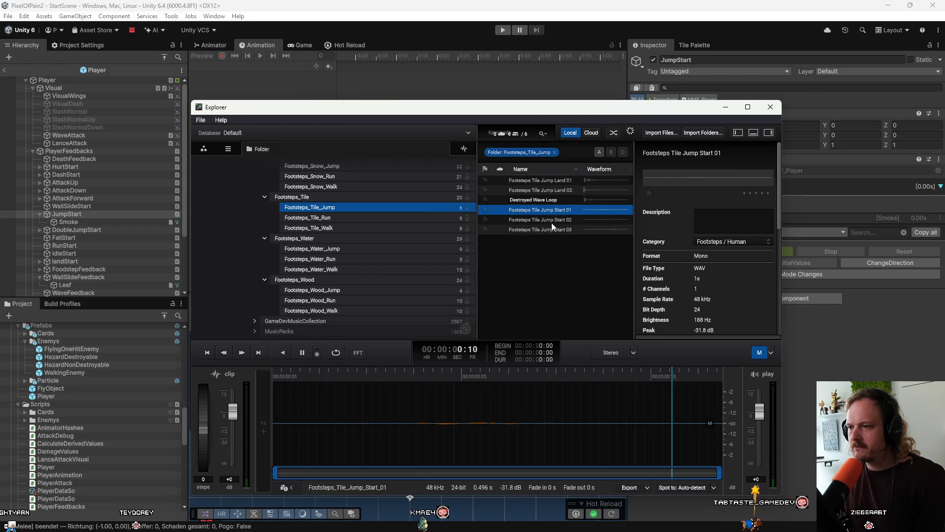
pyautogui.click(551, 231)
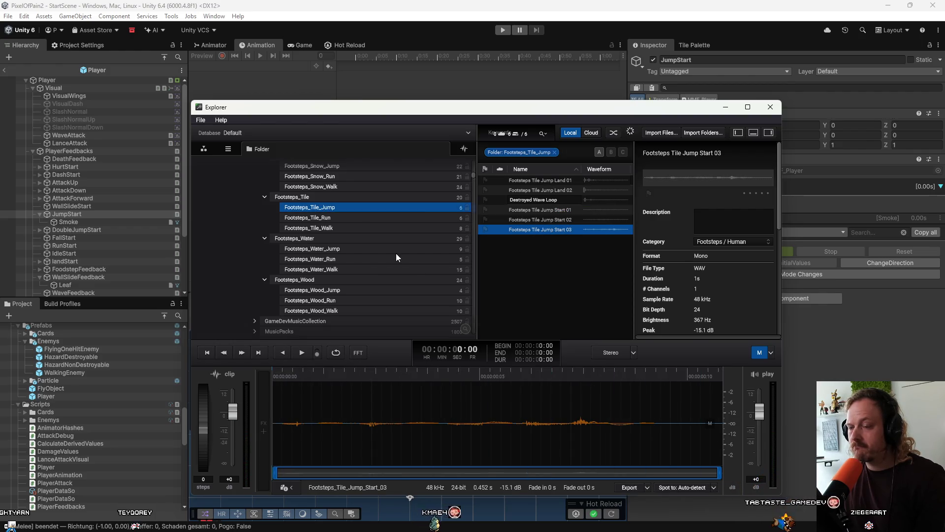
# Audition the dirty ground jump landing and jump start sounds
pyautogui.scroll(2, 397, 255)
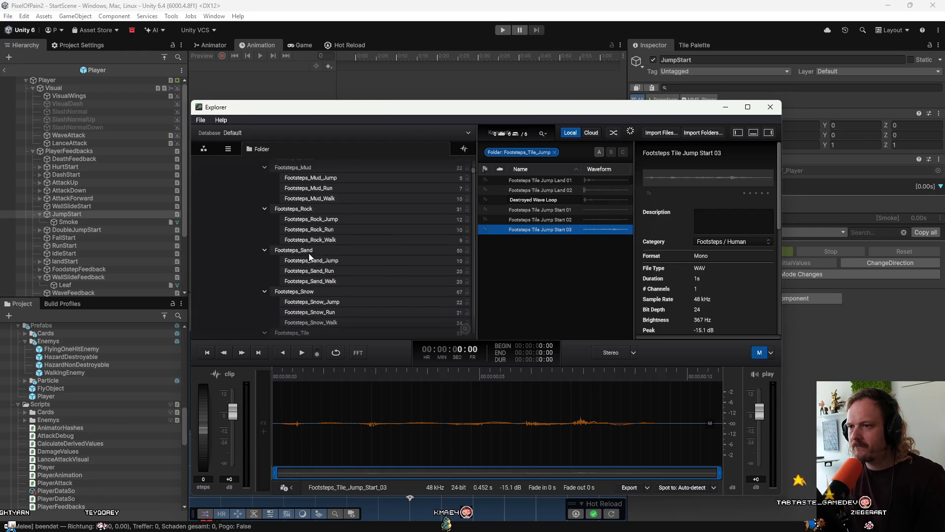
pyautogui.scroll(8, 308, 255)
pyautogui.scroll(3, 308, 247)
pyautogui.click(266, 208)
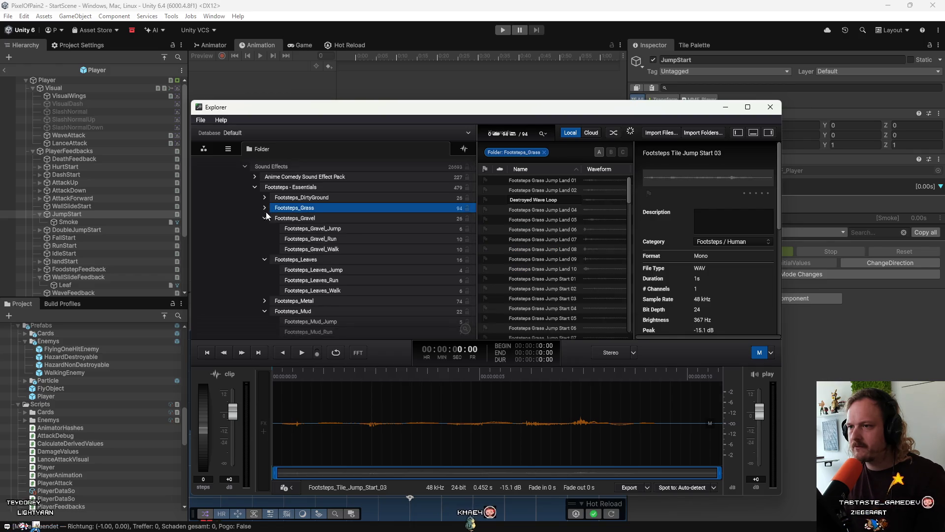
pyautogui.click(263, 199)
pyautogui.click(264, 197)
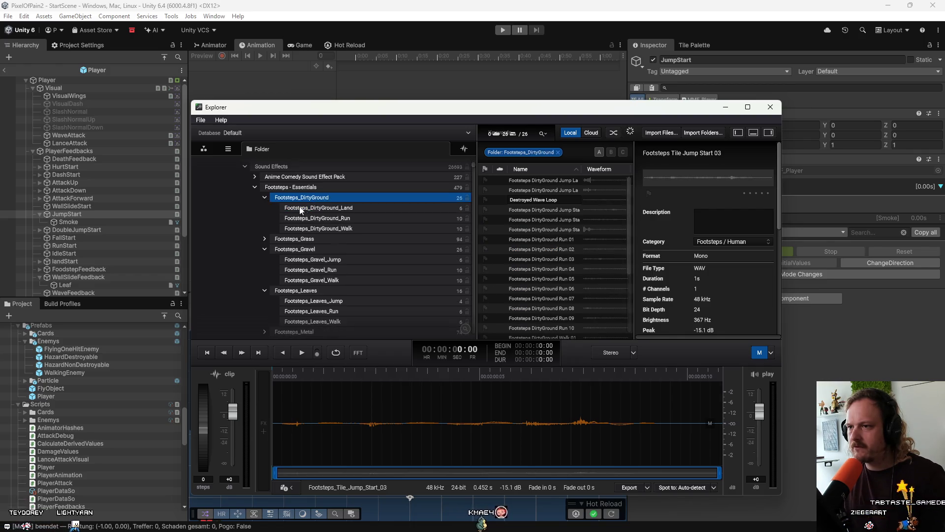
pyautogui.click(315, 207)
pyautogui.click(572, 179)
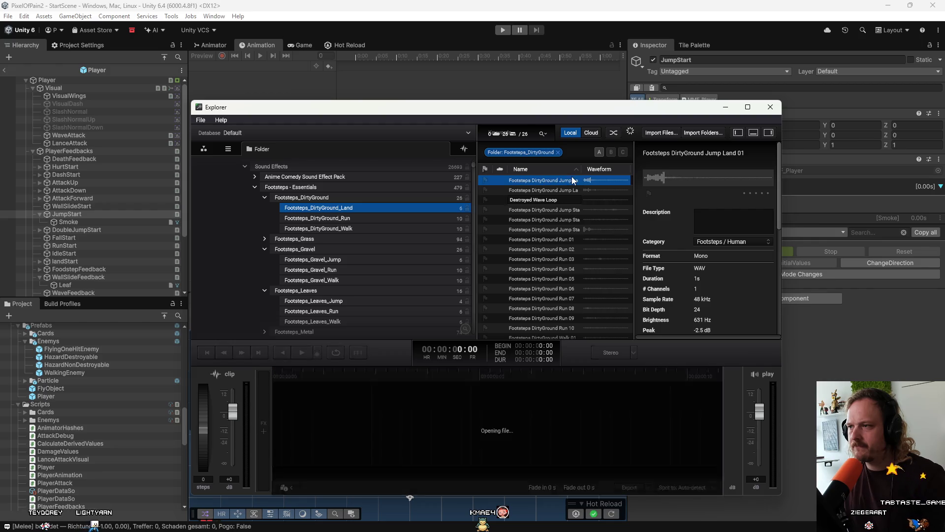
pyautogui.click(557, 212)
pyautogui.click(557, 219)
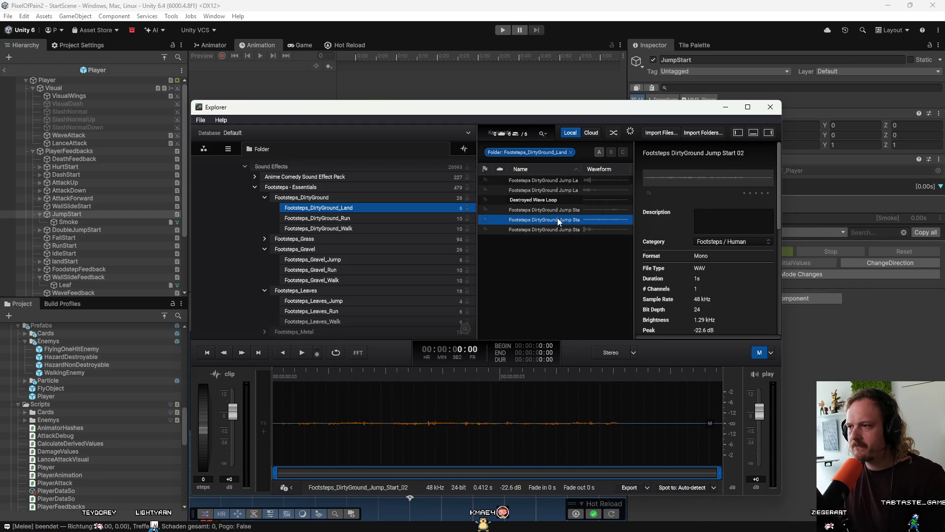
# Return to Footsteps_Gravel_Jump and audition its jump landing clips again
pyautogui.click(291, 259)
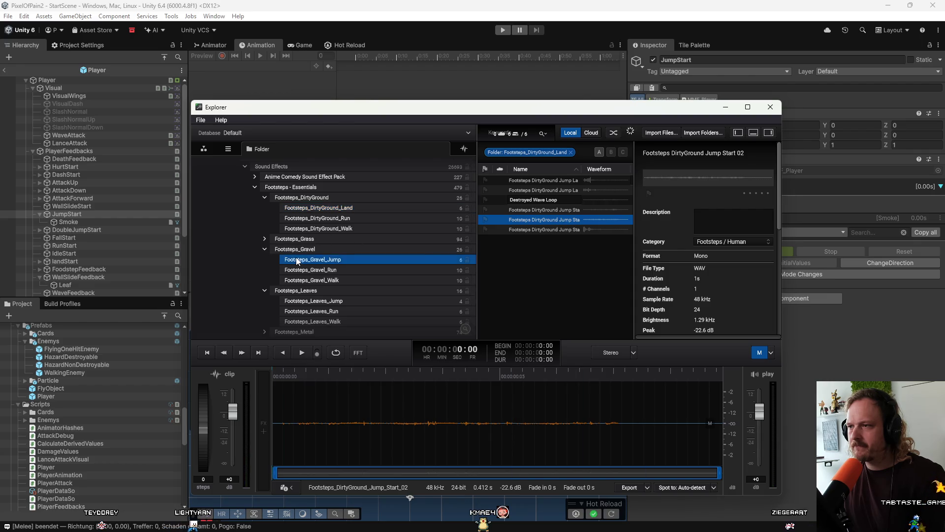
pyautogui.click(540, 181)
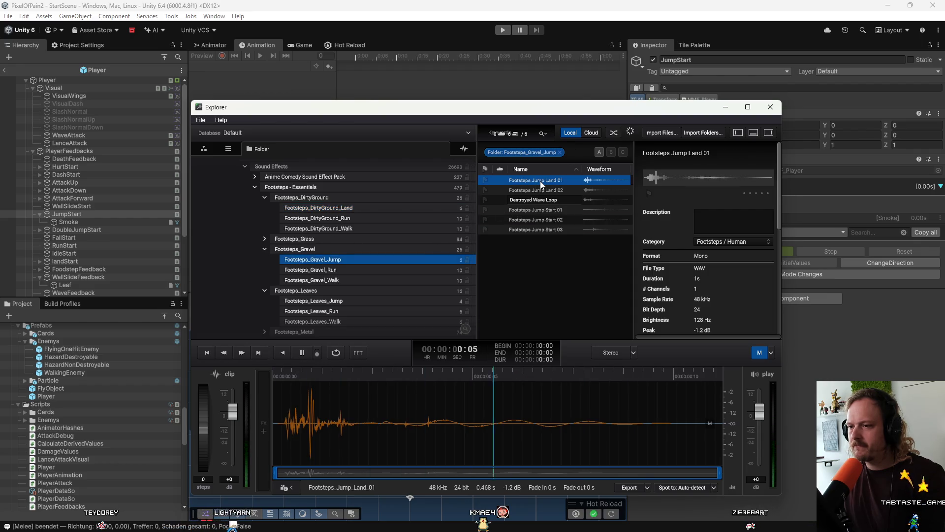
pyautogui.click(540, 189)
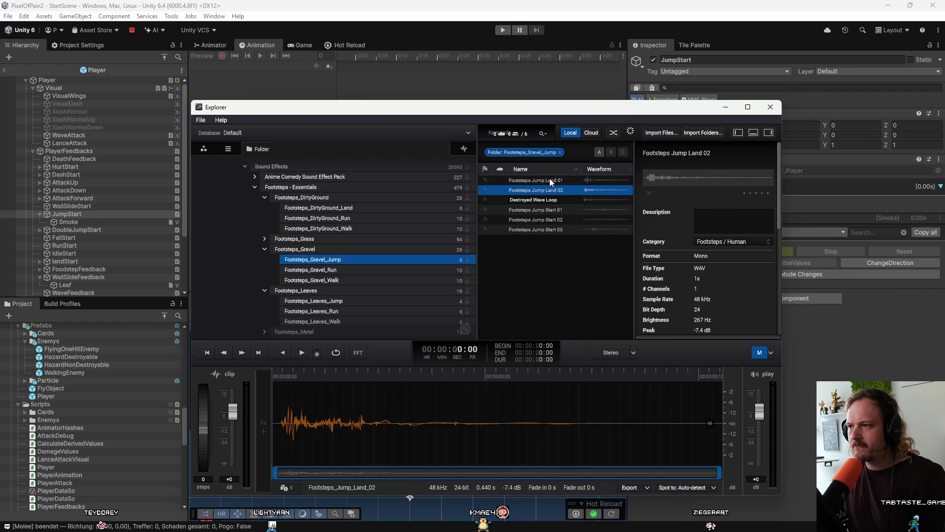
pyautogui.click(550, 179)
# Move the sound browser off-screen and bring the Player Audio folder's jump clips into view
pyautogui.moveTo(551, 107); pyautogui.dragTo(944, 98)
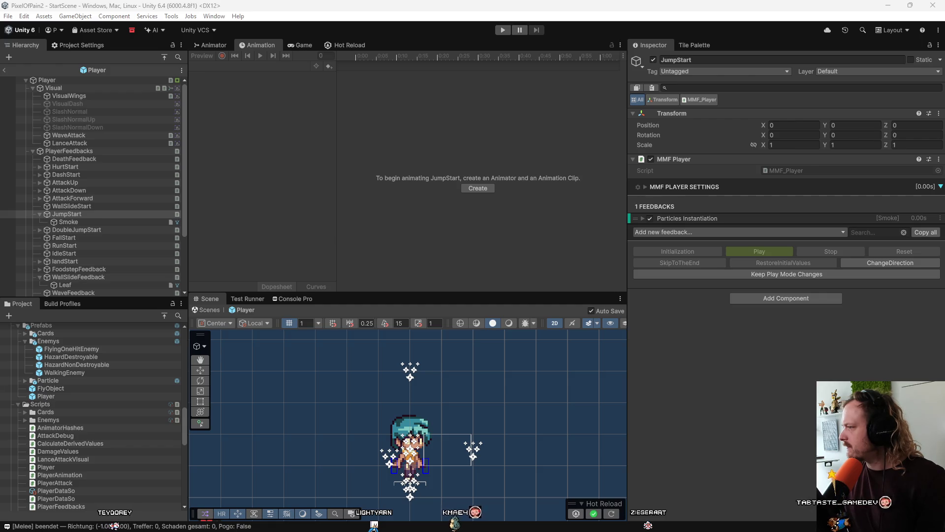
pyautogui.moveTo(12, 396)
pyautogui.mouseDown()
pyautogui.moveTo(57, 404)
pyautogui.moveTo(81, 339)
pyautogui.moveTo(72, 321)
pyautogui.moveTo(51, 330)
pyautogui.moveTo(49, 364)
pyautogui.mouseUp()
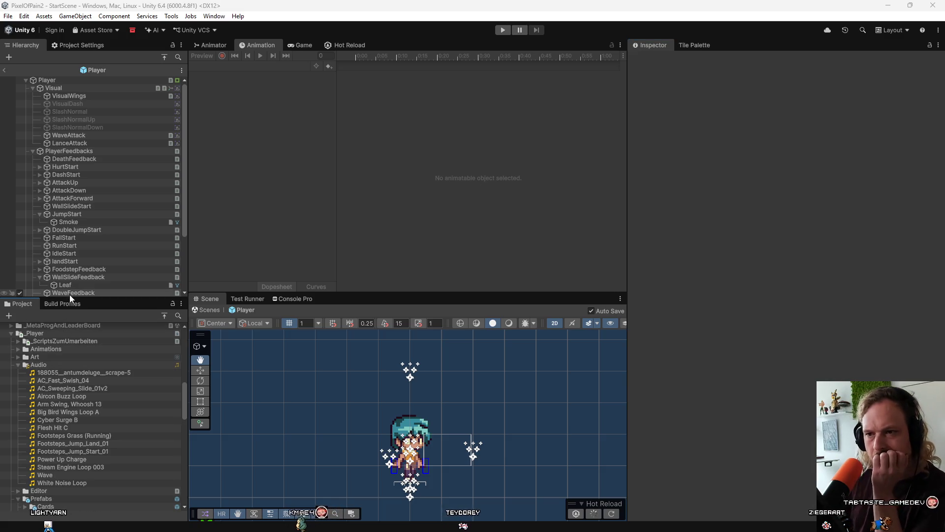
# Add an MMSoundManager Sound feedback to JumpStart playing Footsteps_Jump_Start_01
pyautogui.click(81, 213)
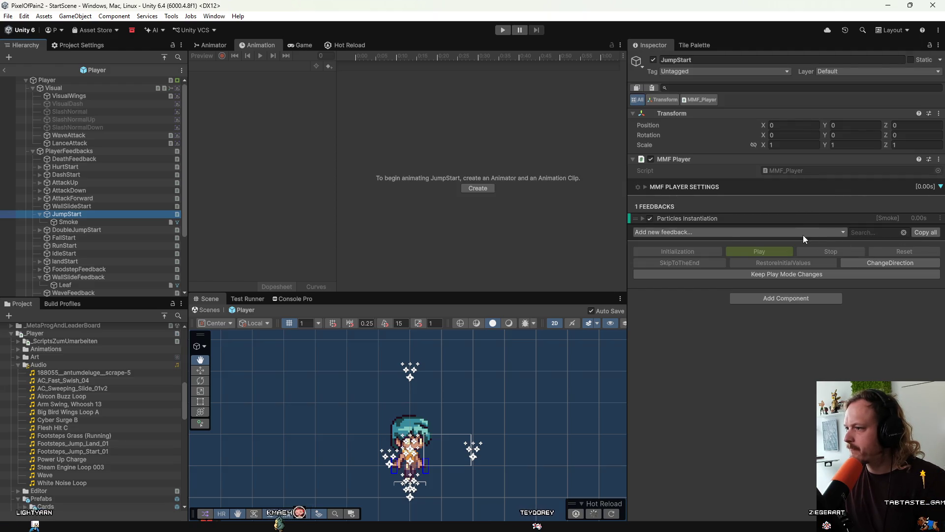
pyautogui.click(802, 232)
pyautogui.moveTo(689, 266)
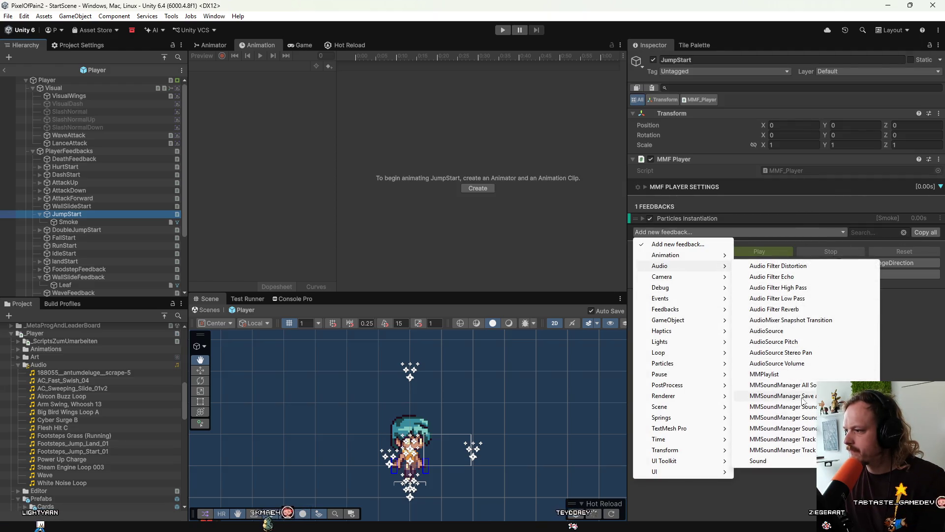
pyautogui.click(781, 406)
pyautogui.click(740, 227)
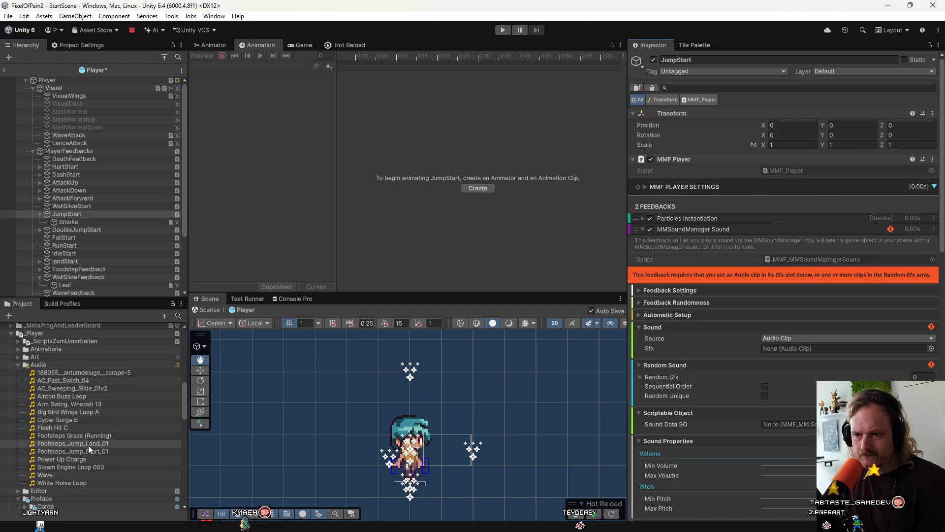
pyautogui.moveTo(88, 450)
pyautogui.mouseDown()
pyautogui.moveTo(581, 401)
pyautogui.moveTo(800, 364)
pyautogui.moveTo(809, 349)
pyautogui.mouseUp()
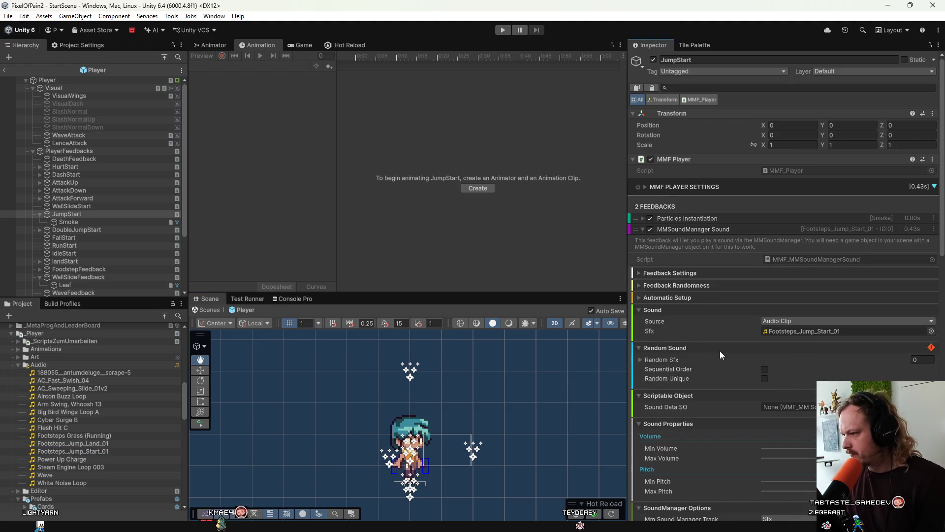
# Raise the jump start sound's minimum volume slightly
pyautogui.scroll(-5, 720, 350)
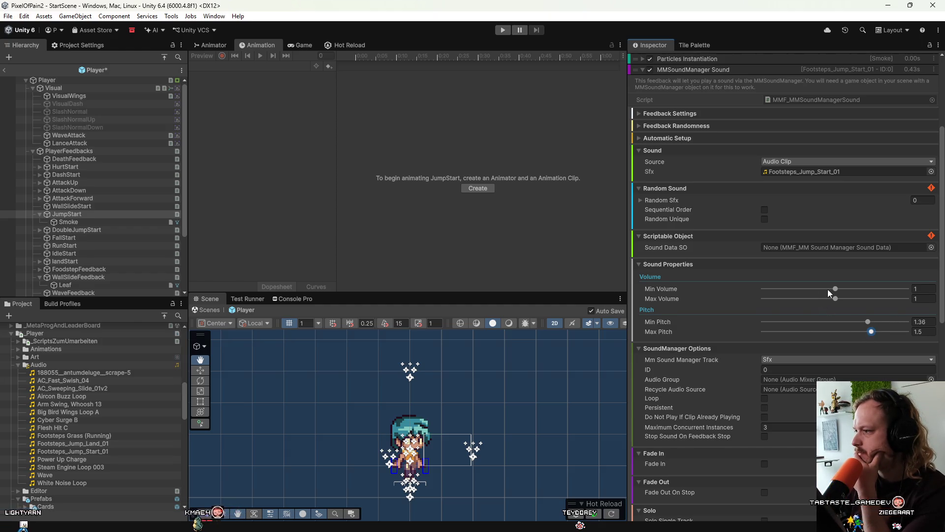
pyautogui.moveTo(835, 290); pyautogui.dragTo(845, 291)
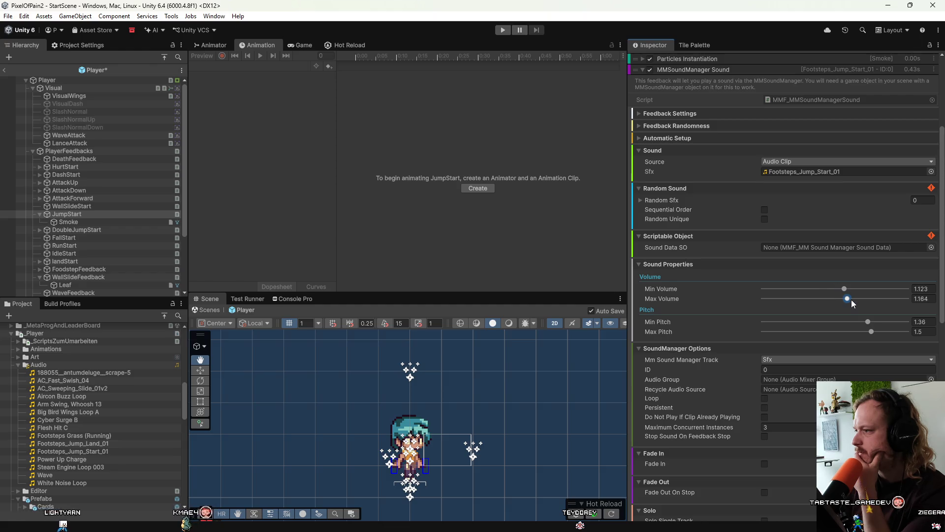
pyautogui.scroll(-14, 746, 337)
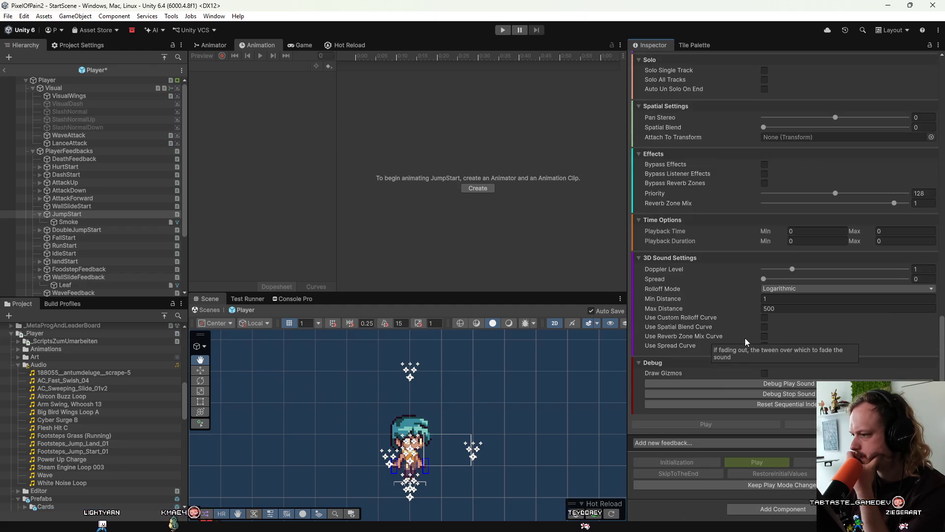
pyautogui.scroll(3, 718, 314)
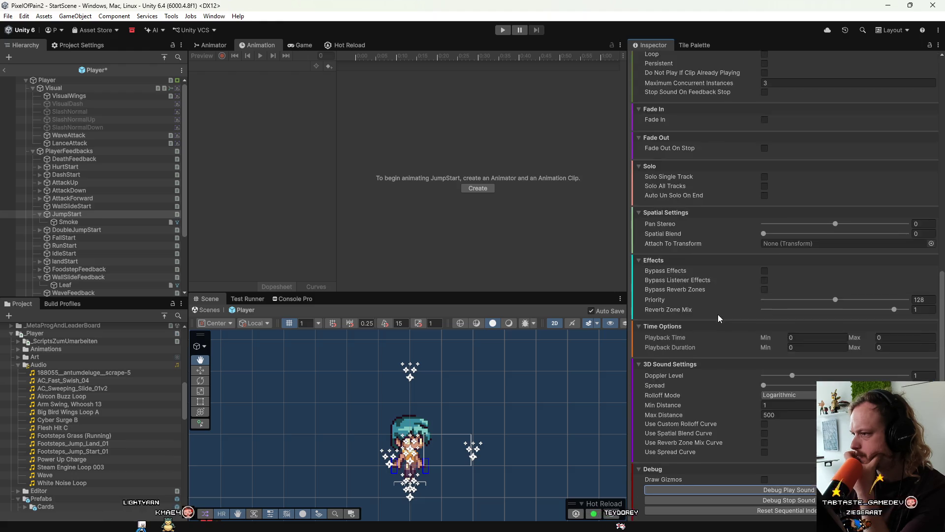
pyautogui.scroll(15, 718, 315)
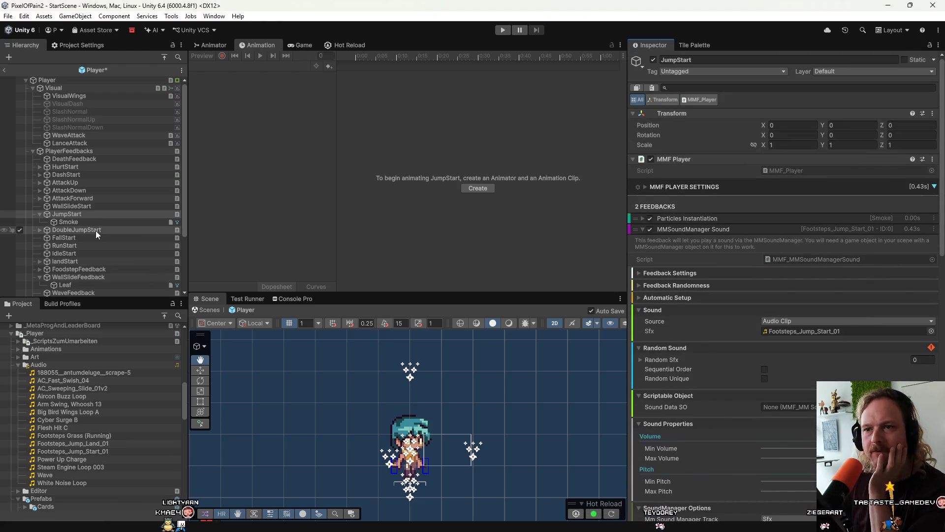
pyautogui.scroll(-4, 95, 244)
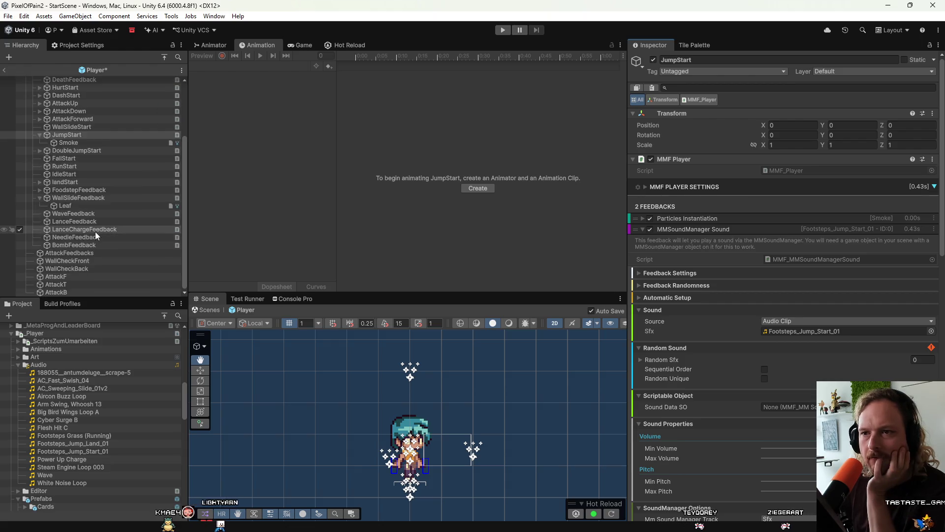
pyautogui.scroll(2, 82, 227)
# Open landStart's sound feedback, adjust a slider, and preview the Footsteps_Jump_Land_01 landing sound
pyautogui.click(64, 203)
pyautogui.click(64, 212)
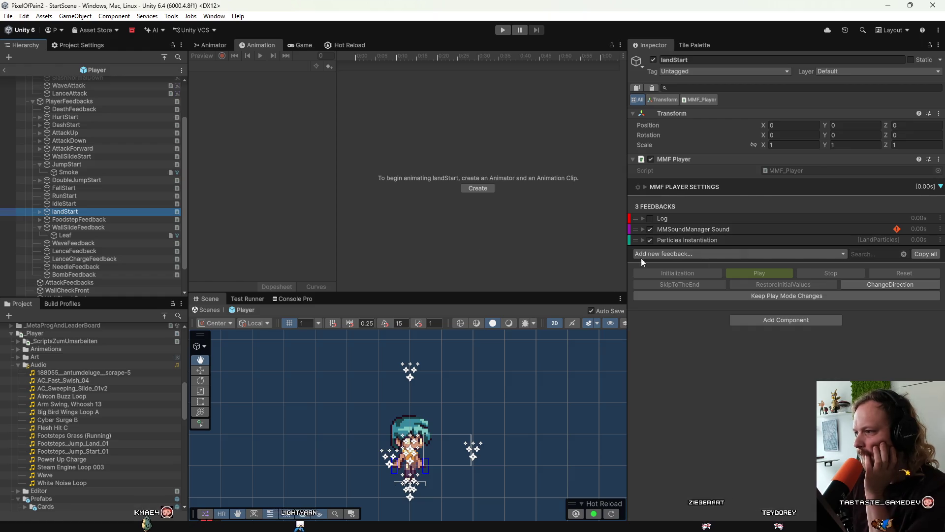
pyautogui.click(756, 228)
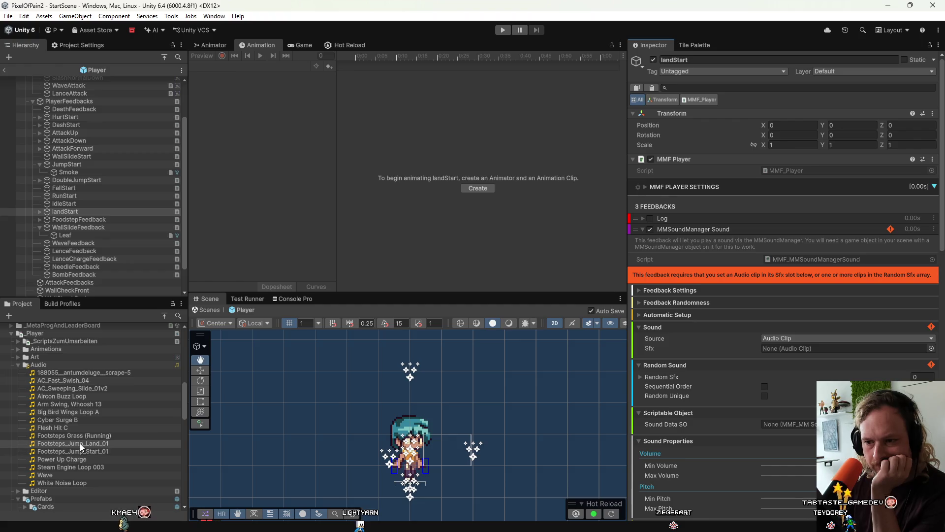
pyautogui.moveTo(795, 358); pyautogui.dragTo(794, 351)
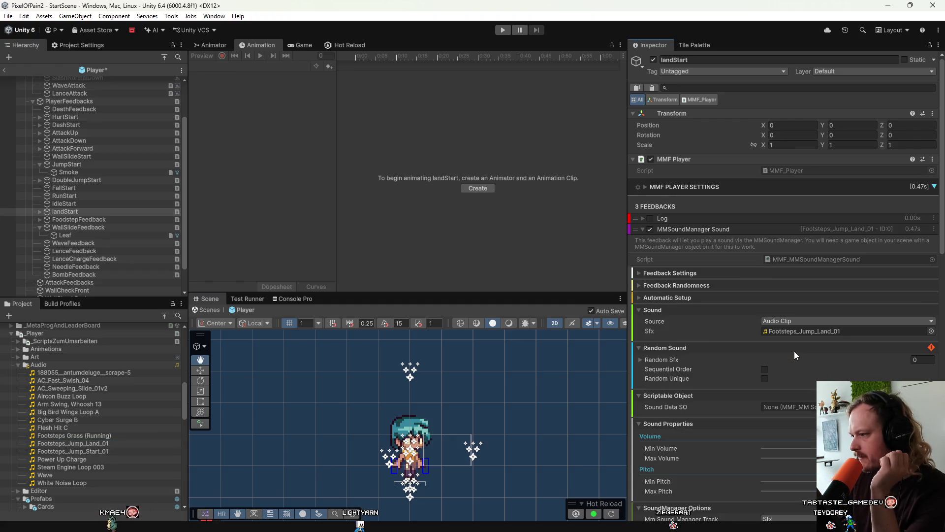
pyautogui.scroll(-5, 709, 386)
pyautogui.scroll(-10, 709, 386)
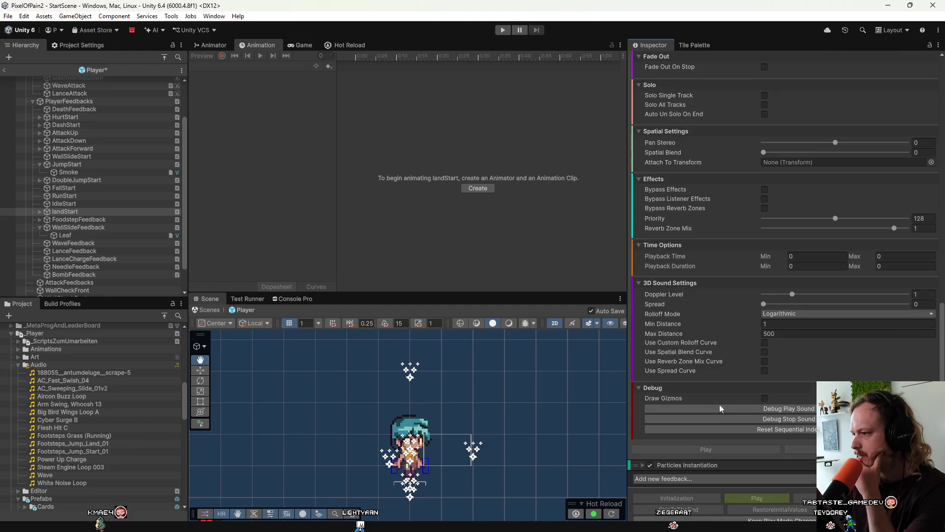
pyautogui.scroll(15, 717, 328)
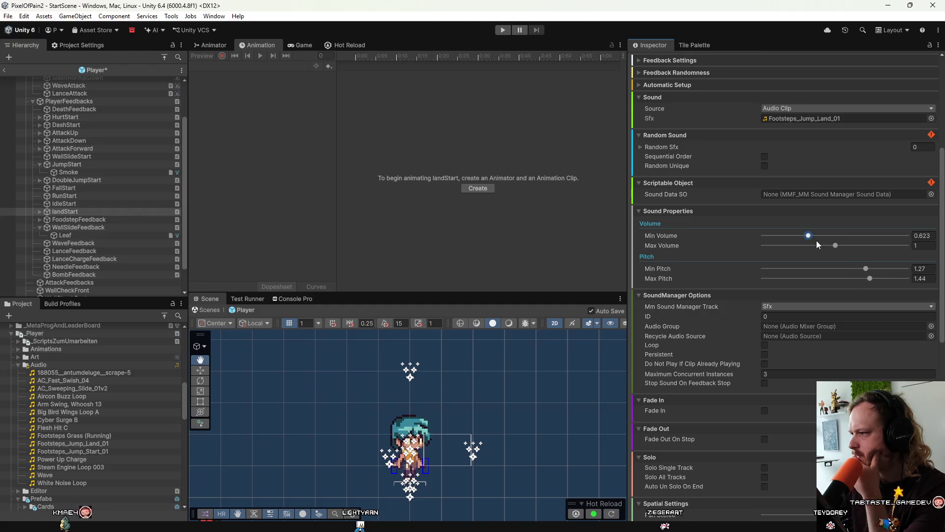
pyautogui.scroll(-10, 797, 339)
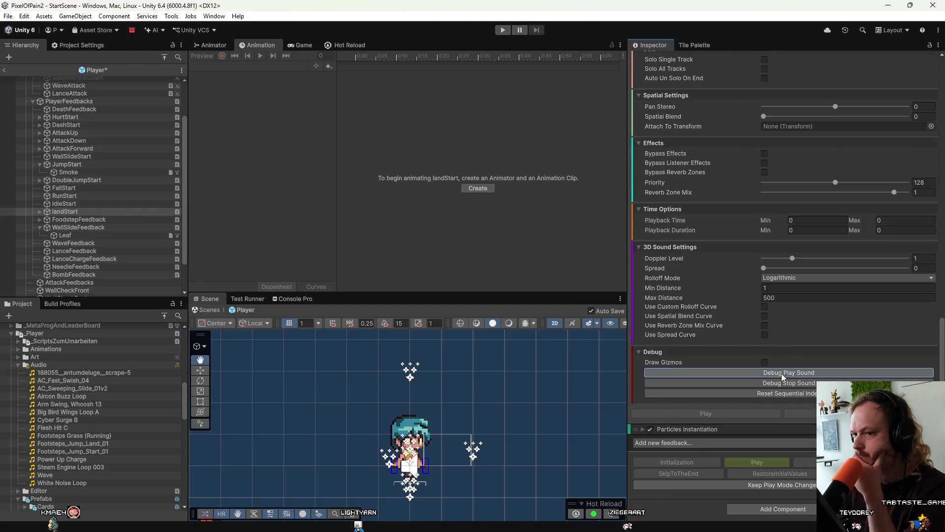
pyautogui.click(781, 374)
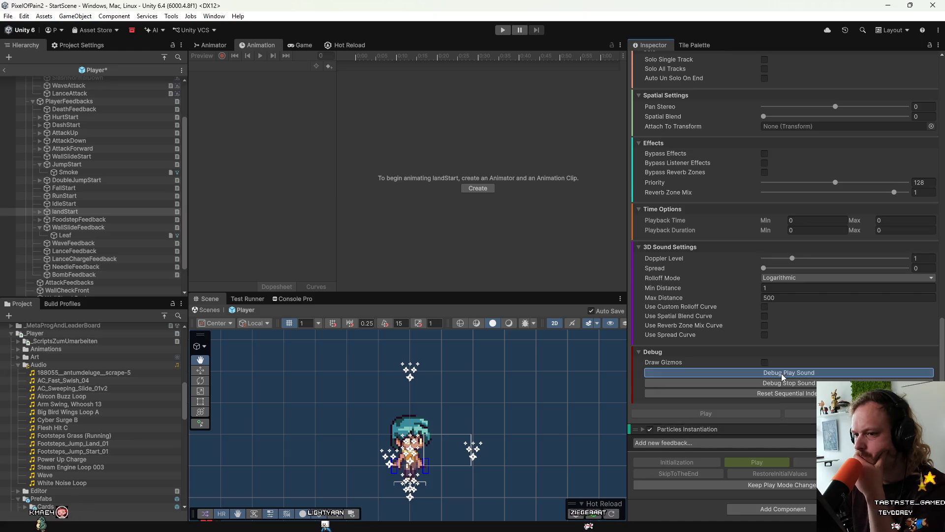
# Tune the landing sound to volume 0.418–0.747 and pitch 1.58–1.83, previewing again
pyautogui.scroll(10, 758, 345)
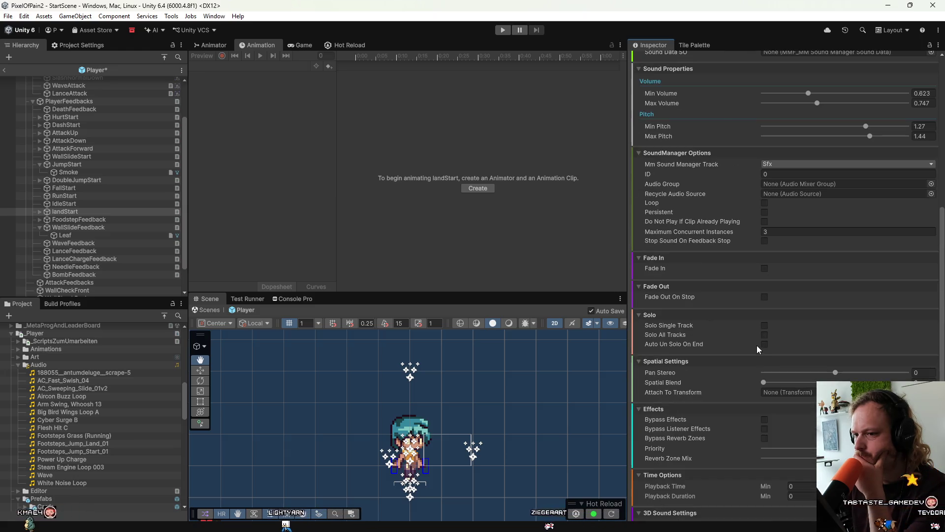
pyautogui.scroll(5, 757, 344)
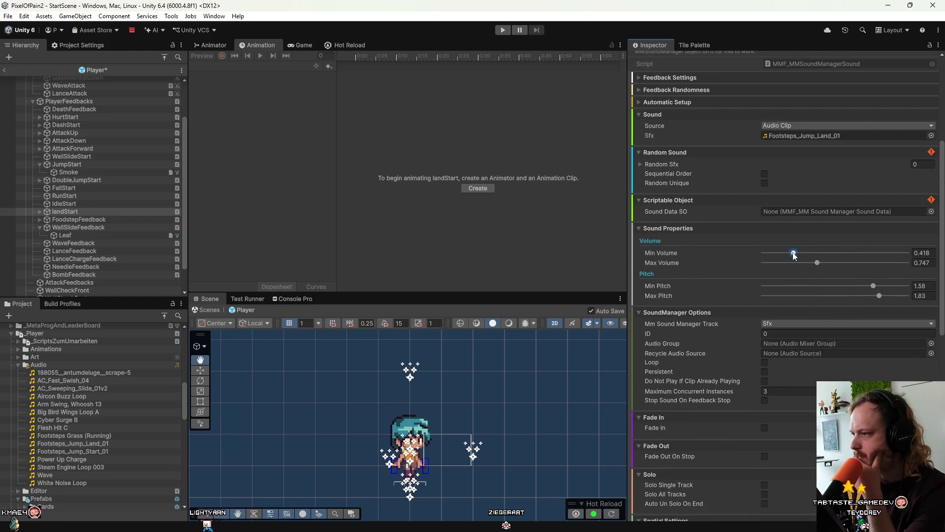
pyautogui.scroll(-10, 781, 331)
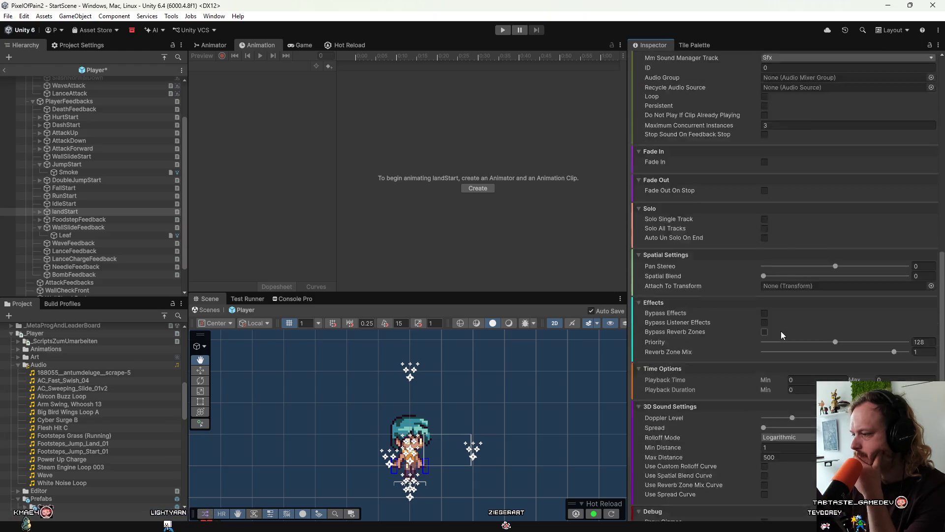
pyautogui.click(769, 372)
pyautogui.click(769, 371)
pyautogui.scroll(8, 728, 340)
pyautogui.scroll(3, 705, 314)
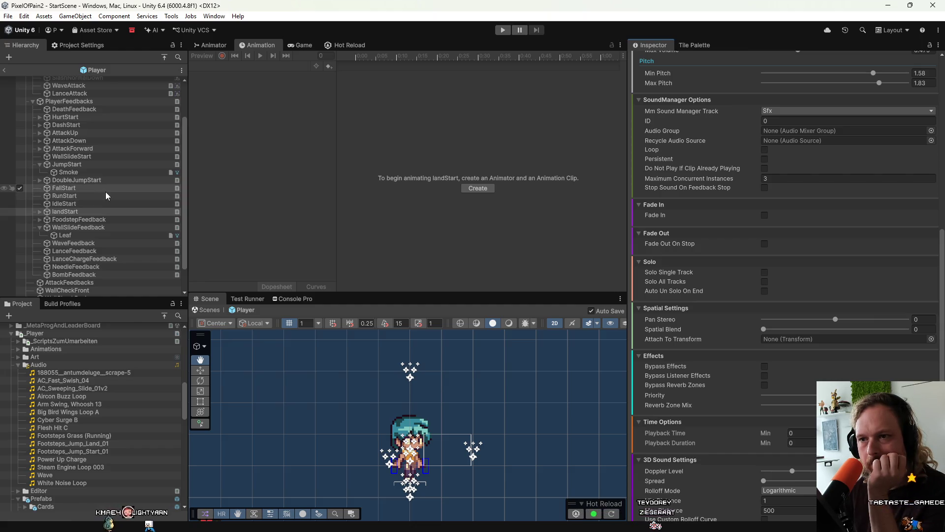
# Check FallStart, then show DoubleJumpStart with its Smoke particle and Big Bird Wings Loop A feedbacks
pyautogui.click(105, 190)
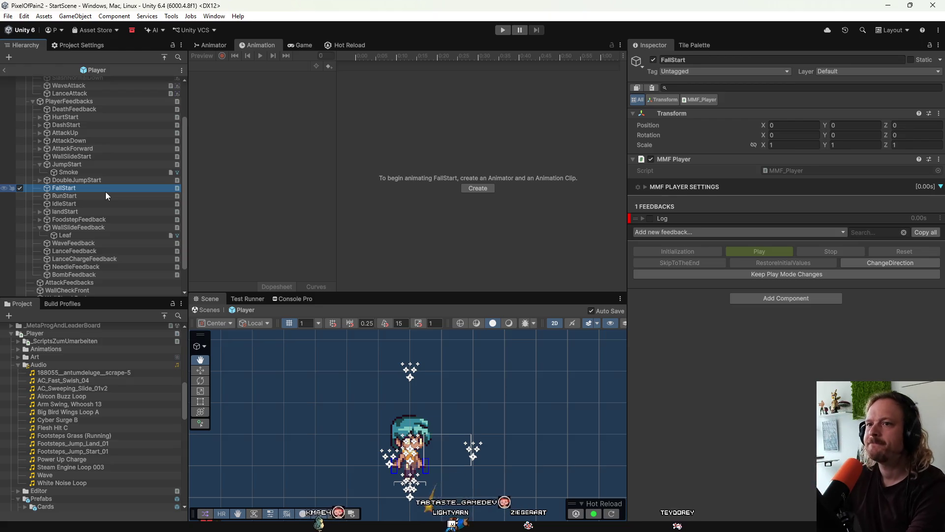
pyautogui.click(78, 173)
pyautogui.click(82, 181)
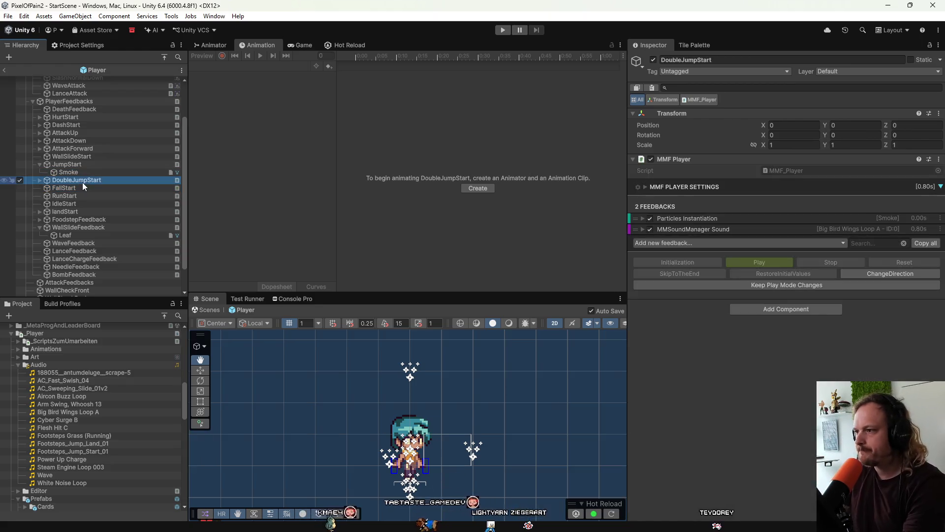
# Expand the double jump wing sound feedback and preview it
pyautogui.click(677, 230)
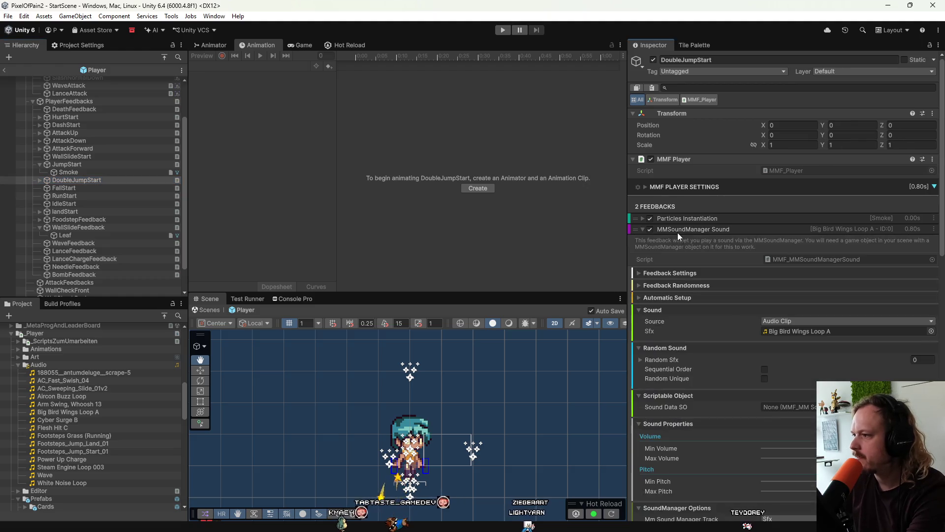
pyautogui.scroll(-5, 756, 412)
pyautogui.scroll(-10, 756, 412)
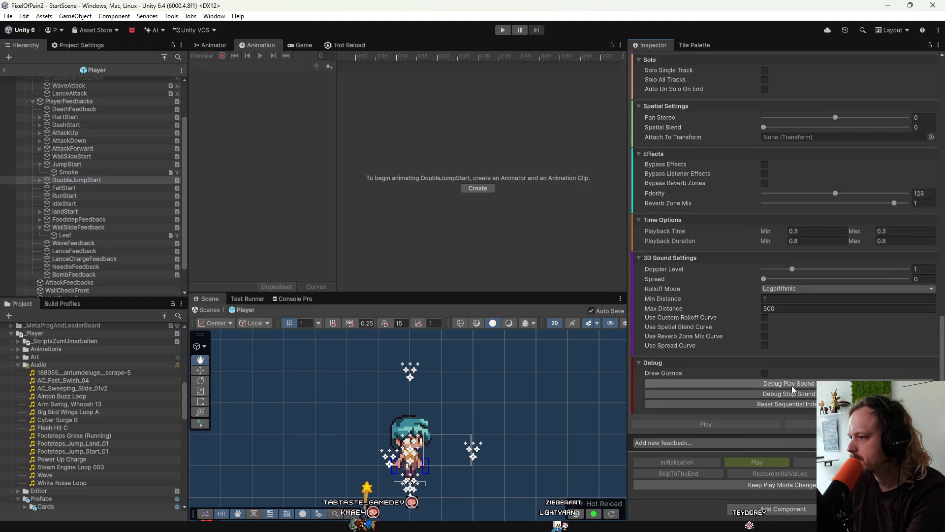
pyautogui.click(794, 383)
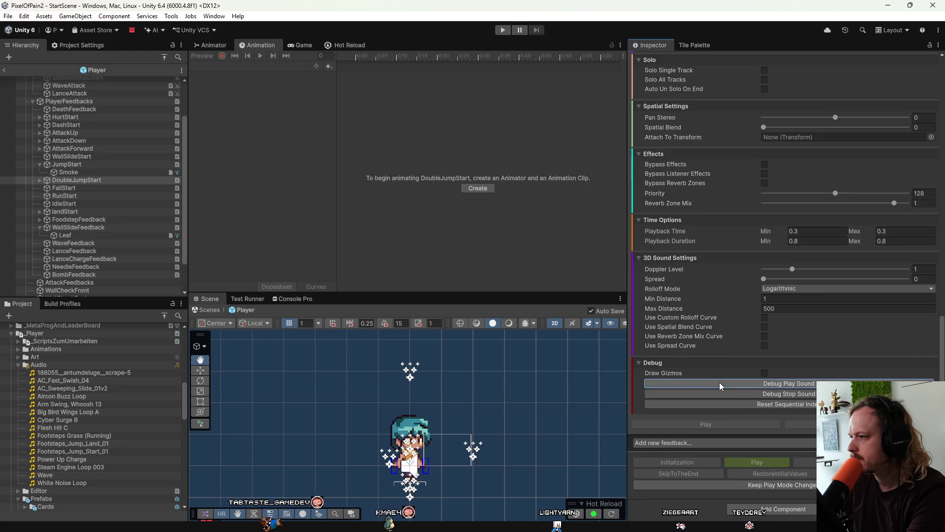
pyautogui.scroll(3, 681, 299)
pyautogui.scroll(5, 681, 299)
pyautogui.scroll(-4, 680, 299)
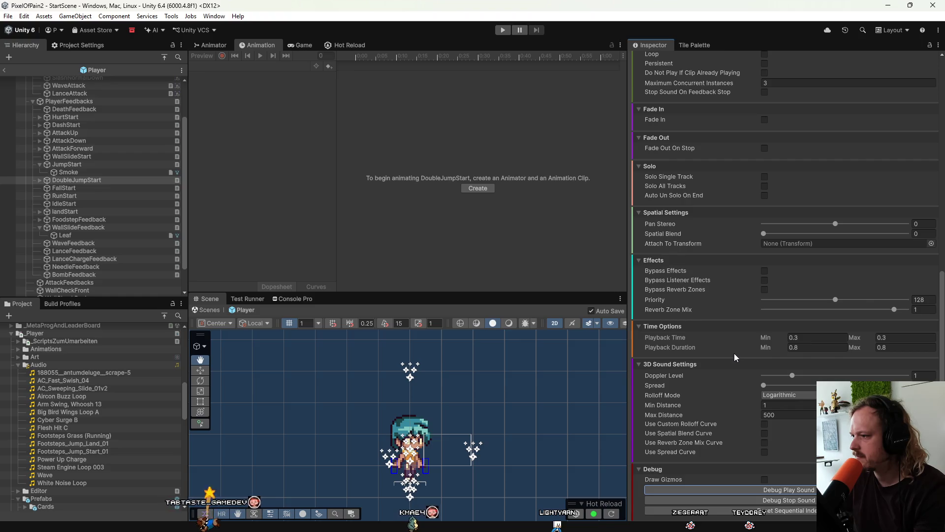
# Try playback start times of 0.5 and then 0.4, previewing the sound each time
pyautogui.click(822, 342)
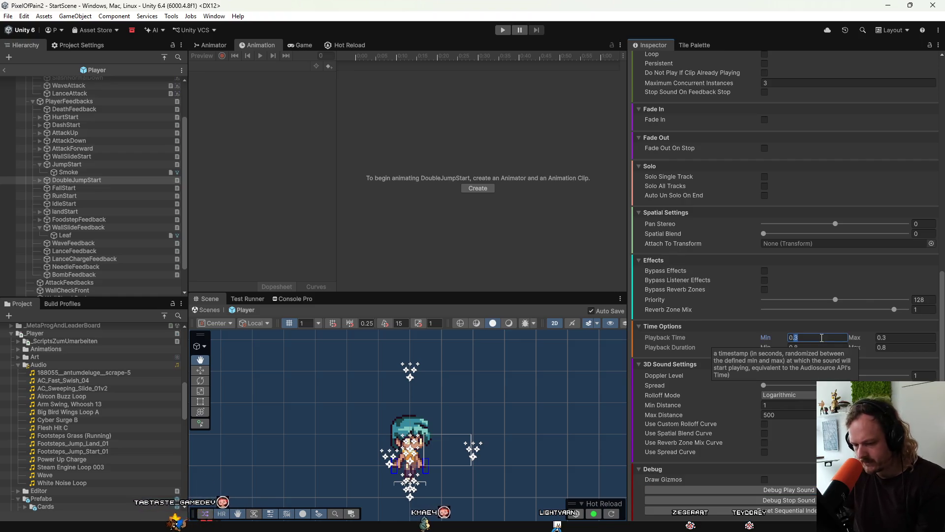
pyautogui.write('0.5')
pyautogui.press('Tab')
pyautogui.write('0.5')
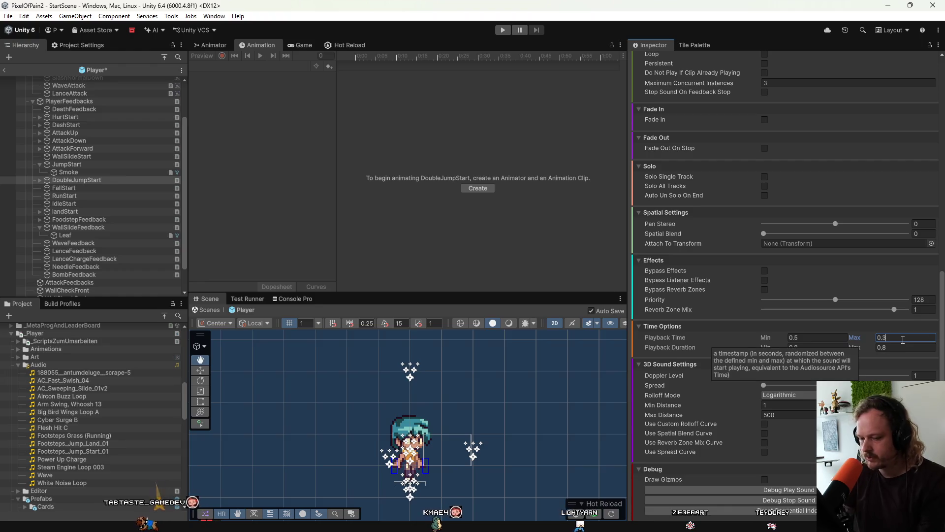
pyautogui.click(744, 490)
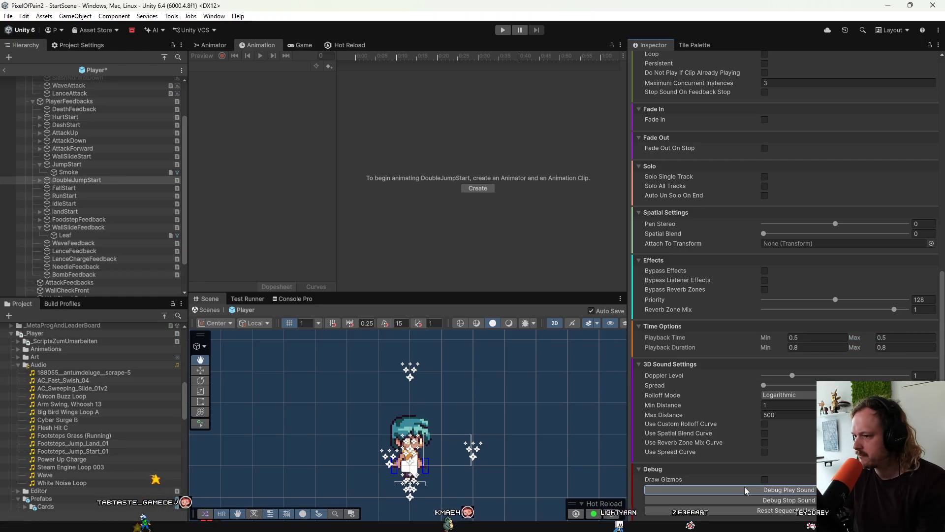
pyautogui.click(804, 340)
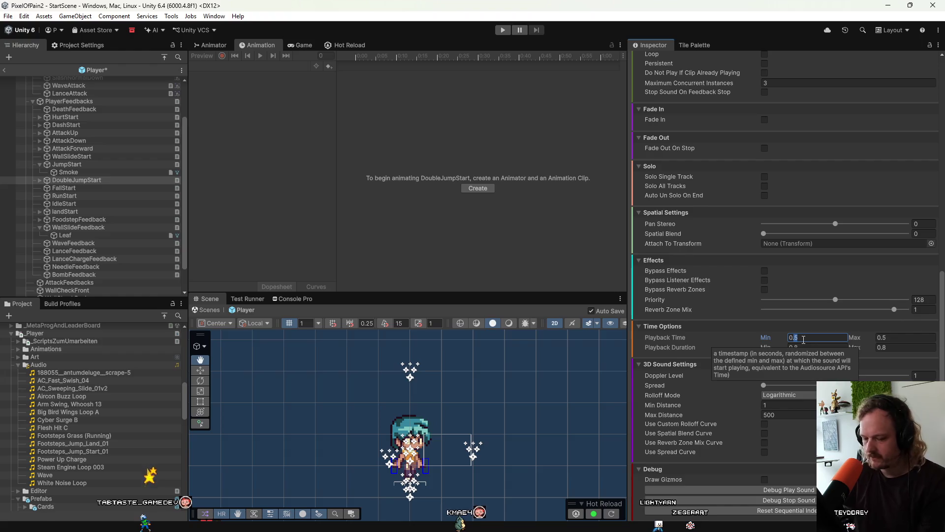
pyautogui.write('0.4')
pyautogui.click(905, 336)
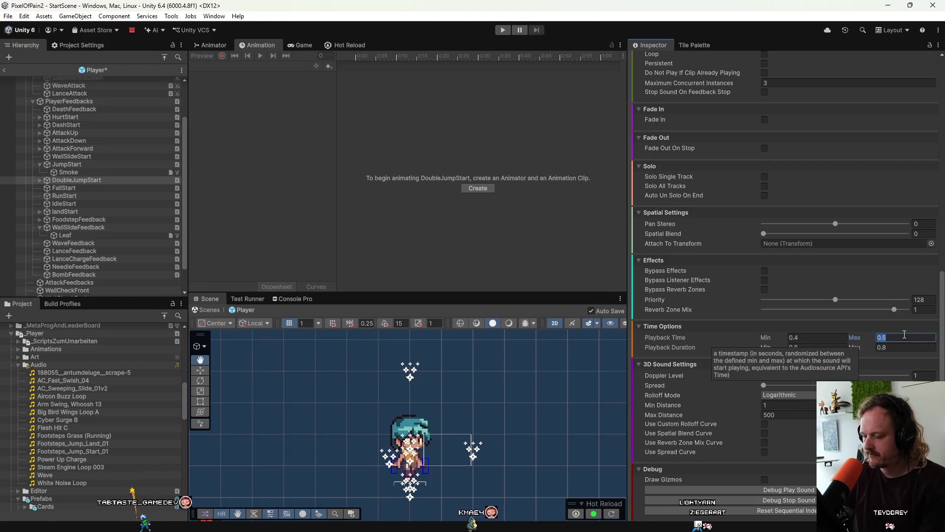
pyautogui.press('BackSpace')
pyautogui.write('4')
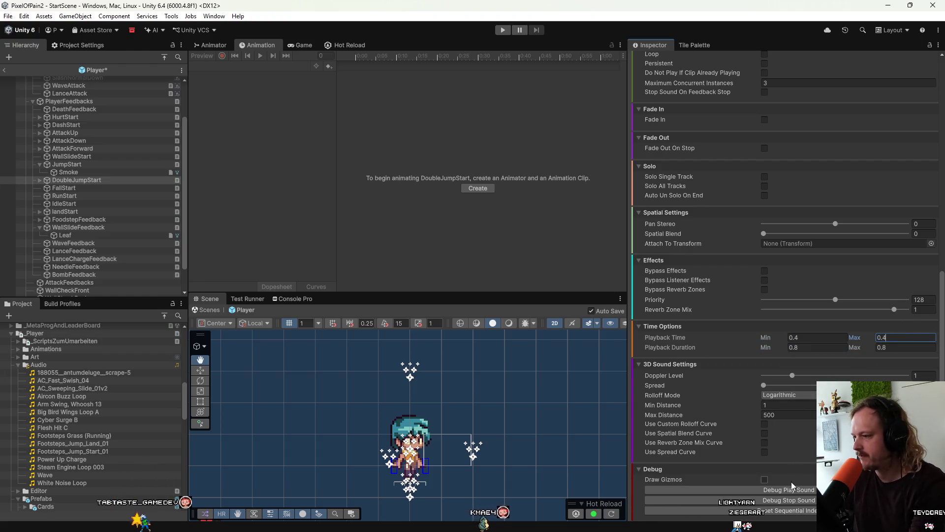
pyautogui.click(788, 489)
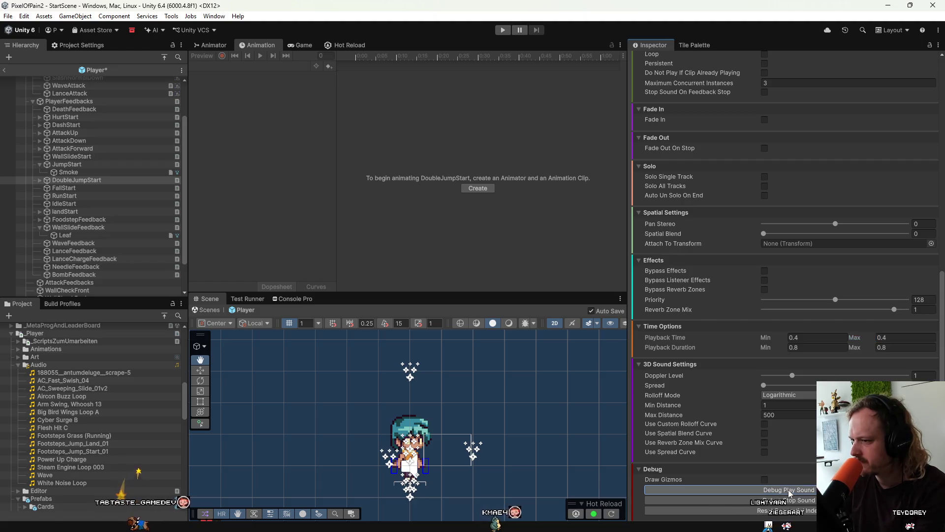
# Set Playback Time Min and Max to 0.45
pyautogui.click(814, 337)
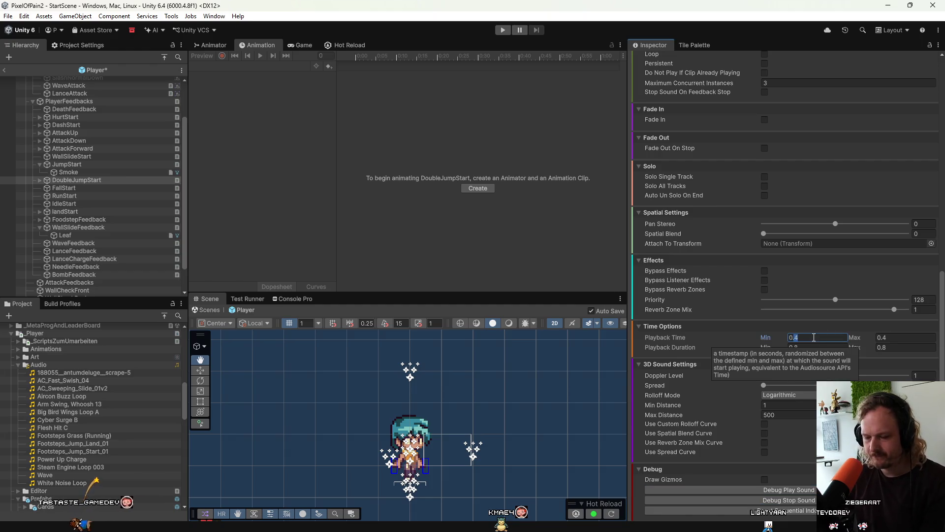
pyautogui.write('5')
pyautogui.click(897, 337)
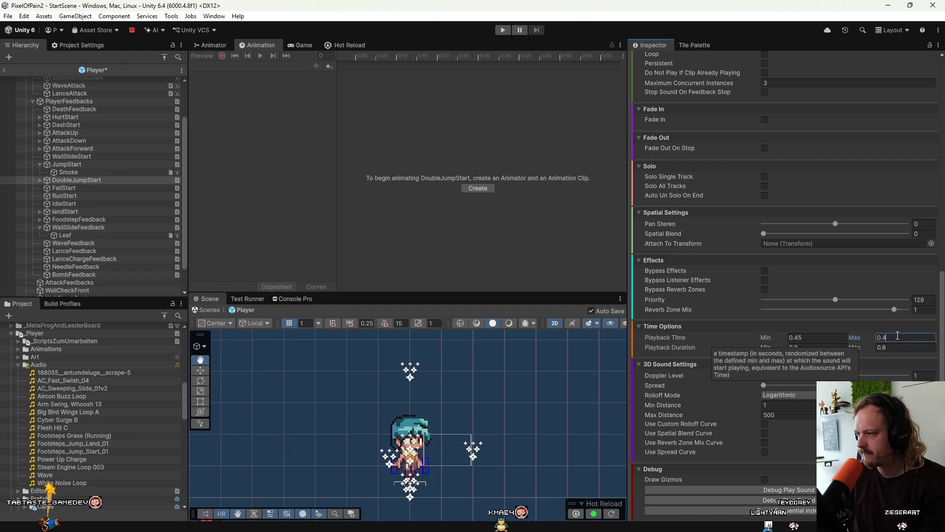
pyautogui.write('5')
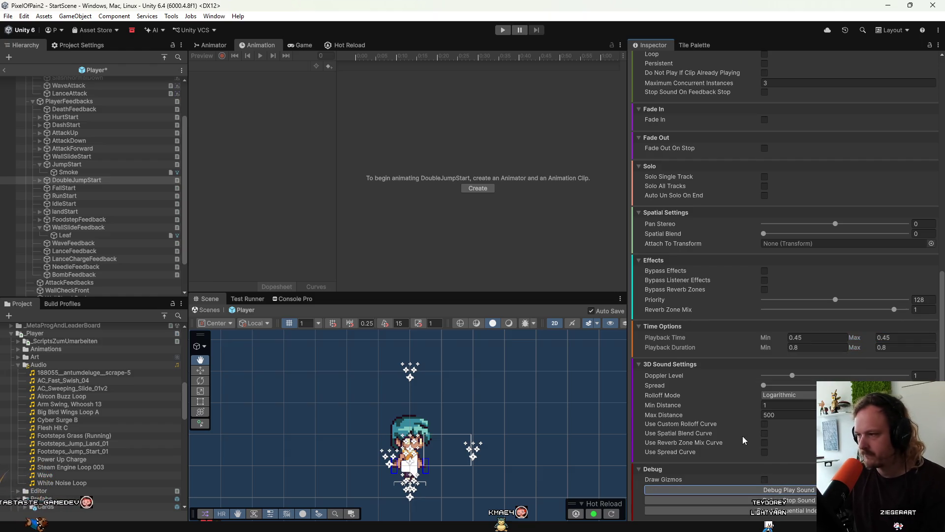
pyautogui.scroll(10, 719, 362)
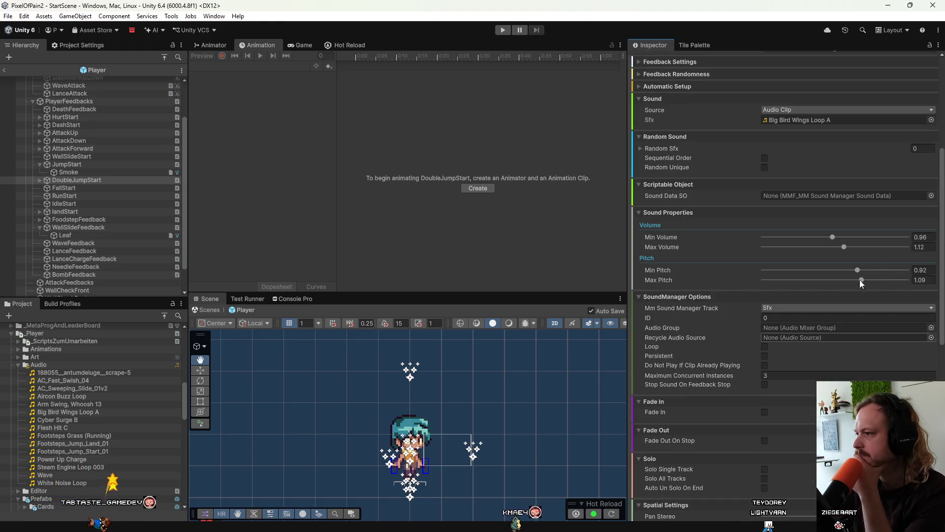
# Raise the Big Bird Wings Loop A pitch to 1.29–1.42 and audition it several times
pyautogui.moveTo(855, 270); pyautogui.dragTo(881, 279)
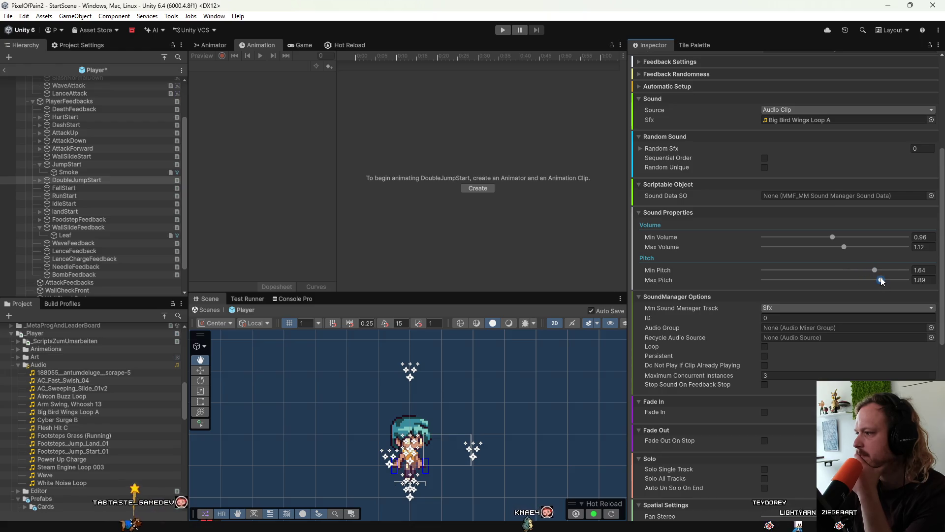
pyautogui.scroll(-4, 835, 353)
pyautogui.scroll(-10, 835, 353)
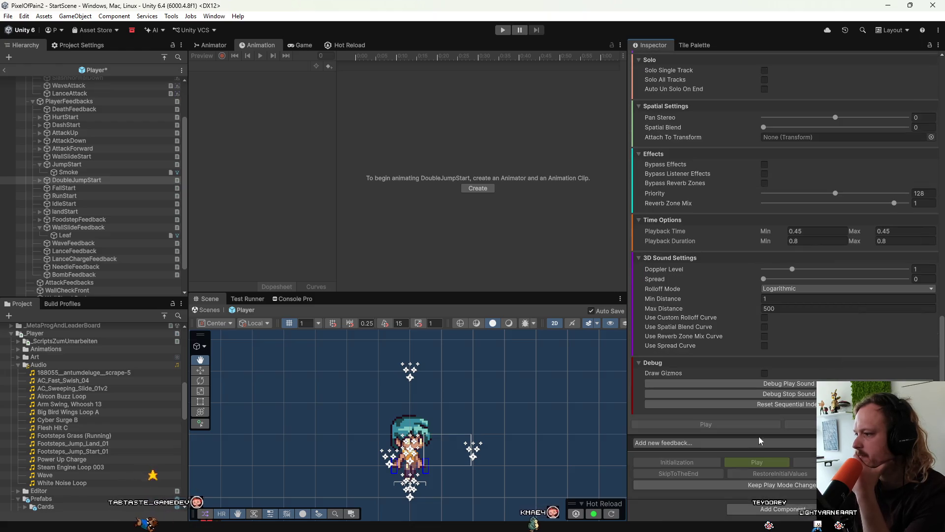
pyautogui.click(780, 387)
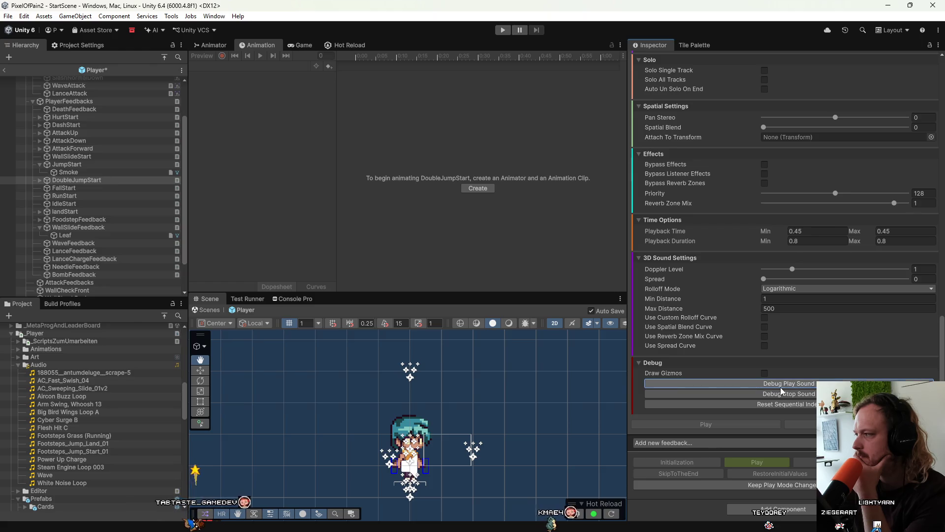
pyautogui.scroll(6, 781, 387)
pyautogui.scroll(9, 781, 387)
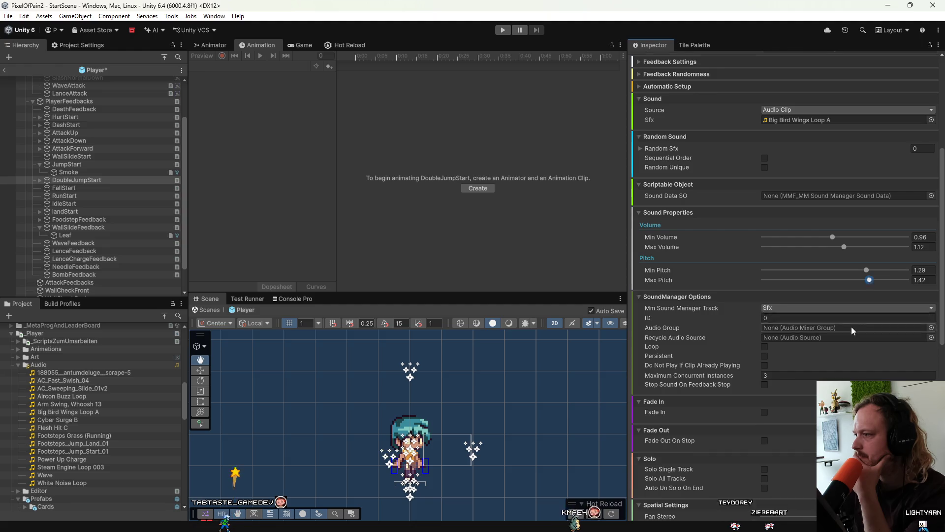
pyautogui.scroll(-13, 852, 326)
pyautogui.click(787, 382)
pyautogui.click(787, 382)
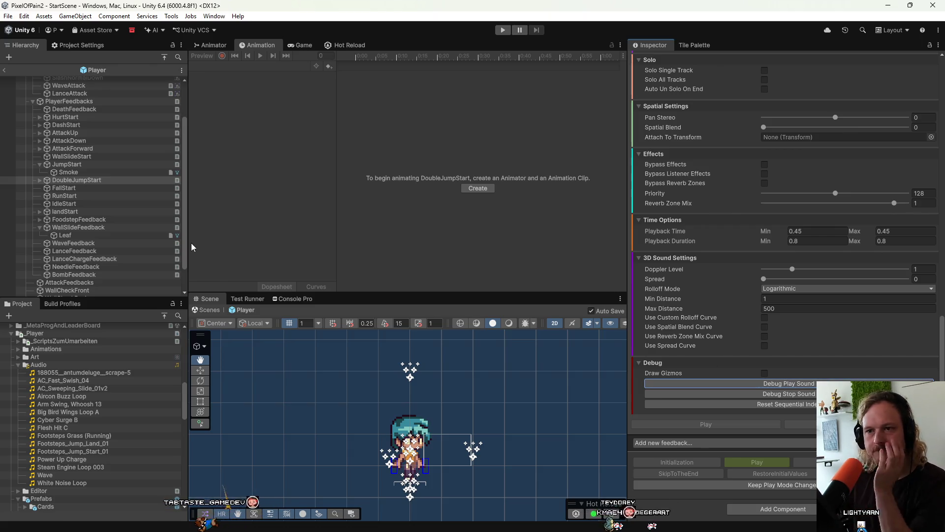
pyautogui.scroll(-2, 126, 241)
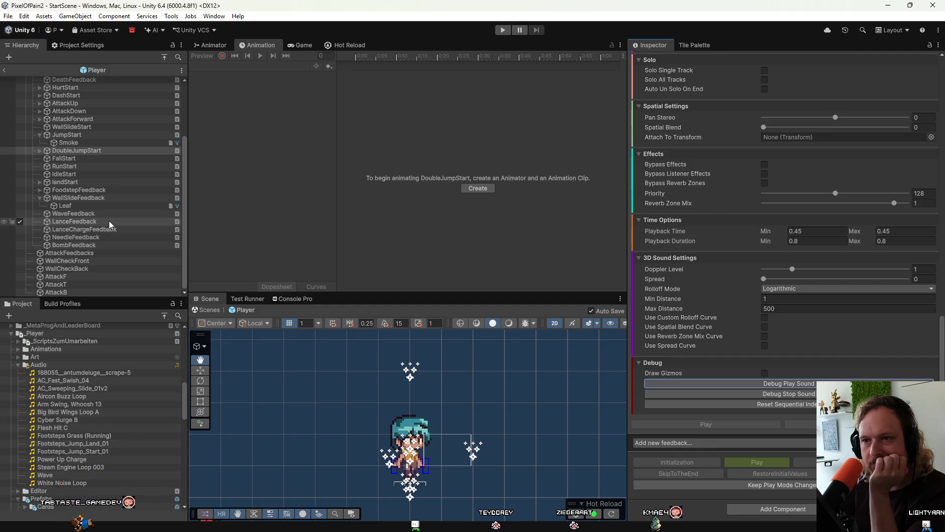
pyautogui.click(114, 229)
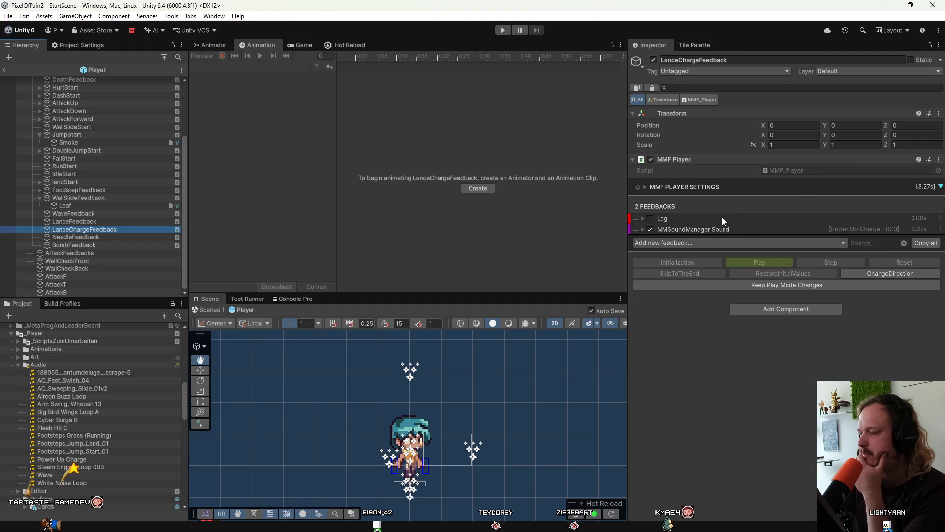
# Check LanceFeedback's feedbacks (only a Log), then bring the sound browser back over Unity
pyautogui.click(98, 221)
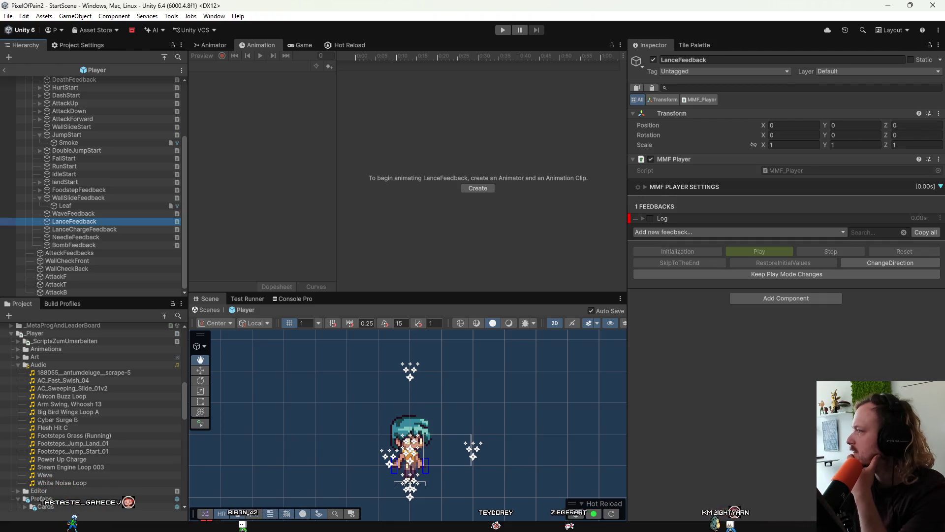
pyautogui.hotkey('alt', 'Tab')
pyautogui.moveTo(611, 131); pyautogui.dragTo(358, 93)
# Collapse the Footsteps, Battlefield, Bow, Bullet Impacts and Dragon Sounds folders in the Explorer tree
pyautogui.scroll(3, 315, 209)
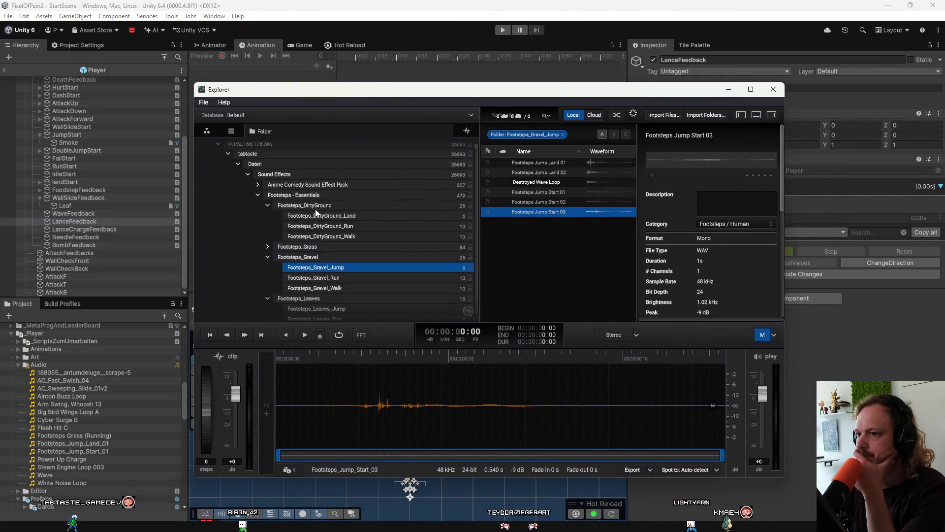
pyautogui.click(244, 209)
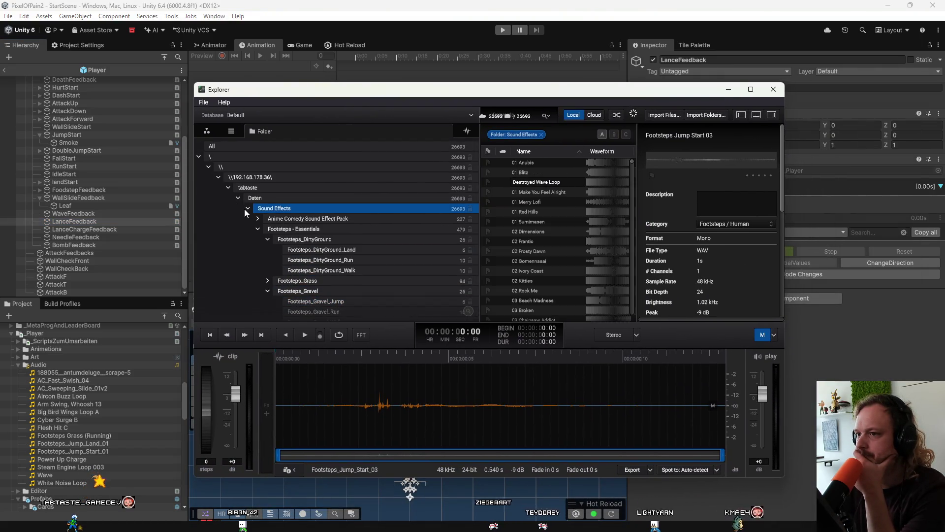
pyautogui.click(249, 208)
pyautogui.click(249, 208)
pyautogui.click(257, 229)
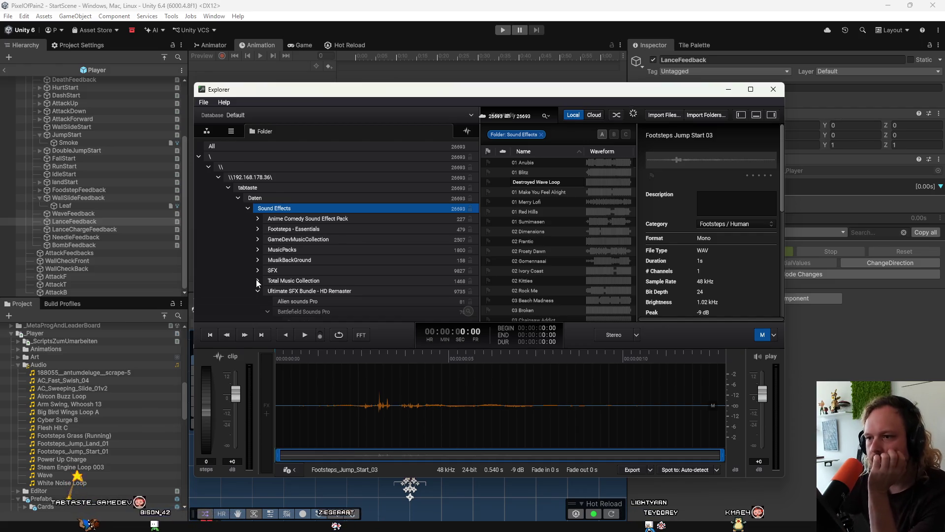
pyautogui.scroll(-3, 257, 290)
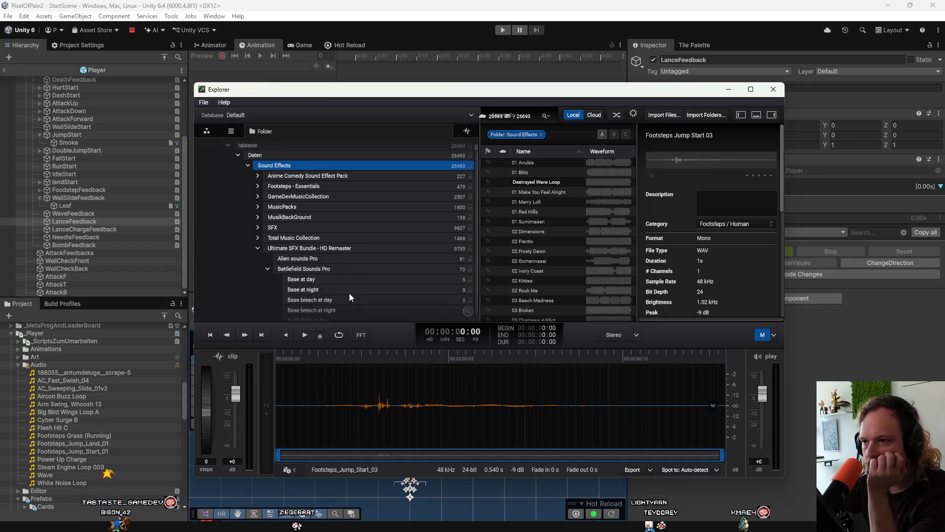
pyautogui.scroll(-2, 322, 281)
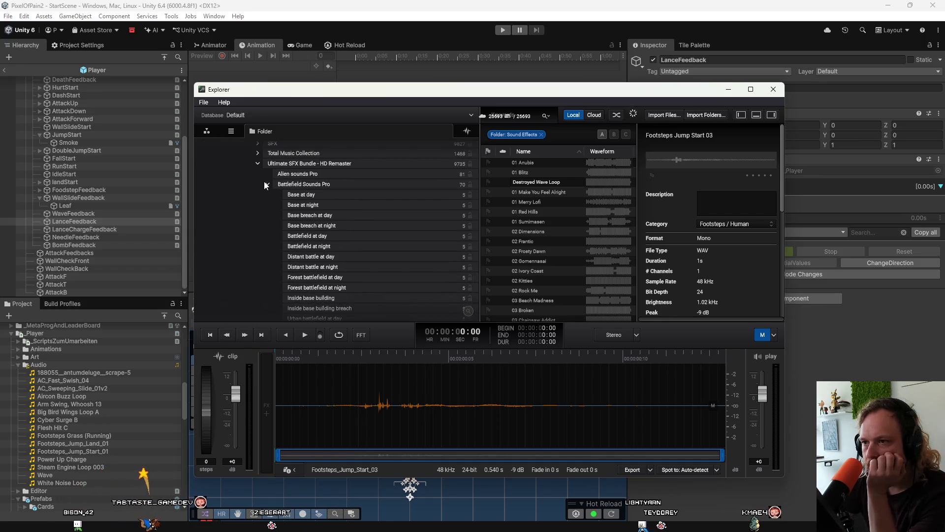
pyautogui.click(265, 185)
pyautogui.click(266, 184)
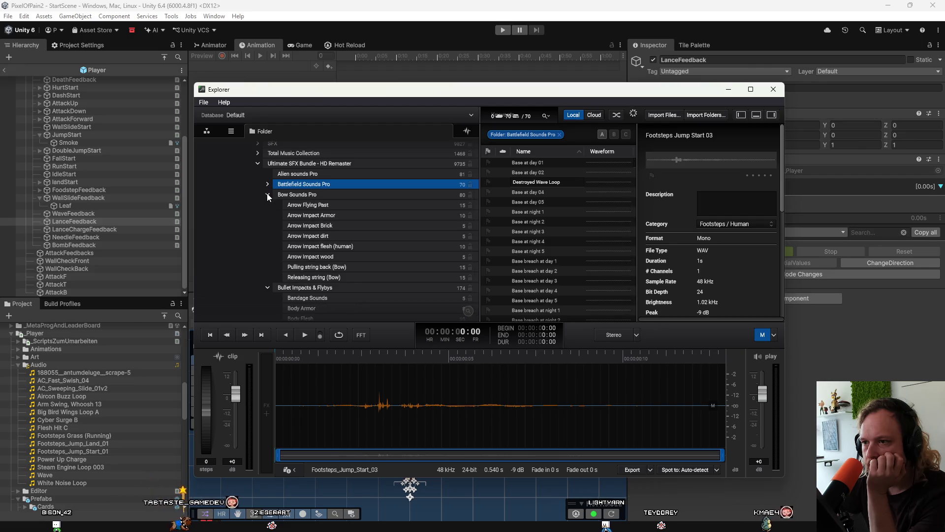
pyautogui.click(267, 194)
pyautogui.click(268, 205)
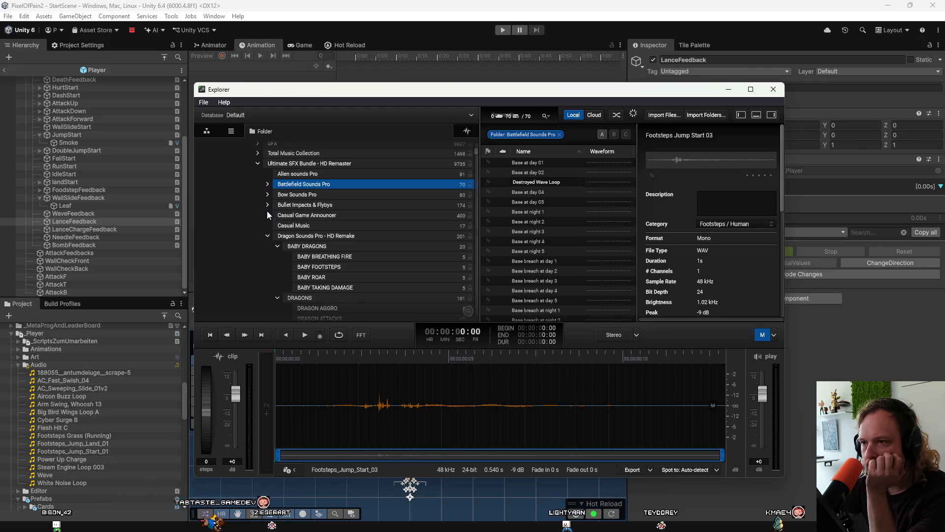
pyautogui.click(265, 235)
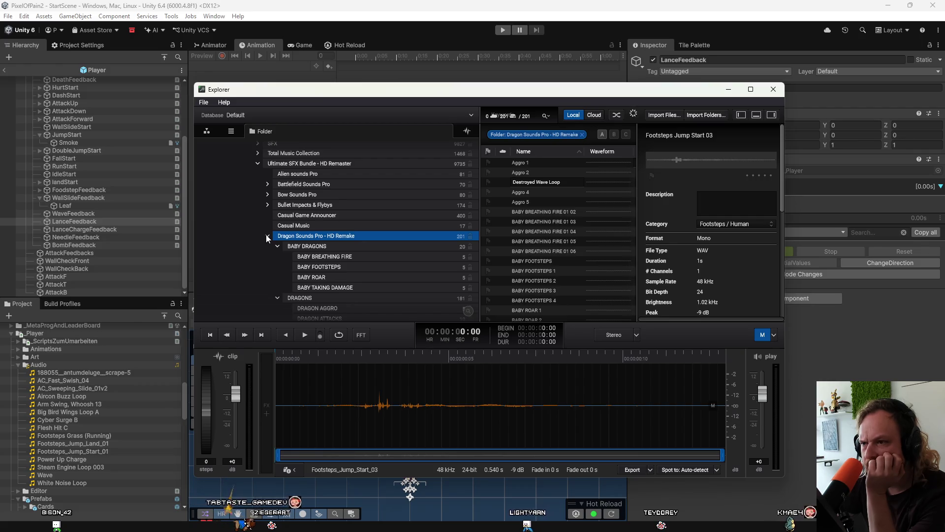
pyautogui.click(267, 235)
# Open Fighting Sounds Pro and audition the Arm Swing Whoosh clips, including Whoosh 20 and 2
pyautogui.click(274, 267)
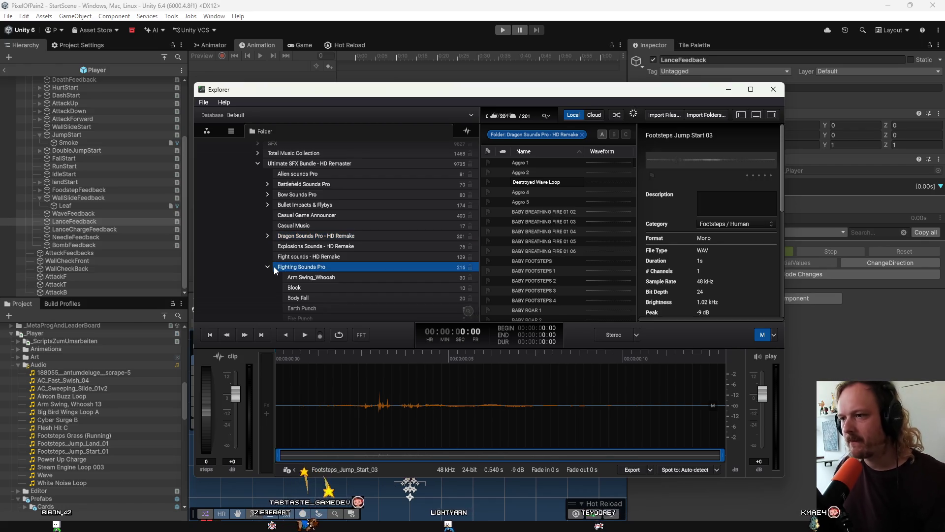
pyautogui.scroll(-2, 340, 295)
pyautogui.click(332, 229)
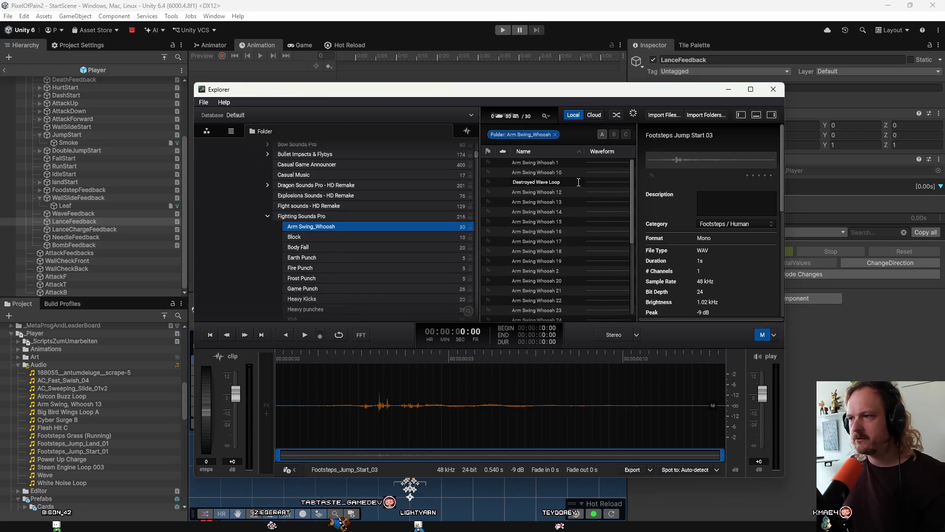
pyautogui.click(544, 210)
pyautogui.click(542, 278)
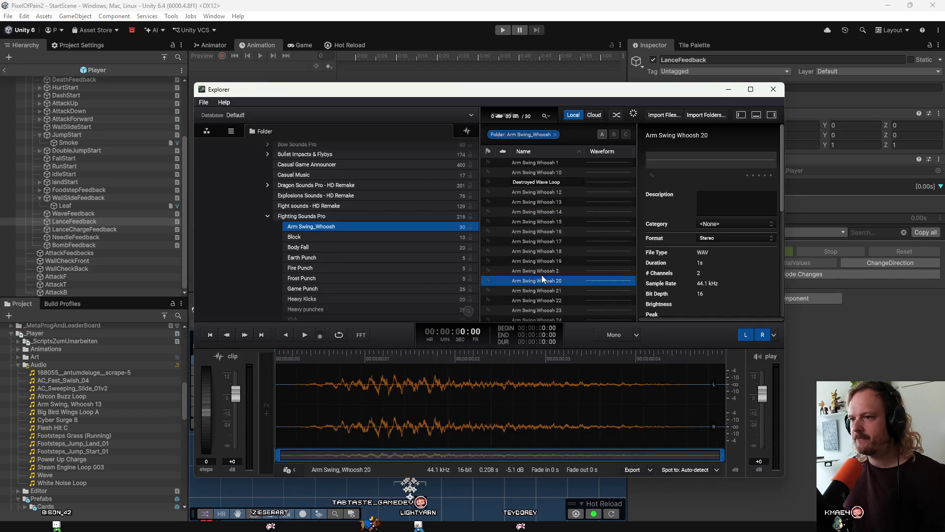
pyautogui.click(541, 272)
pyautogui.scroll(-5, 308, 280)
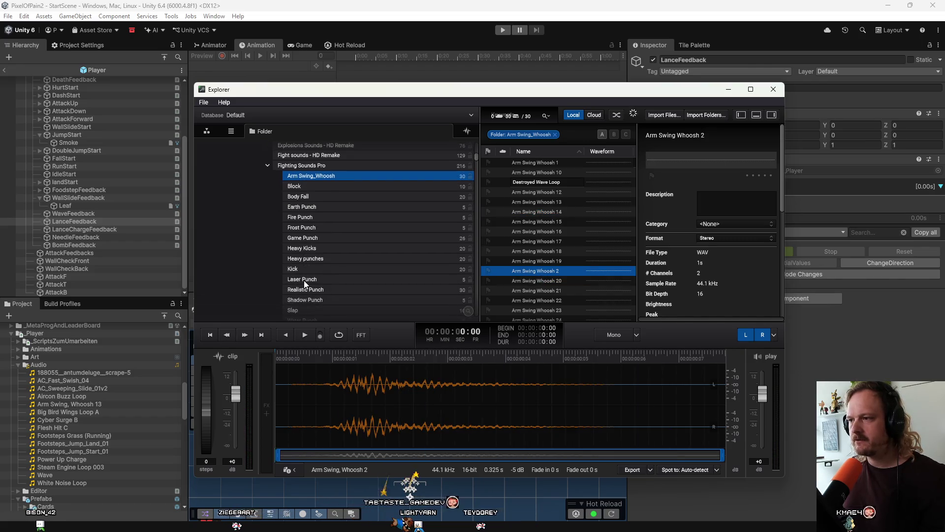
pyautogui.scroll(-3, 338, 278)
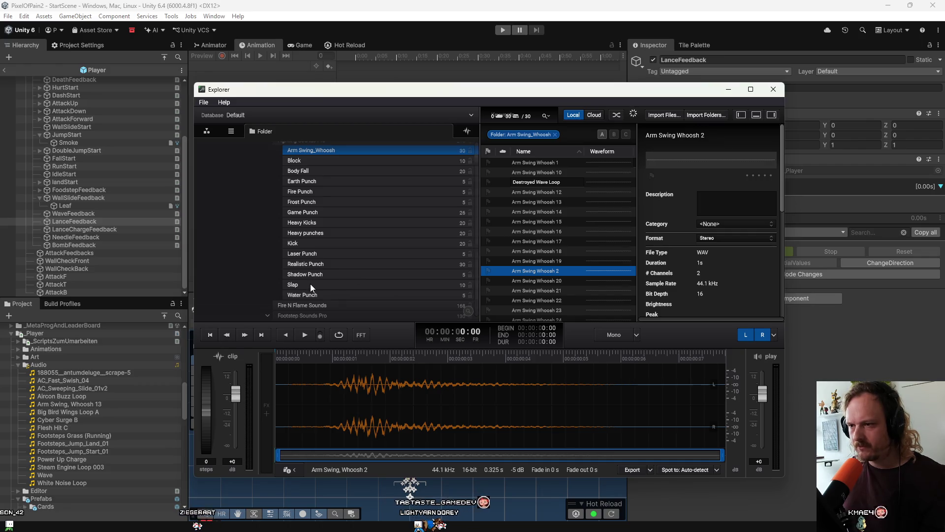
pyautogui.scroll(2, 311, 276)
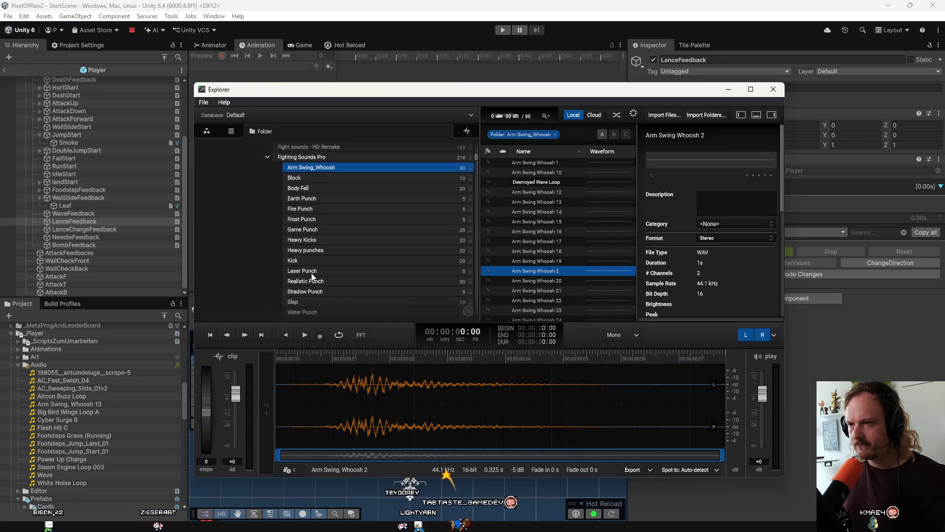
pyautogui.scroll(-5, 298, 237)
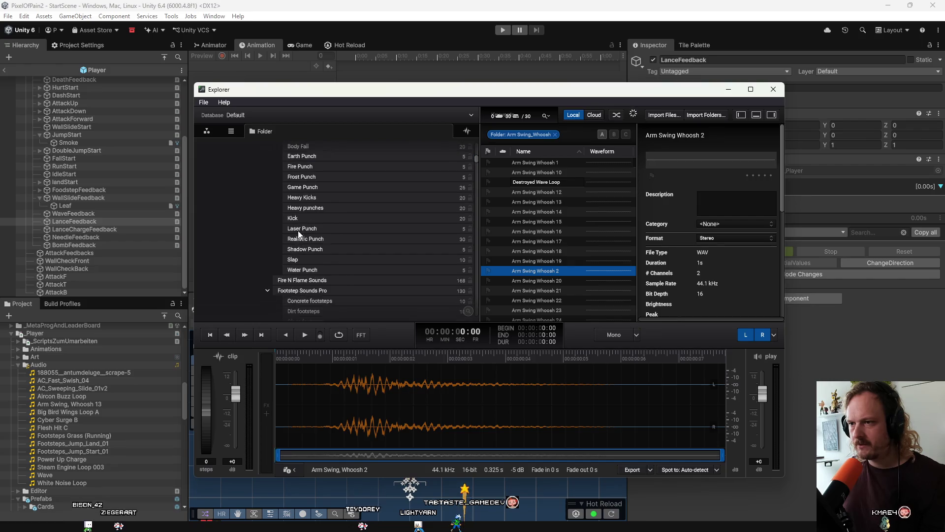
pyautogui.scroll(-3, 314, 257)
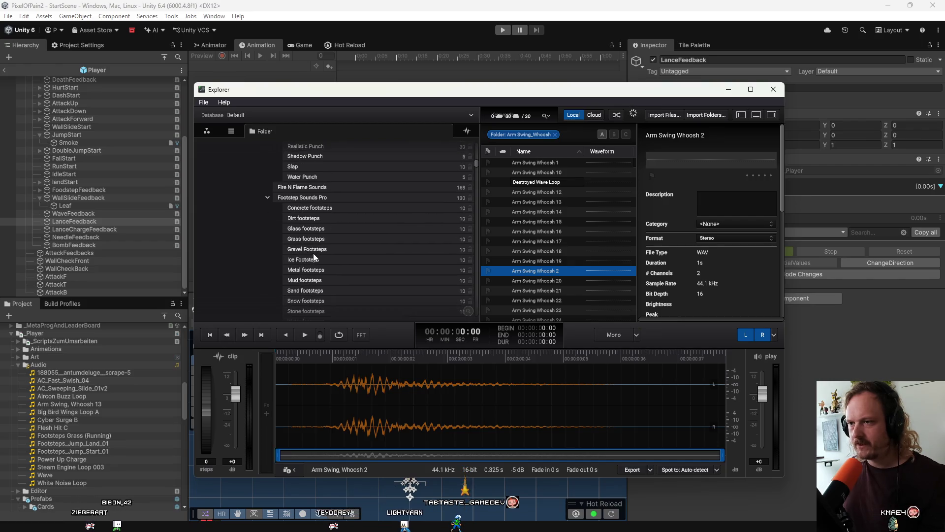
# Collapse the Footstep, Gore, Horror, Monsters and OST folders, reach Sword Sounds Pro, and load Club 1
pyautogui.click(268, 197)
pyautogui.click(268, 218)
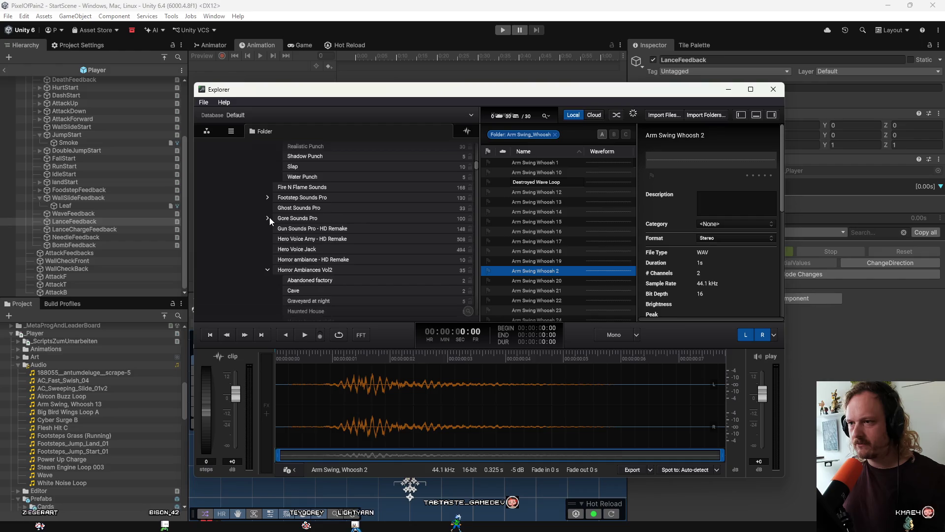
pyautogui.click(267, 270)
pyautogui.scroll(-1, 297, 279)
pyautogui.click(271, 282)
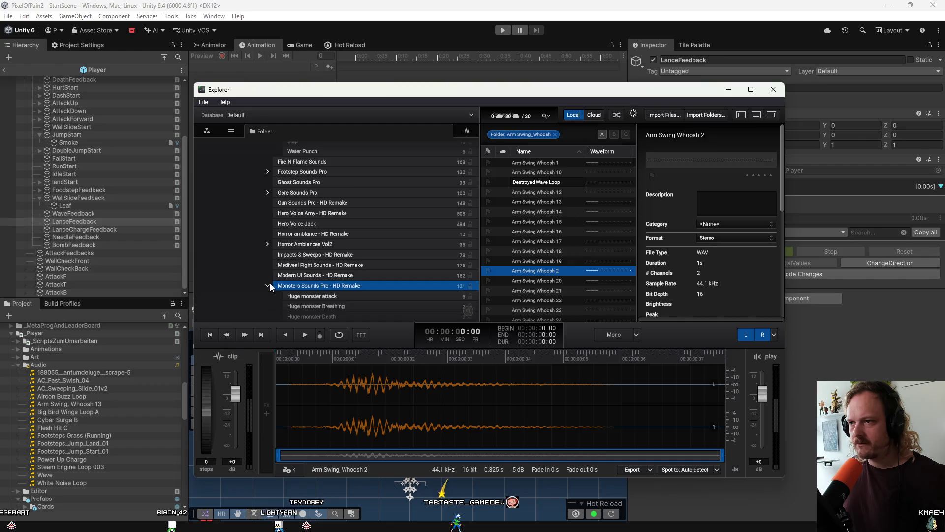
pyautogui.click(268, 284)
pyautogui.scroll(-2, 269, 276)
pyautogui.click(268, 268)
pyautogui.doubleClick(300, 275)
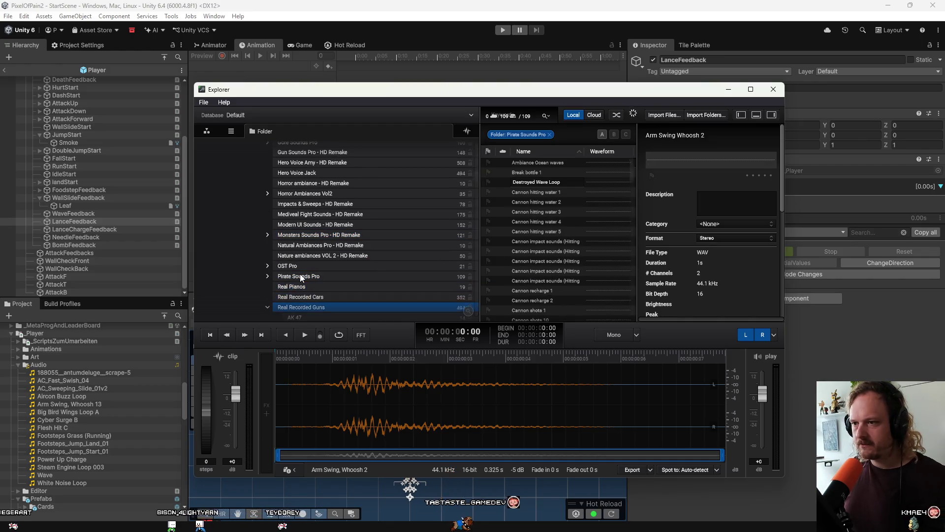
pyautogui.press('Down')
pyautogui.press('Down')
pyautogui.press('Down')
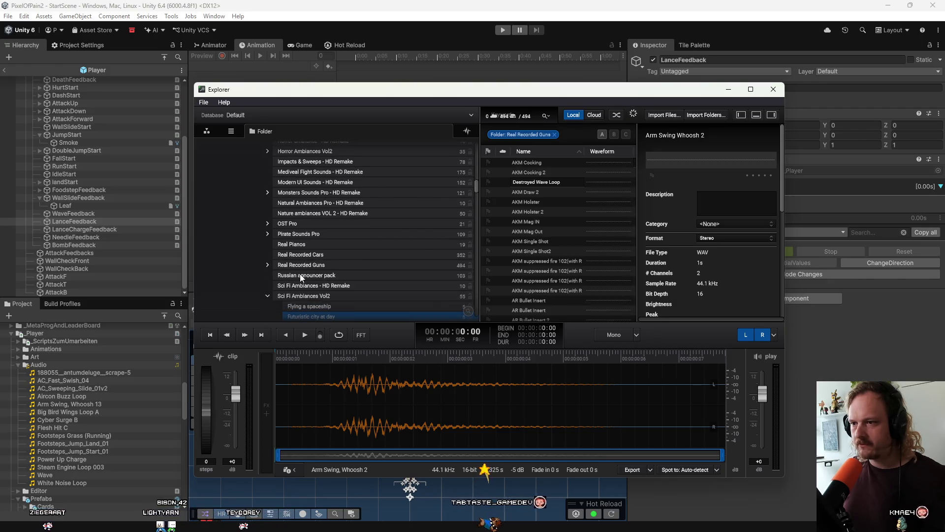
pyautogui.press('Down')
pyautogui.press('Down')
pyautogui.press('Down')
pyautogui.press('Down')
pyautogui.press('Down')
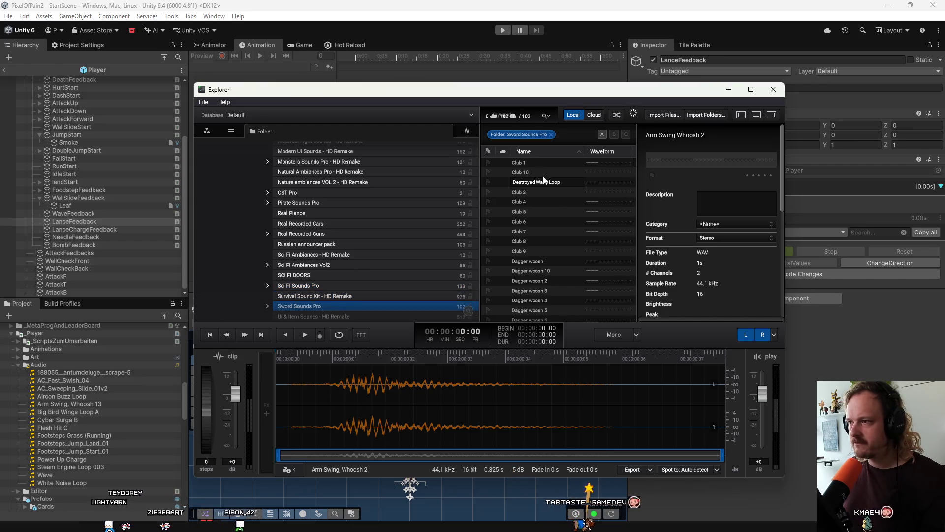
pyautogui.click(530, 163)
# Audition the Club, Dagger woosh, Heavy sword woosh and Staff clips in Sword Sounds Pro
pyautogui.click(544, 193)
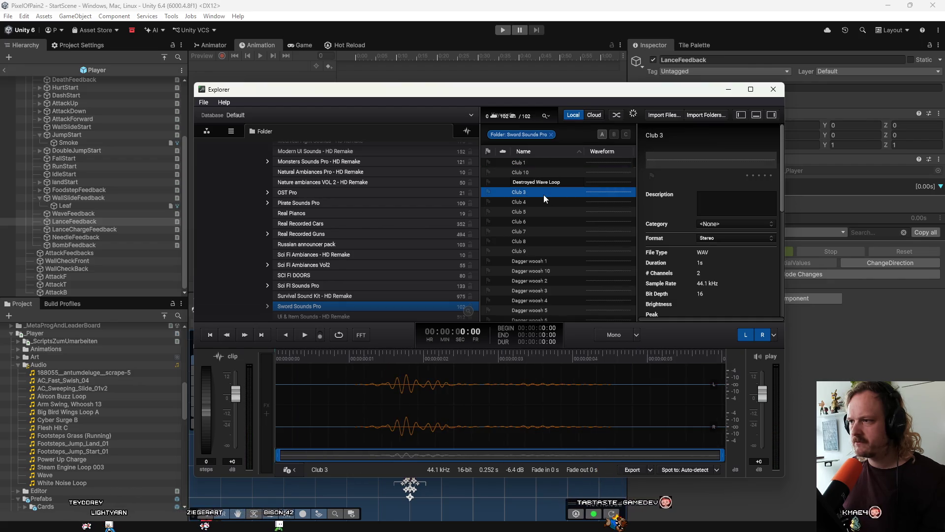
pyautogui.click(545, 210)
pyautogui.press('Down')
pyautogui.press('Down')
pyautogui.press('Down')
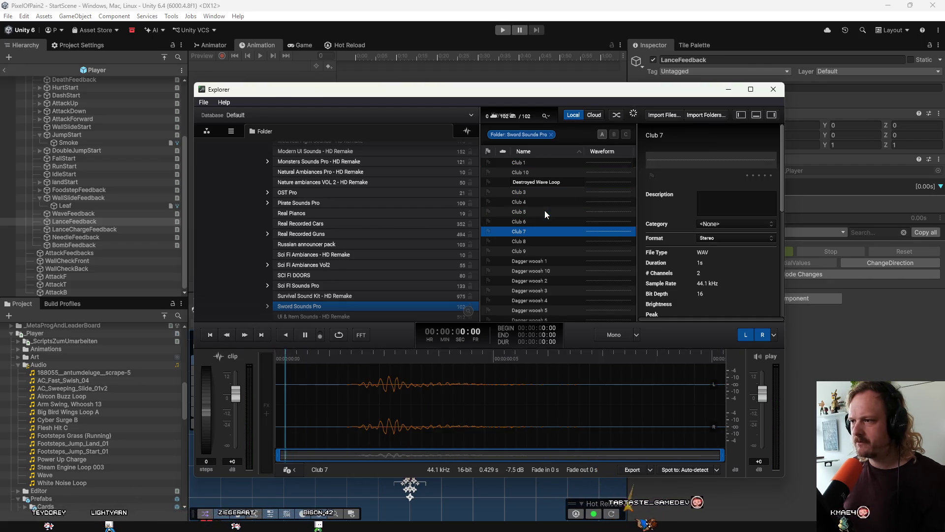
pyautogui.press('Down')
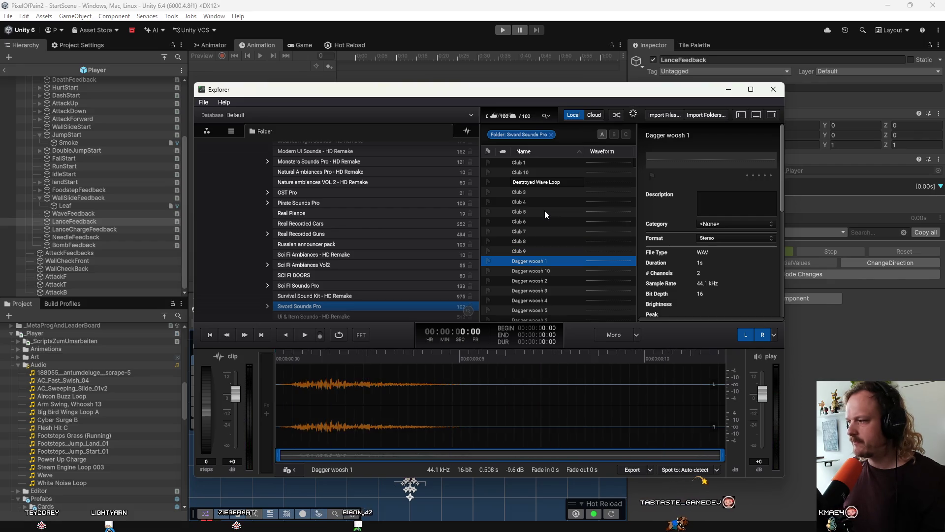
pyautogui.press('Down')
pyautogui.press('Down')
pyautogui.press('Down')
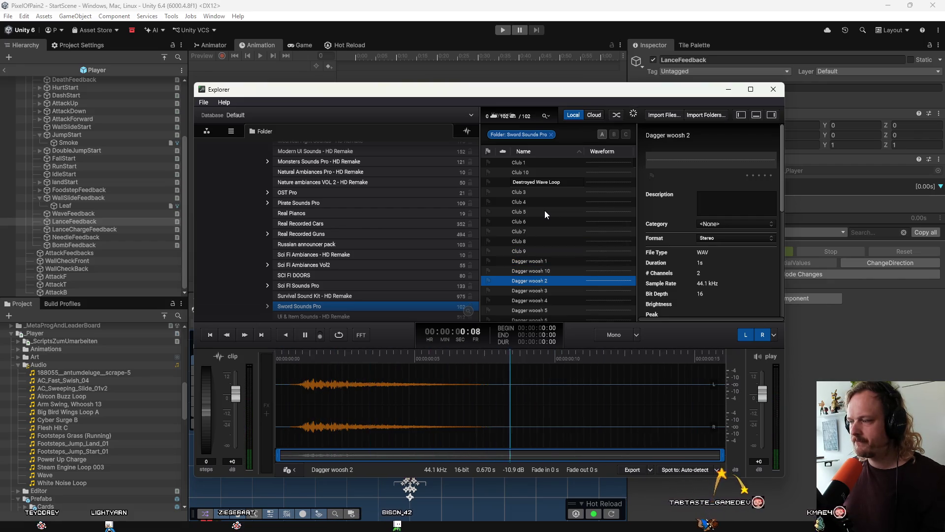
pyautogui.press('Down')
pyautogui.press('Down')
pyautogui.press('Down')
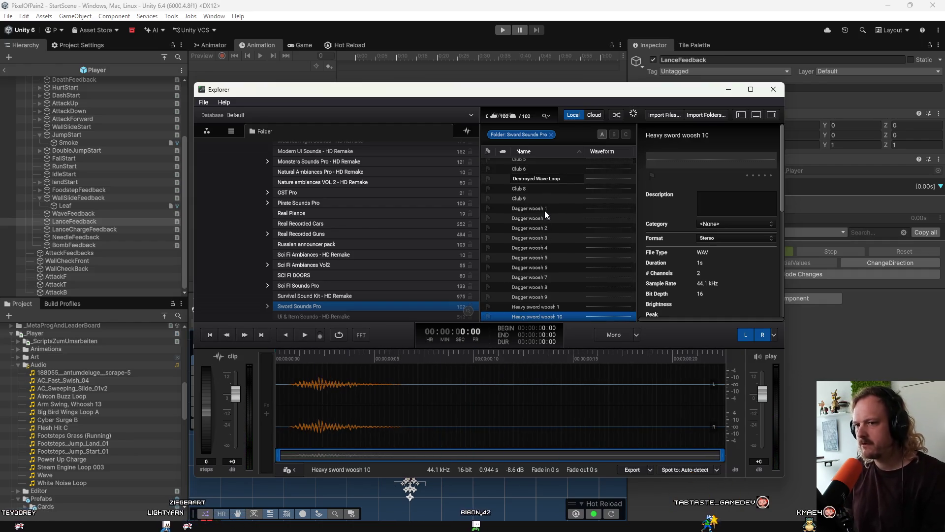
pyautogui.press('Down')
pyautogui.press('Down')
pyautogui.press('Down')
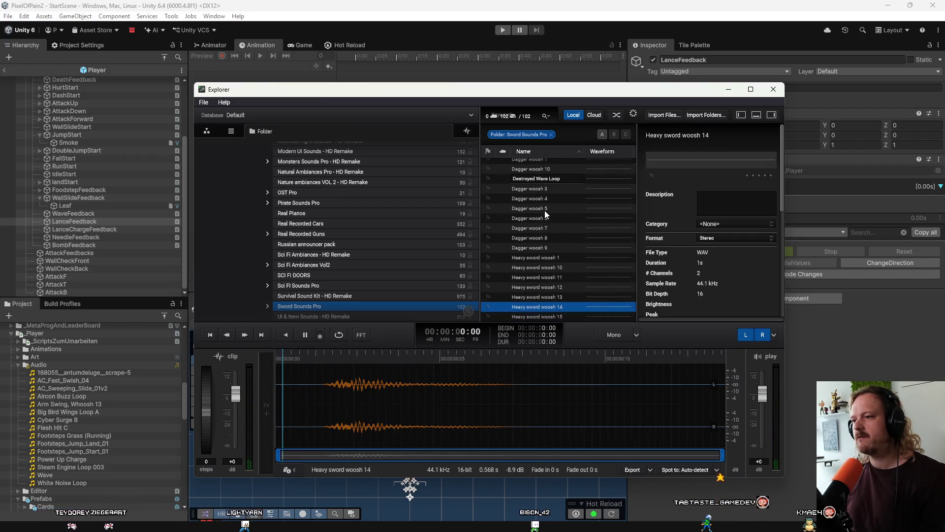
pyautogui.press('Down')
pyautogui.press('Down')
pyautogui.press('Down')
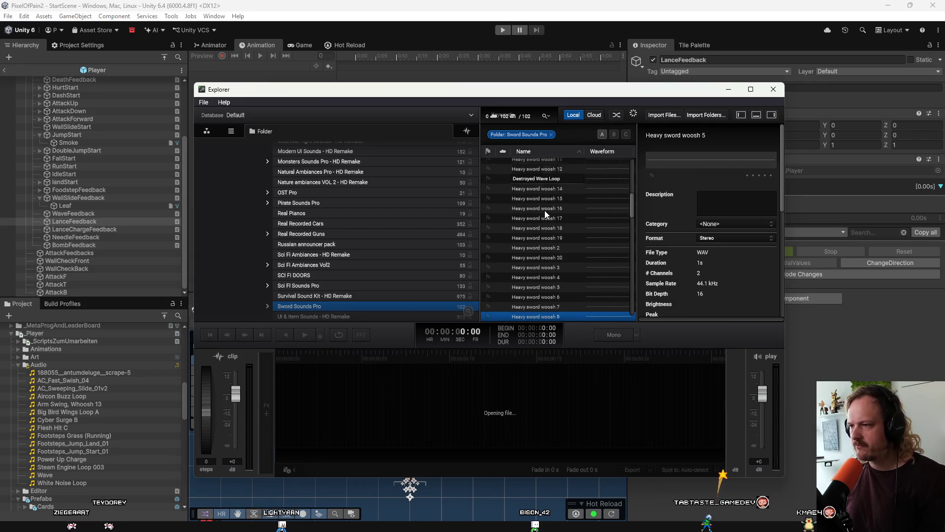
pyautogui.press('Up')
pyautogui.press('Up')
pyautogui.press('Up')
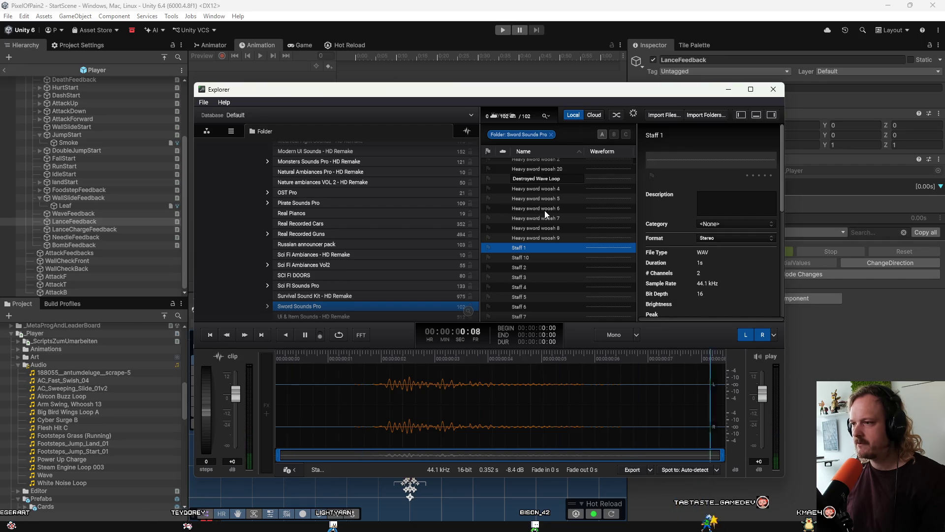
pyautogui.press('Down')
pyautogui.press('Down')
pyautogui.press('Down')
pyautogui.press('Down')
pyautogui.press('Down')
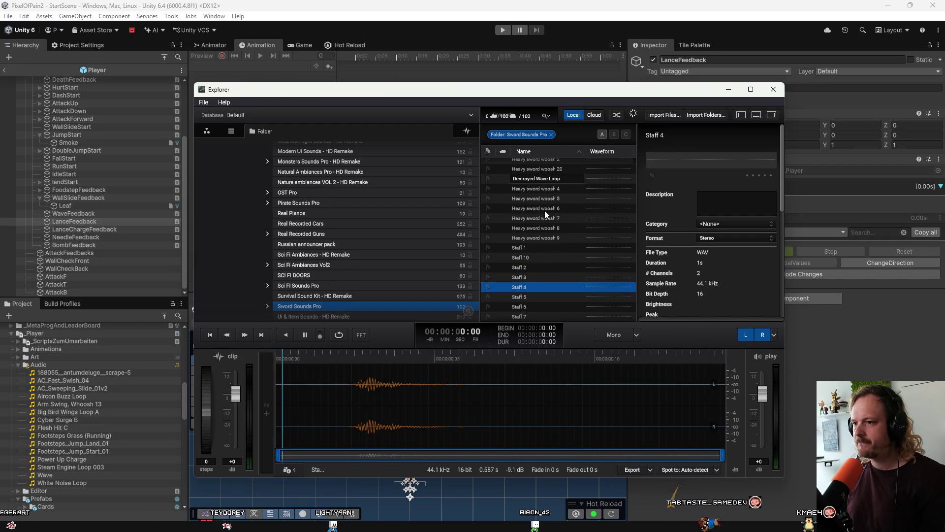
pyautogui.press('Up')
pyautogui.press('Up')
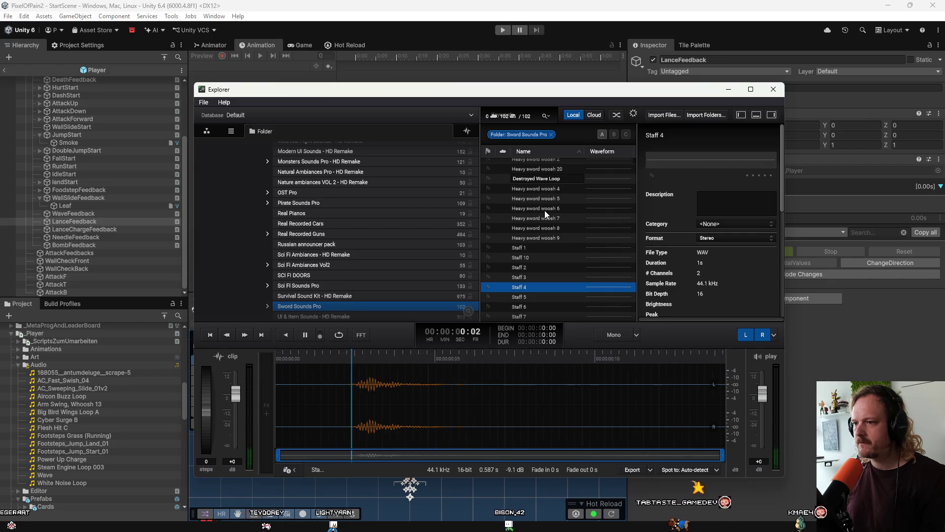
pyautogui.press('Down')
pyautogui.press('Down')
pyautogui.press('Down')
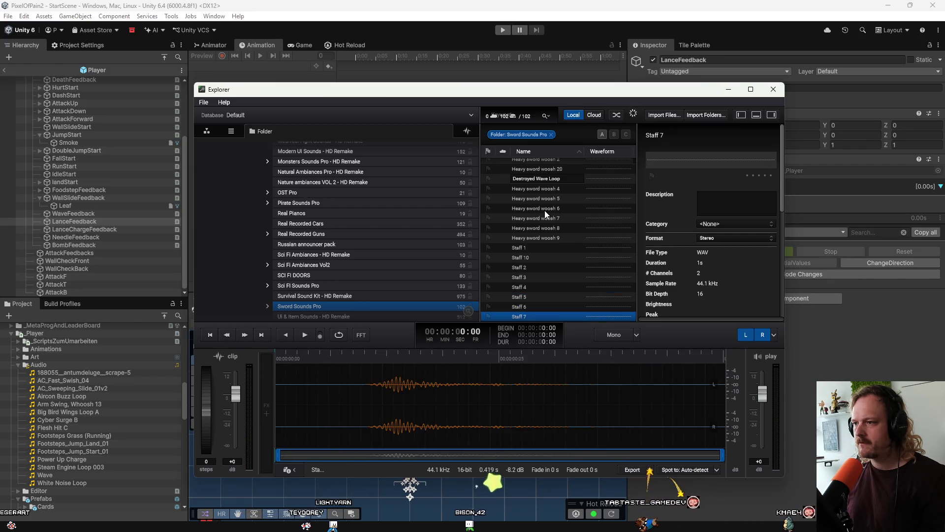
# Audition the Sword hit another sword, Sword hit armor and Sword Woosh clips, replaying Sword Woosh 2
pyautogui.press('Down')
pyautogui.press('Down')
pyautogui.press('Down')
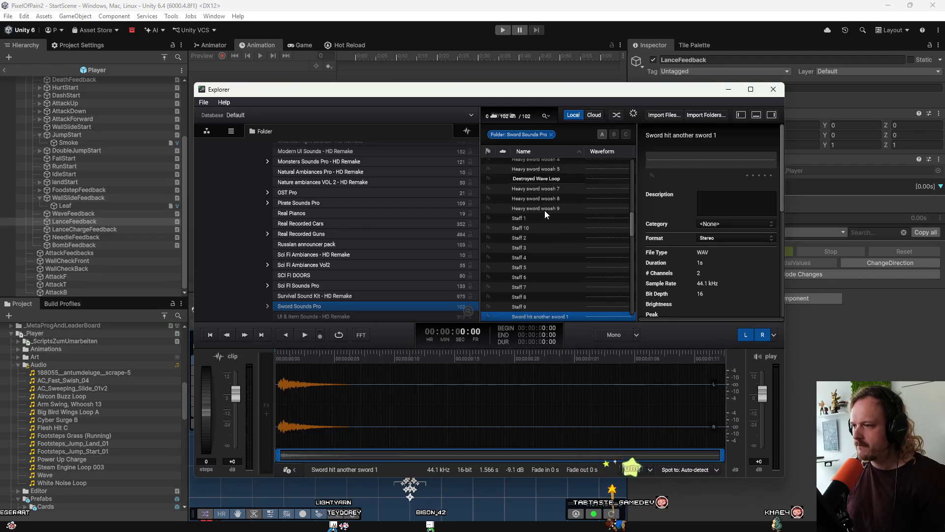
pyautogui.press('Down')
pyautogui.press('Down')
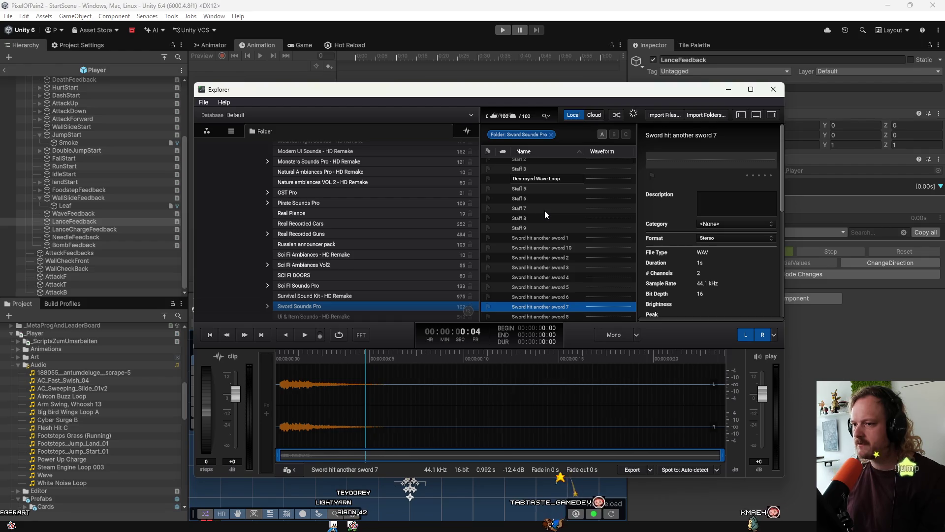
pyautogui.press('Up')
pyautogui.press('Up')
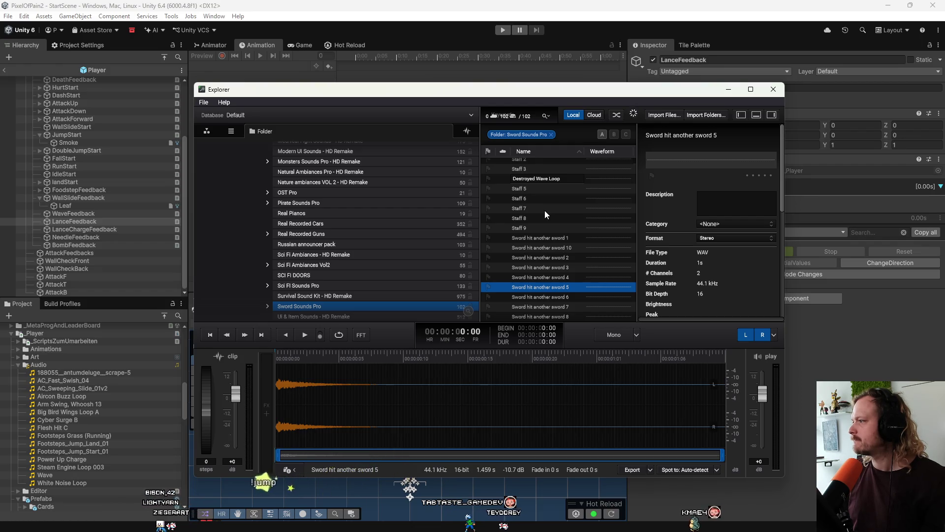
pyautogui.press('Down')
pyautogui.press('Down')
pyautogui.press('Down')
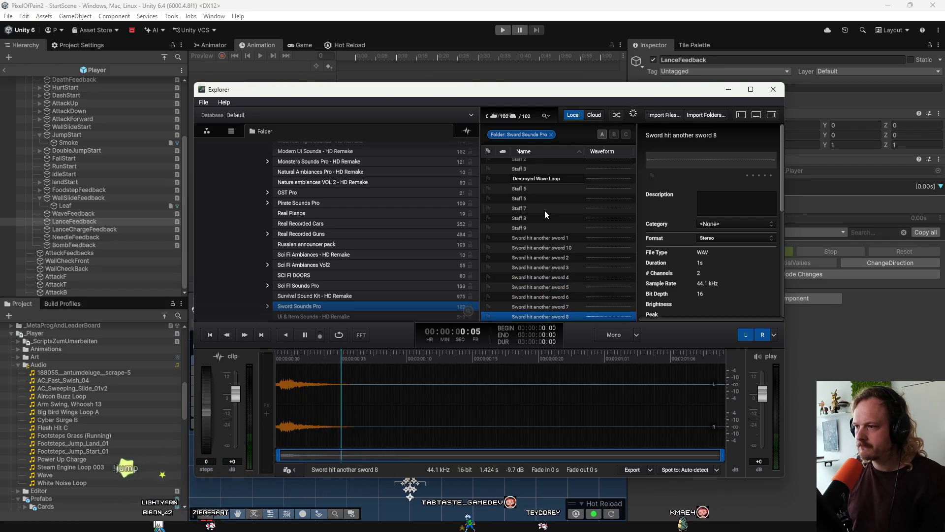
pyautogui.press('Down')
pyautogui.press('Down')
pyautogui.press('Down')
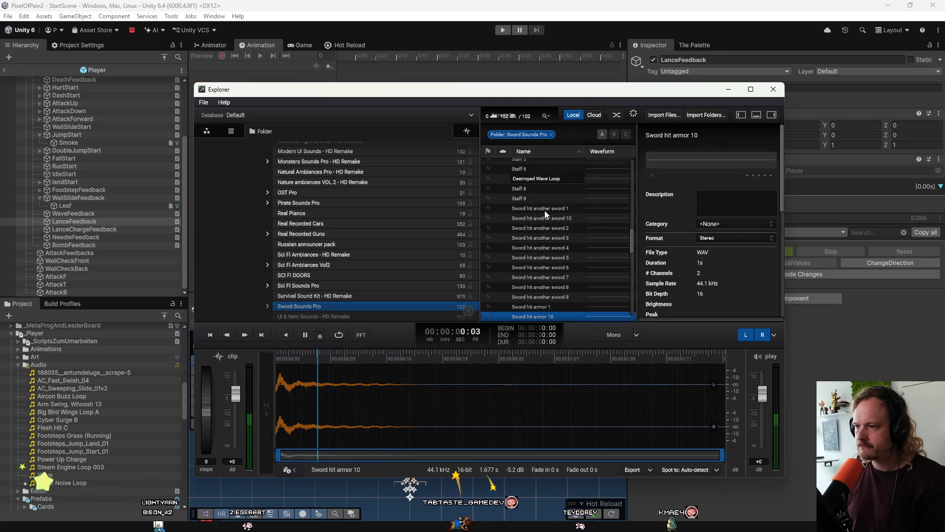
pyautogui.press('Down')
pyautogui.press('Down')
pyautogui.press('Down')
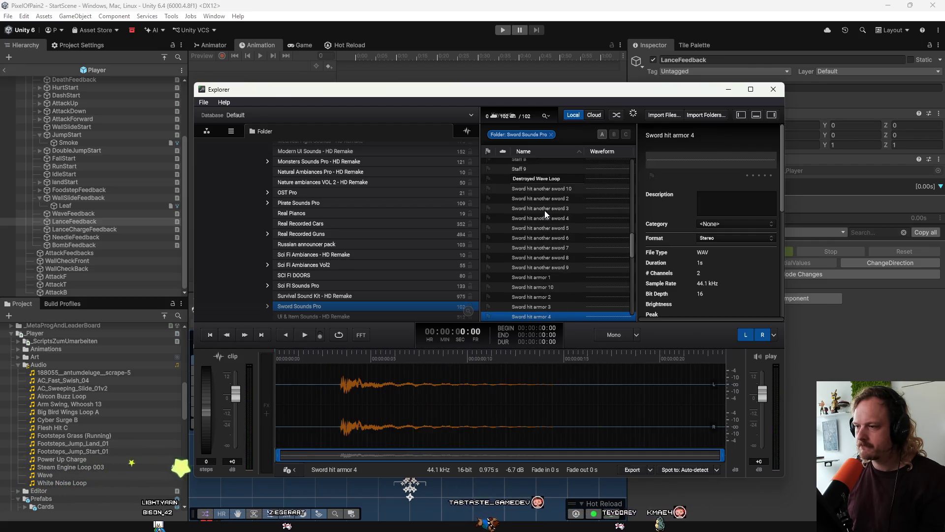
pyautogui.press('Down')
pyautogui.press('Down')
pyautogui.press('Down')
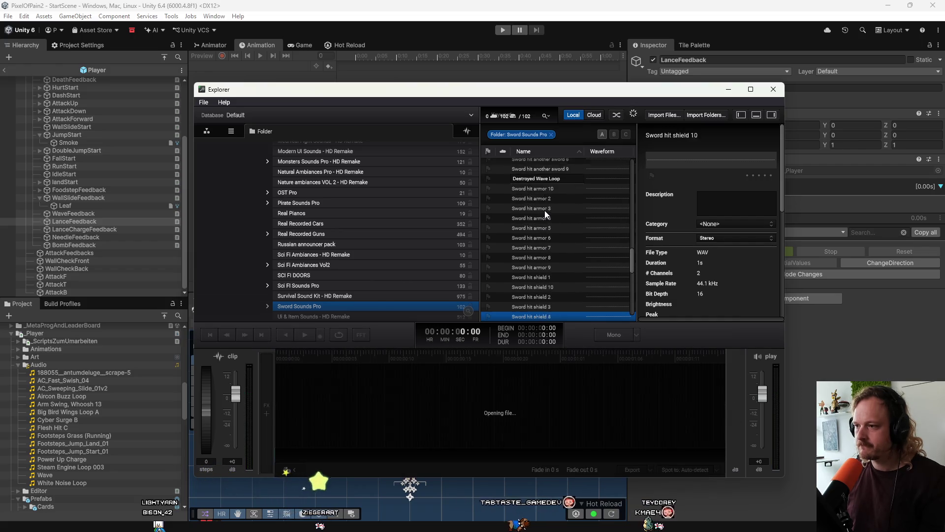
pyautogui.press('Down')
pyautogui.press('Down')
pyautogui.press('Down')
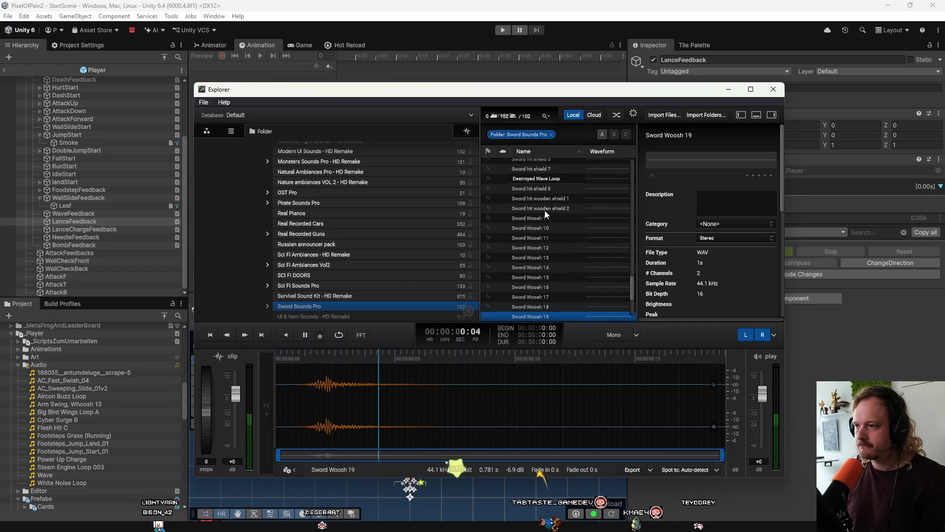
pyautogui.press('Down')
pyautogui.press('Down')
pyautogui.press('Down')
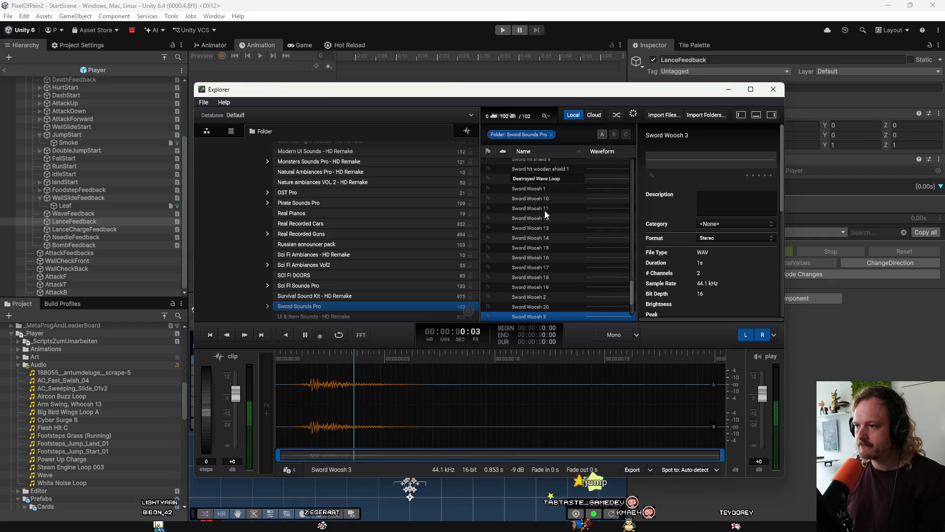
pyautogui.press('Down')
pyautogui.press('Down')
pyautogui.press('Down')
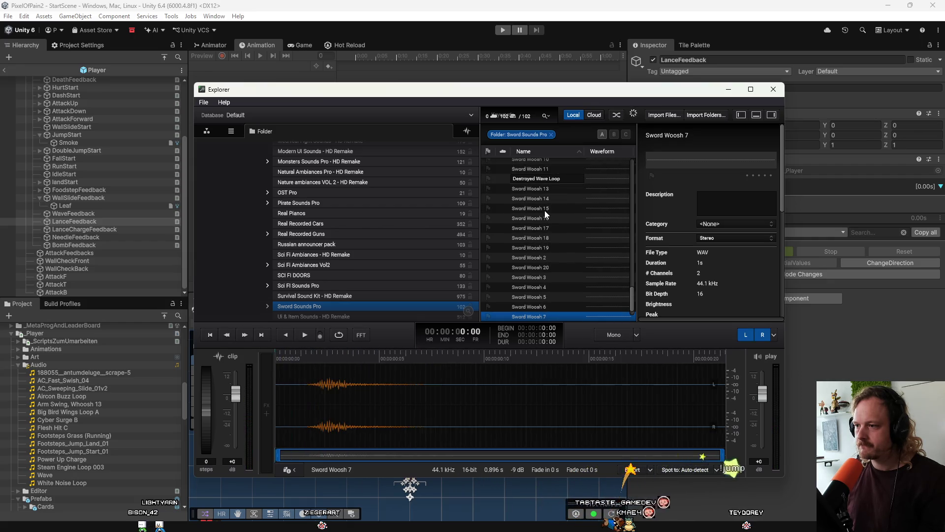
pyautogui.press('Up')
pyautogui.press('Up')
pyautogui.press('Up')
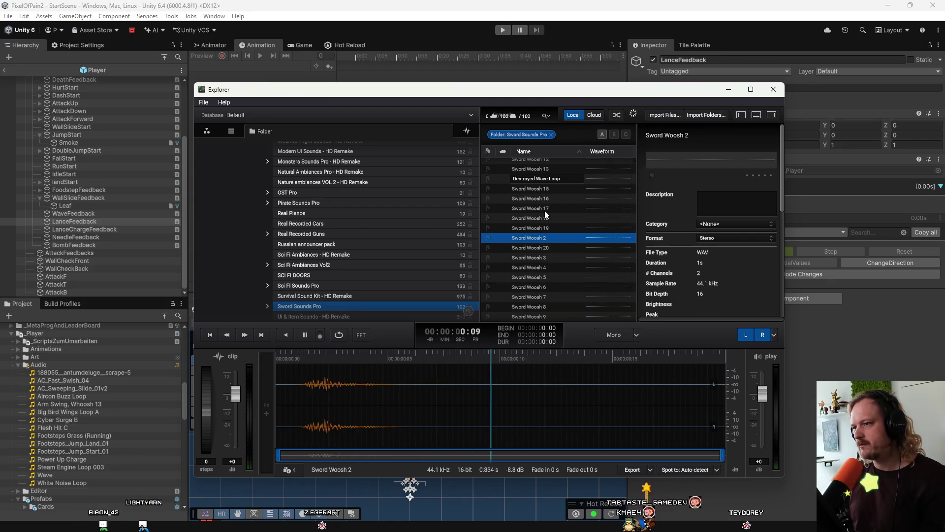
pyautogui.press('space')
# Step back up through the Staff clips, compare Staff 2 with Staff 10, and bring up Staff 2's options
pyautogui.press('Up')
pyautogui.press('Up')
pyautogui.press('Up')
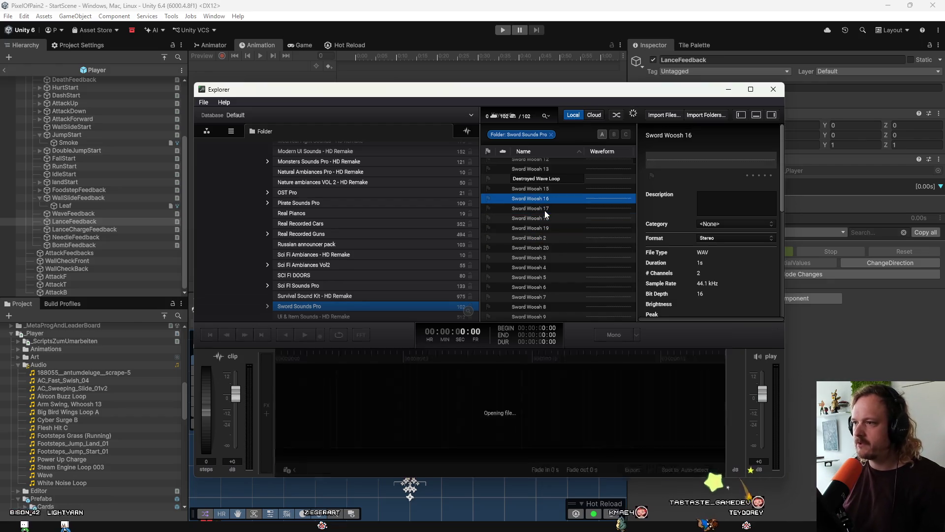
pyautogui.press('Up')
pyautogui.press('Up')
pyautogui.press('Up')
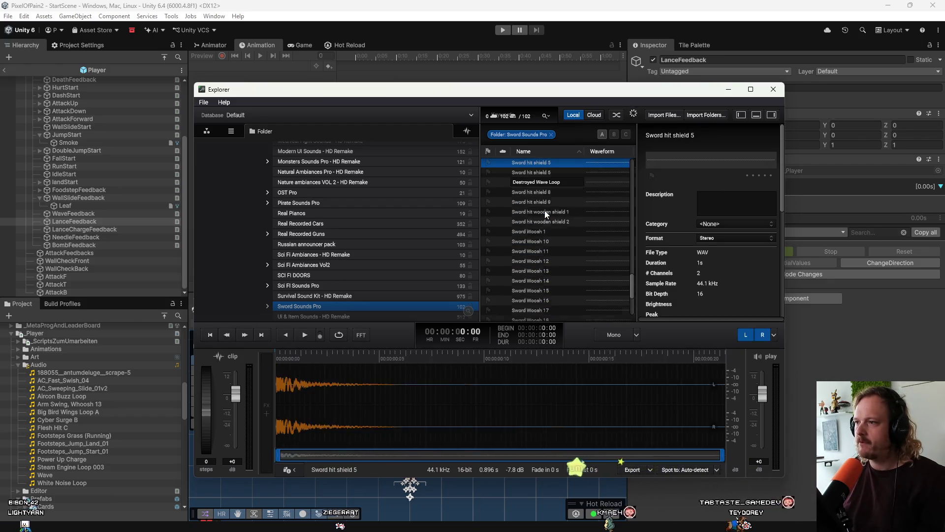
pyautogui.press('Up')
pyautogui.press('Up')
pyautogui.press('Up')
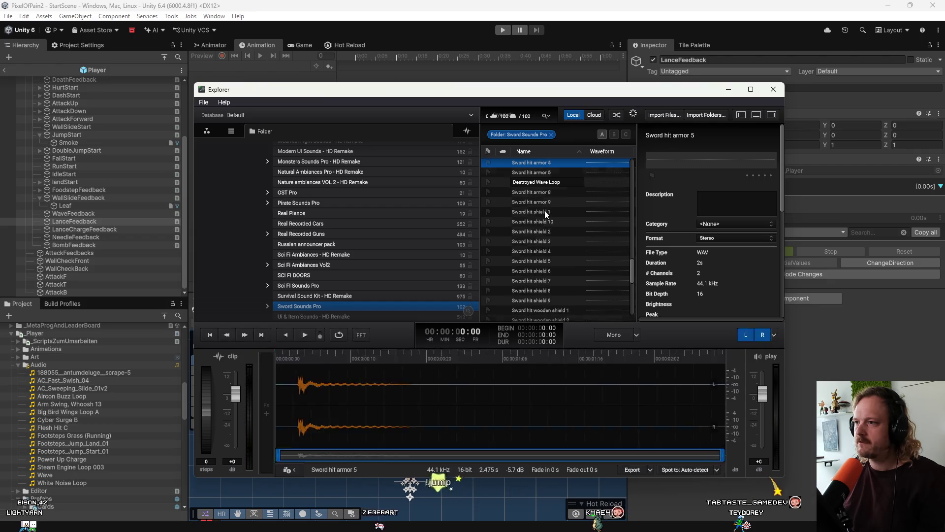
pyautogui.press('Up')
pyautogui.press('Up')
pyautogui.press('Up')
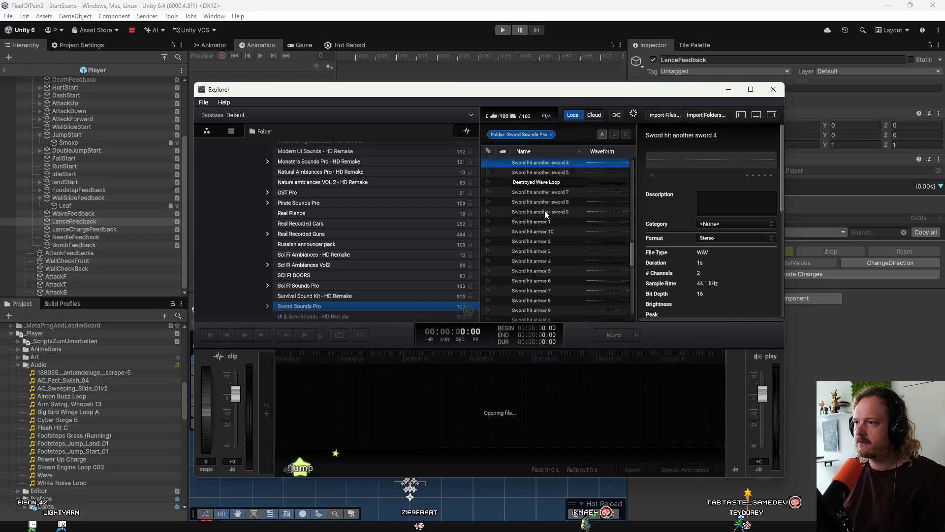
pyautogui.press('Up')
pyautogui.press('Up')
pyautogui.press('Up')
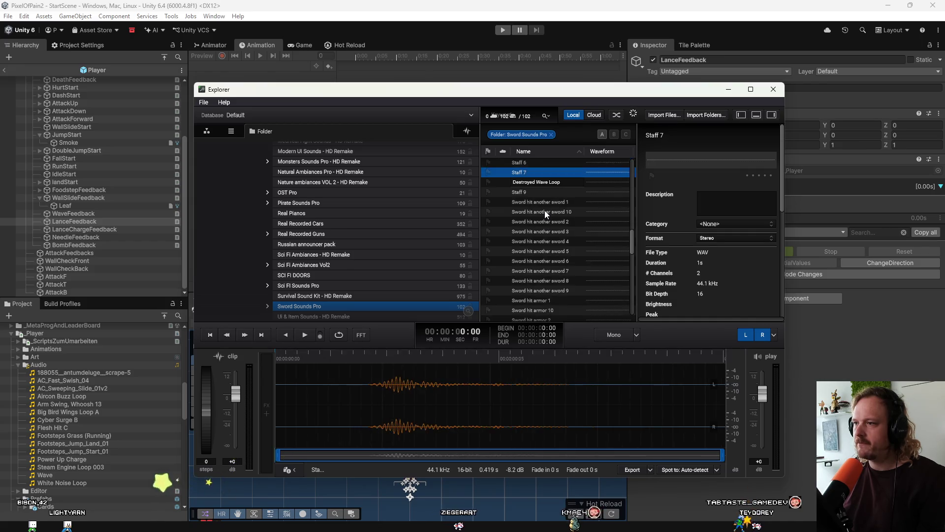
pyautogui.press('Up')
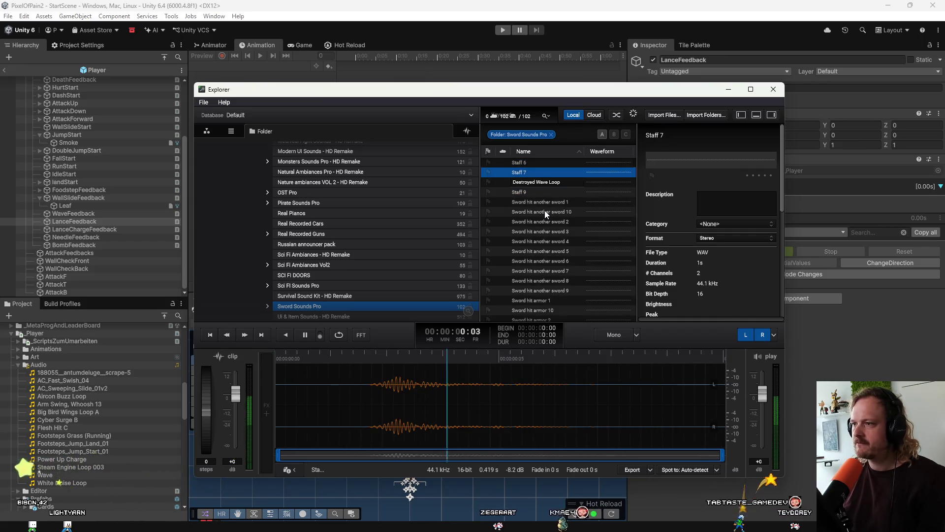
pyautogui.press('Up')
pyautogui.press('Up')
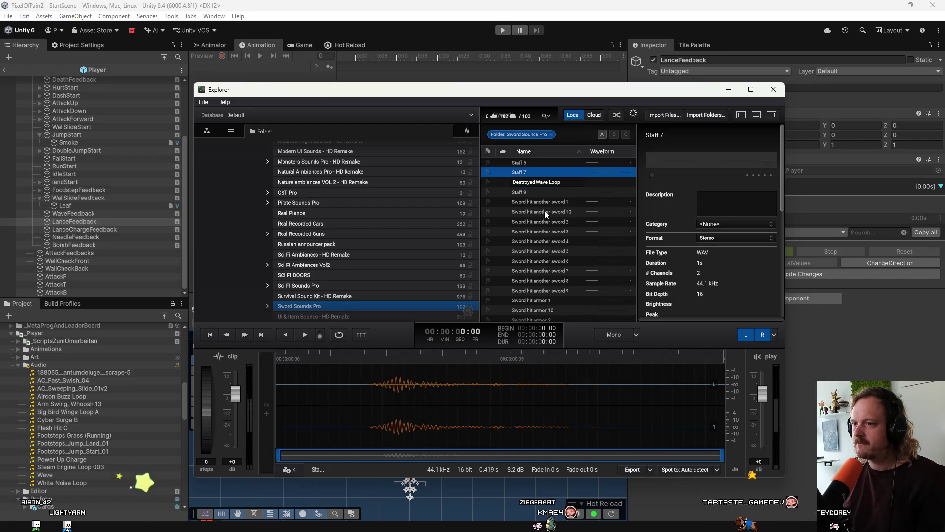
pyautogui.press('Up')
pyautogui.press('Up')
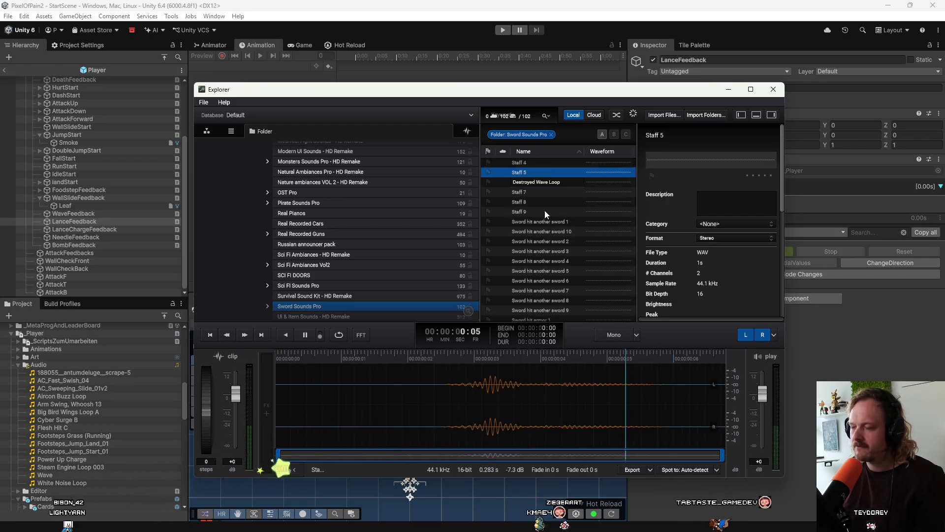
pyautogui.press('Up')
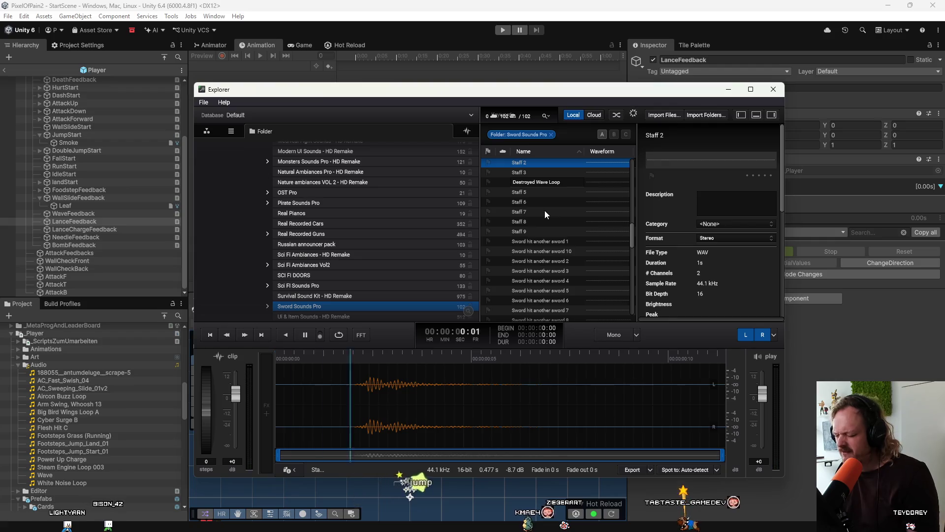
pyautogui.press('Up')
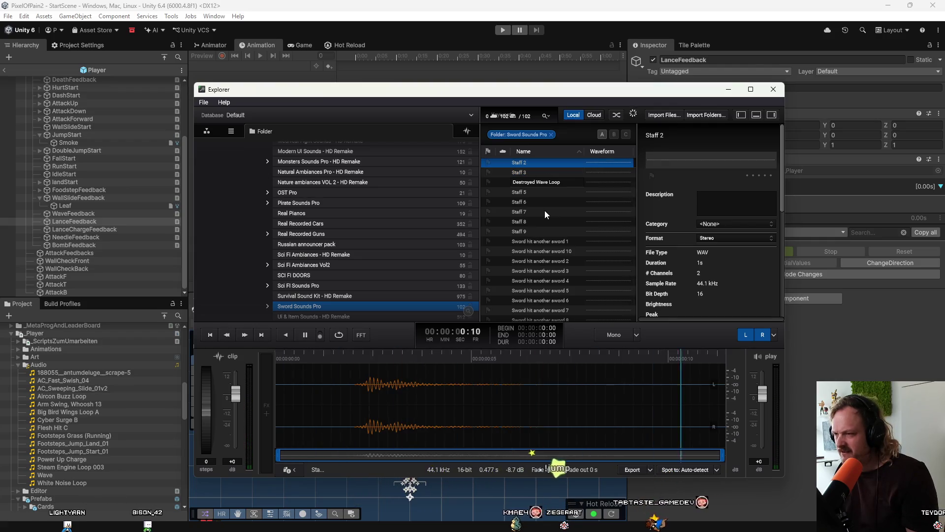
pyautogui.press('Up')
pyautogui.press('Down')
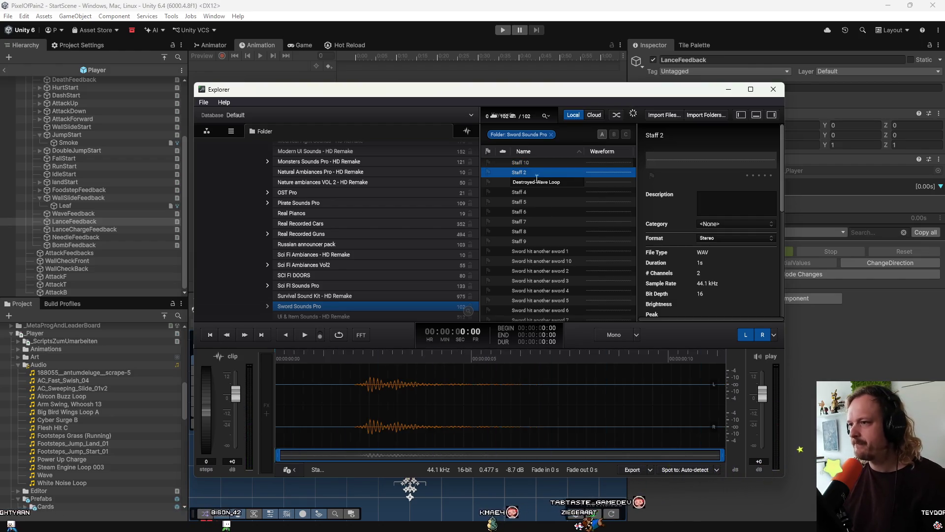
pyautogui.rightClick(531, 172)
# Import Staff 2 into Assets/Audio and add an MMSoundManager Sound feedback to LanceFeedback
pyautogui.click(572, 205)
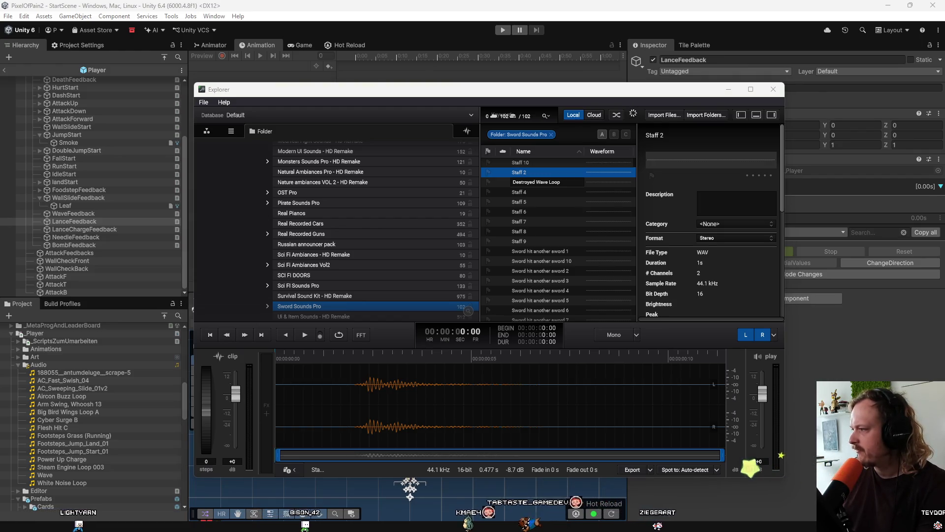
pyautogui.moveTo(267, 397); pyautogui.dragTo(69, 417)
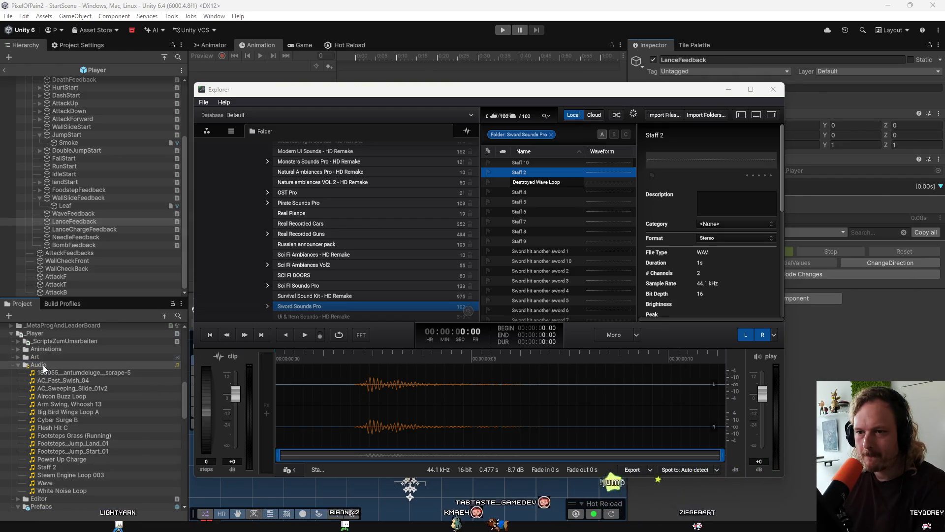
pyautogui.click(82, 231)
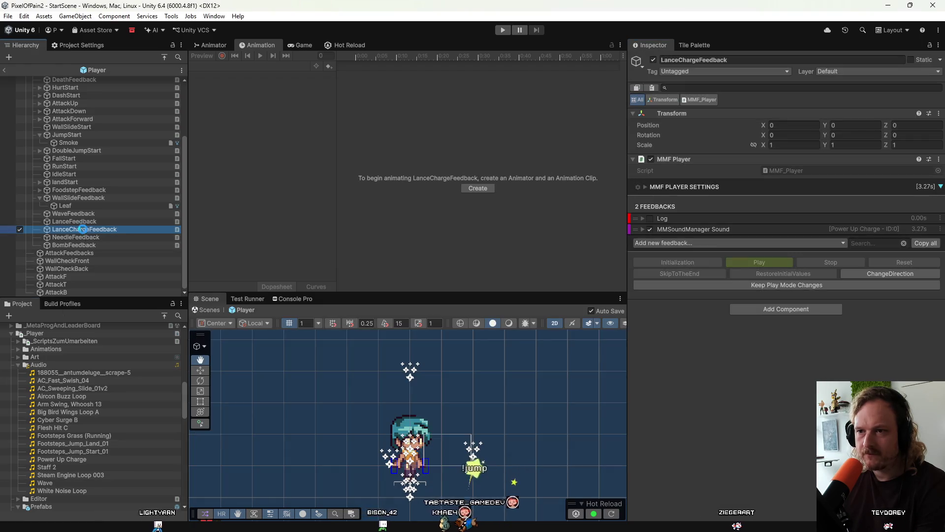
pyautogui.click(86, 229)
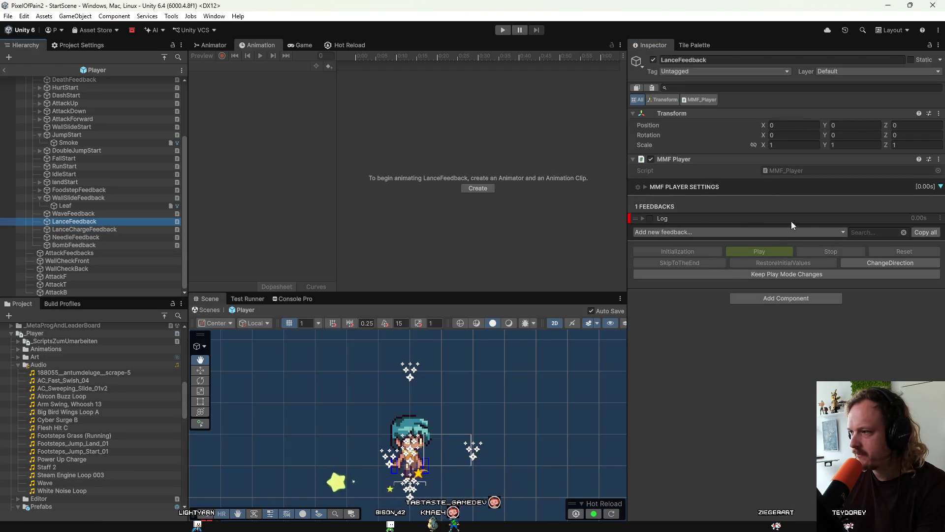
pyautogui.click(794, 231)
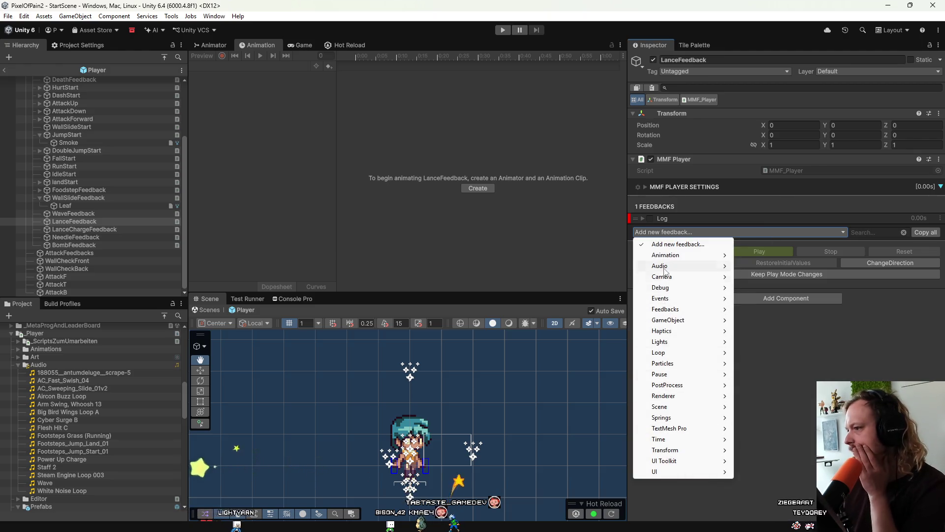
pyautogui.click(761, 407)
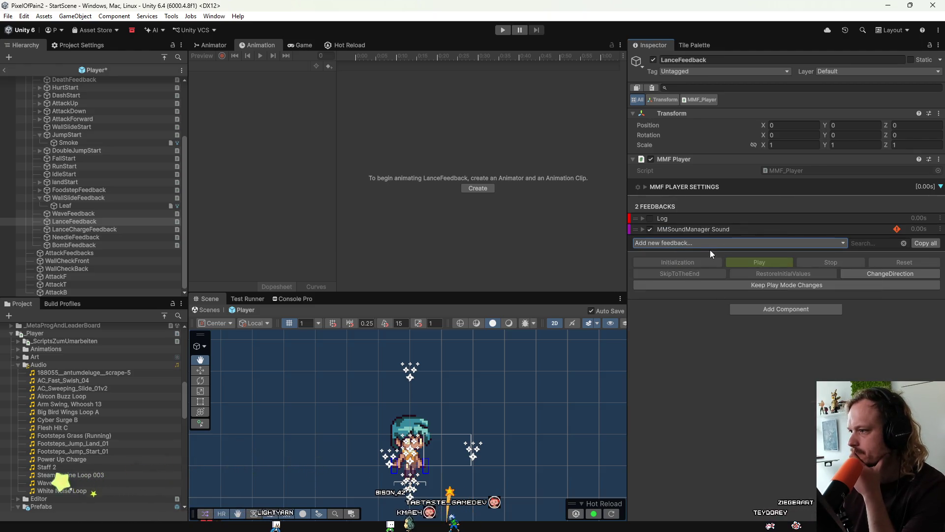
pyautogui.click(704, 229)
# Assign Staff 2 as the Sfx, set pitch 1.21–1.46 and volume 1.034–1.226, and preview it
pyautogui.click(57, 466)
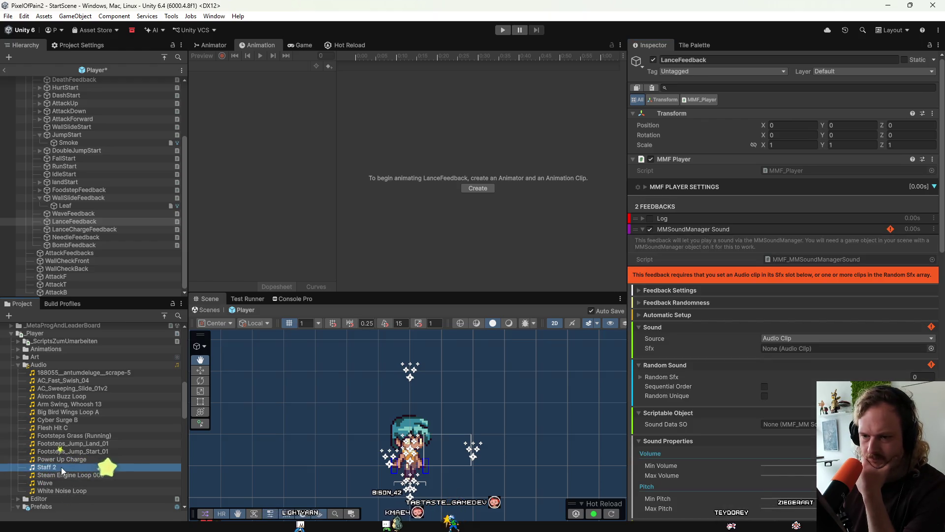
pyautogui.moveTo(790, 408); pyautogui.dragTo(806, 351)
pyautogui.scroll(-10, 714, 383)
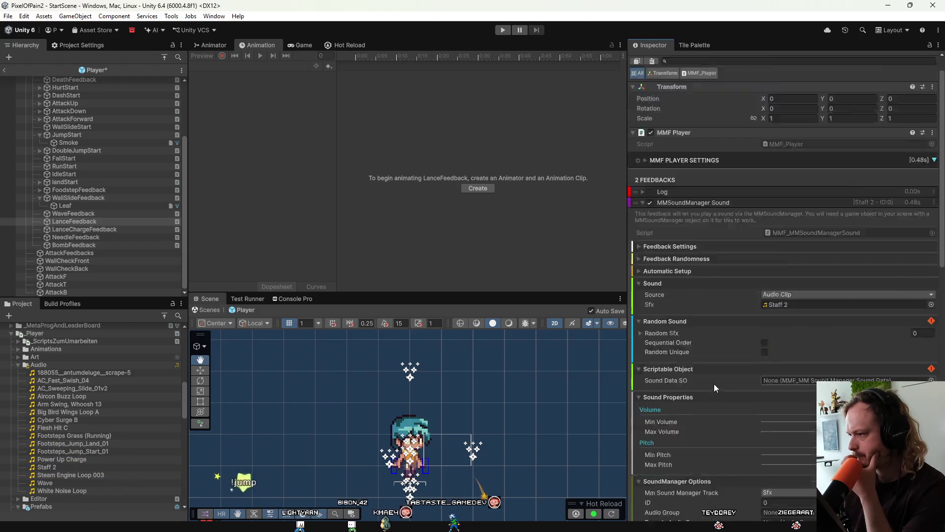
pyautogui.scroll(-5, 714, 383)
pyautogui.click(755, 485)
pyautogui.scroll(15, 749, 389)
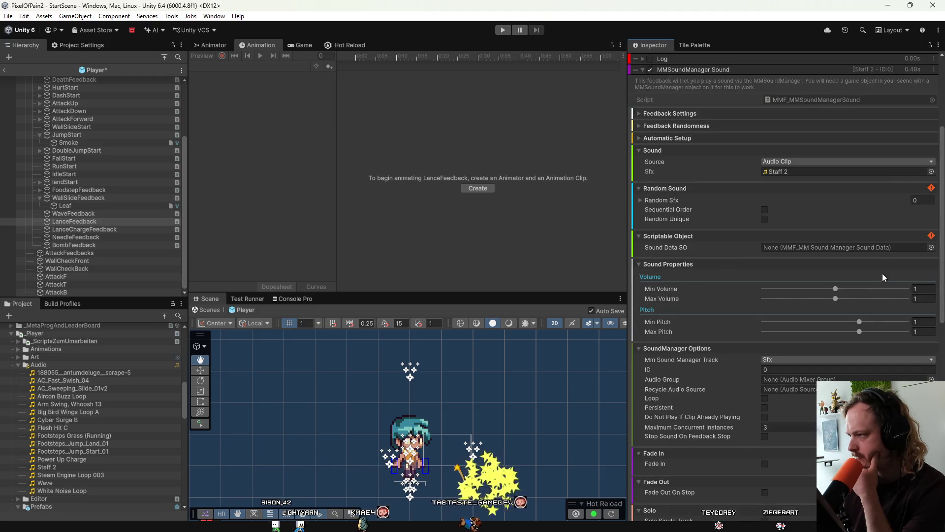
pyautogui.click(865, 323)
pyautogui.moveTo(867, 331); pyautogui.dragTo(871, 335)
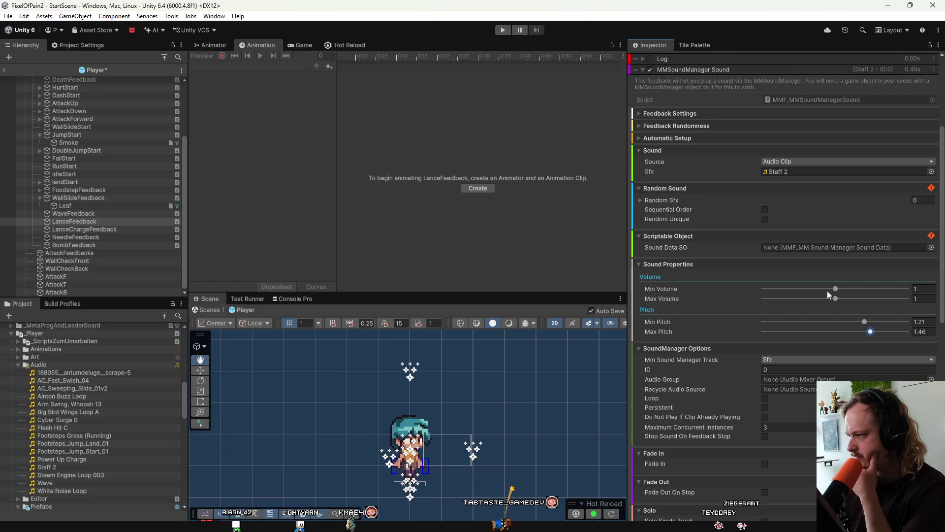
pyautogui.moveTo(843, 298)
pyautogui.mouseDown()
pyautogui.moveTo(852, 299)
pyautogui.moveTo(843, 289)
pyautogui.mouseUp()
pyautogui.scroll(-10, 867, 342)
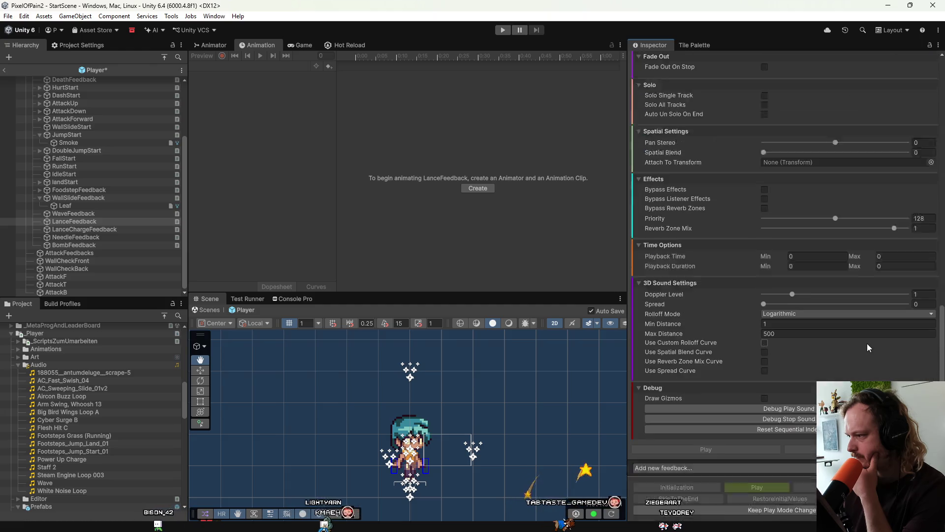
pyautogui.click(867, 383)
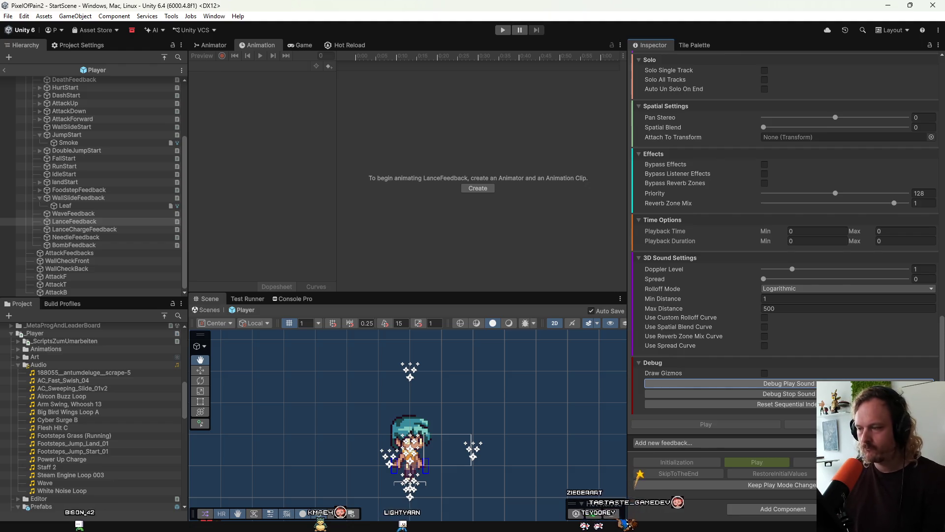
# Expand WaveFeedback's MMSoundManager Sound feedback and audition the Wave clip several times
pyautogui.click(105, 214)
pyautogui.click(725, 219)
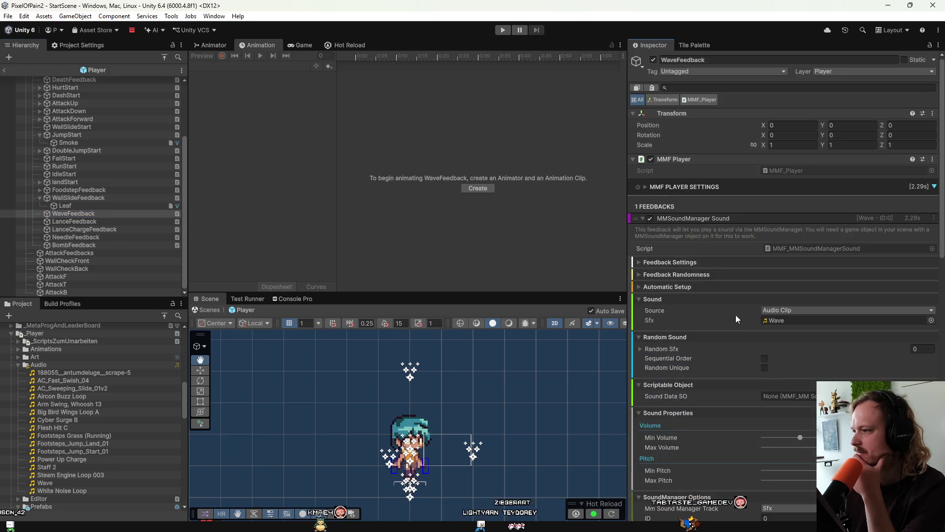
pyautogui.scroll(-10, 735, 315)
pyautogui.click(766, 386)
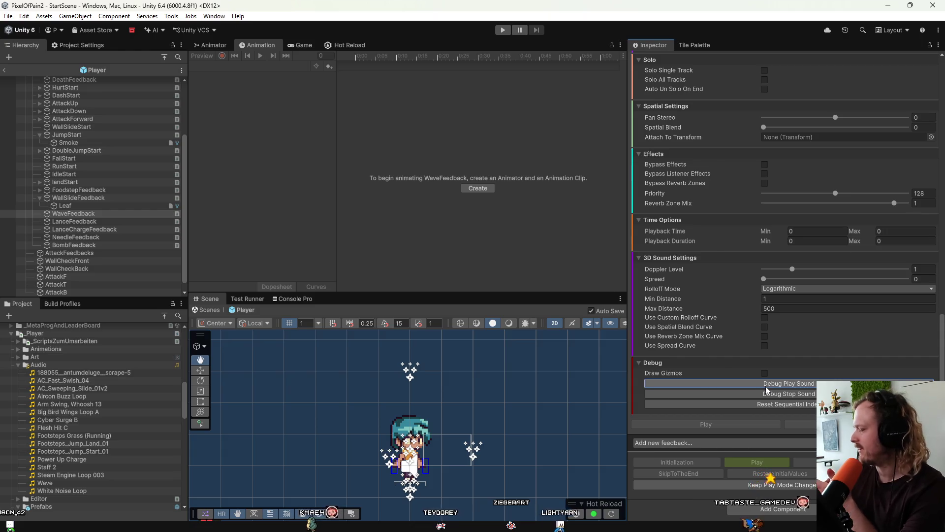
pyautogui.click(766, 386)
pyautogui.click(767, 386)
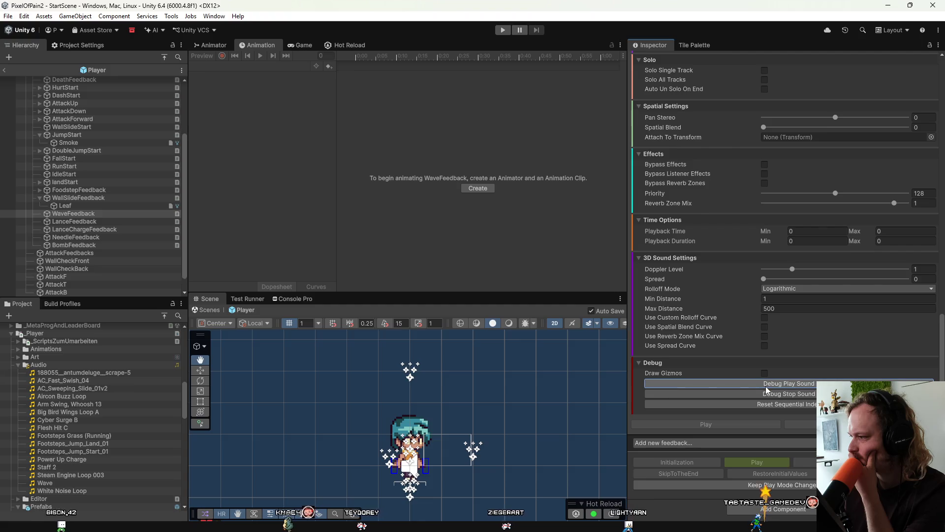
pyautogui.click(767, 386)
pyautogui.click(766, 386)
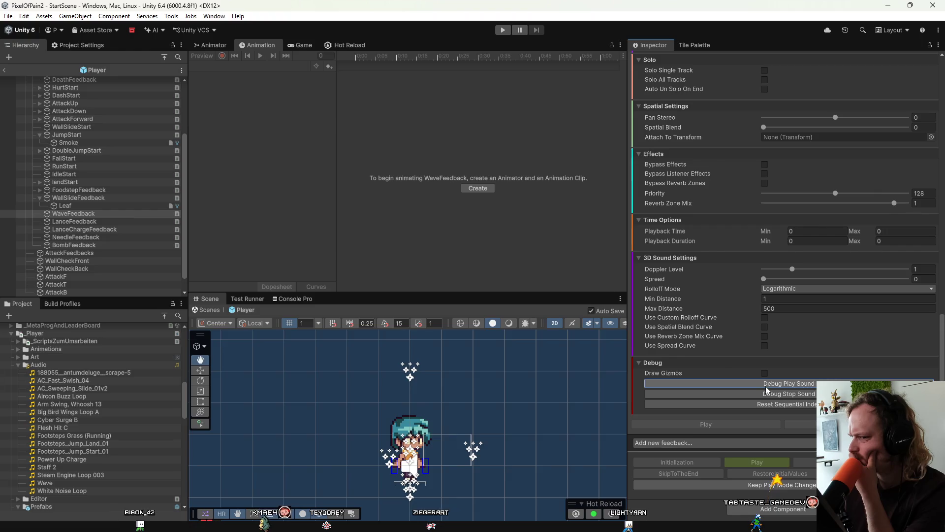
pyautogui.scroll(5, 753, 342)
pyautogui.scroll(2, 752, 343)
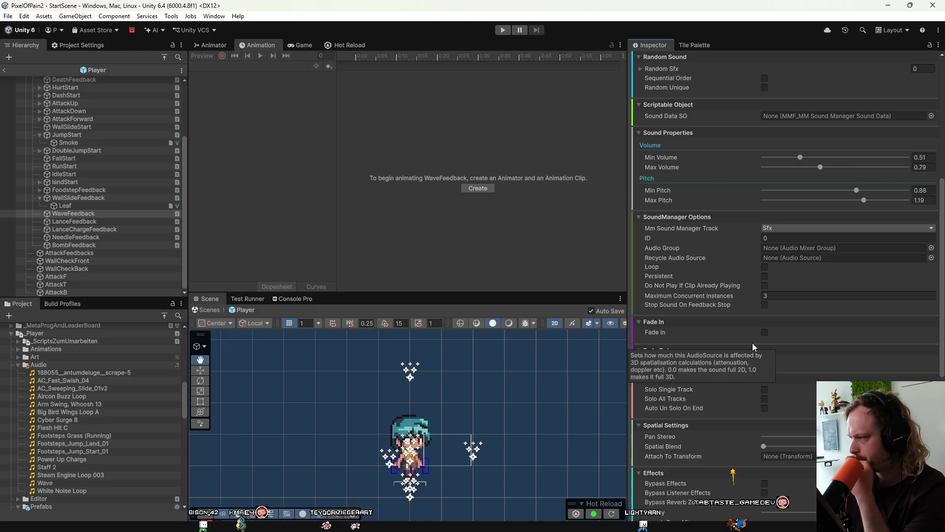
pyautogui.scroll(-4, 734, 388)
pyautogui.scroll(-3, 734, 388)
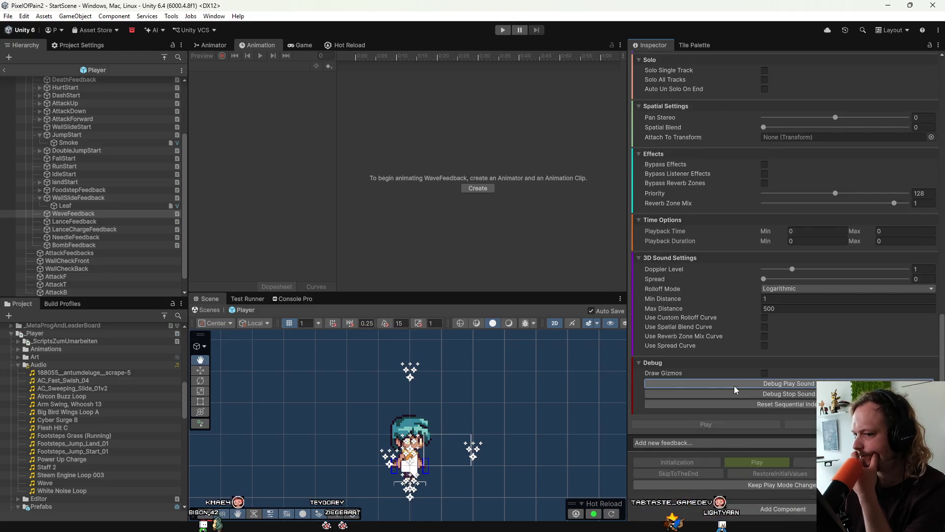
pyautogui.scroll(9, 748, 312)
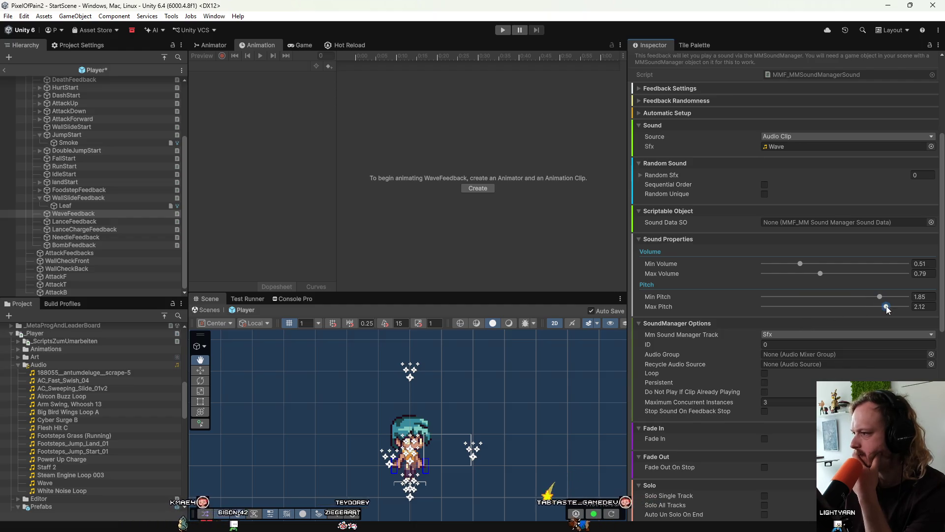
pyautogui.scroll(-9, 837, 355)
# Raise the Wave sound's pitch range to 2.24–2.4 and preview it
pyautogui.click(786, 386)
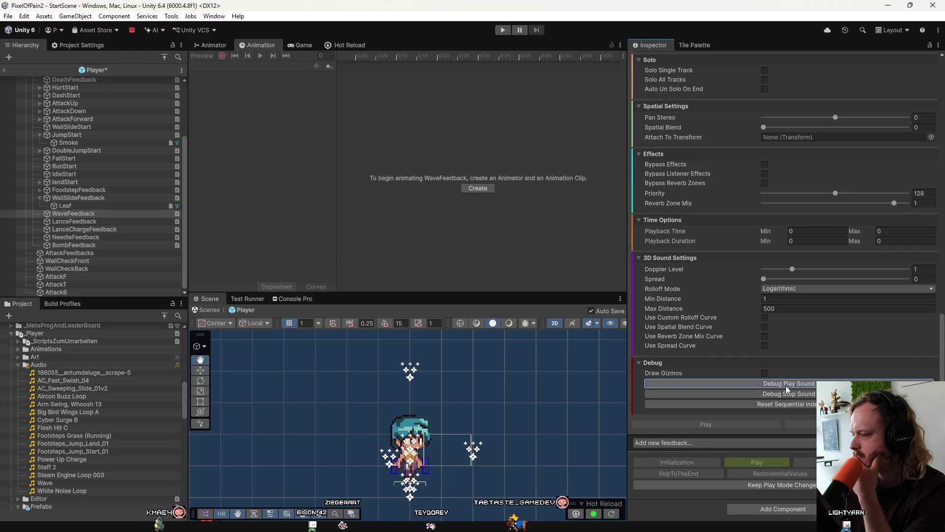
pyautogui.click(786, 385)
pyautogui.click(786, 385)
pyautogui.scroll(3, 773, 351)
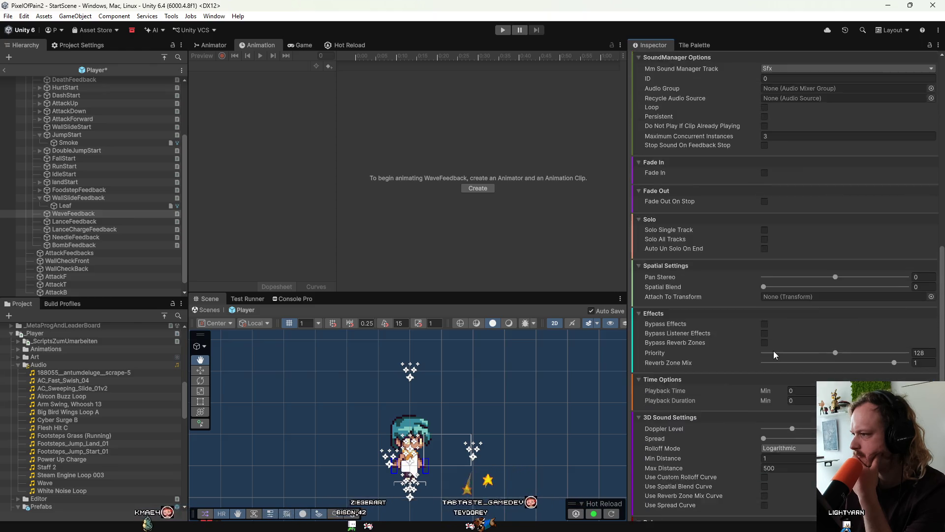
pyautogui.scroll(6, 773, 350)
pyautogui.moveTo(877, 323)
pyautogui.mouseDown()
pyautogui.moveTo(890, 324)
pyautogui.moveTo(894, 338)
pyautogui.mouseUp()
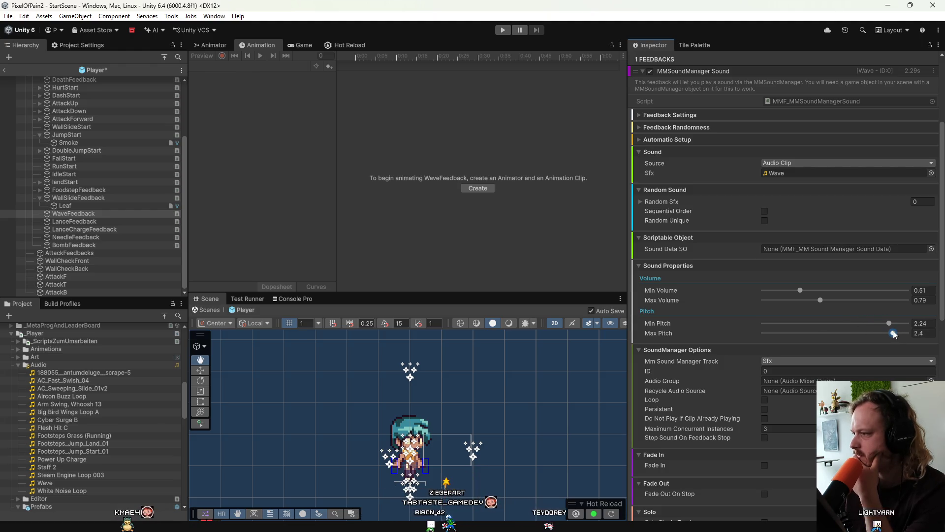
pyautogui.scroll(-8, 887, 354)
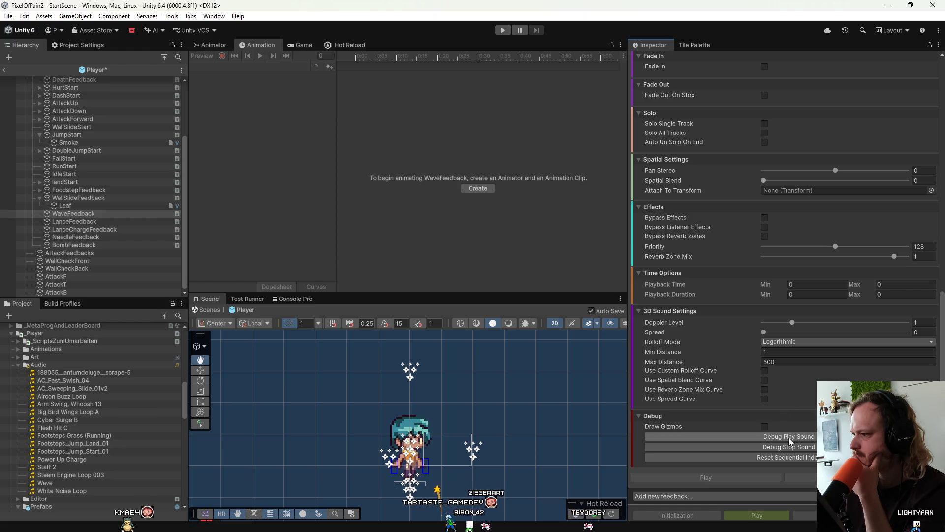
pyautogui.click(788, 437)
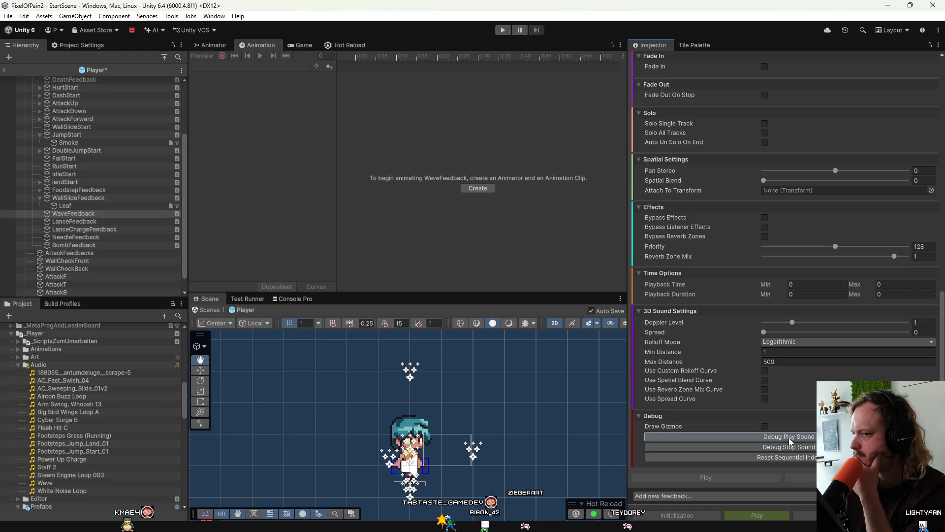
pyautogui.scroll(2, 734, 394)
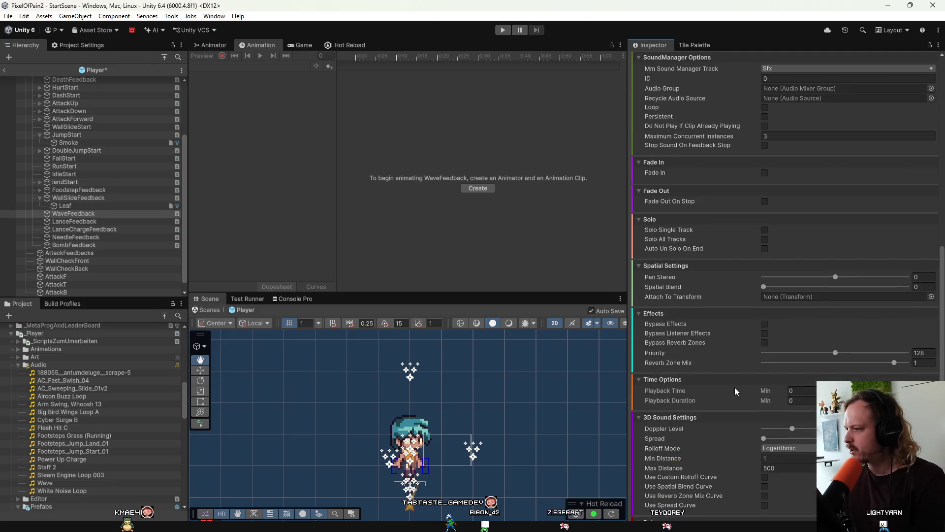
# Try playback start times of 4 and 0.4 for the Wave sound
pyautogui.click(798, 390)
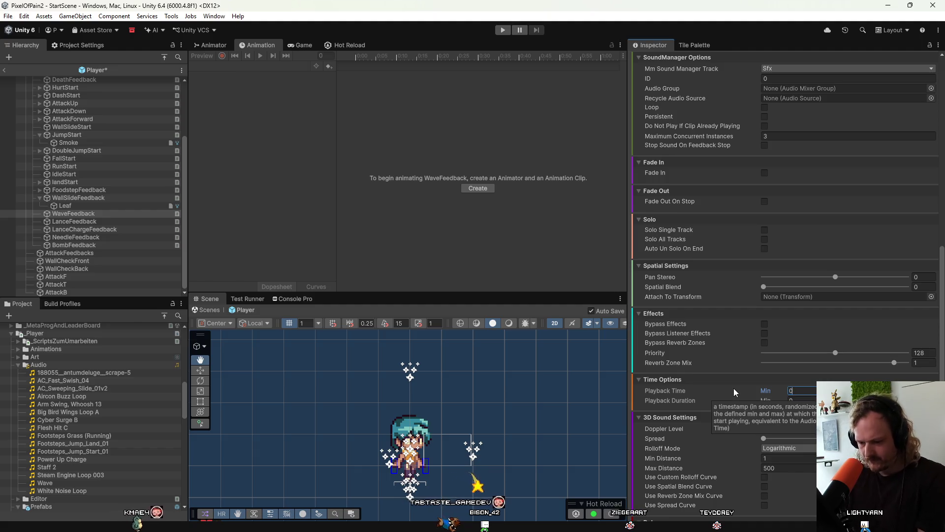
pyautogui.write('4')
pyautogui.press('Return')
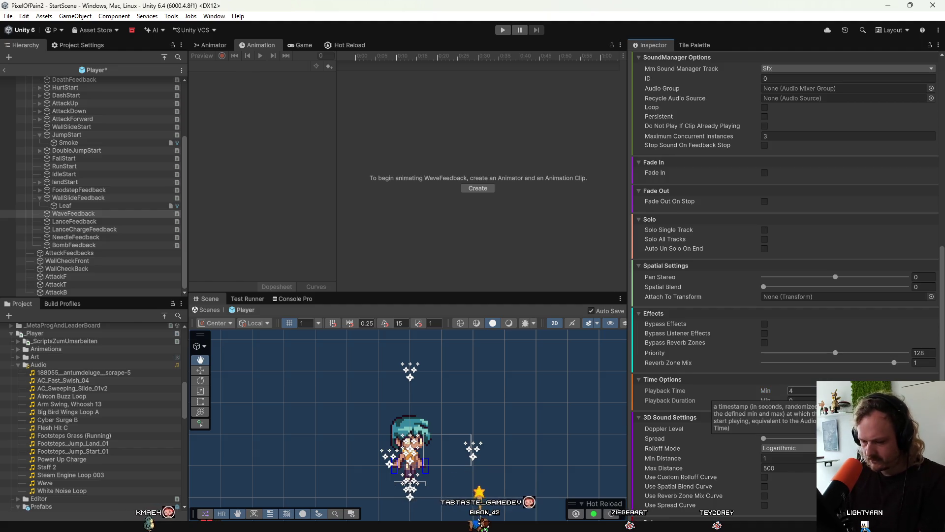
pyautogui.write('0.4')
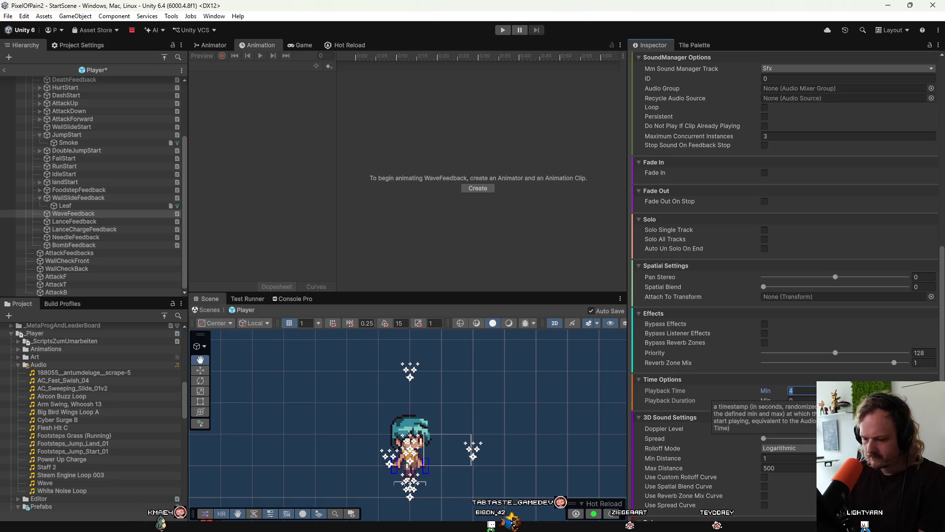
pyautogui.press('Return')
pyautogui.scroll(-5, 723, 396)
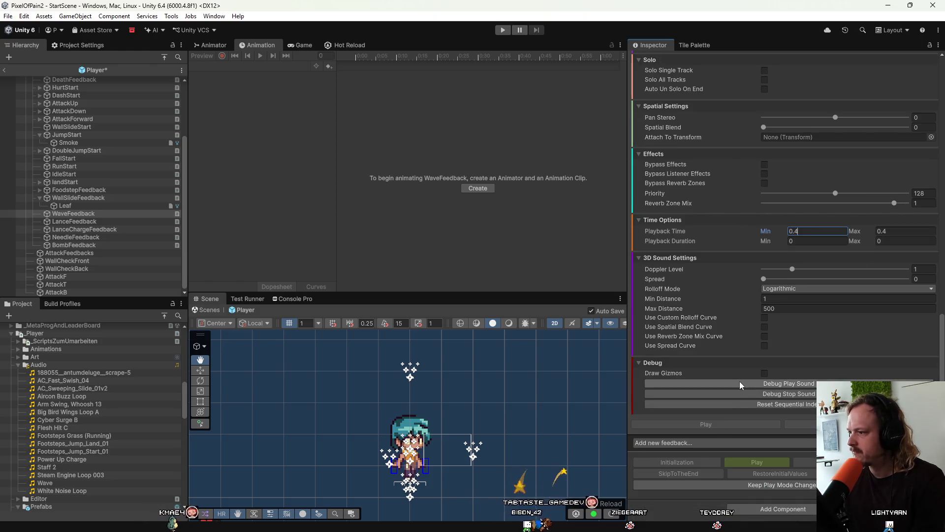
# Set Playback Time Min and Max to 0.2 and preview the Wave sound repeatedly
pyautogui.click(805, 234)
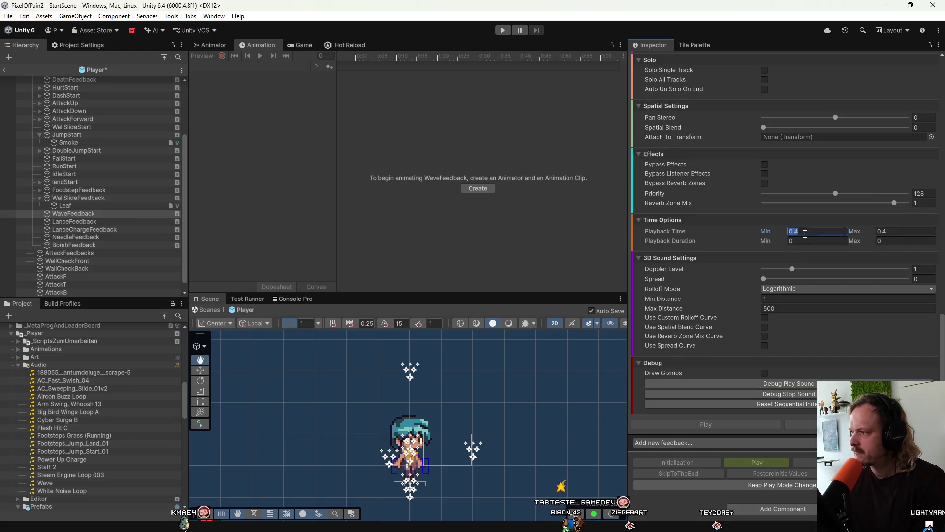
pyautogui.write('0.2')
pyautogui.click(916, 231)
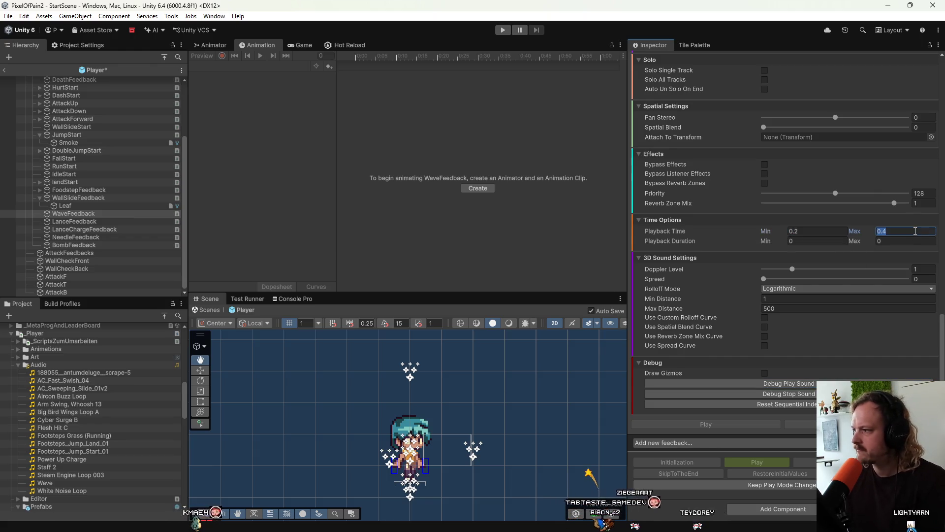
pyautogui.write('.2')
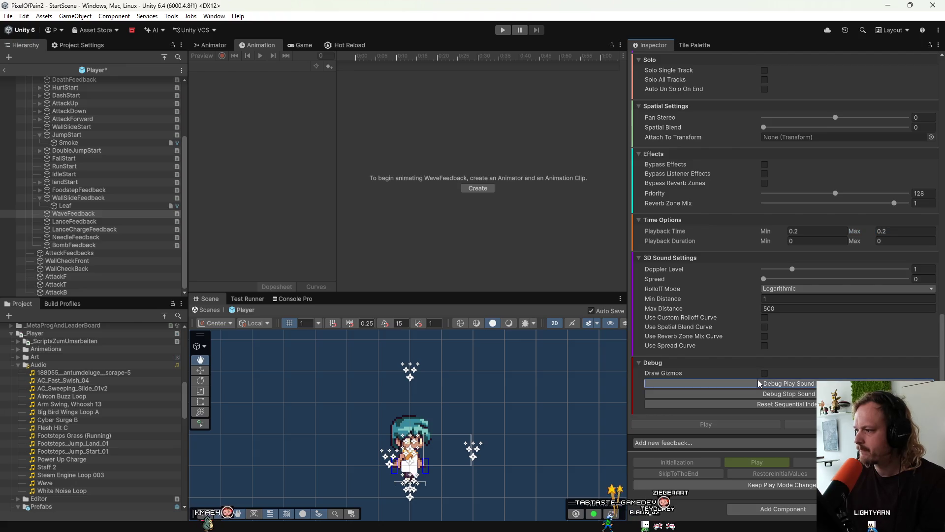
pyautogui.click(758, 381)
pyautogui.click(758, 381)
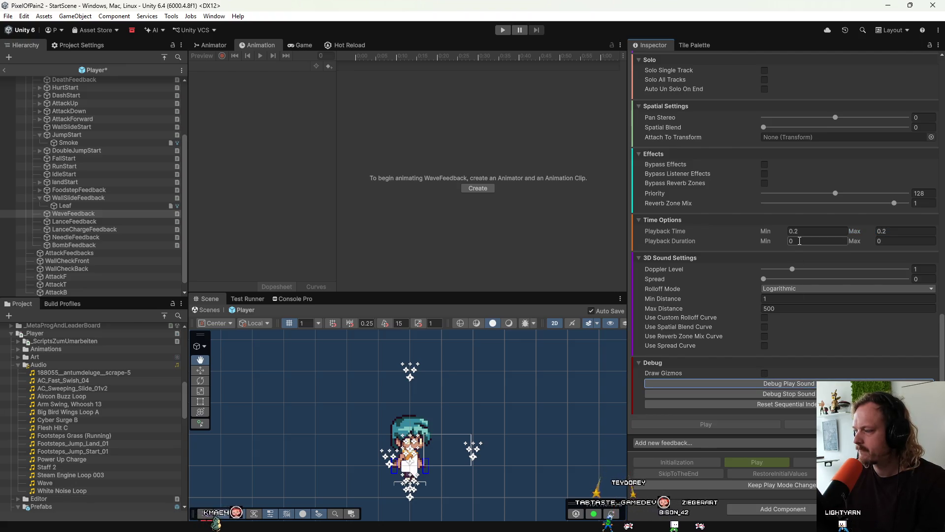
pyautogui.click(749, 383)
pyautogui.click(749, 383)
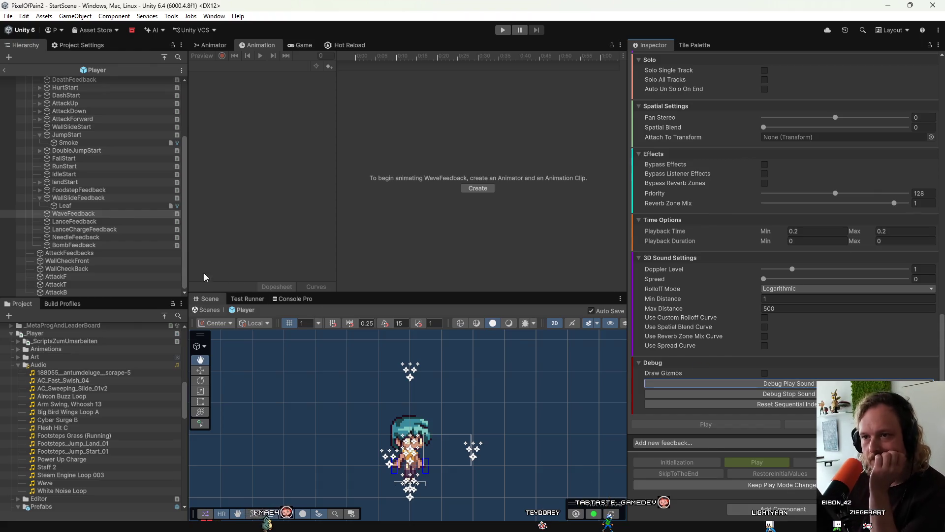
# With NeedleFeedback selected, browse Soundly's Sword Sounds Pro and Survival Sound Kit folders for sounds
pyautogui.click(122, 239)
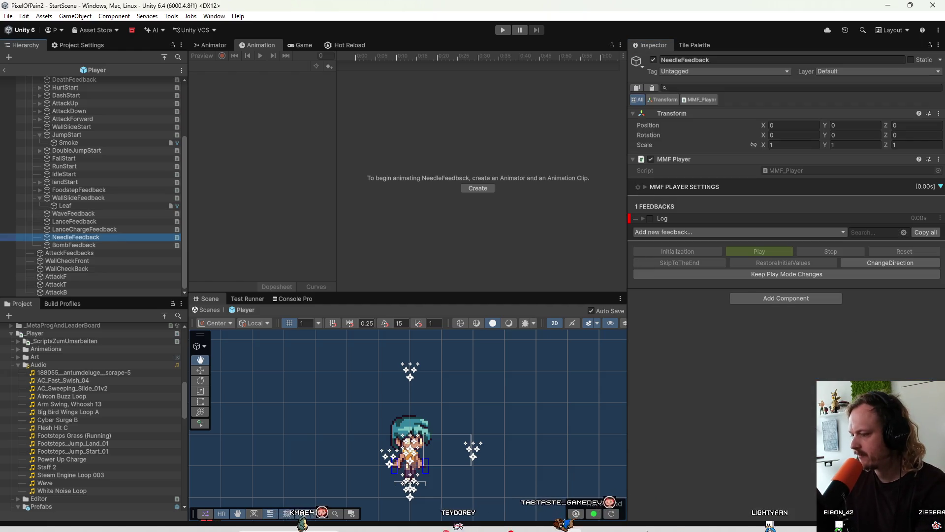
pyautogui.click(702, 525)
pyautogui.scroll(10, 522, 214)
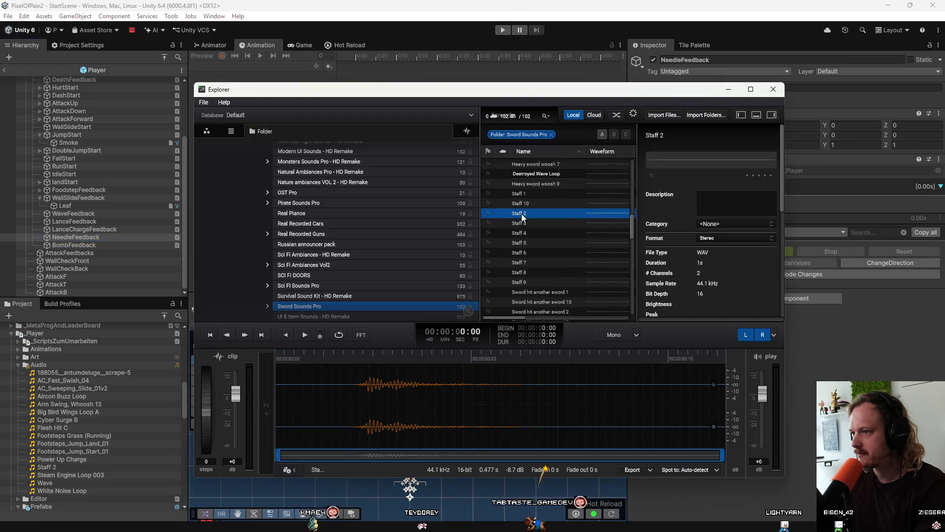
pyautogui.scroll(1, 522, 213)
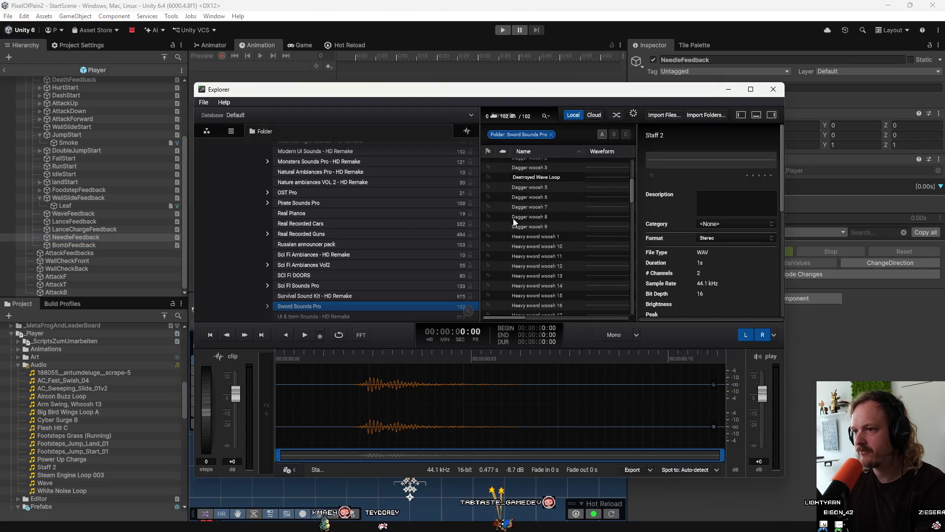
pyautogui.scroll(-1, 312, 296)
pyautogui.scroll(5, 584, 190)
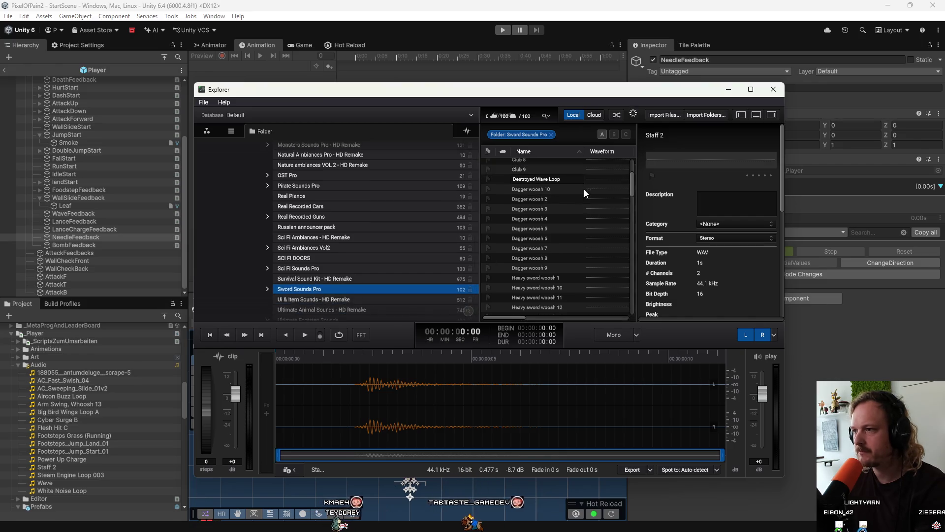
pyautogui.click(269, 289)
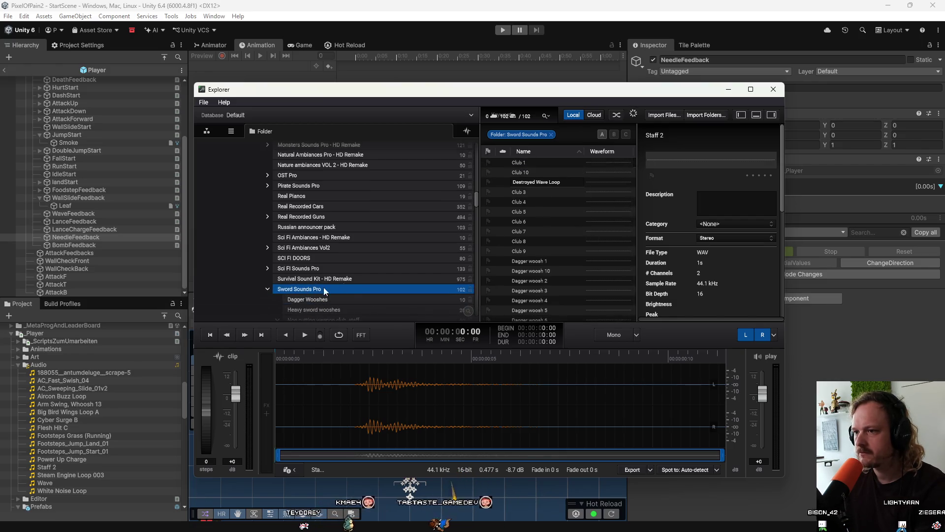
pyautogui.click(276, 269)
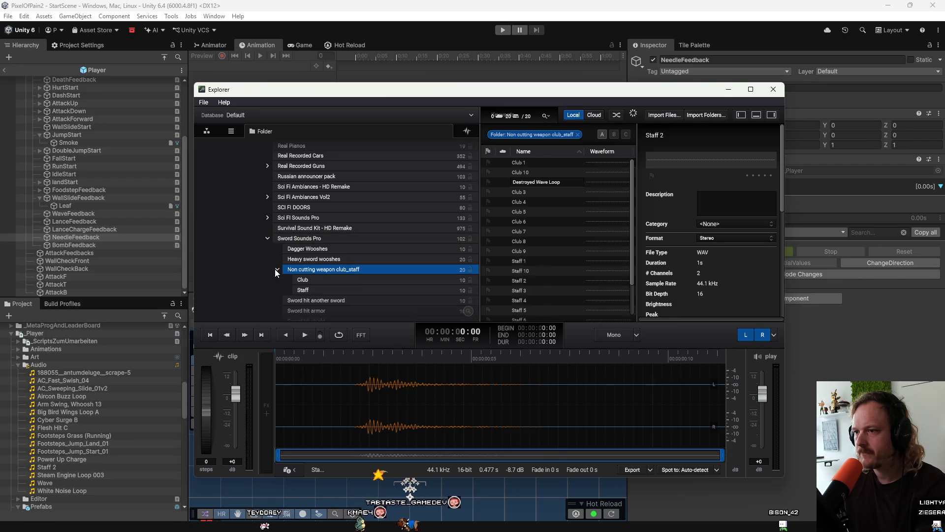
pyautogui.click(278, 269)
pyautogui.click(333, 226)
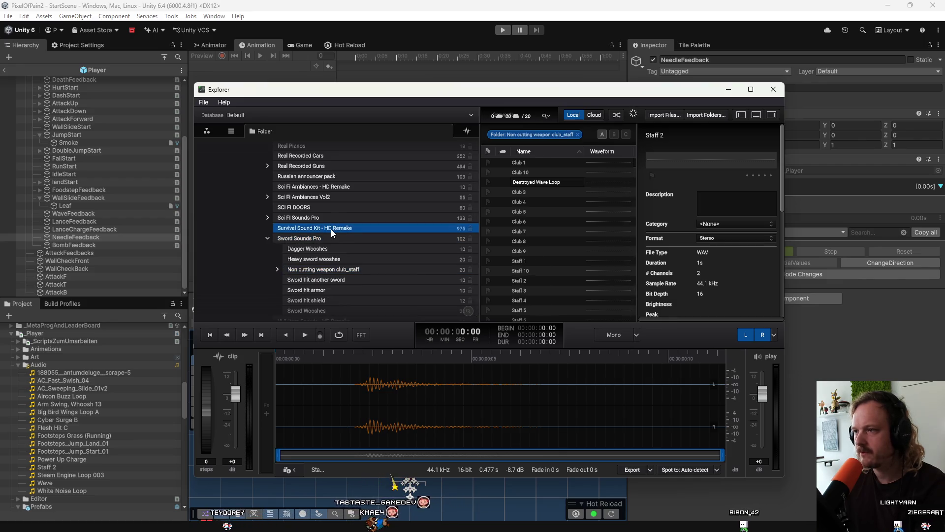
pyautogui.click(545, 260)
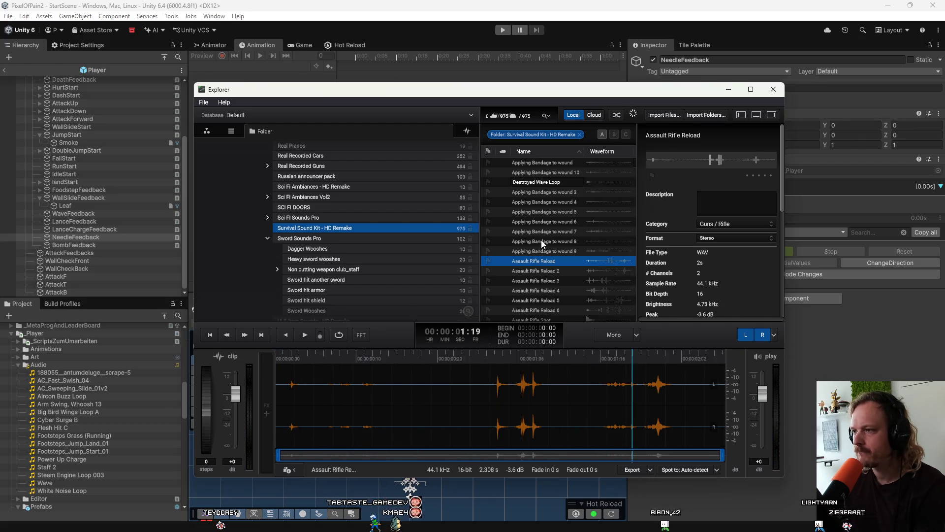
pyautogui.scroll(-5, 541, 240)
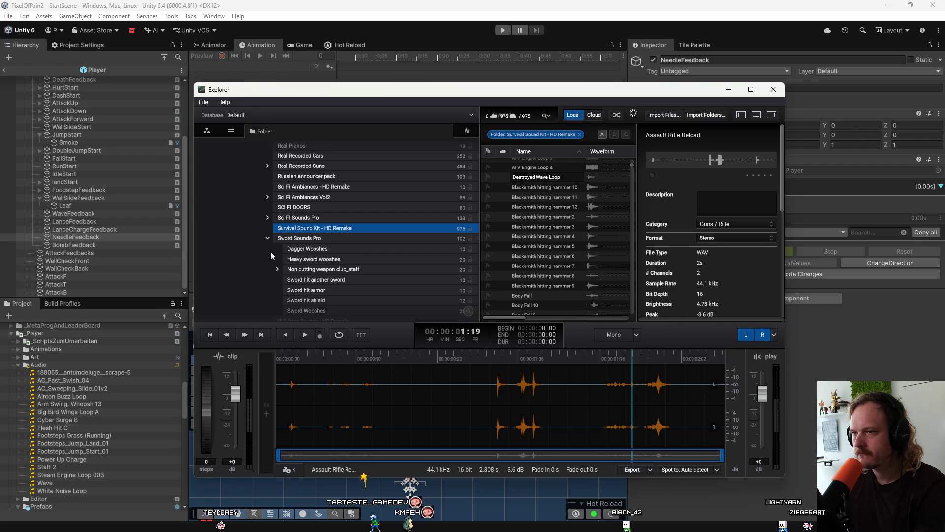
pyautogui.click(298, 238)
# Audition the club and Dagger woosh 1–10 sounds, settling on Dagger woosh 4
pyautogui.scroll(-10, 562, 211)
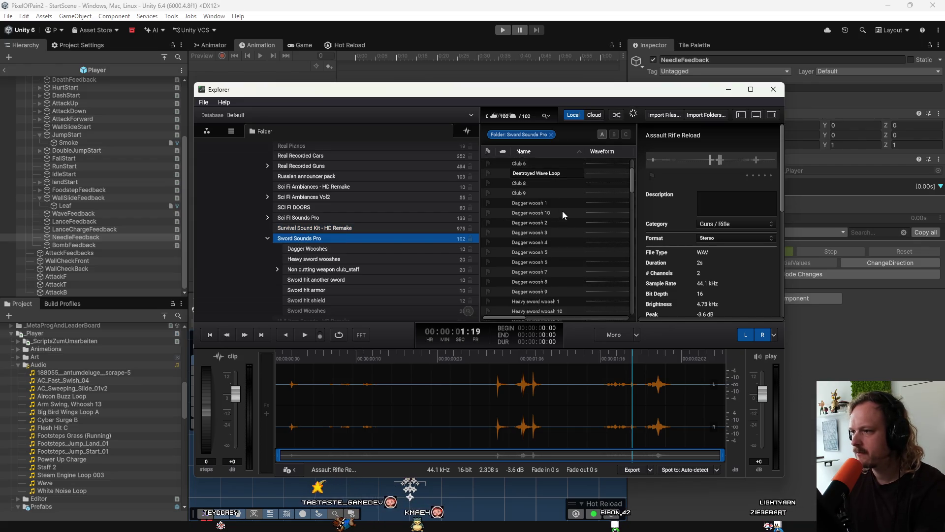
pyautogui.scroll(-12, 563, 215)
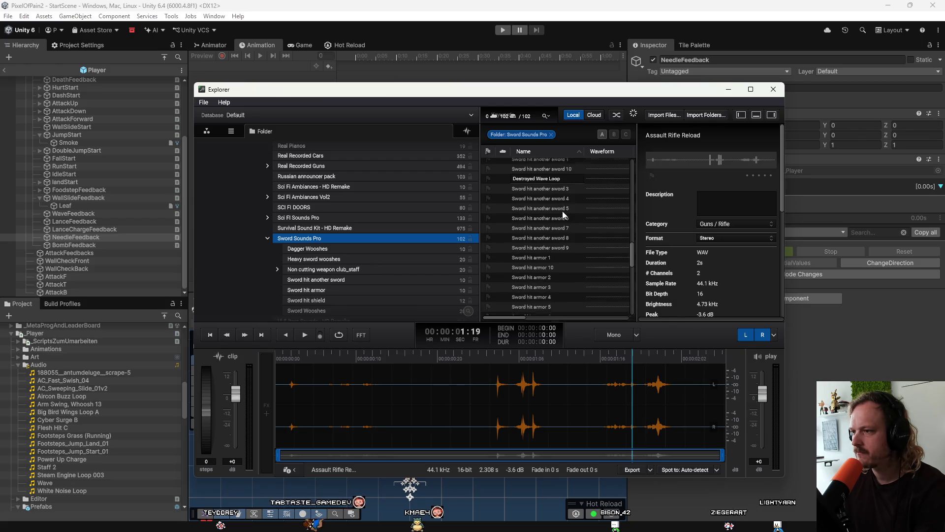
pyautogui.scroll(14, 563, 212)
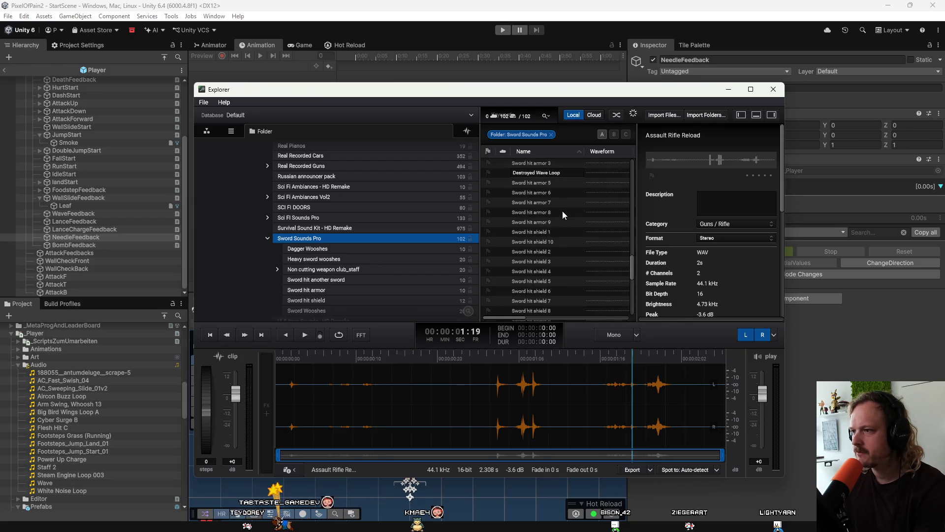
pyautogui.scroll(9, 543, 174)
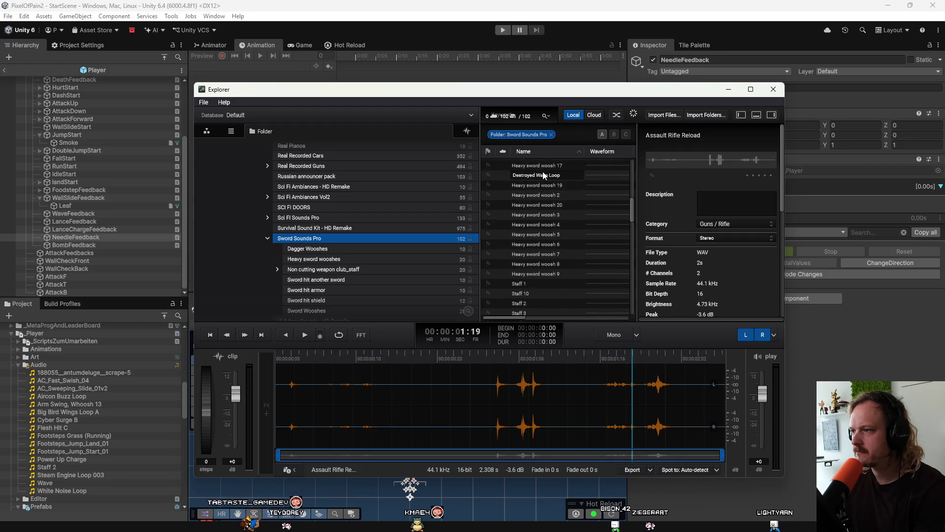
pyautogui.click(544, 173)
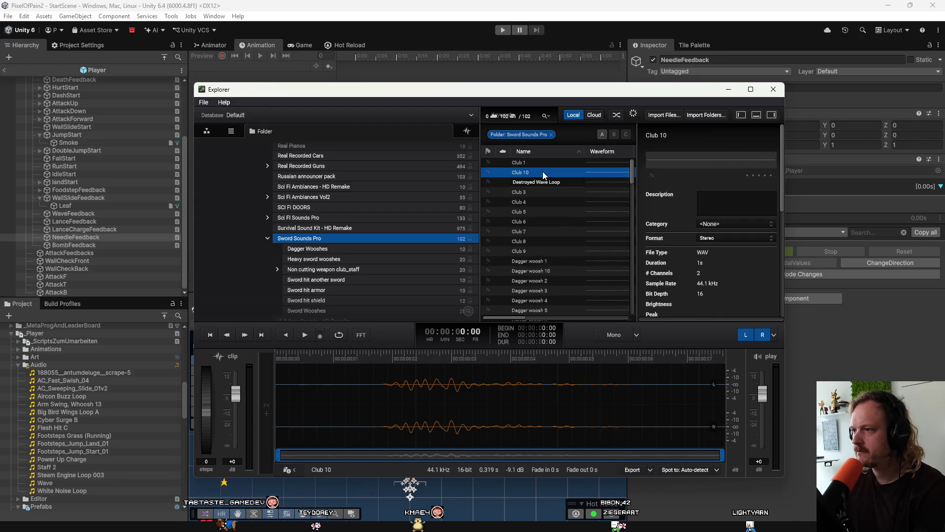
pyautogui.click(545, 202)
pyautogui.click(542, 271)
pyautogui.click(545, 285)
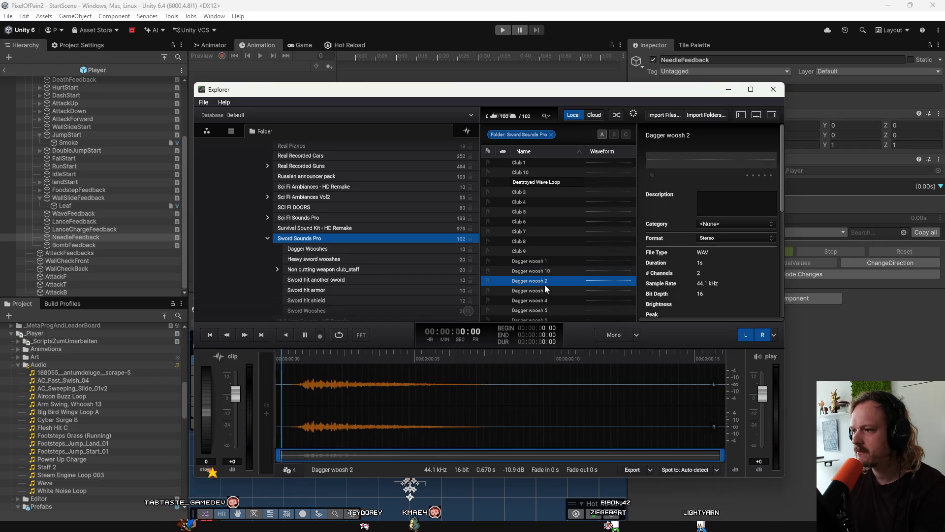
pyautogui.click(545, 301)
pyautogui.click(546, 310)
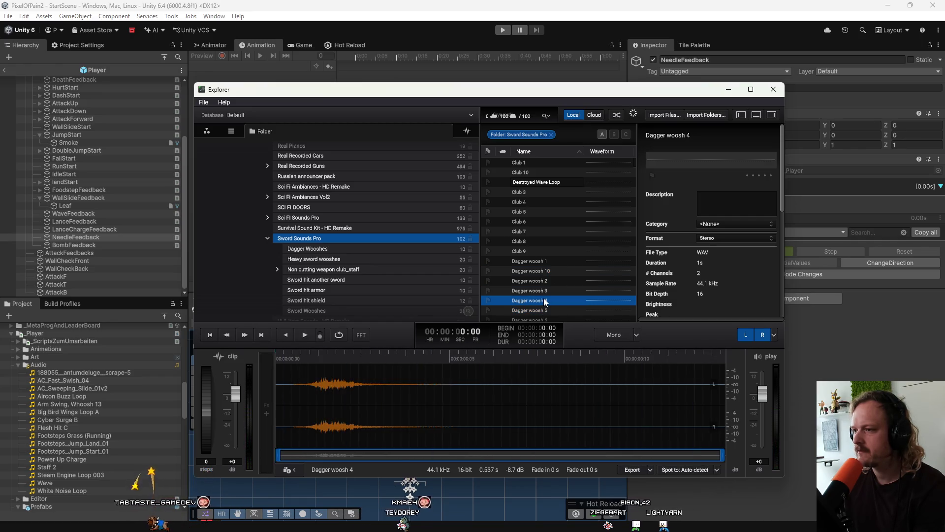
pyautogui.scroll(-2, 543, 301)
pyautogui.click(544, 270)
pyautogui.click(542, 280)
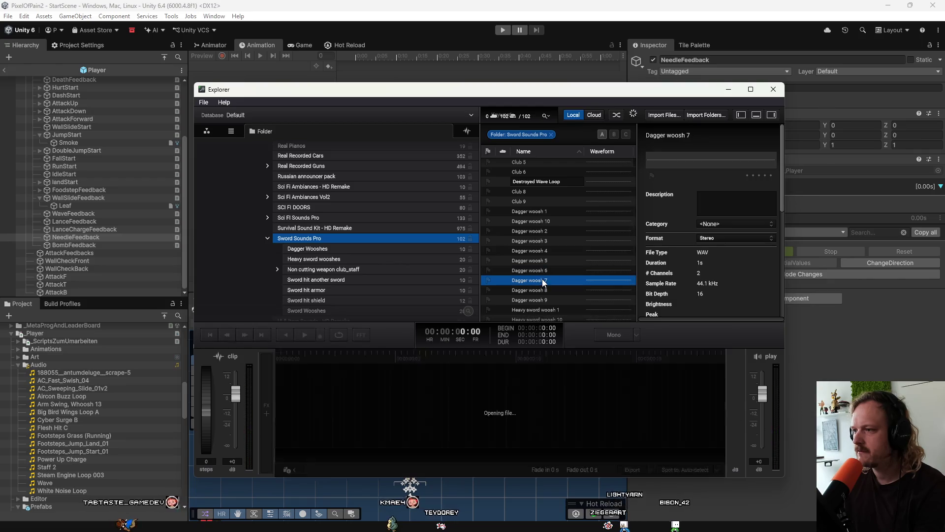
pyautogui.click(542, 290)
pyautogui.click(545, 300)
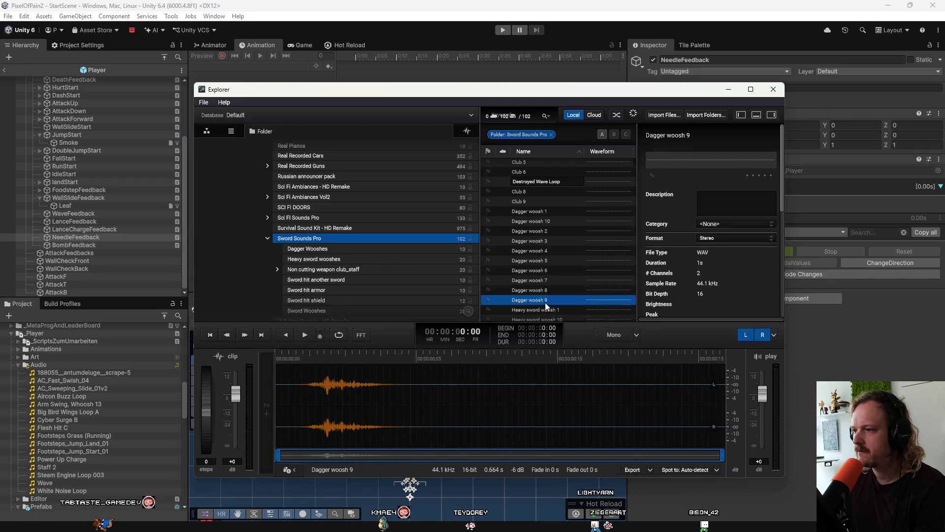
pyautogui.click(561, 254)
pyautogui.click(557, 245)
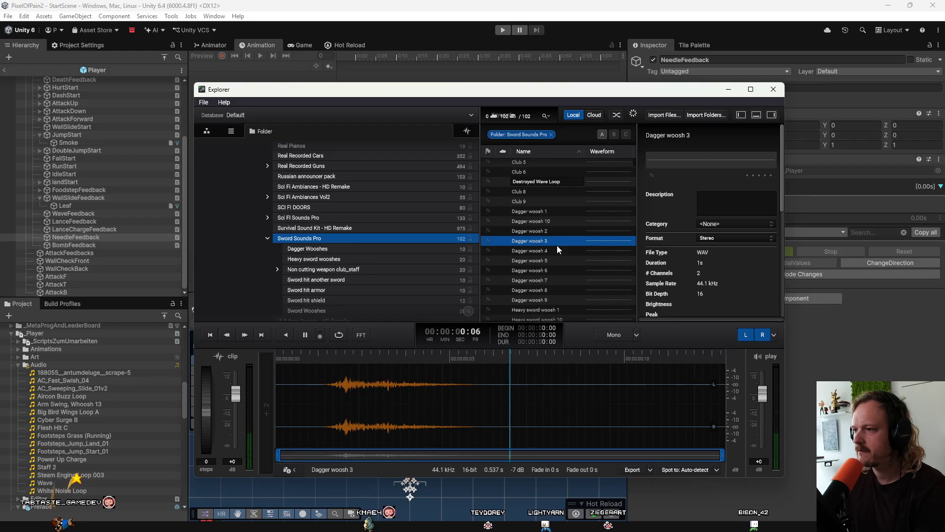
pyautogui.click(557, 251)
pyautogui.click(567, 232)
pyautogui.click(569, 213)
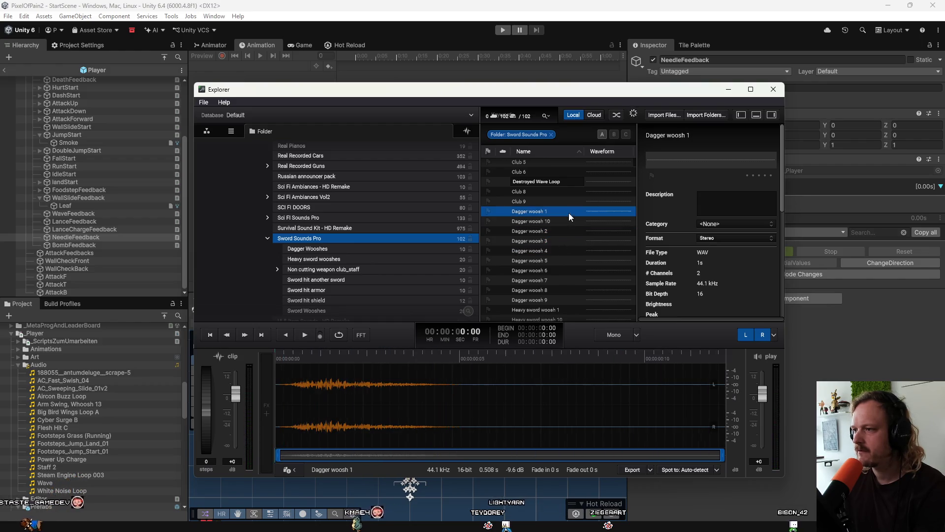
pyautogui.click(566, 219)
pyautogui.click(560, 247)
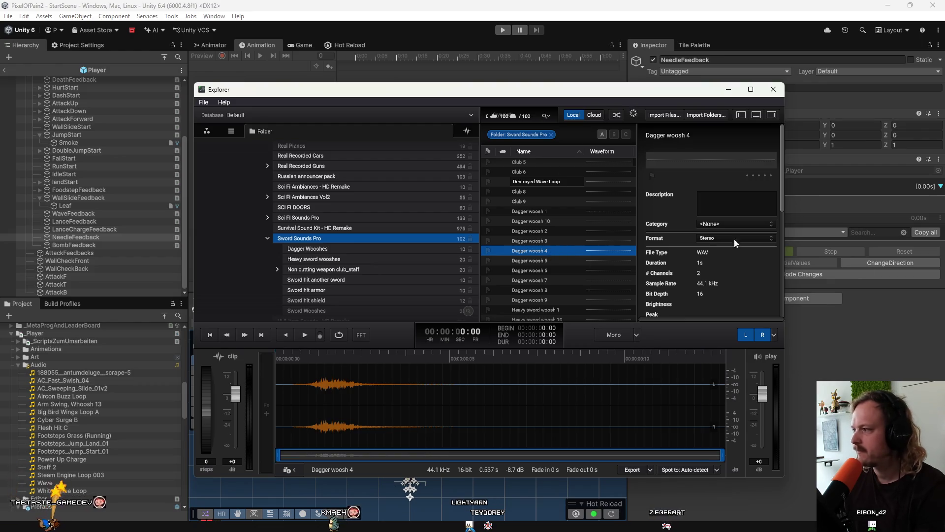
# Import Dagger woosh 4 into the Unity project's Audio folder
pyautogui.rightClick(537, 227)
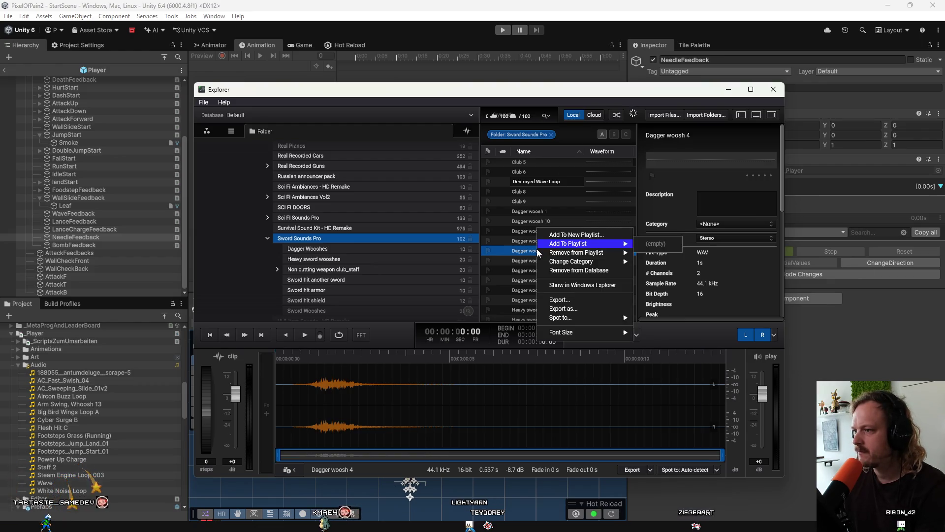
pyautogui.click(562, 285)
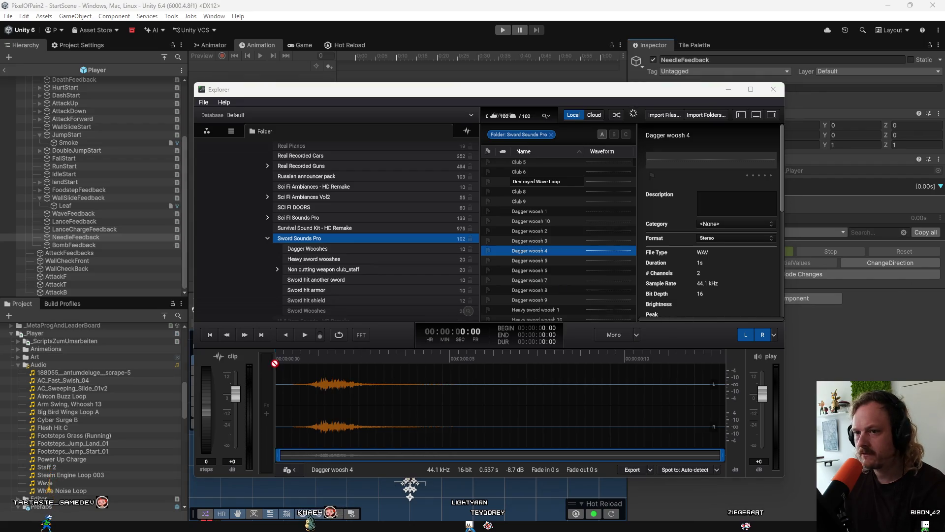
pyautogui.moveTo(71, 368); pyautogui.dragTo(60, 365)
# Add an MMSoundManager Sound feedback to NeedleFeedback using Dagger woosh 4 as its clip
pyautogui.click(84, 236)
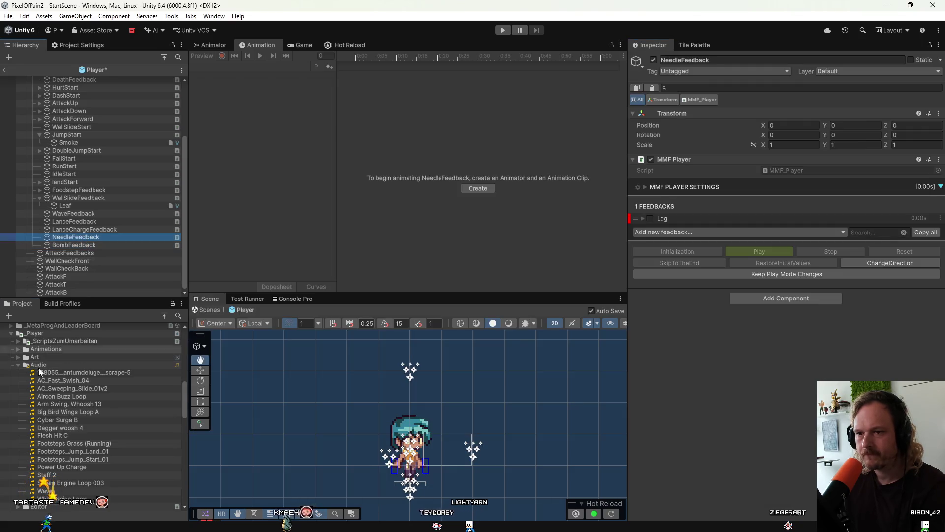
pyautogui.click(740, 235)
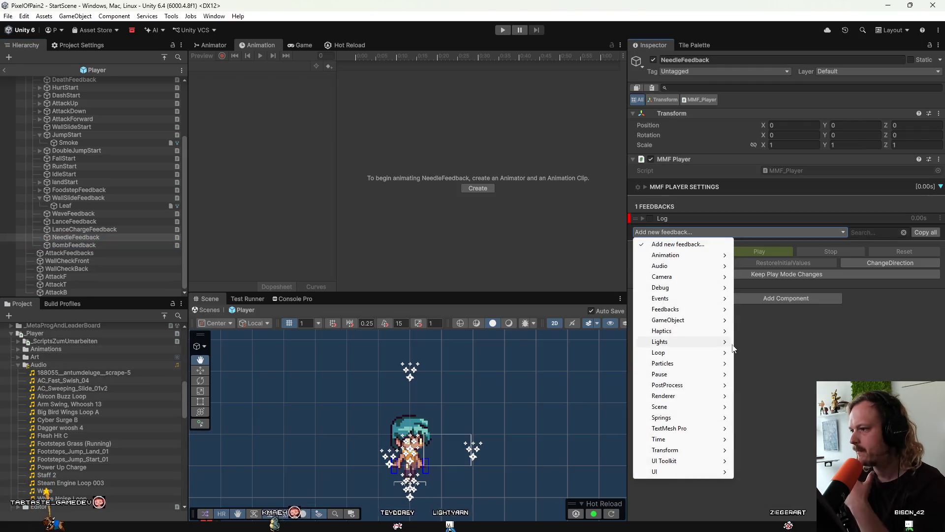
pyautogui.moveTo(692, 271)
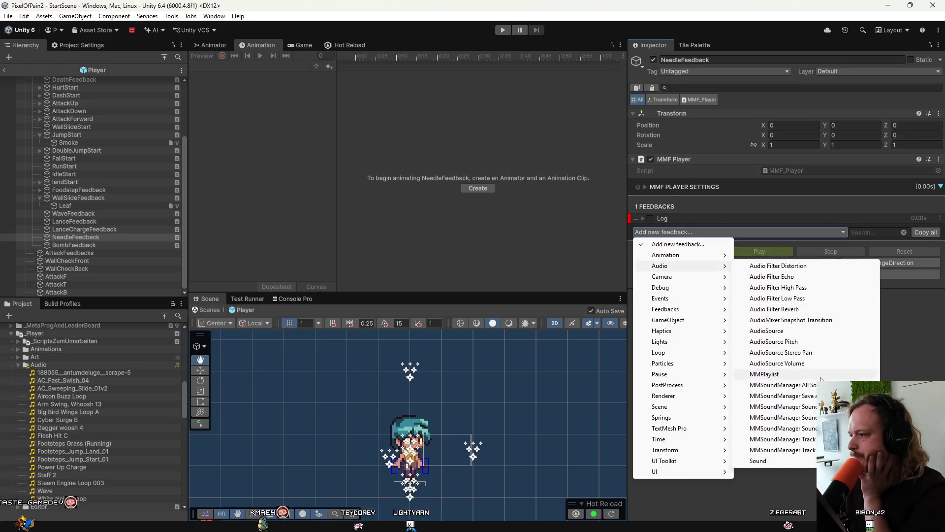
pyautogui.click(771, 406)
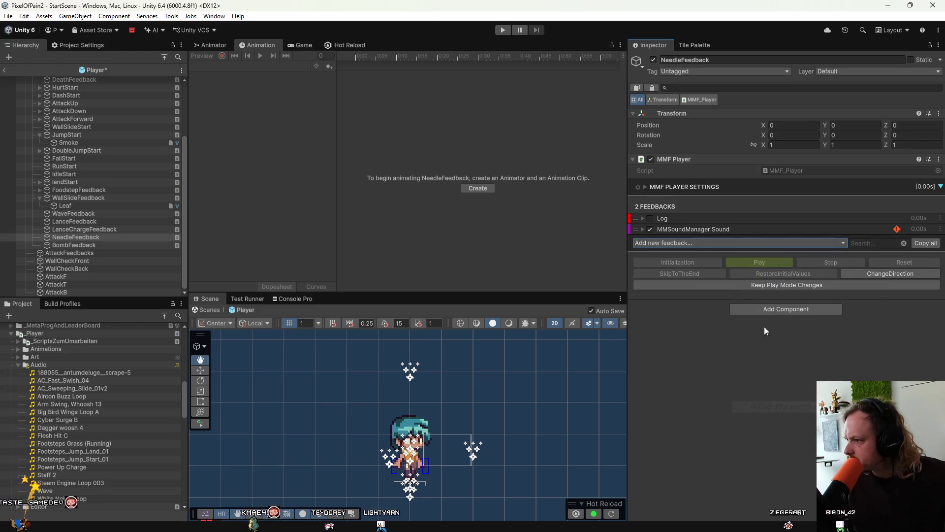
pyautogui.click(757, 230)
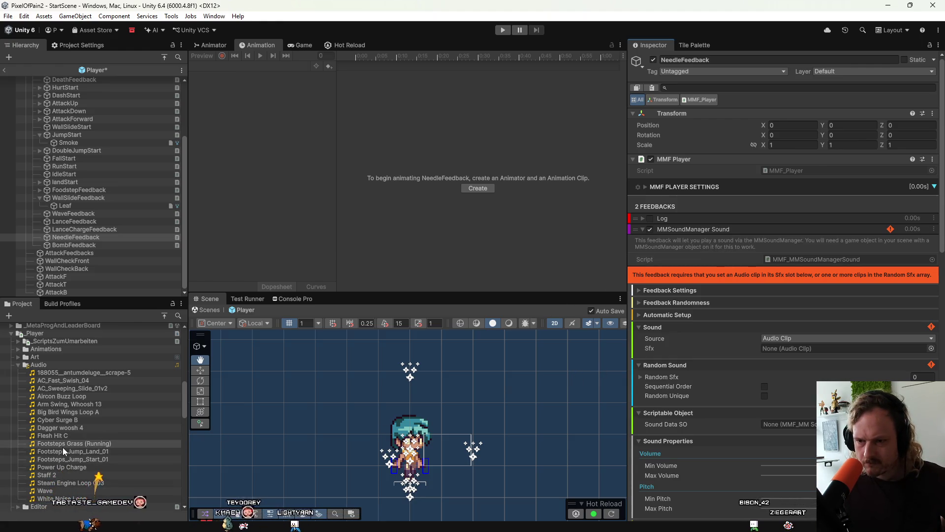
pyautogui.scroll(-1, 63, 447)
pyautogui.scroll(-1, 63, 447)
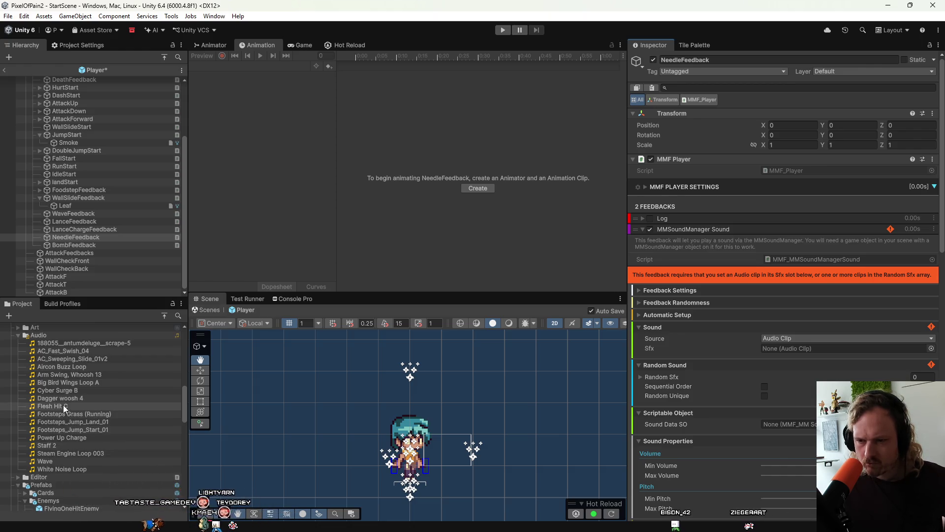
pyautogui.moveTo(63, 400)
pyautogui.mouseDown()
pyautogui.moveTo(220, 405)
pyautogui.moveTo(820, 351)
pyautogui.mouseUp()
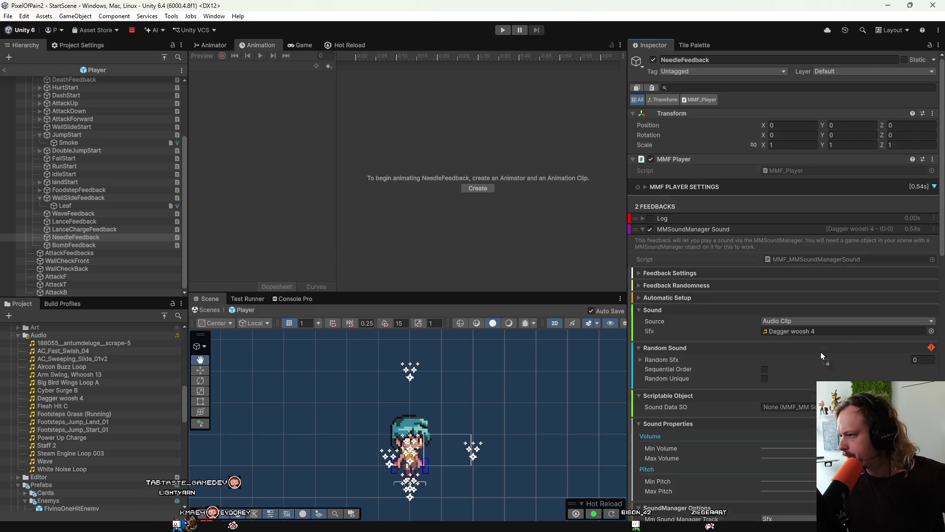
# Raise the sound's pitch to about 1.15, preview it, and return to StartScene
pyautogui.scroll(-15, 820, 352)
pyautogui.scroll(10, 820, 351)
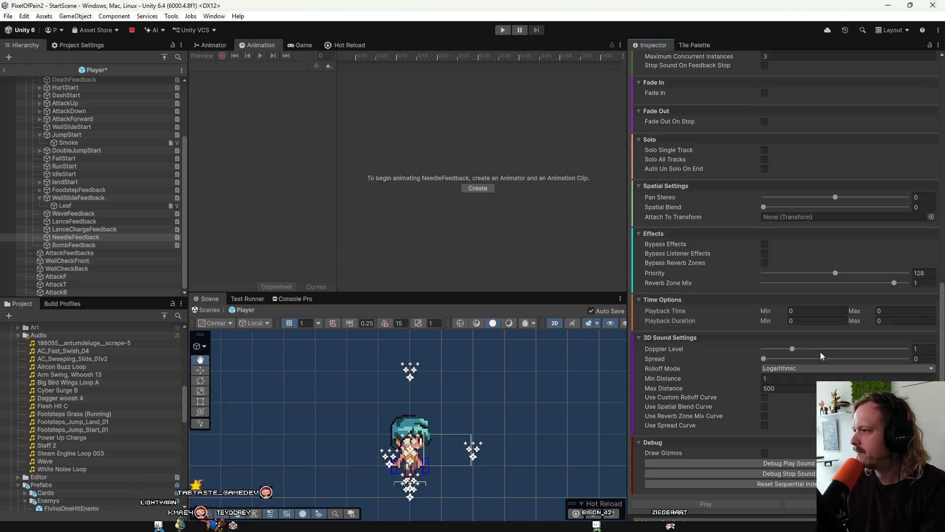
pyautogui.moveTo(859, 137); pyautogui.dragTo(863, 150)
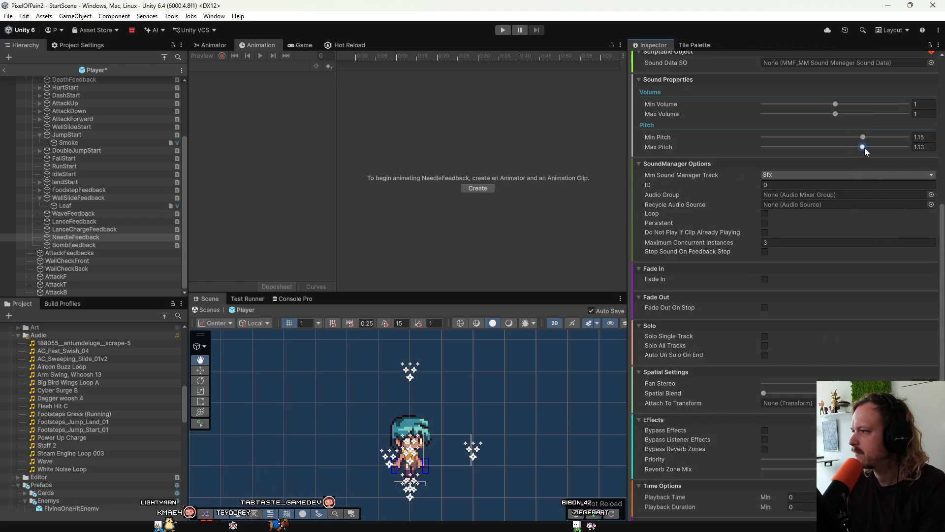
pyautogui.scroll(-10, 866, 197)
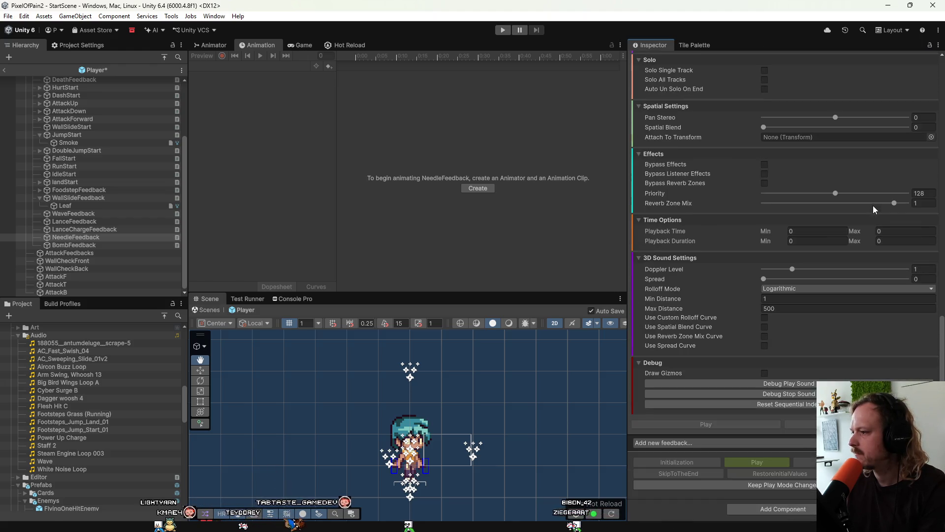
pyautogui.click(806, 383)
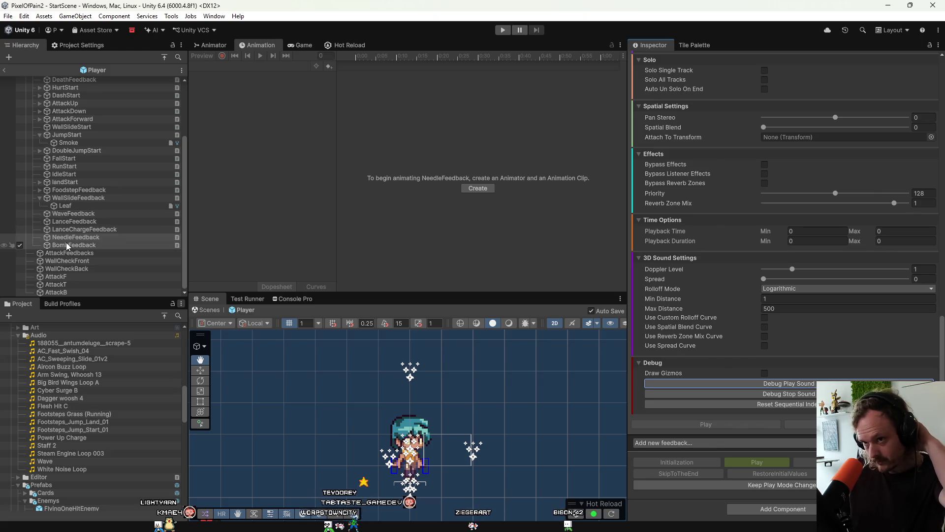
pyautogui.scroll(5, 77, 238)
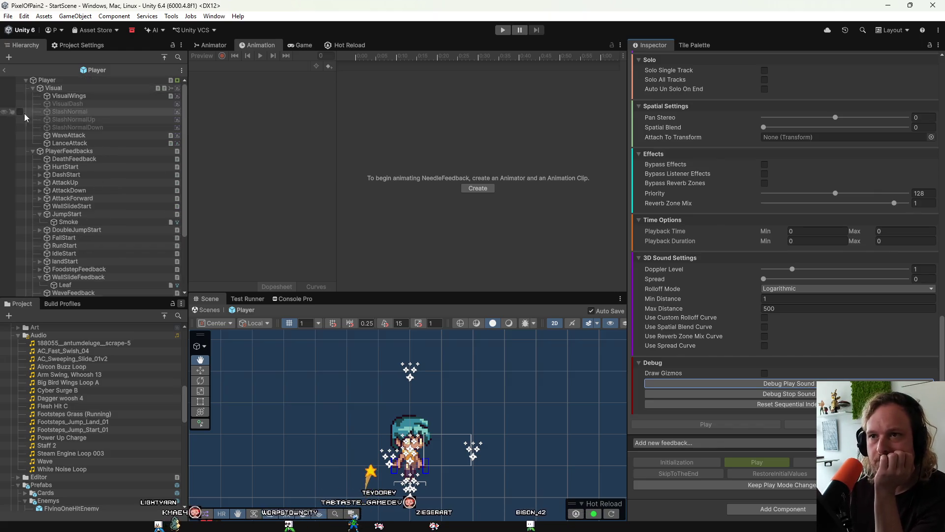
pyautogui.click(4, 72)
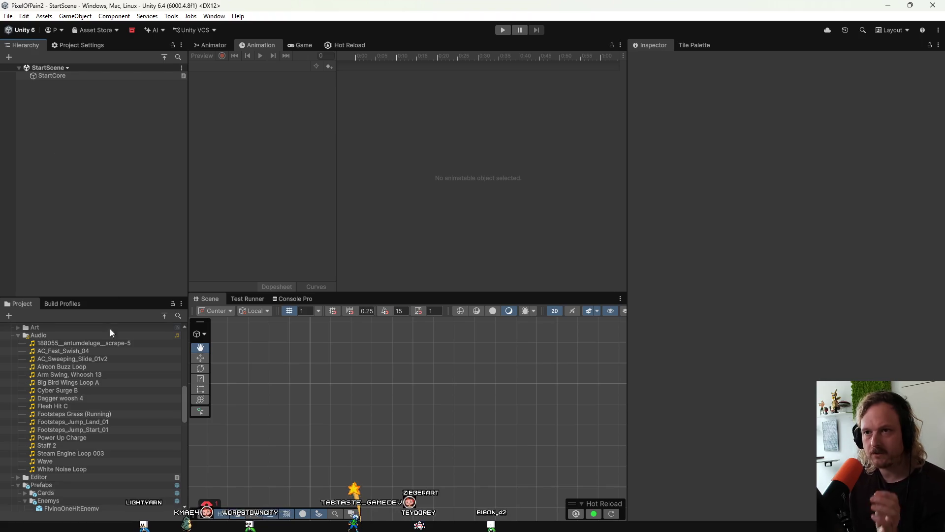
# Open the HazardNonDestroyable prefab and select its HitFeedback child object
pyautogui.scroll(-5, 113, 424)
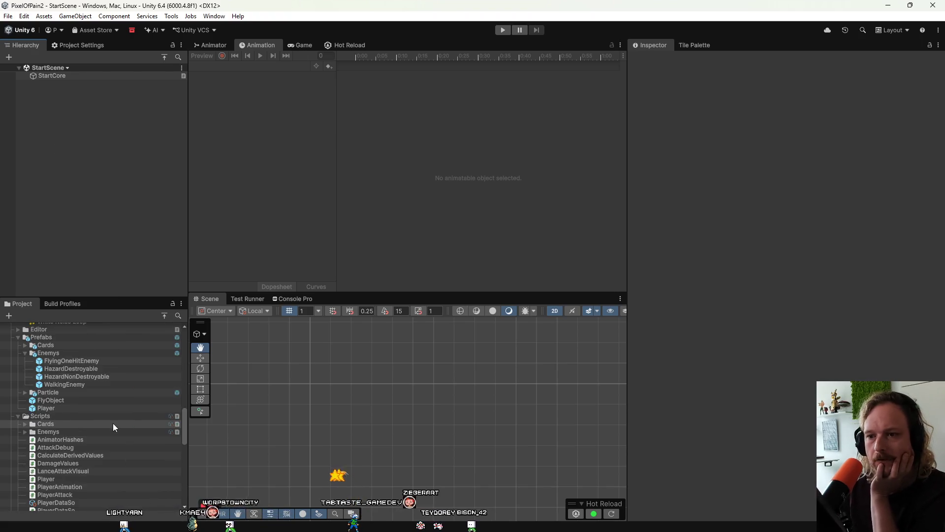
pyautogui.doubleClick(74, 377)
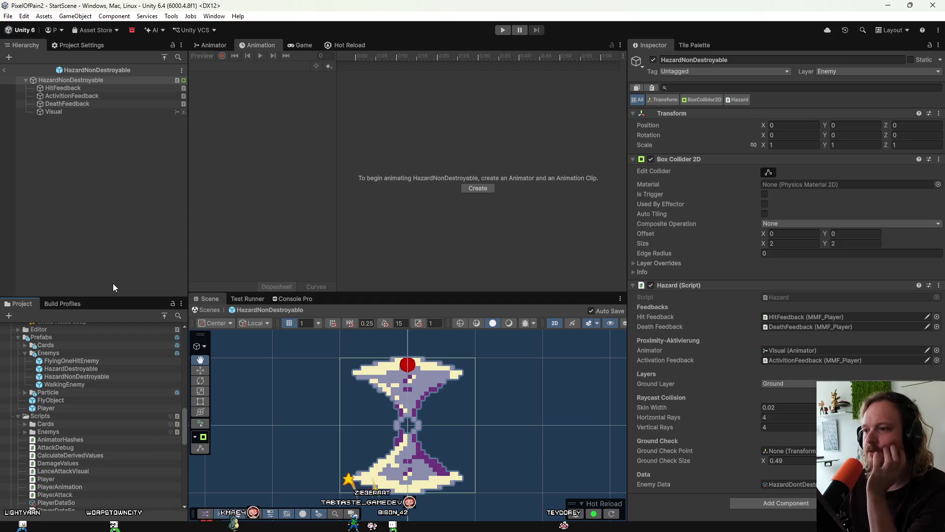
pyautogui.click(53, 97)
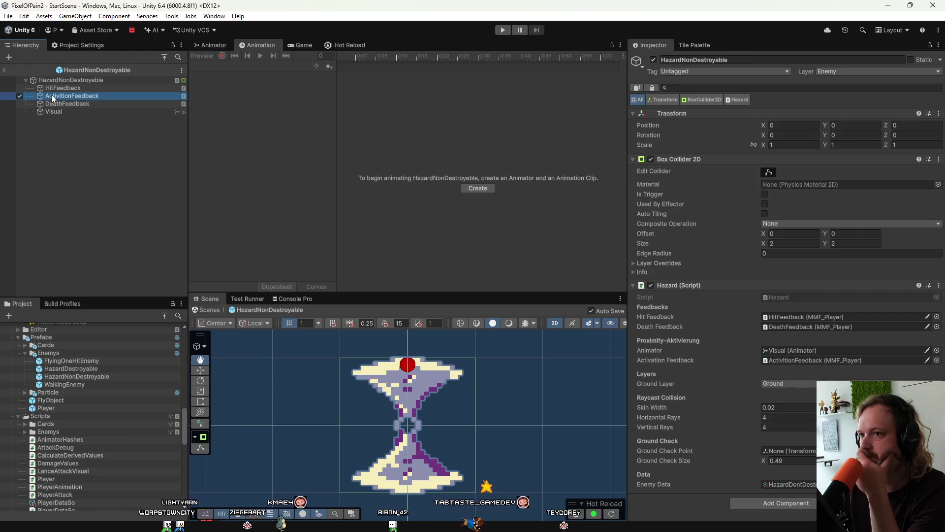
pyautogui.click(60, 89)
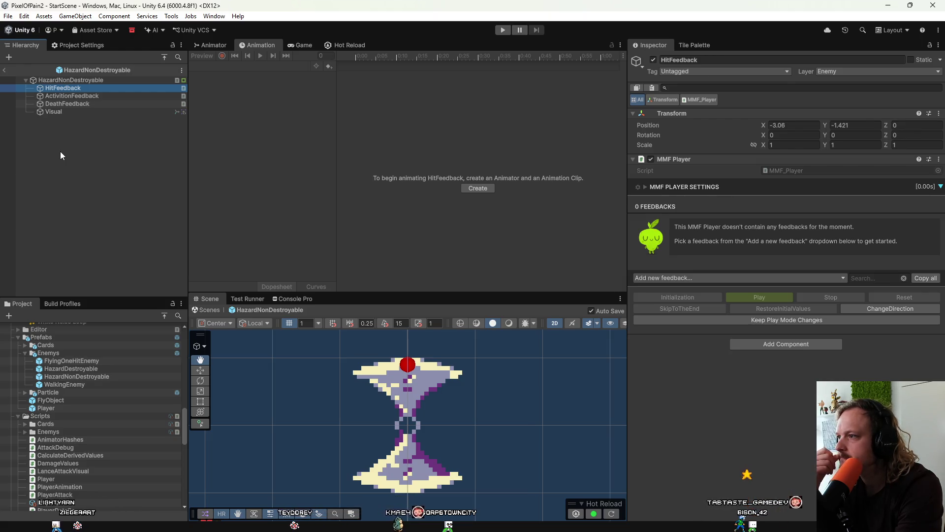
# Add an MMSoundManager Sound feedback to the hazard's HitFeedback and expand its settings
pyautogui.click(694, 278)
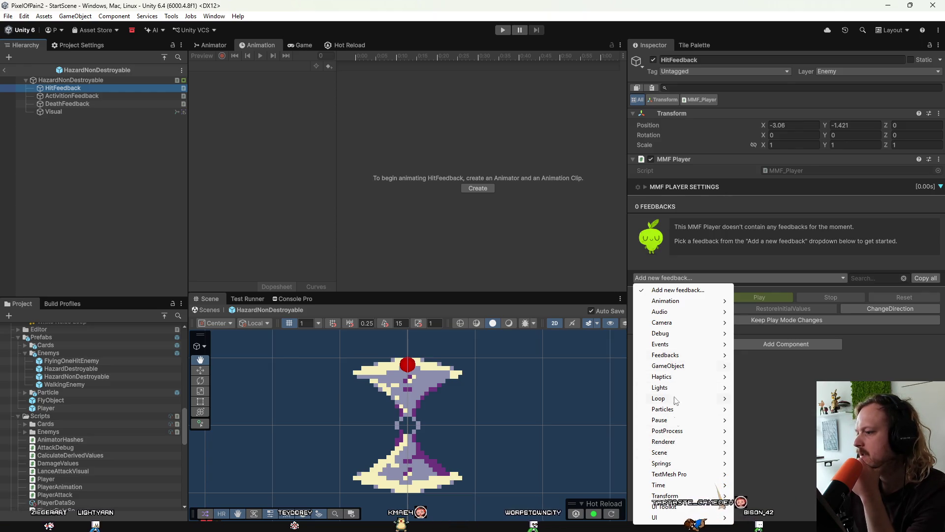
pyautogui.moveTo(689, 312)
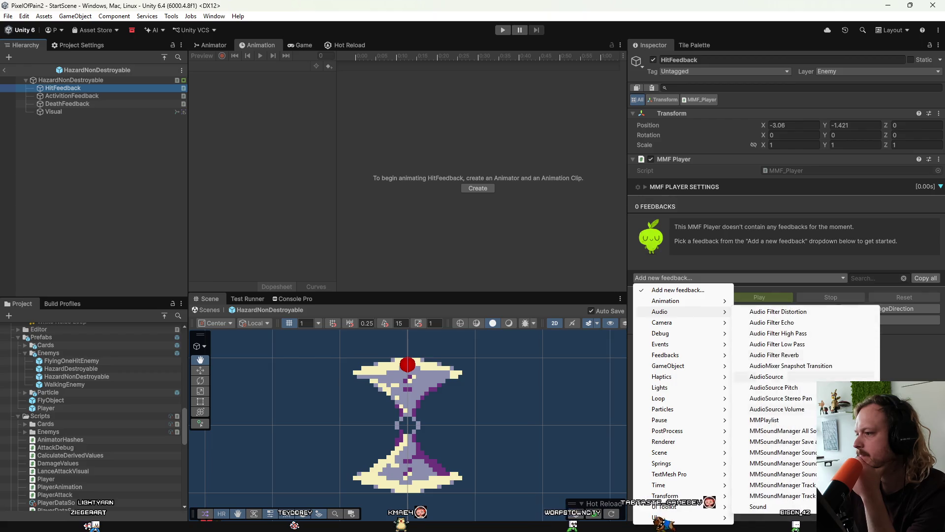
pyautogui.click(799, 453)
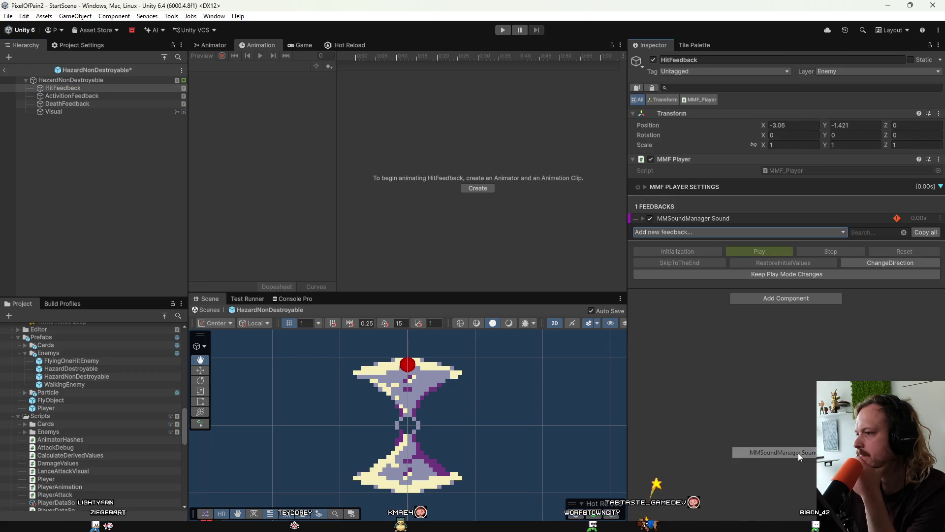
pyautogui.click(696, 219)
# In the sound library, audition Sword hit another sword 1–10, settling on number 6
pyautogui.click(595, 524)
pyautogui.scroll(-10, 516, 268)
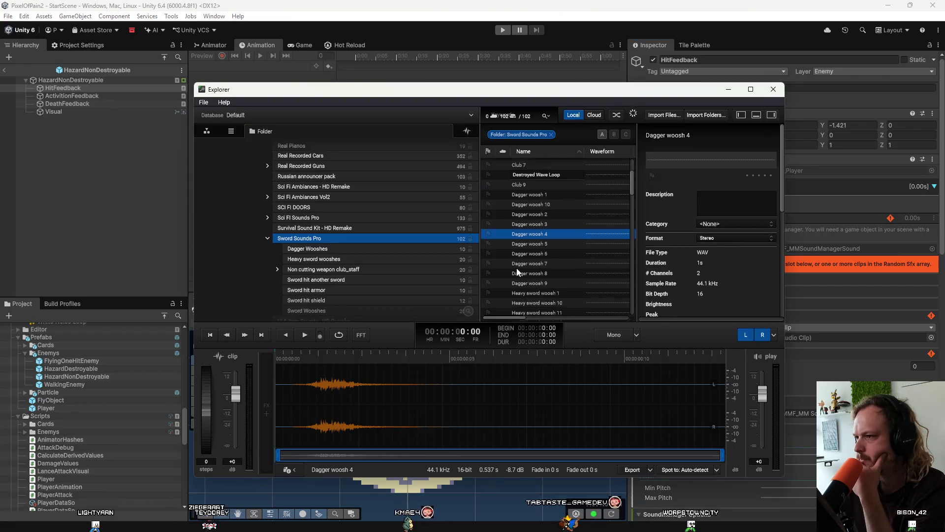
pyautogui.scroll(-2, 517, 272)
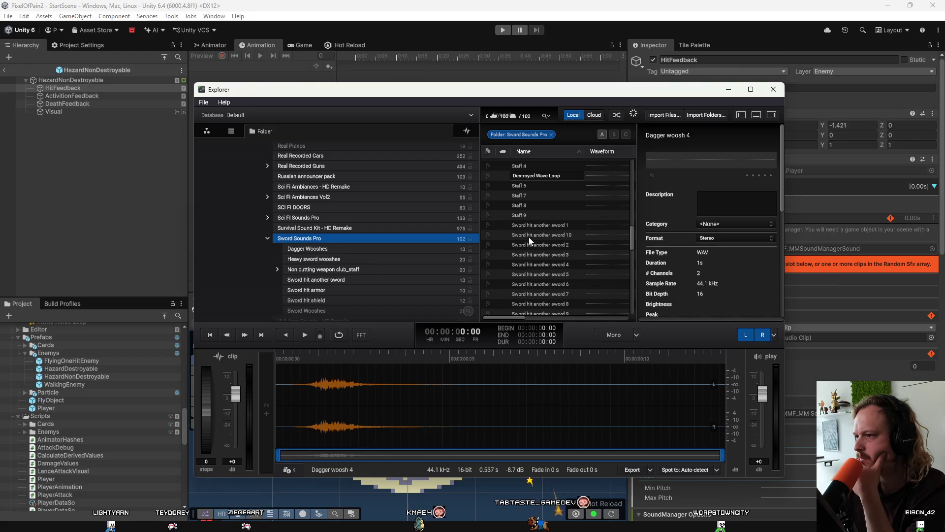
pyautogui.click(531, 226)
pyautogui.click(539, 235)
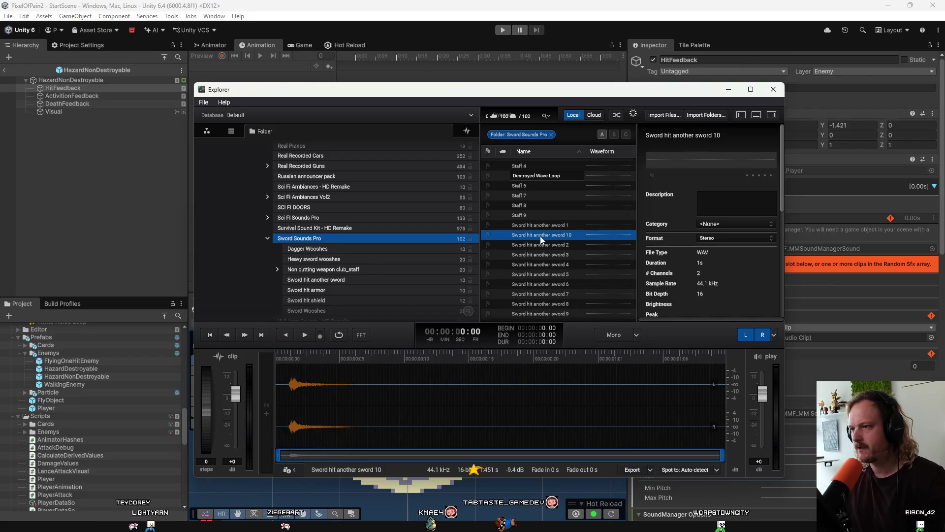
pyautogui.click(540, 245)
pyautogui.click(539, 255)
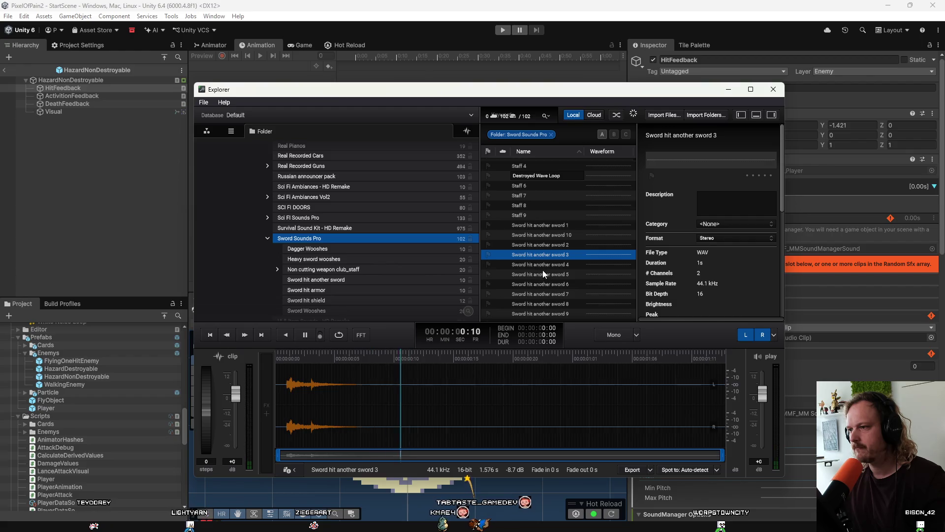
pyautogui.click(544, 265)
pyautogui.click(544, 275)
pyautogui.click(545, 284)
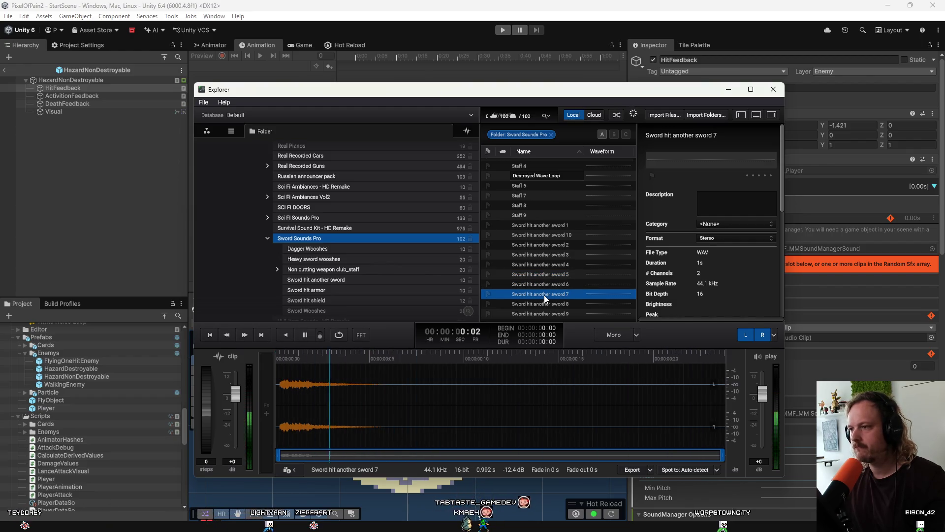
pyautogui.click(551, 288)
pyautogui.click(551, 310)
pyautogui.click(551, 306)
pyautogui.click(554, 285)
# Reveal Sword hit another sword 6 in Windows Explorer and return to Unity
pyautogui.rightClick(554, 286)
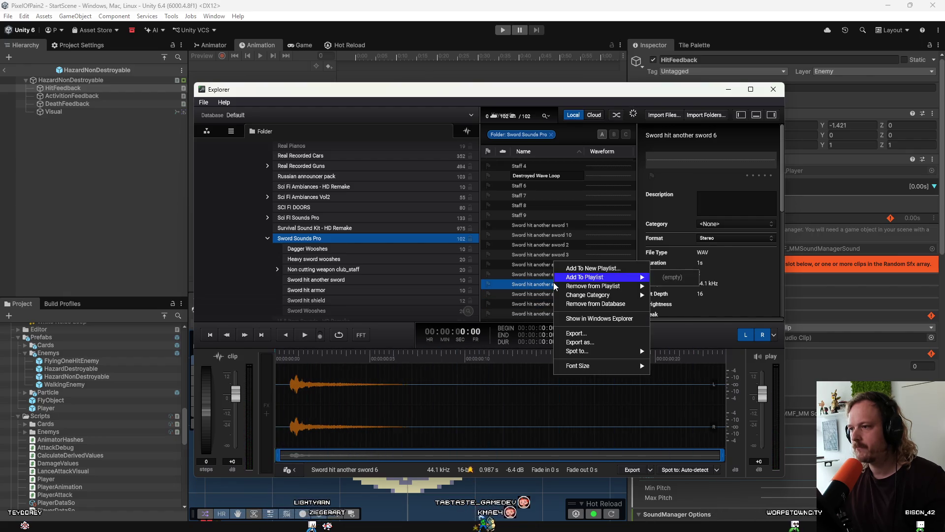
pyautogui.click(588, 319)
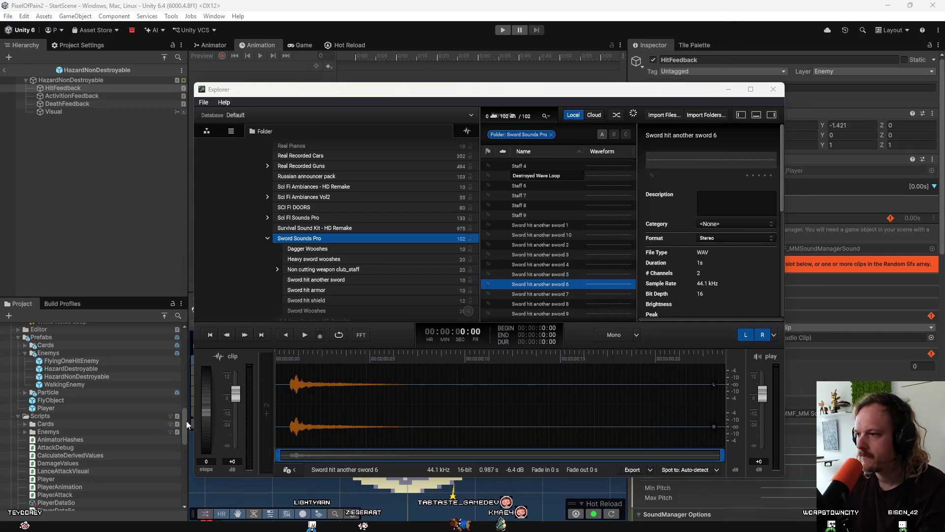
pyautogui.scroll(5, 79, 429)
pyautogui.scroll(5, 90, 418)
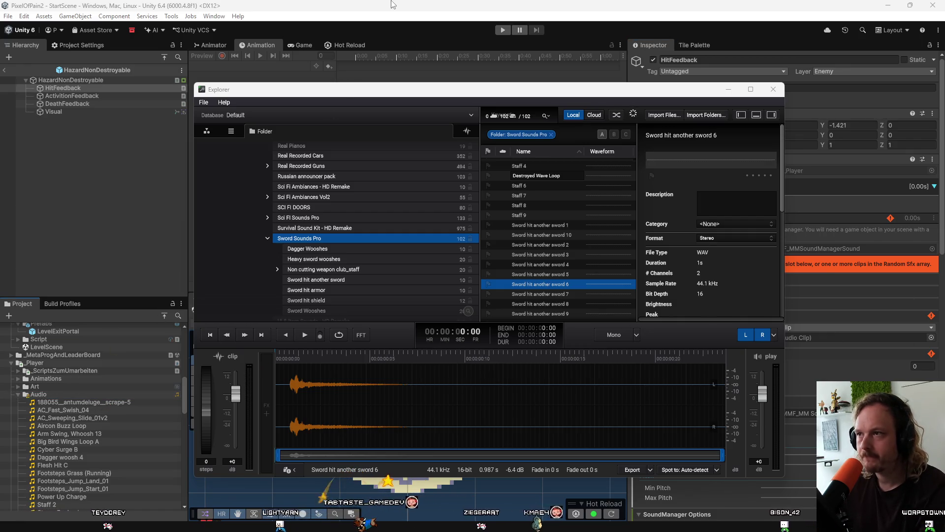
pyautogui.click(497, 194)
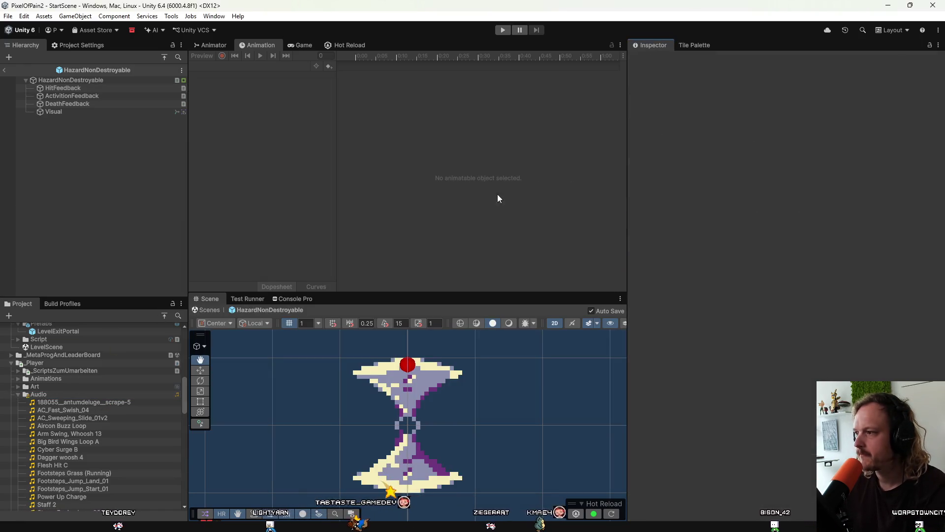
# Assign Sword hit another sword 6 as the HitFeedback sound feedback's clip
pyautogui.click(131, 88)
pyautogui.scroll(-3, 155, 421)
pyautogui.scroll(2, 155, 422)
pyautogui.moveTo(81, 492)
pyautogui.mouseDown()
pyautogui.moveTo(468, 403)
pyautogui.moveTo(839, 337)
pyautogui.mouseUp()
# Preview the hazard's hit sound and exit prefab mode back to StartScene
pyautogui.scroll(-10, 836, 336)
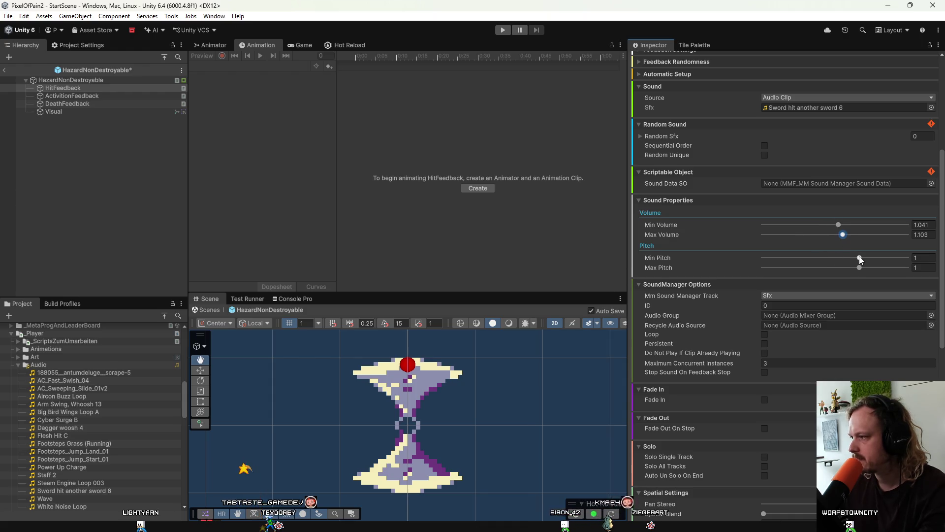
pyautogui.scroll(-15, 870, 273)
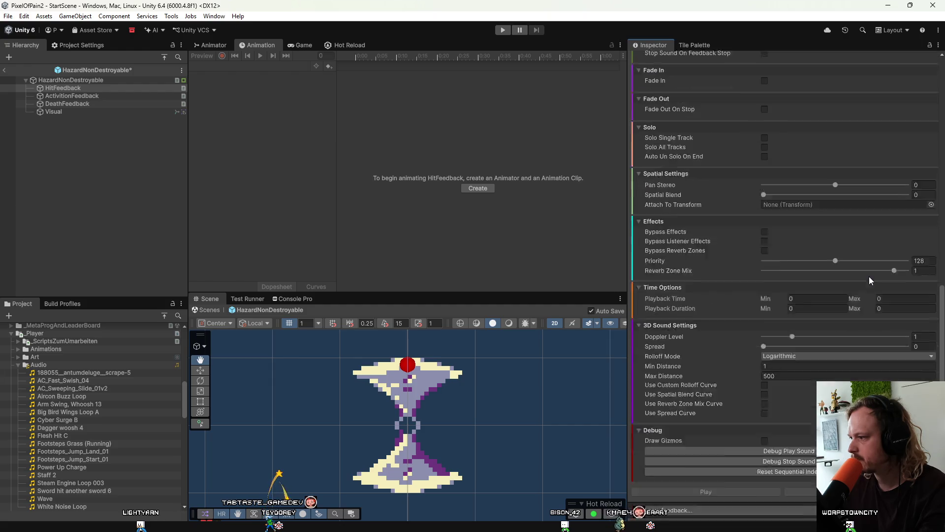
pyautogui.click(809, 386)
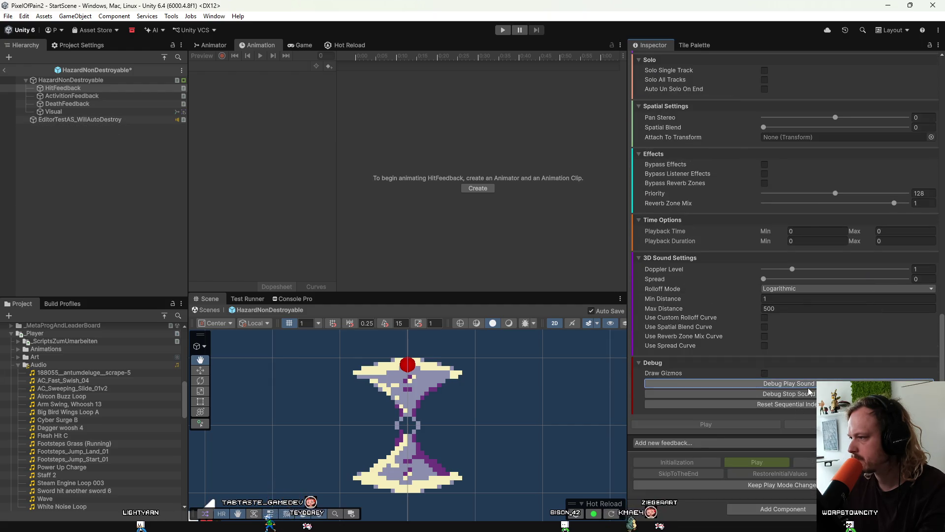
pyautogui.scroll(12, 809, 392)
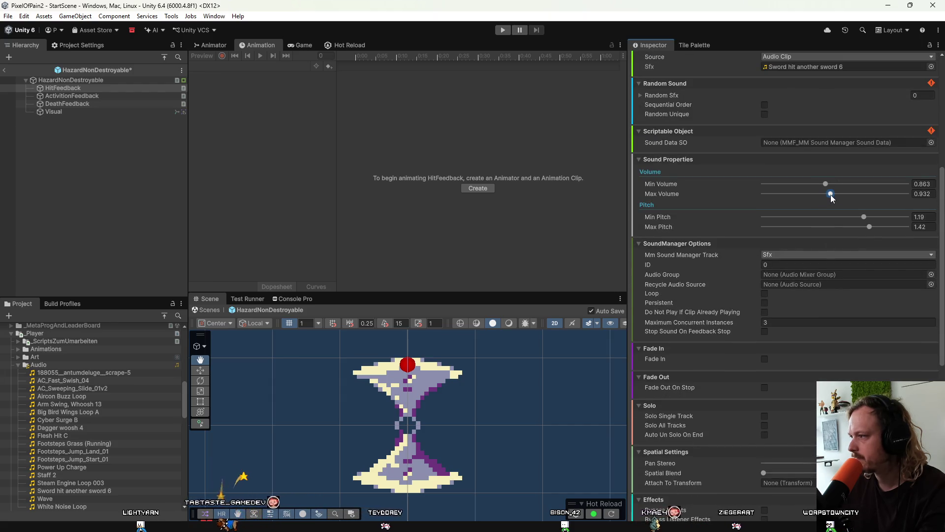
pyautogui.scroll(-10, 831, 206)
pyautogui.click(761, 383)
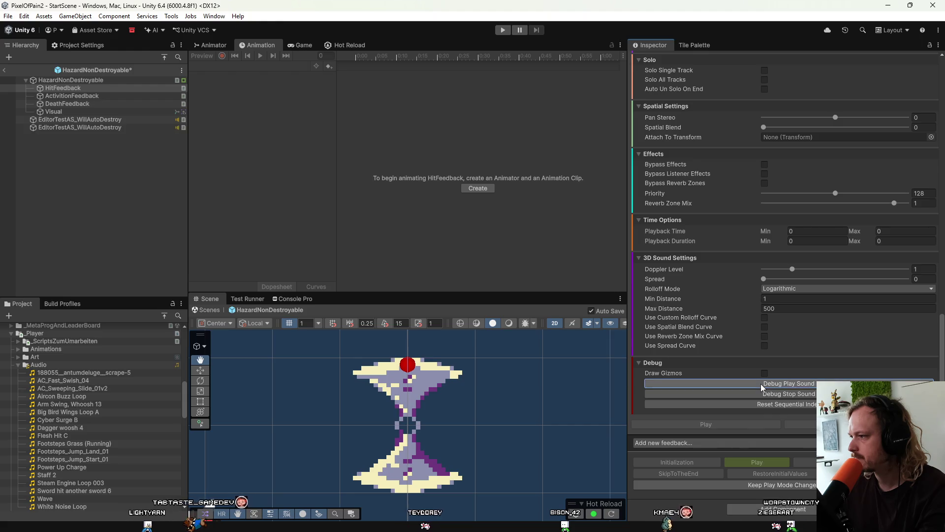
pyautogui.scroll(12, 761, 383)
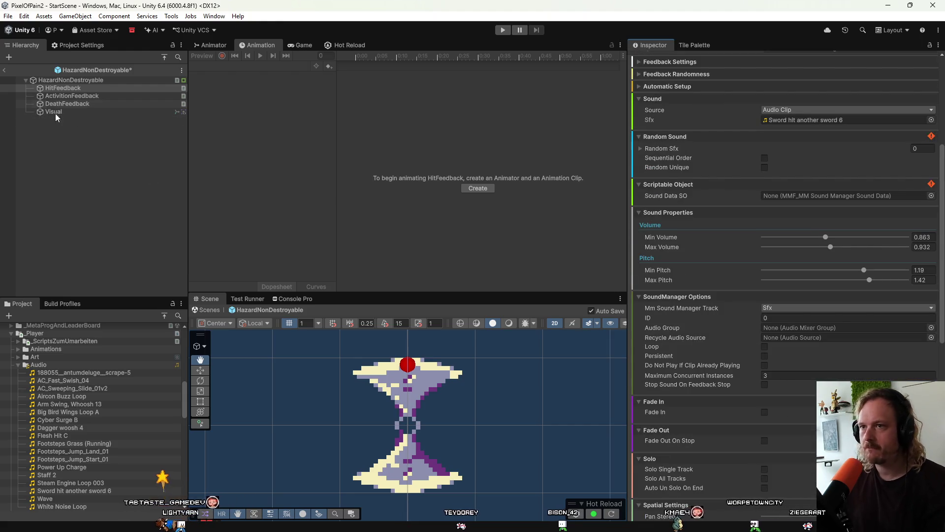
pyautogui.click(4, 70)
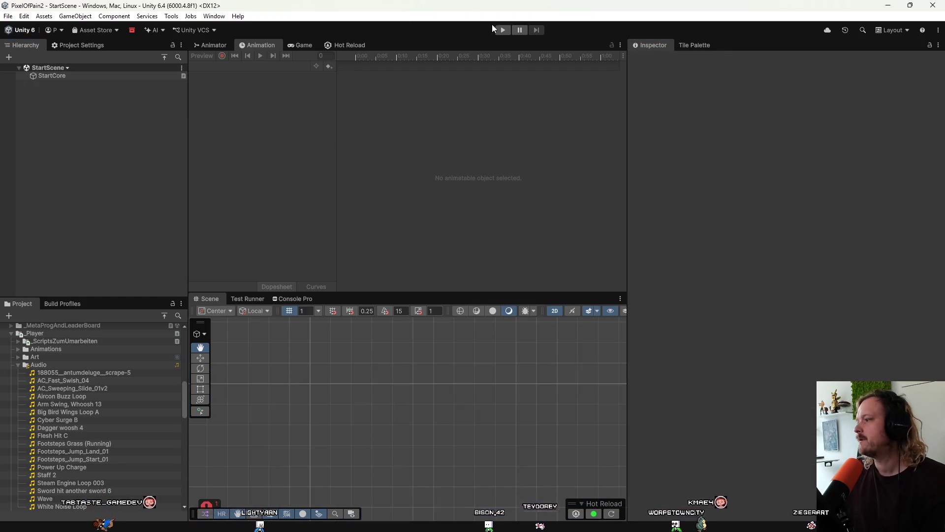
# Play-test the level, attacking and pogoing off hazards, reloading with R after dying
pyautogui.click(503, 29)
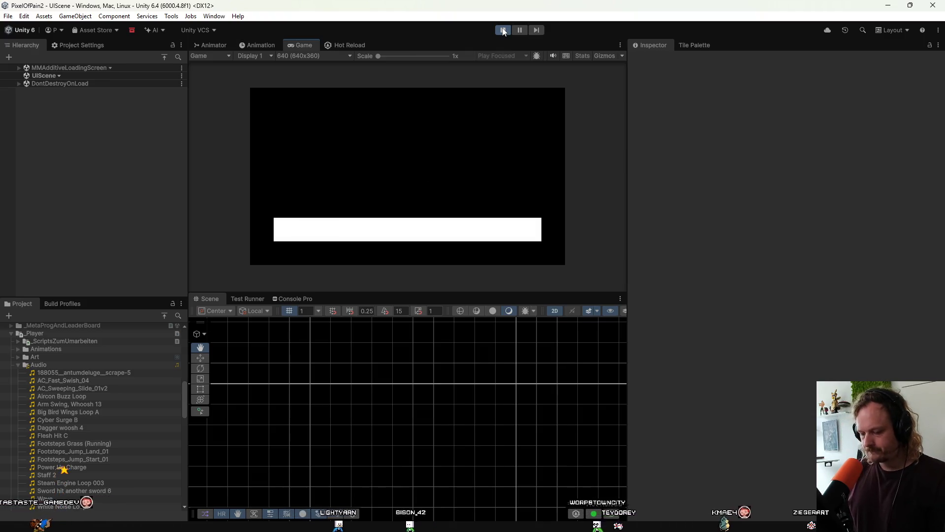
pyautogui.click(415, 195)
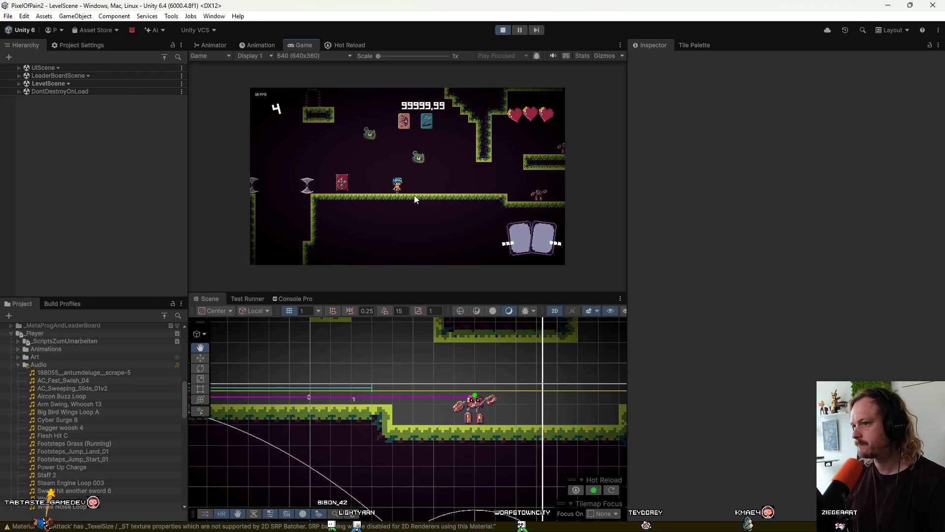
pyautogui.click(415, 195)
pyautogui.press('a')
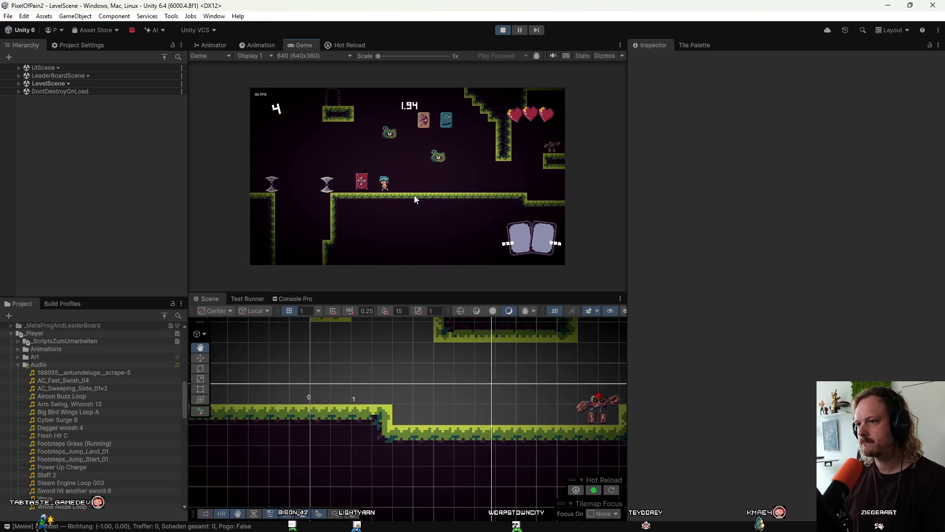
pyautogui.click(415, 195)
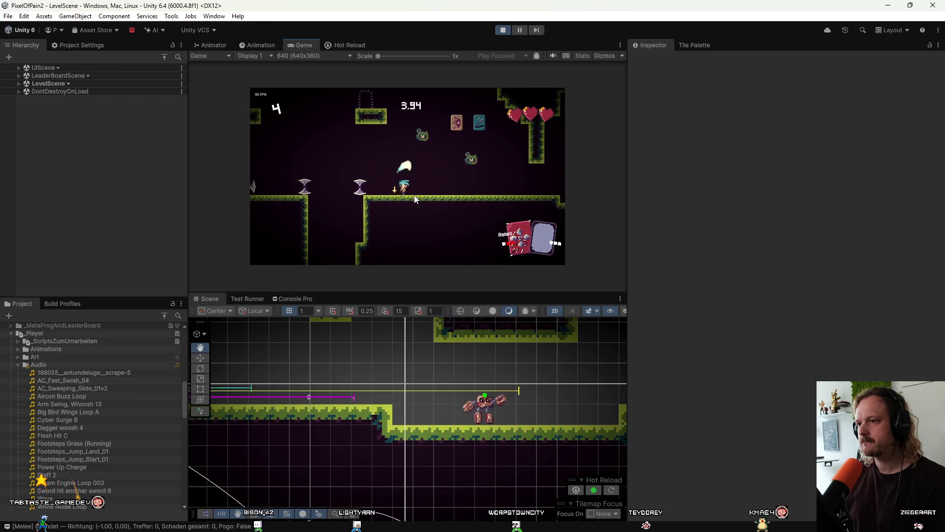
pyautogui.press('space')
pyautogui.click(415, 195)
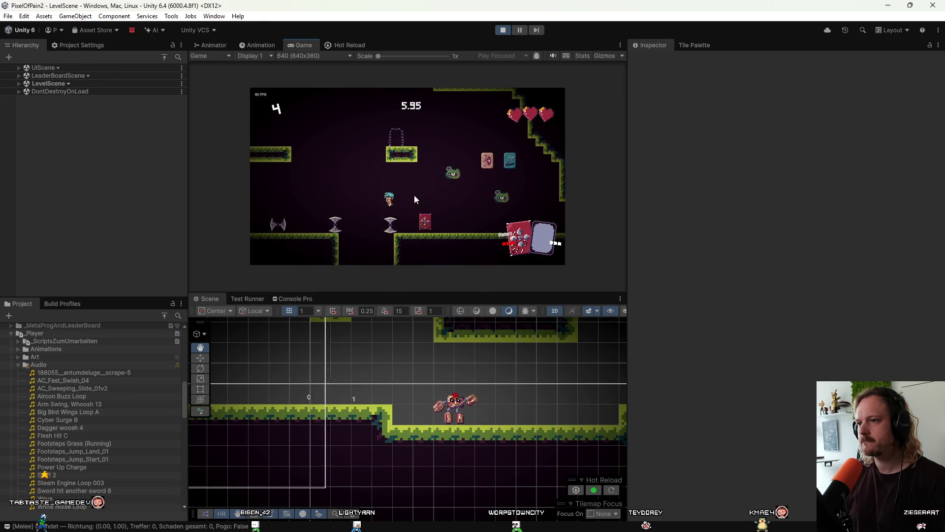
pyautogui.click(415, 197)
pyautogui.press('space')
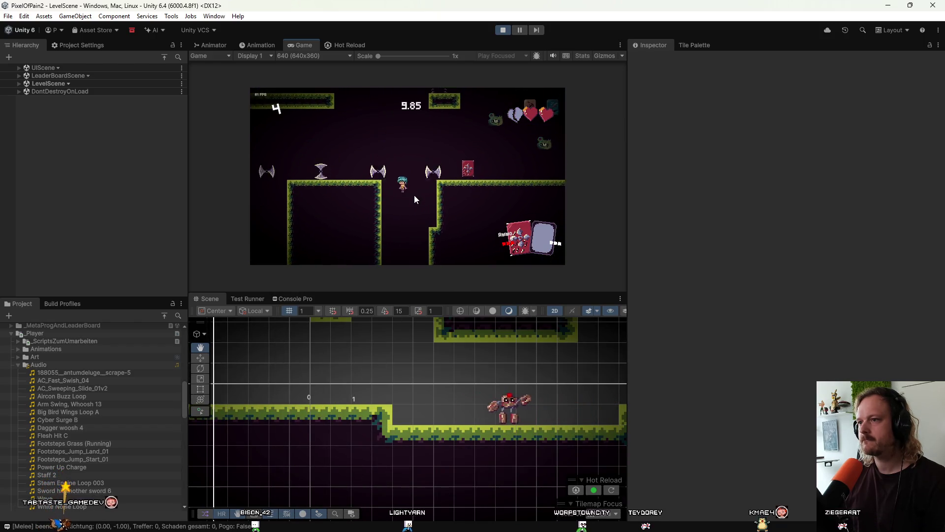
pyautogui.click(415, 195)
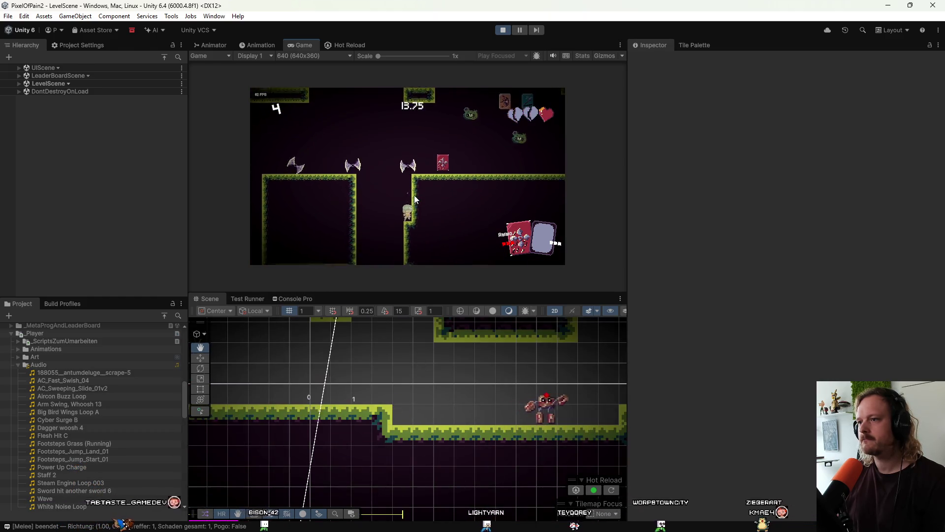
pyautogui.click(415, 195)
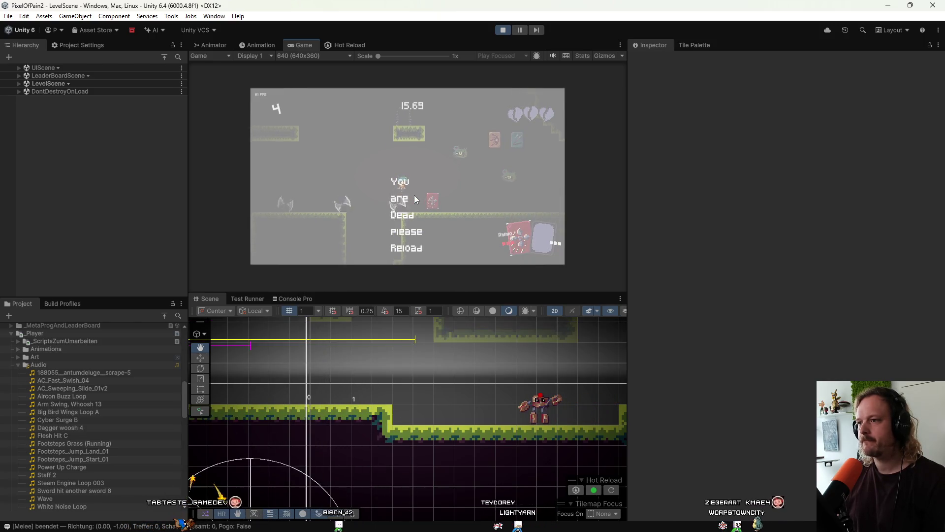
pyautogui.press('r')
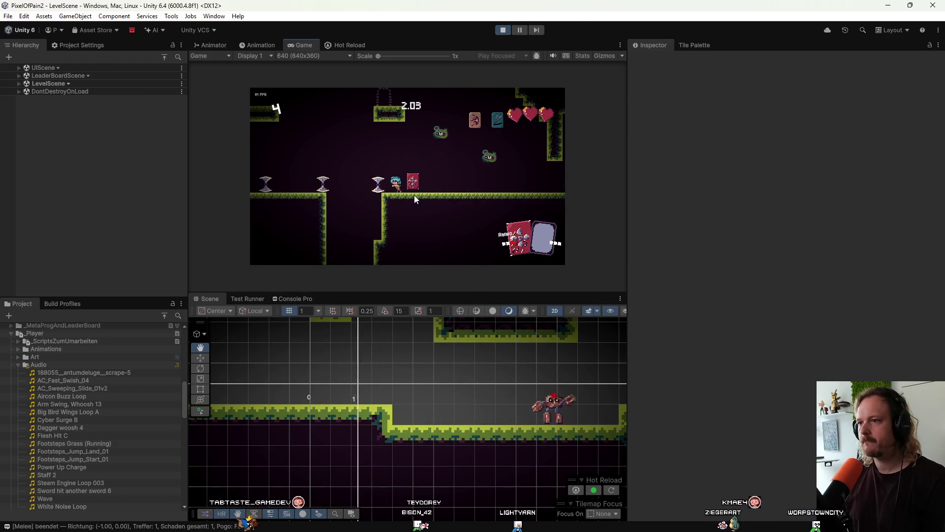
pyautogui.click(414, 195)
pyautogui.click(414, 195)
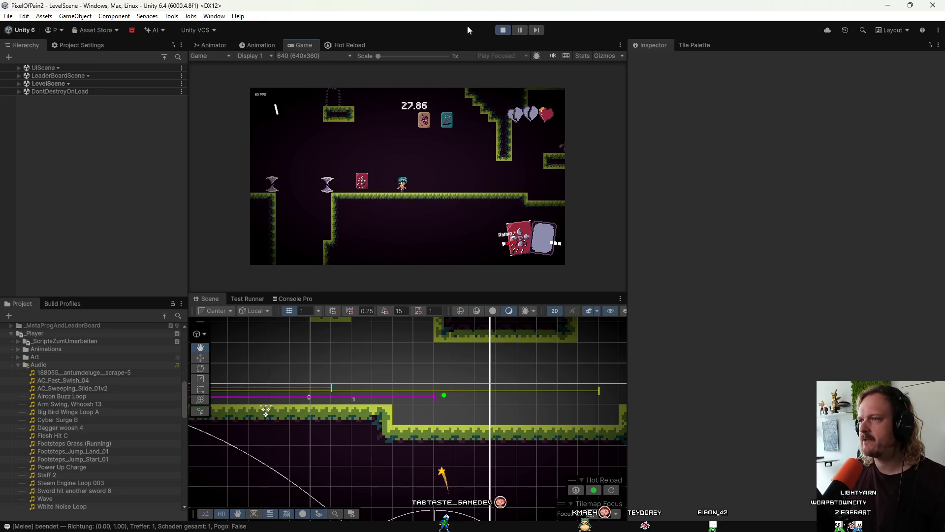
# Stop Play mode and open the HazardNonDestroyable prefab for editing
pyautogui.click(503, 30)
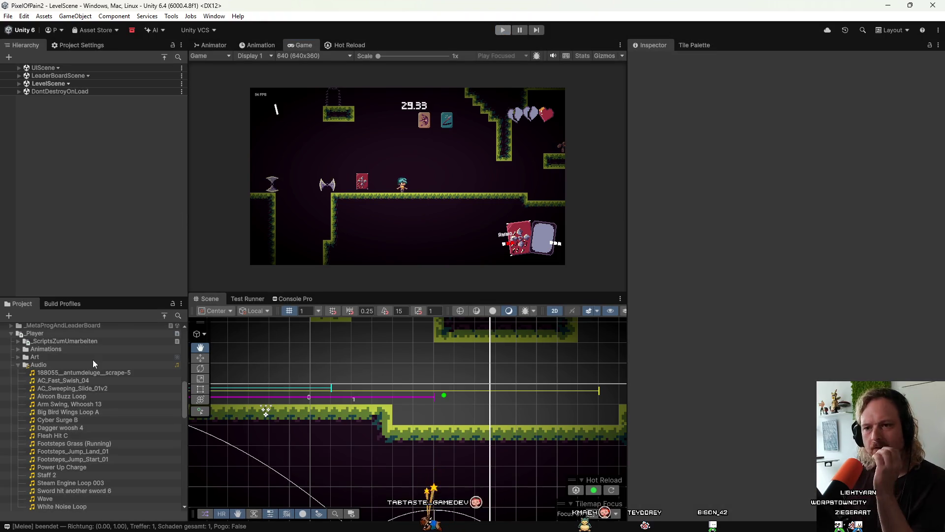
pyautogui.scroll(-5, 96, 433)
pyautogui.scroll(5, 96, 433)
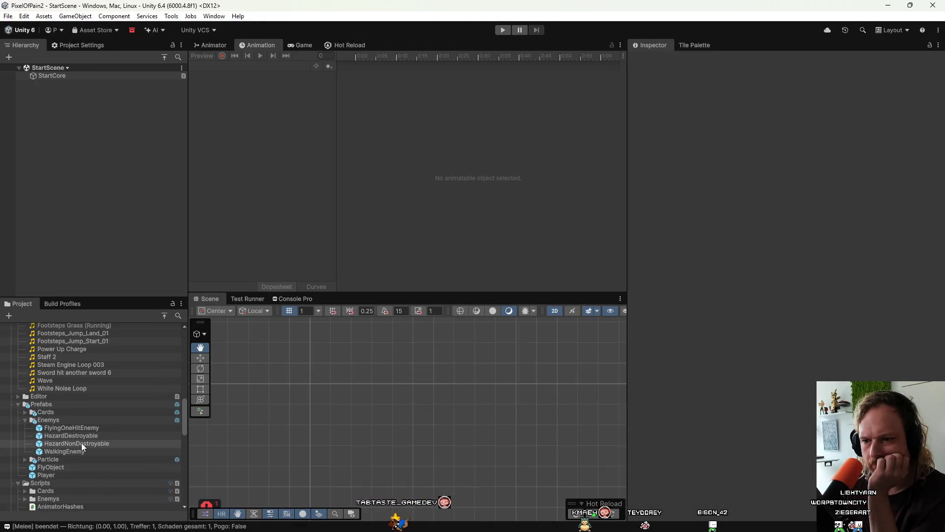
pyautogui.doubleClick(81, 443)
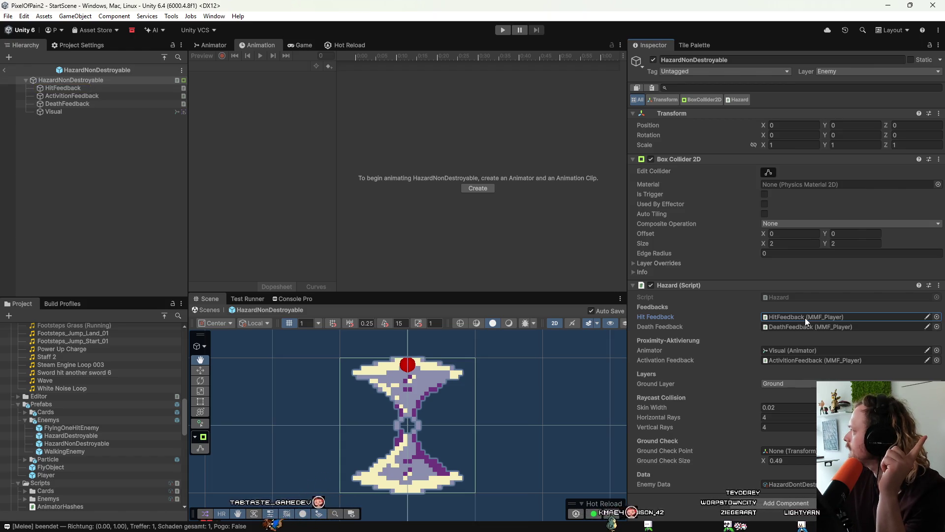
# Open the Hazard script in Rider and navigate to EnemyBase's TakeDamage method
pyautogui.doubleClick(793, 296)
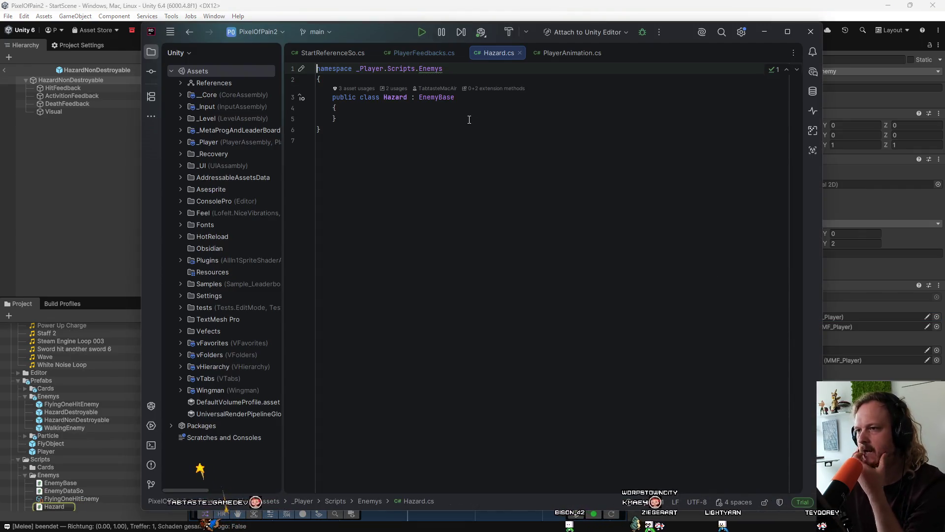
pyautogui.keyDown('ctrl'); pyautogui.click(440, 102); pyautogui.keyUp('ctrl')
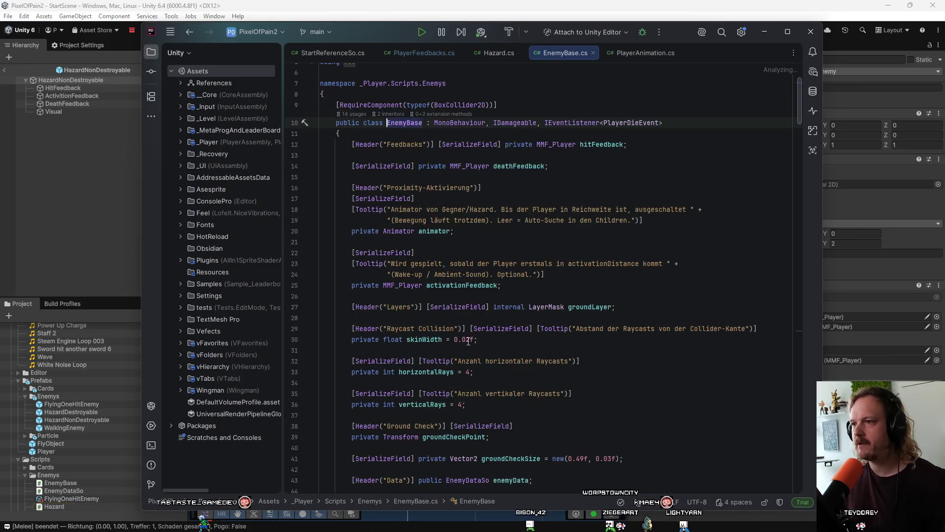
pyautogui.scroll(-10, 486, 358)
pyautogui.scroll(-12, 486, 358)
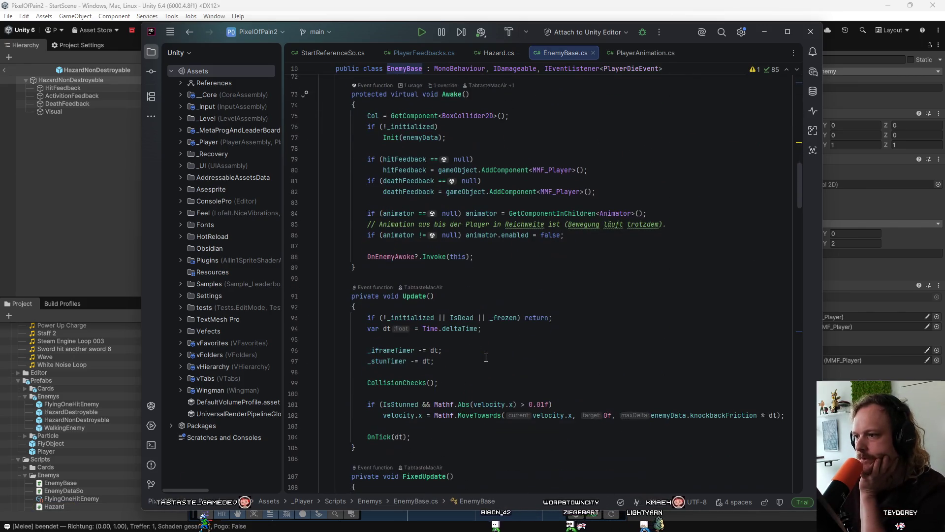
pyautogui.scroll(-6, 486, 358)
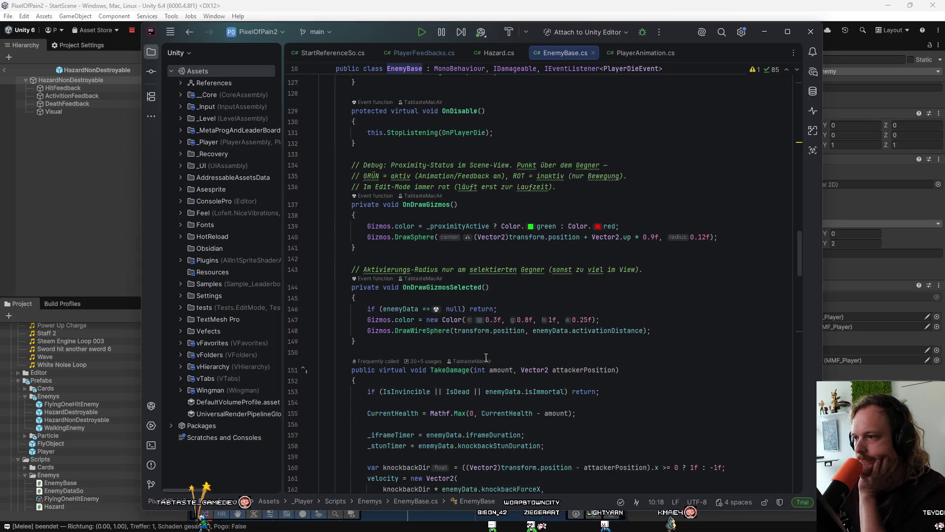
pyautogui.scroll(-9, 486, 358)
pyautogui.scroll(4, 486, 357)
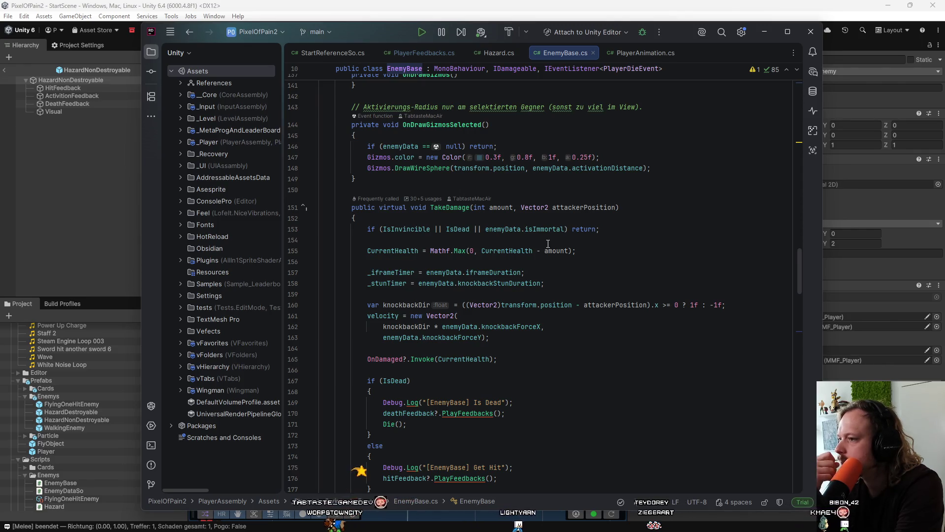
pyautogui.scroll(-2, 394, 251)
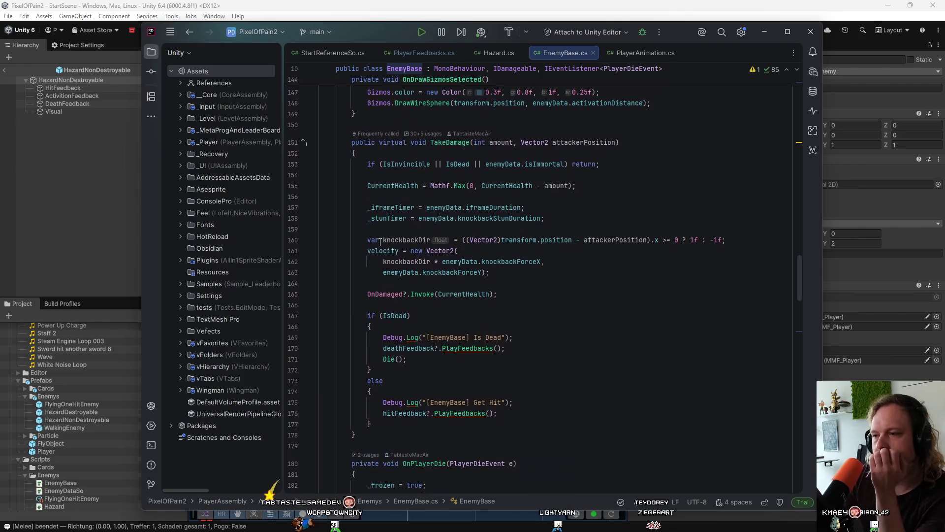
pyautogui.scroll(1, 504, 282)
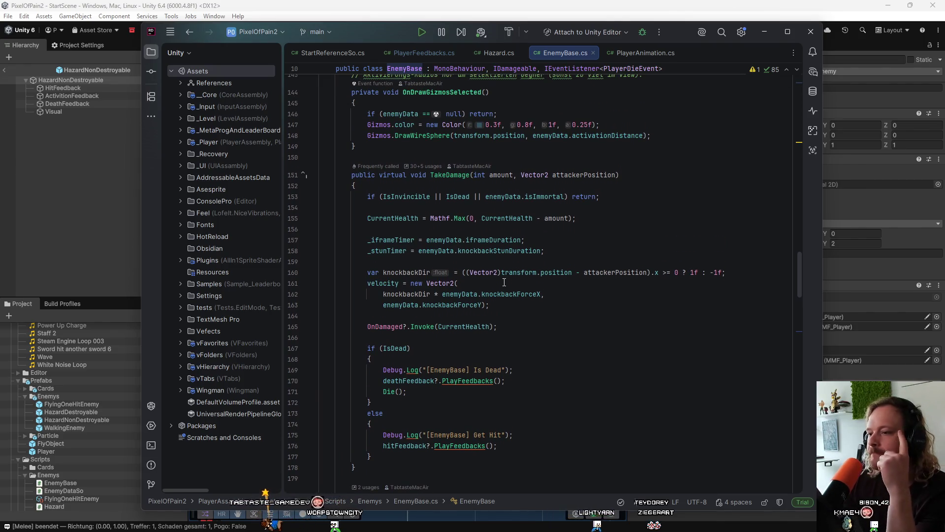
pyautogui.scroll(1, 504, 282)
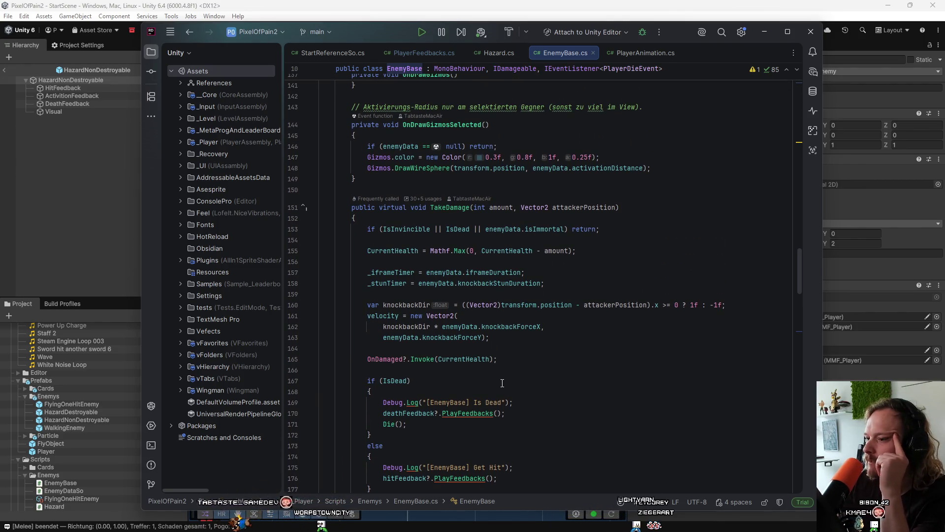
pyautogui.scroll(1, 503, 383)
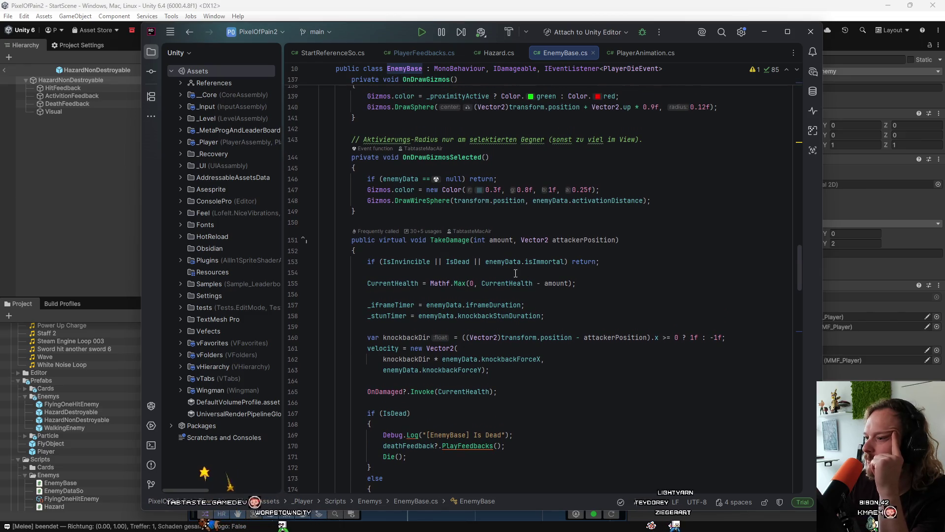
# Insert a blank line at the start of the TakeDamage method body
pyautogui.moveTo(533, 265)
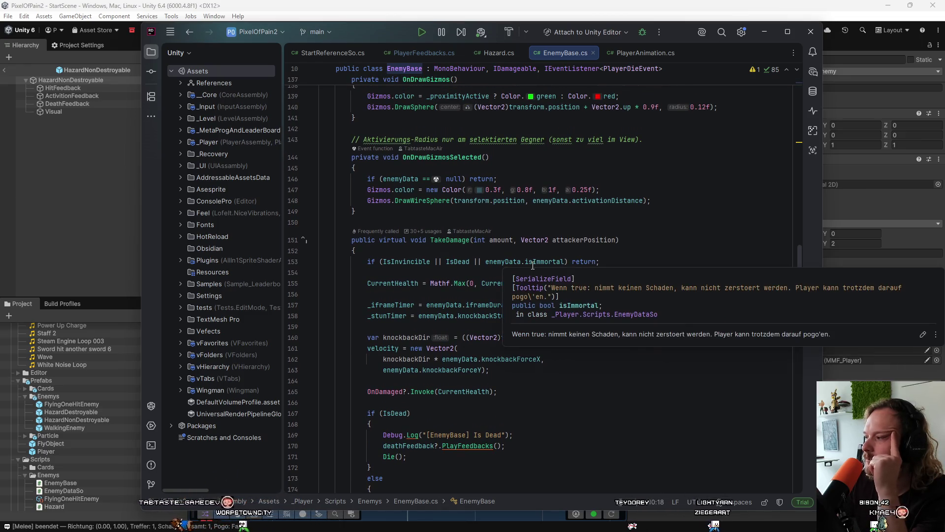
pyautogui.moveTo(471, 337)
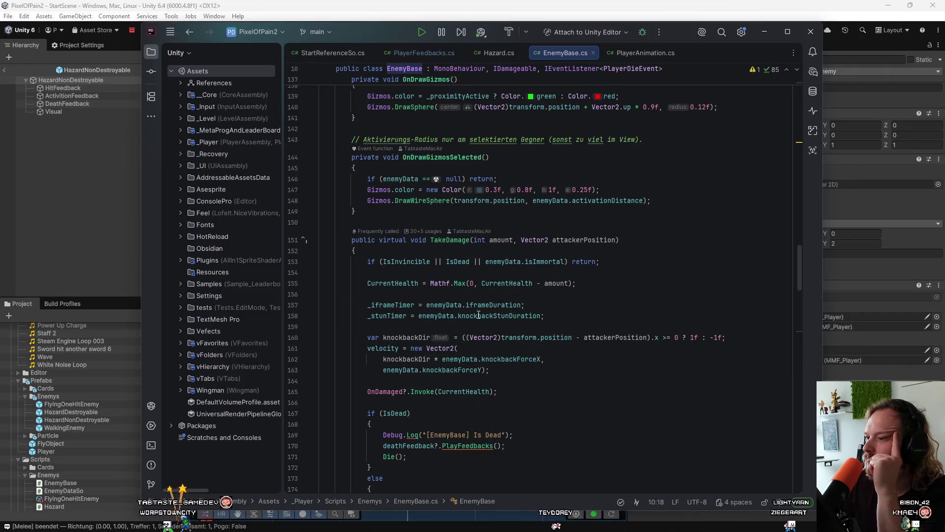
pyautogui.moveTo(491, 303)
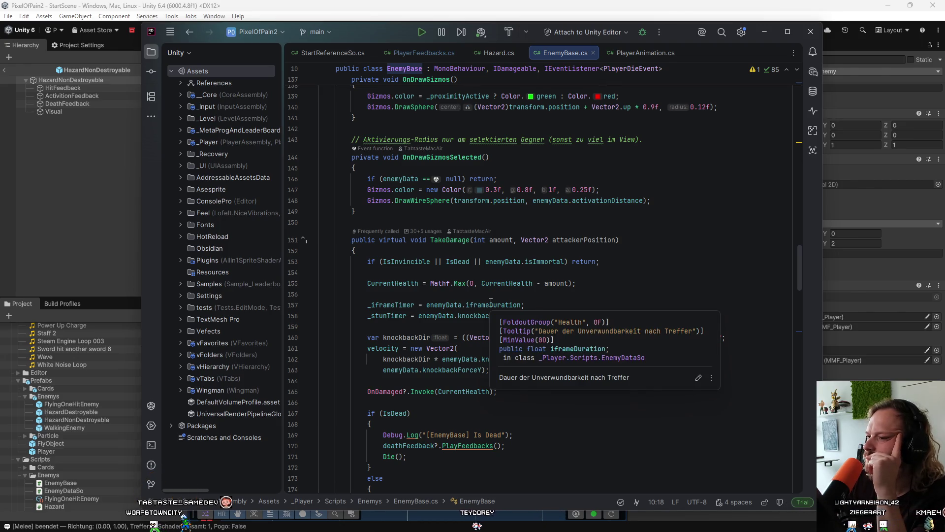
pyautogui.click(462, 248)
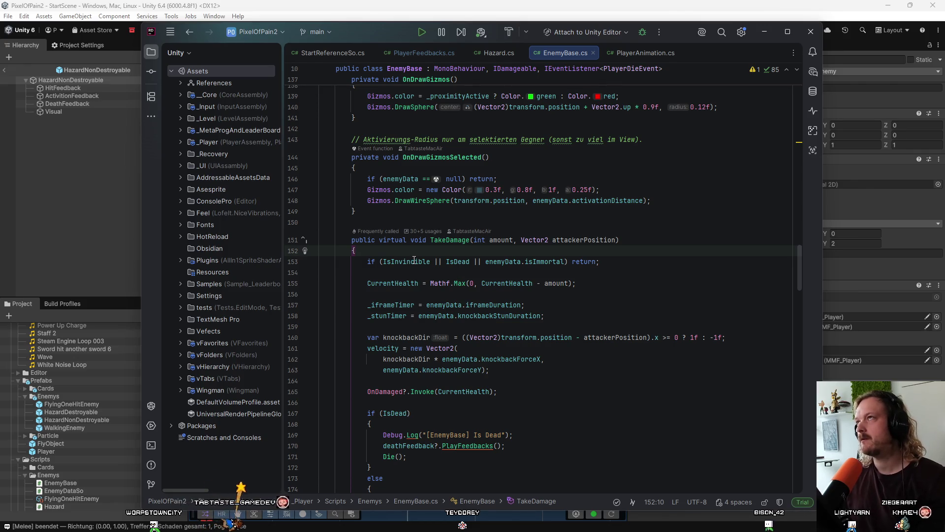
pyautogui.moveTo(415, 259)
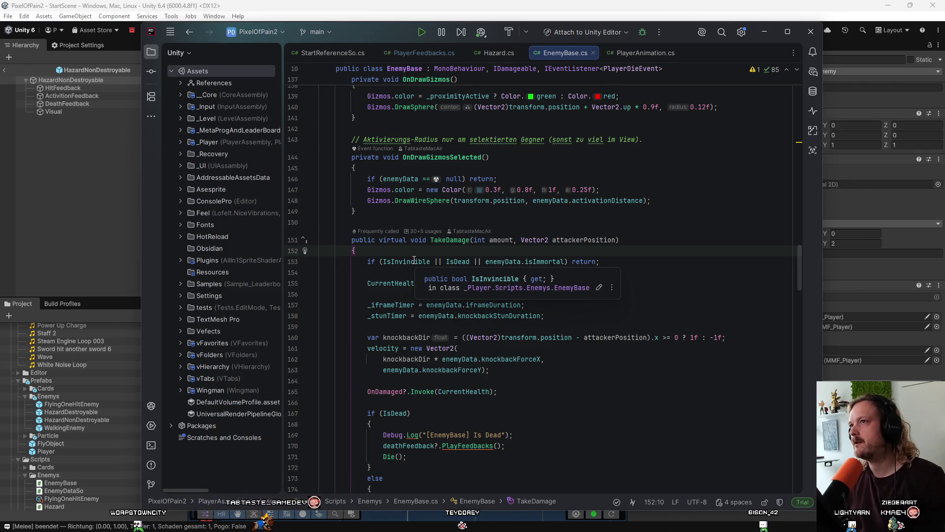
pyautogui.press('Return')
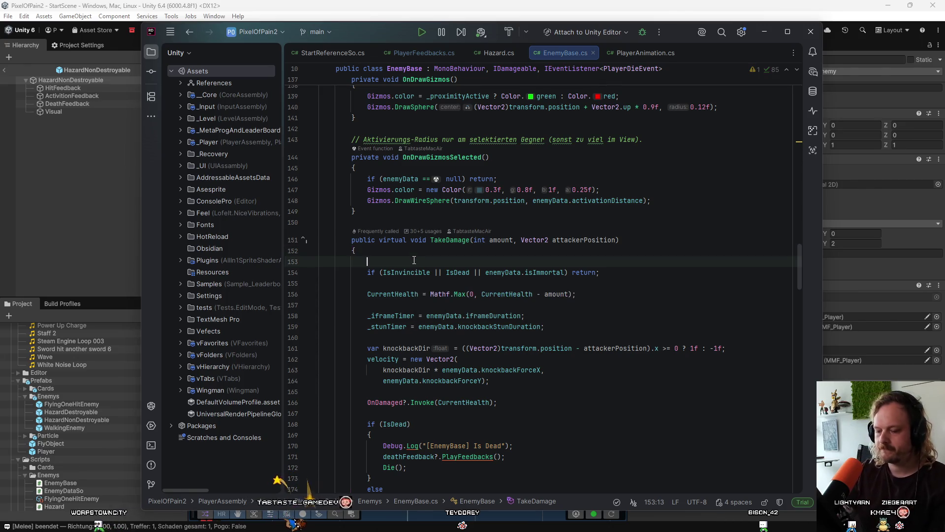
# In TakeDamage, move the enemyData.isImmortal condition into its own new if statement
pyautogui.write('if (')
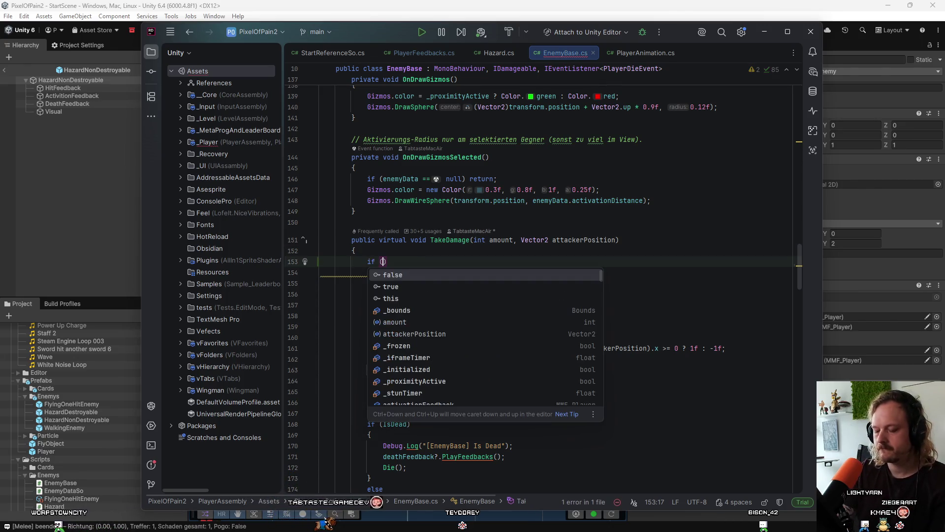
pyautogui.click(591, 292)
pyautogui.moveTo(565, 273); pyautogui.dragTo(539, 273)
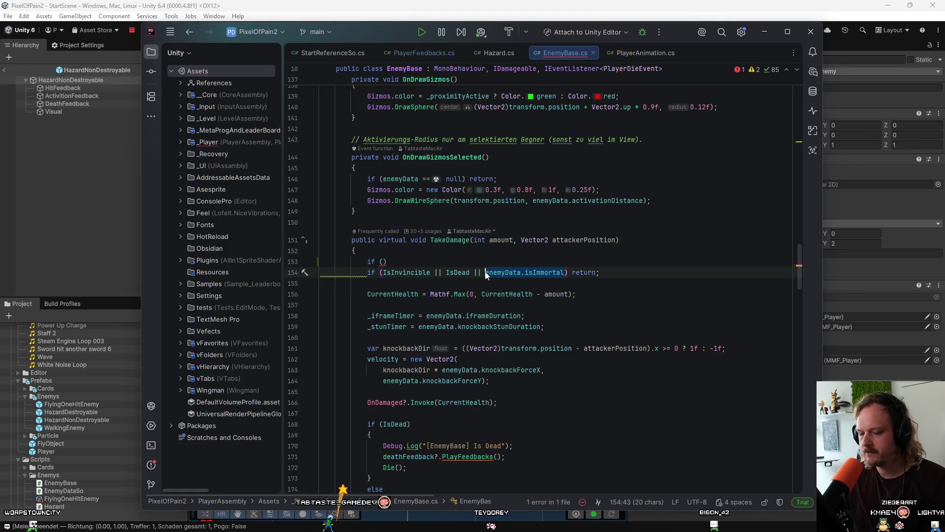
pyautogui.hotkey('ctrl', 'x')
pyautogui.click(383, 262)
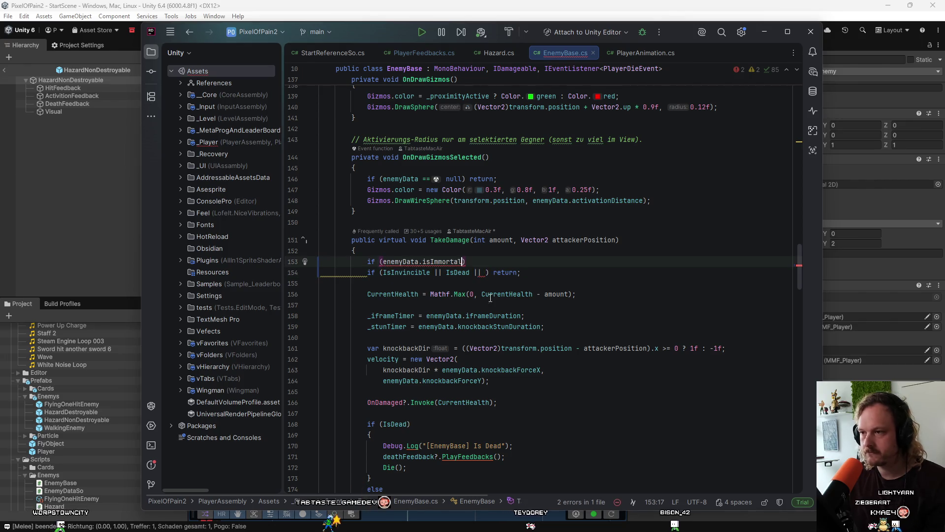
pyautogui.click(483, 271)
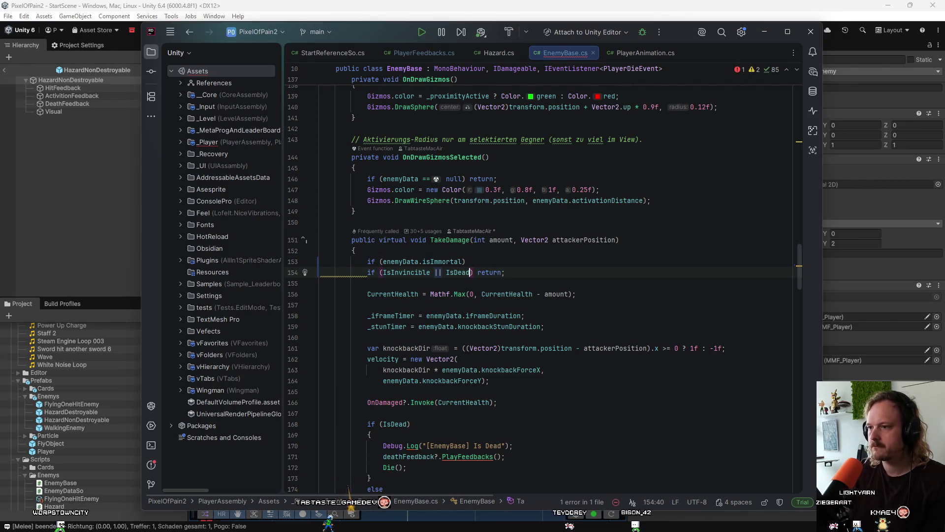
pyautogui.click(516, 258)
pyautogui.write('&')
pyautogui.write('{')
# Make the isImmortal block call hitFeedback?.PlayFeedbacks() and then return
pyautogui.press('Return')
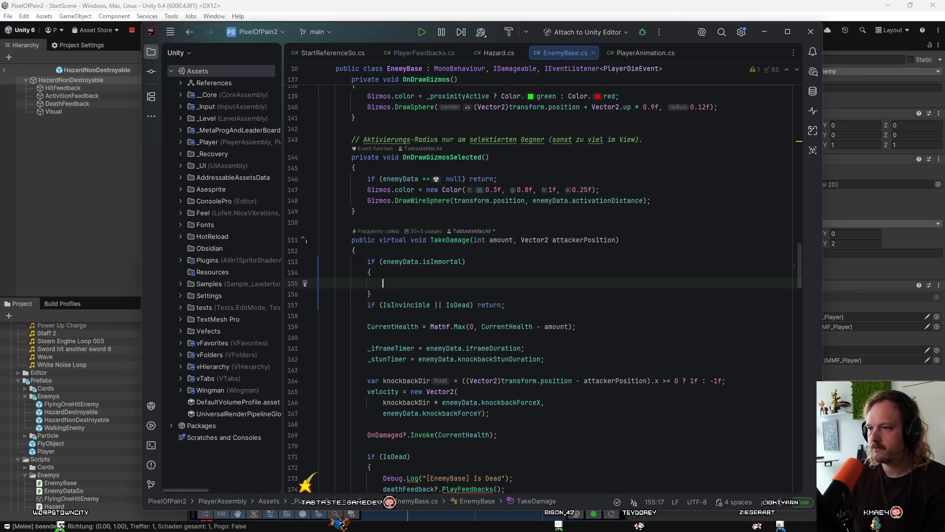
pyautogui.write('hitFeedback?.PlayFeedbacks();')
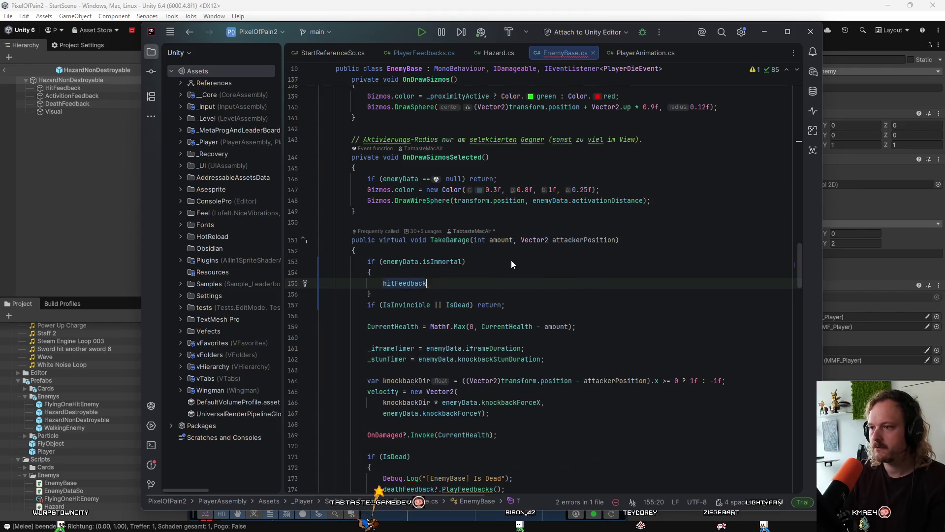
pyautogui.press('Down')
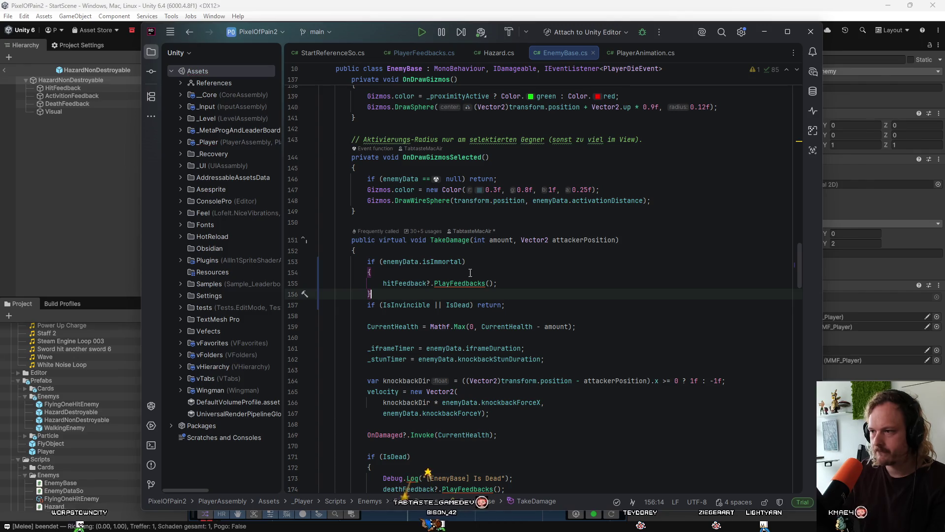
pyautogui.press('Left')
pyautogui.press('Return')
pyautogui.write('re')
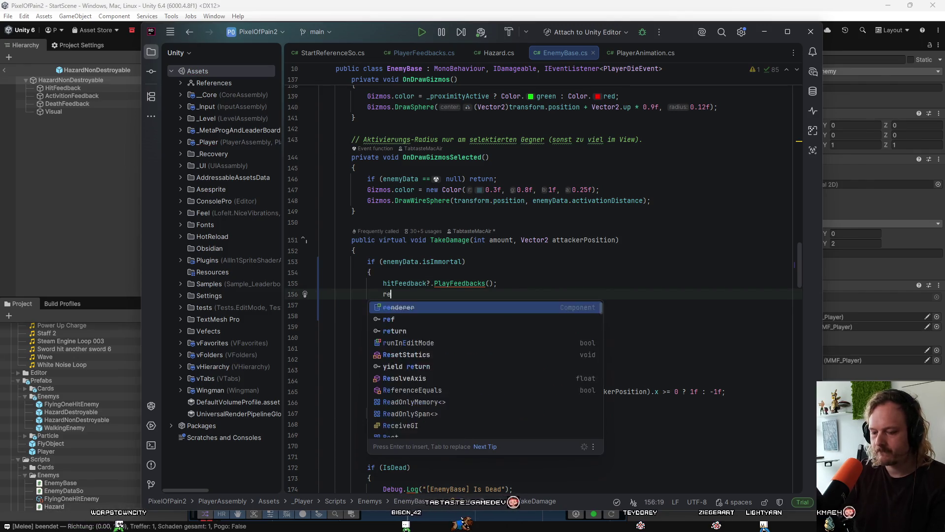
pyautogui.write('turn;')
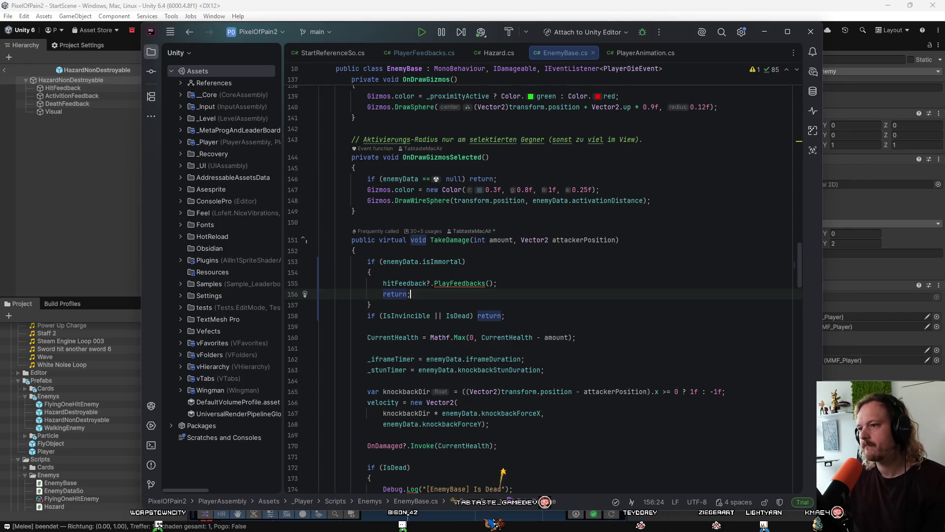
pyautogui.click(590, 285)
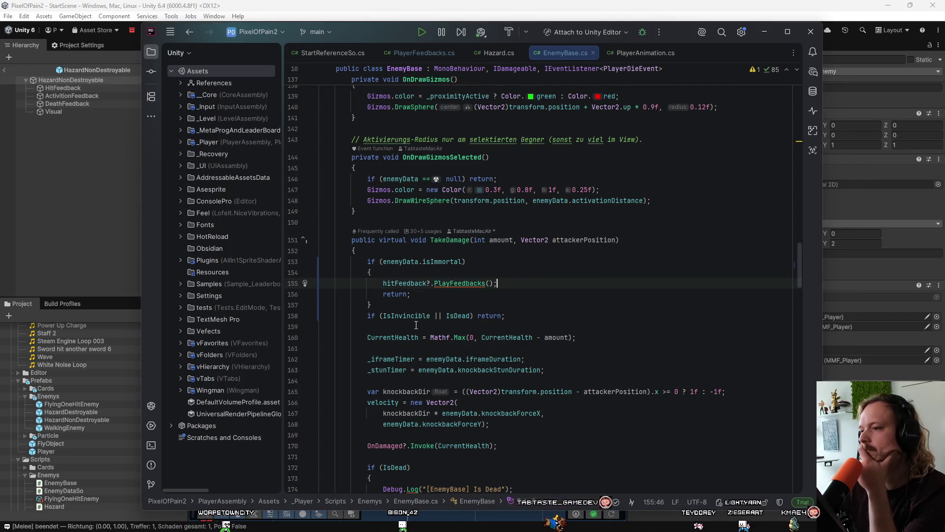
# Move the IsInvincible/IsDead early-return check above the isImmortal block with Alt+Shift+Up
pyautogui.doubleClick(485, 315)
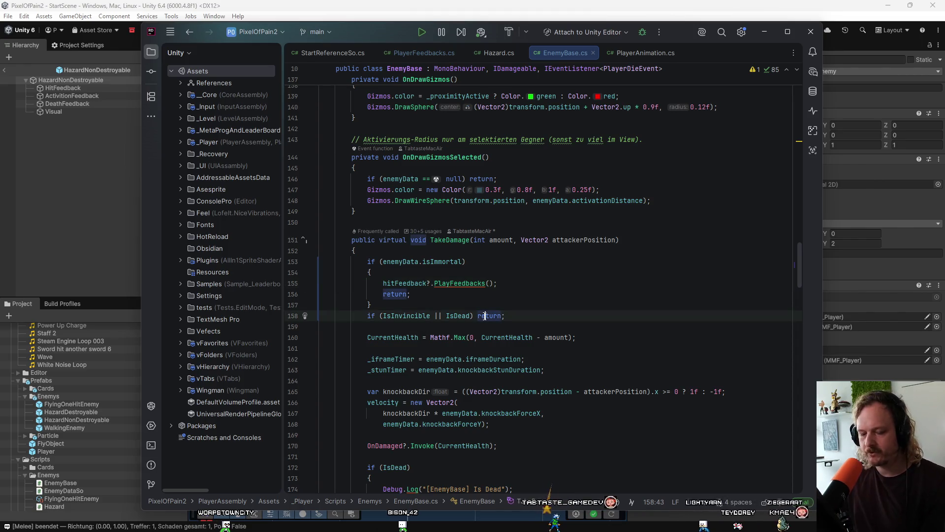
pyautogui.hotkey('alt', 'shift', 'Up')
pyautogui.hotkey('alt', 'shift', 'Up')
pyautogui.hotkey('alt', 'shift', 'Up')
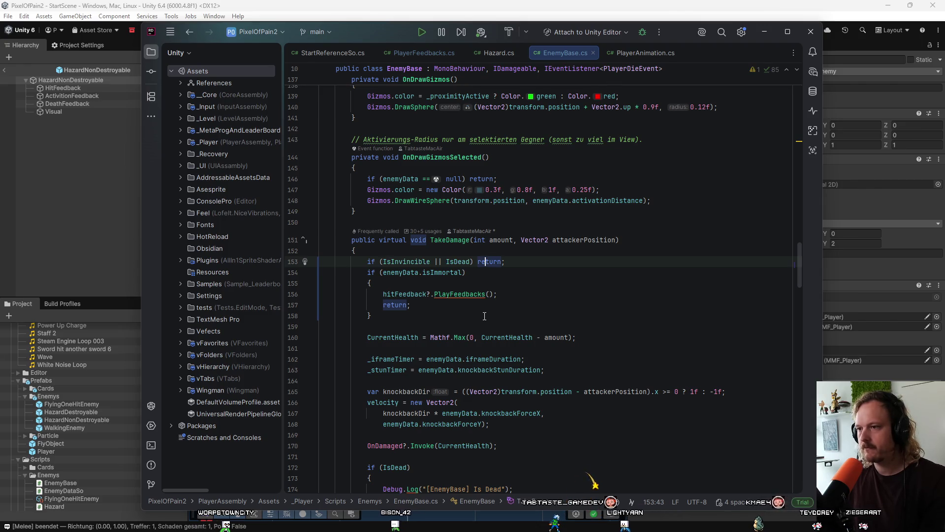
pyautogui.press('Down')
pyautogui.press('Down')
pyautogui.click(427, 261)
pyautogui.click(508, 292)
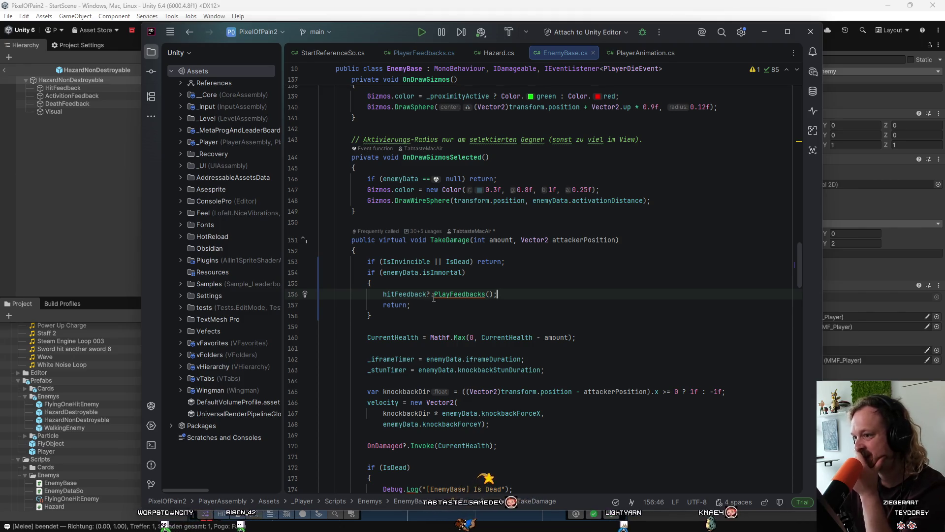
pyautogui.click(394, 313)
pyautogui.hotkey('ctrl', 'w')
pyautogui.click(402, 311)
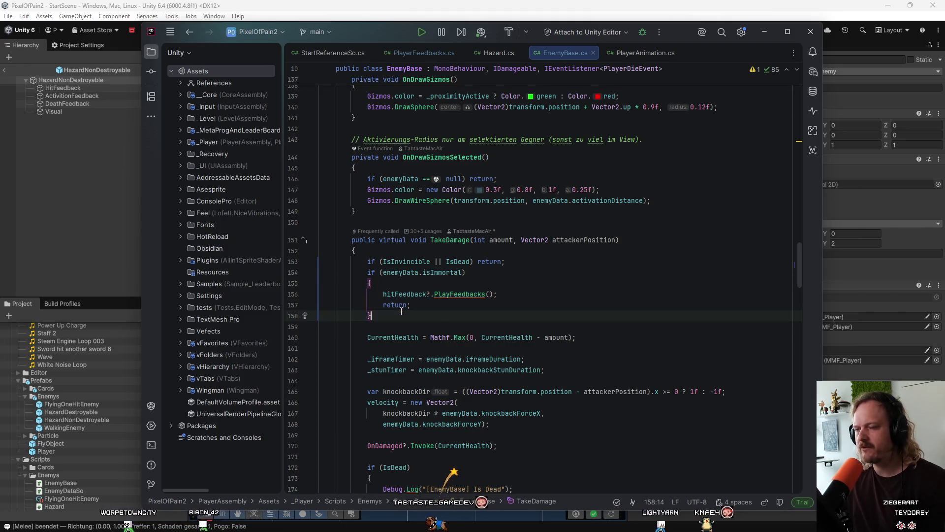
pyautogui.click(496, 280)
pyautogui.click(308, 5)
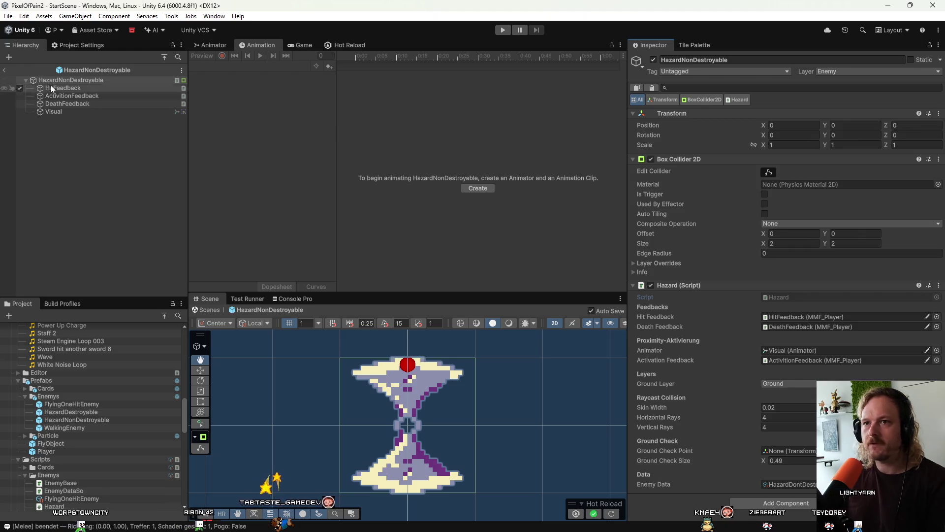
# Leave HazardNonDestroyable prefab mode, then play-test by attacking the hazards and reload after dying
pyautogui.click(4, 70)
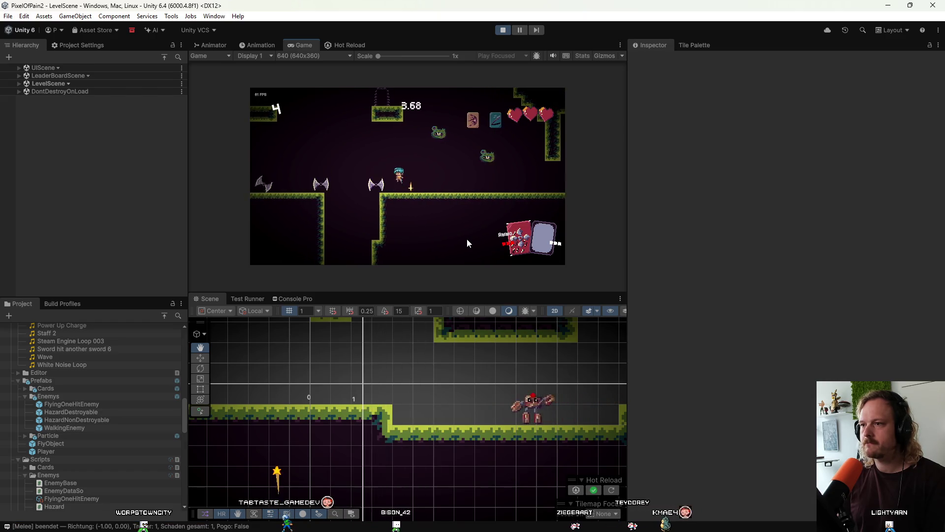
pyautogui.press('space')
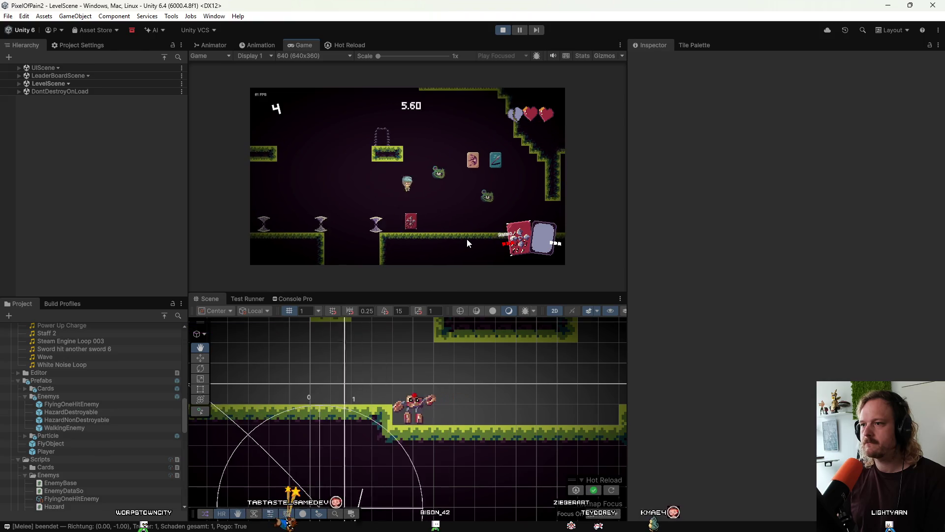
pyautogui.press('space')
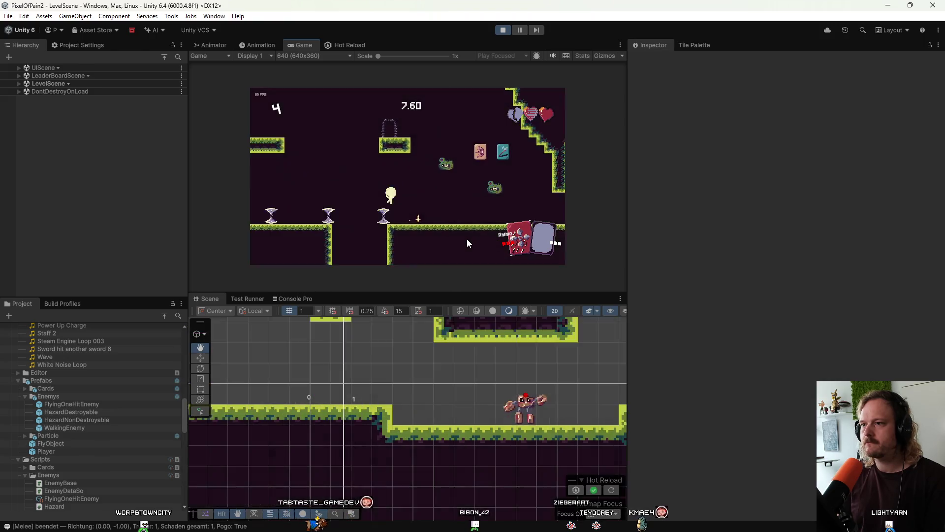
pyautogui.press('Left')
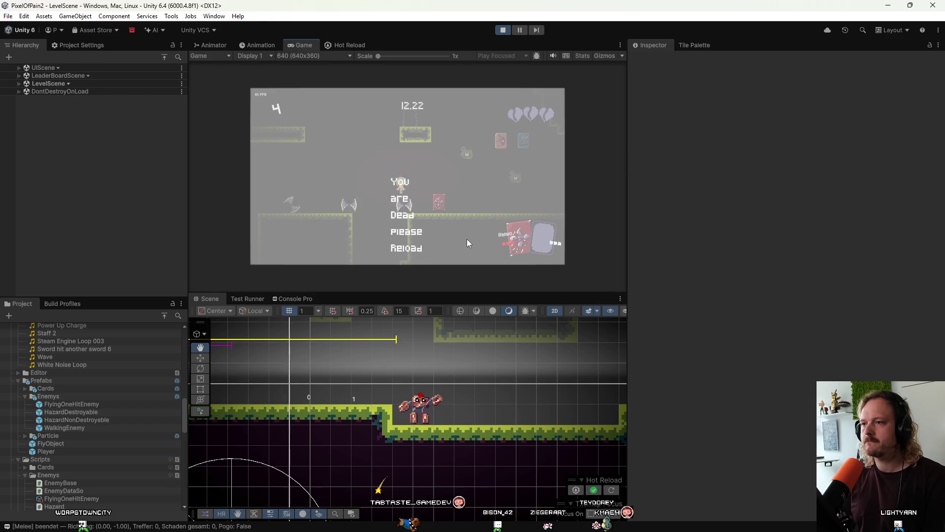
pyautogui.press('r')
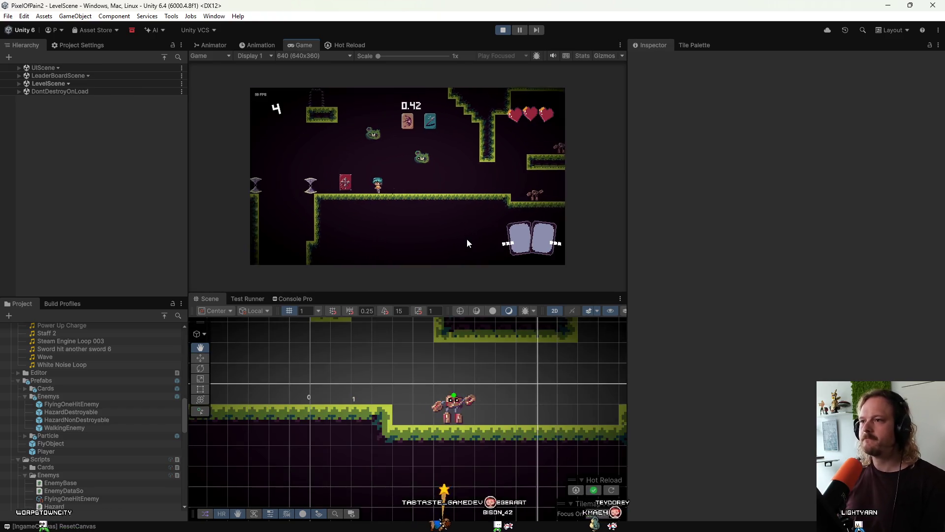
# Keep hitting the hazards with melee and downward pogo attacks
pyautogui.press('Left')
pyautogui.press('x')
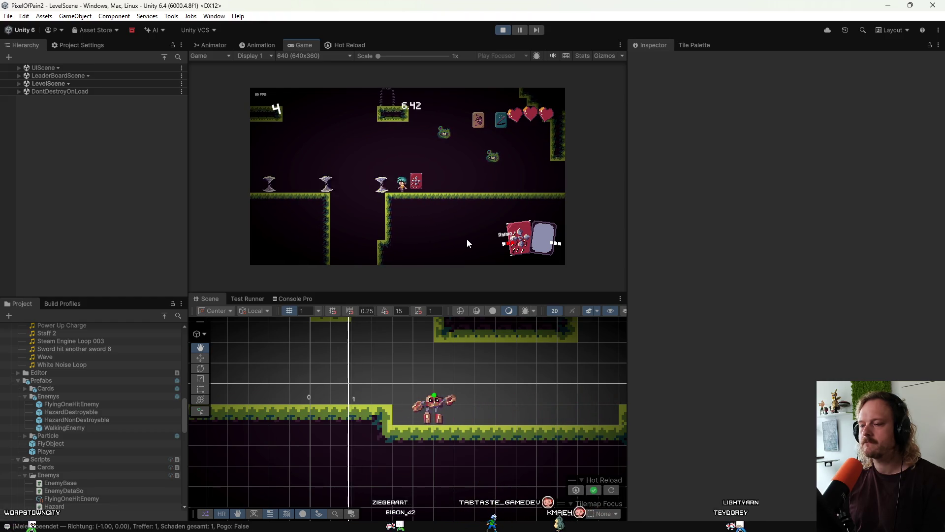
pyautogui.press('space')
pyautogui.hotkey('Down', 'x')
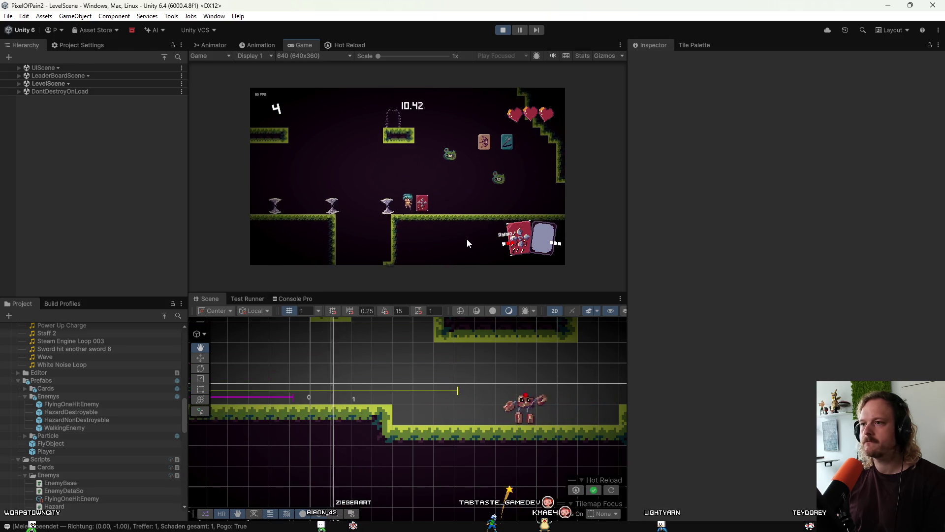
pyautogui.press('x')
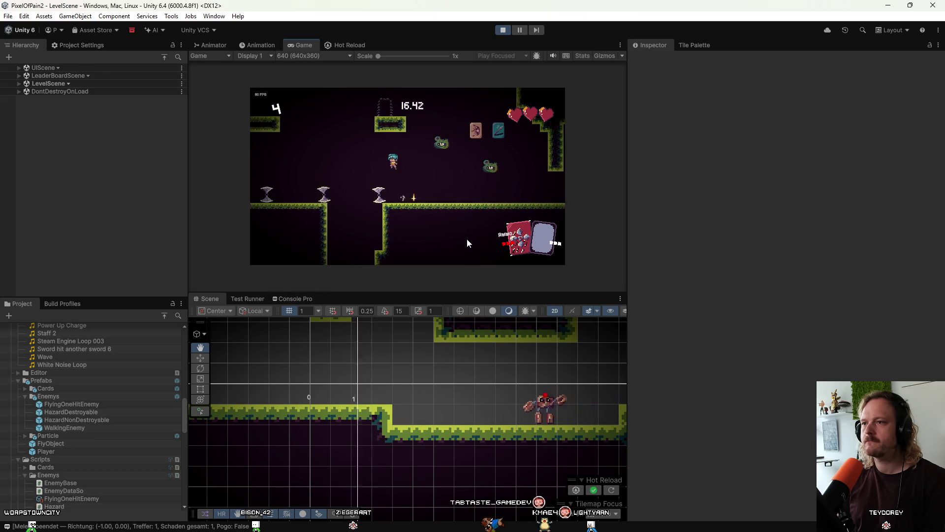
pyautogui.press('x')
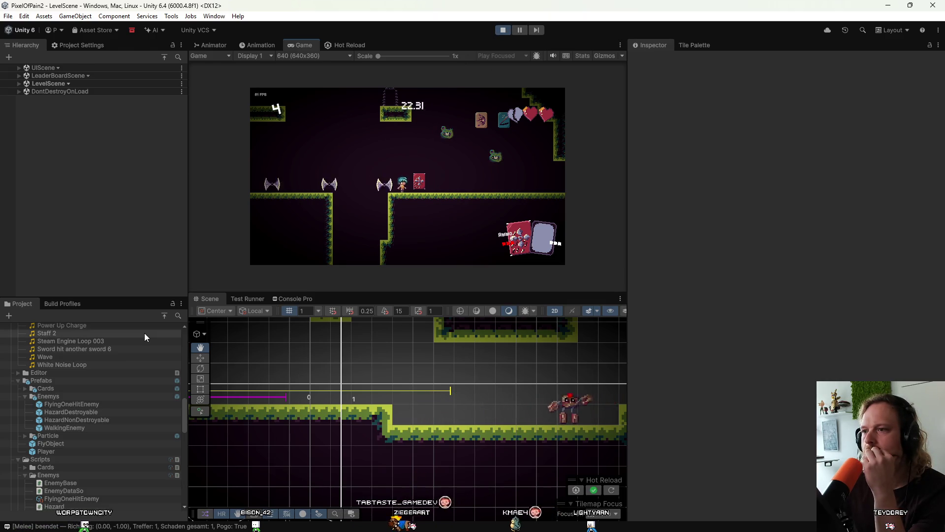
# Change PlayerDataSo's Attack Hitbox Delay from 0.1 to 0.01 under the Attack foldout
pyautogui.scroll(-5, 81, 430)
pyautogui.scroll(-4, 81, 430)
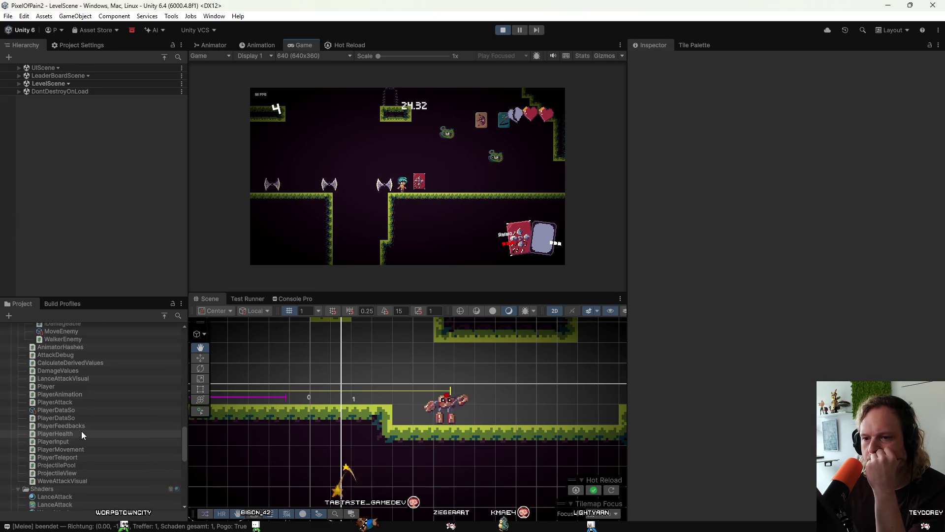
pyautogui.click(74, 410)
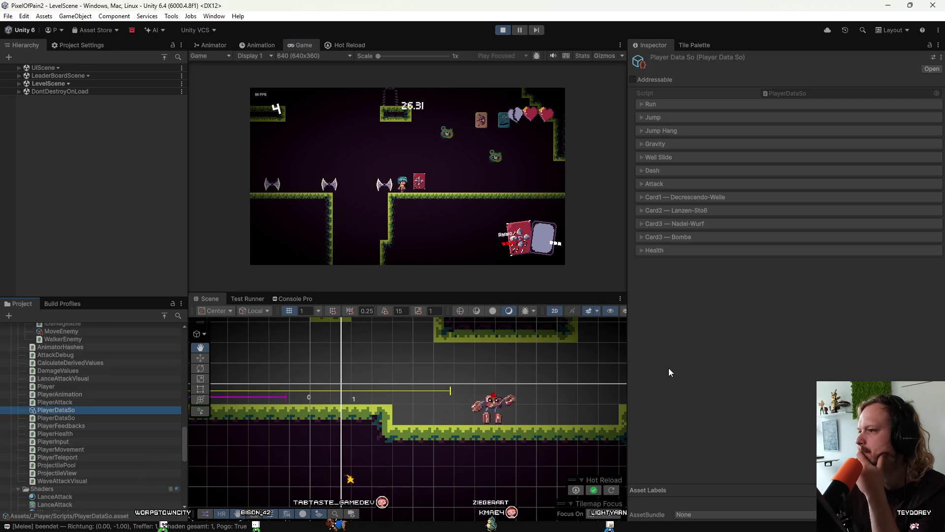
pyautogui.click(641, 183)
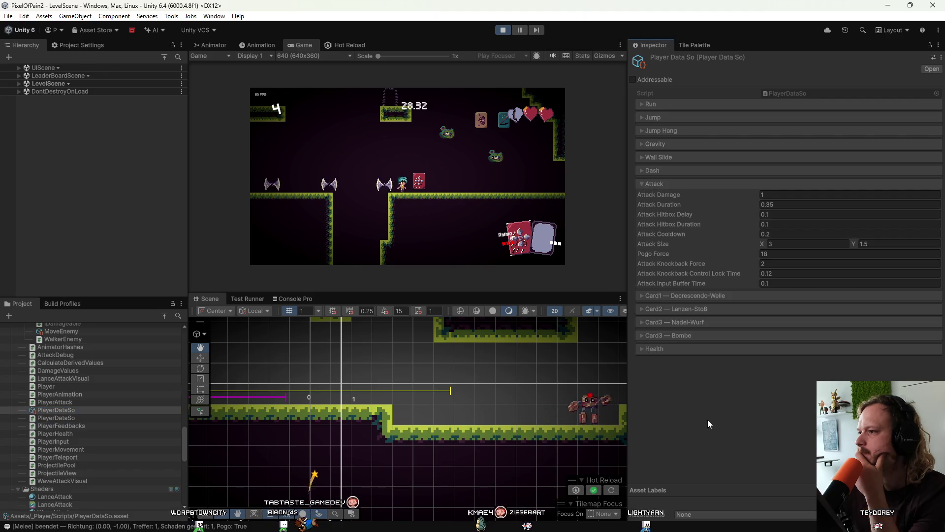
pyautogui.moveTo(334, 429); pyautogui.dragTo(548, 412)
pyautogui.scroll(6, 465, 410)
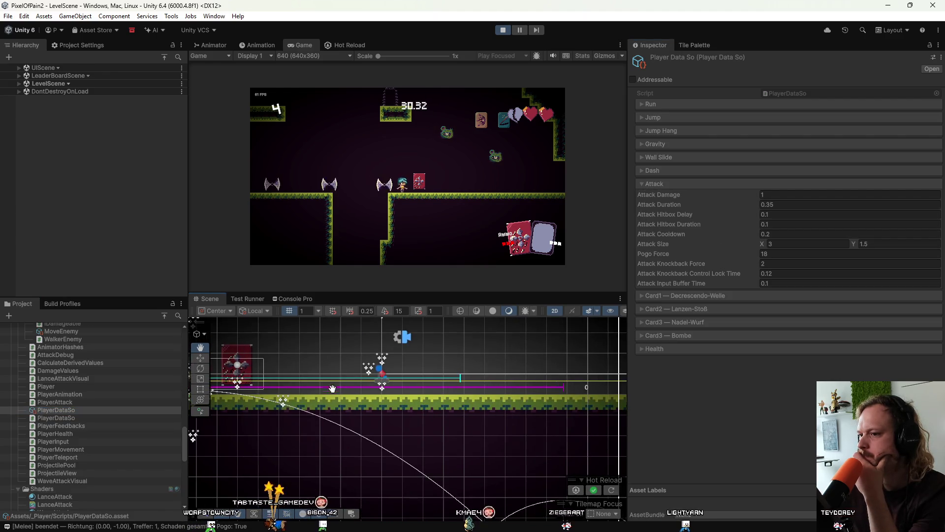
pyautogui.press('d')
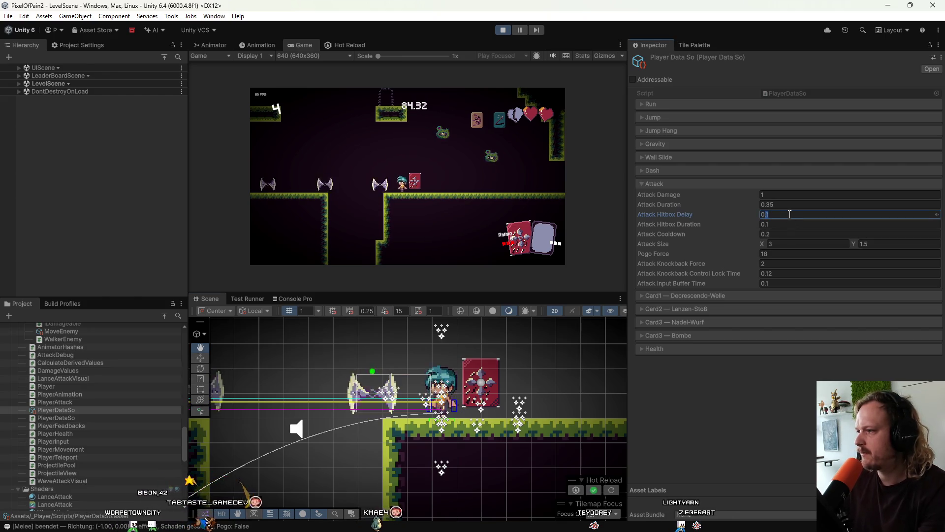
pyautogui.write('0.01')
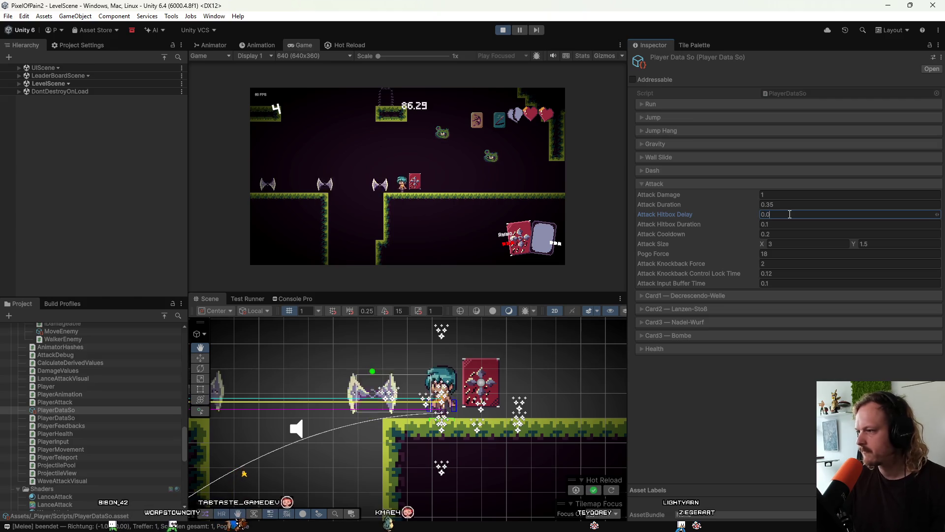
pyautogui.press('Return')
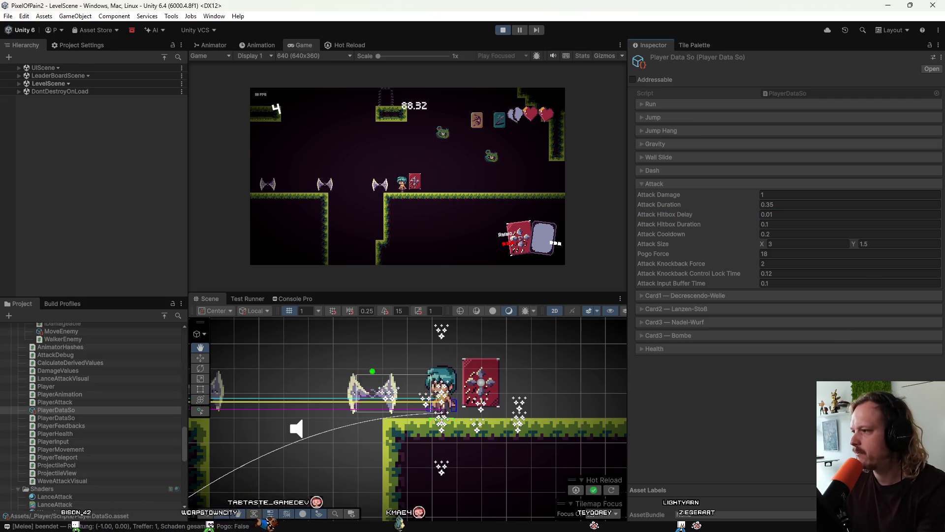